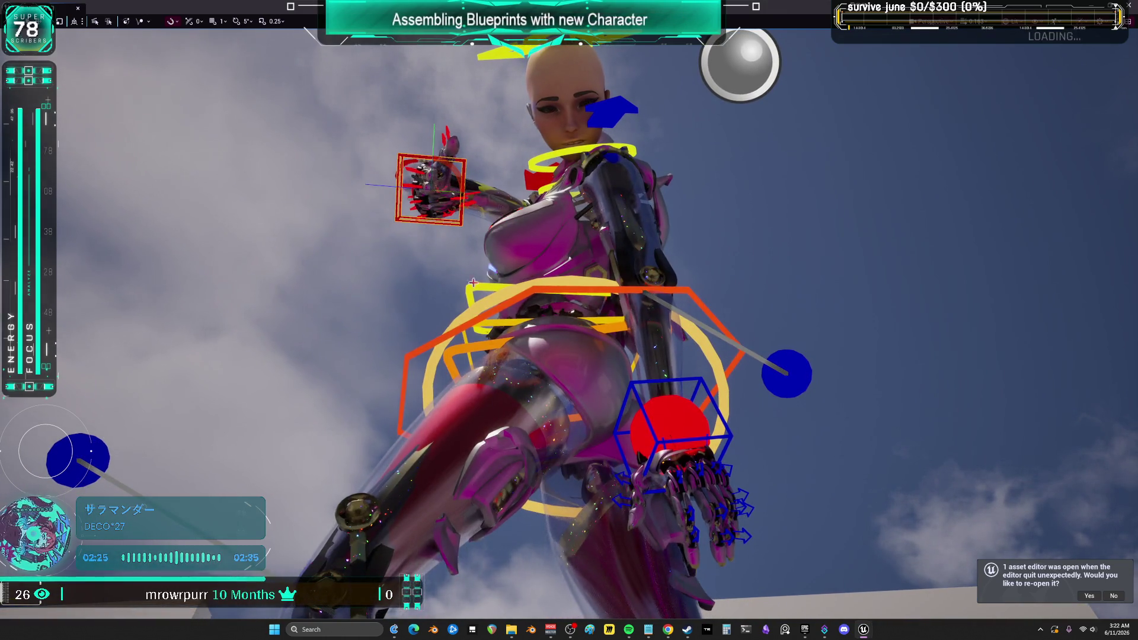
Toggle the control rig gizmos off and on, then rotate the raised hand control to angle her pointing.
key("g")
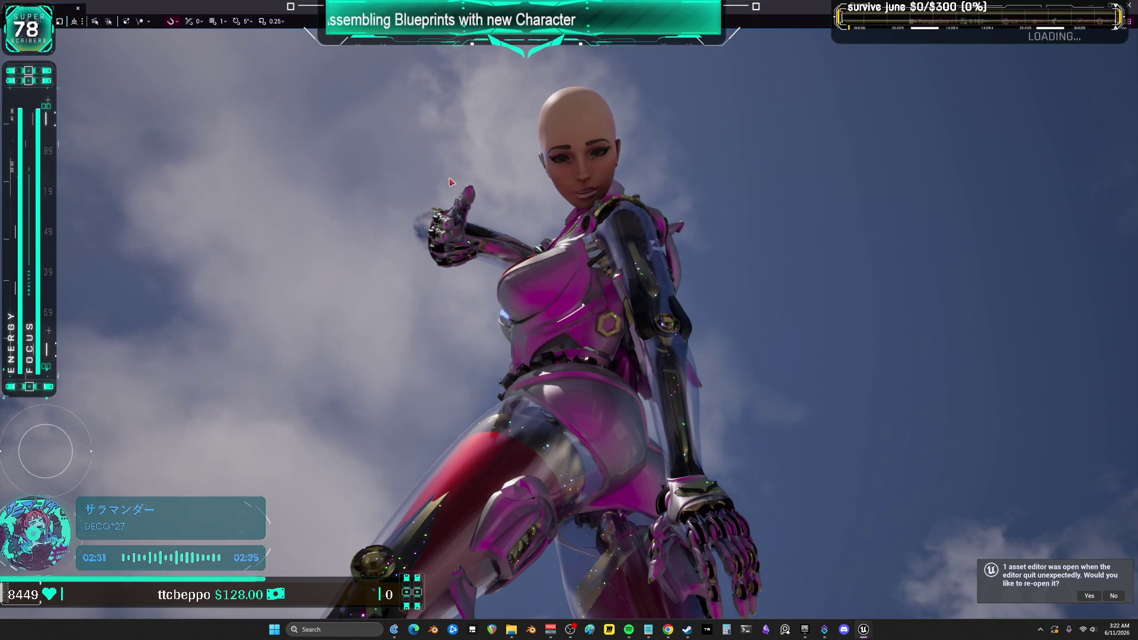
key("g")
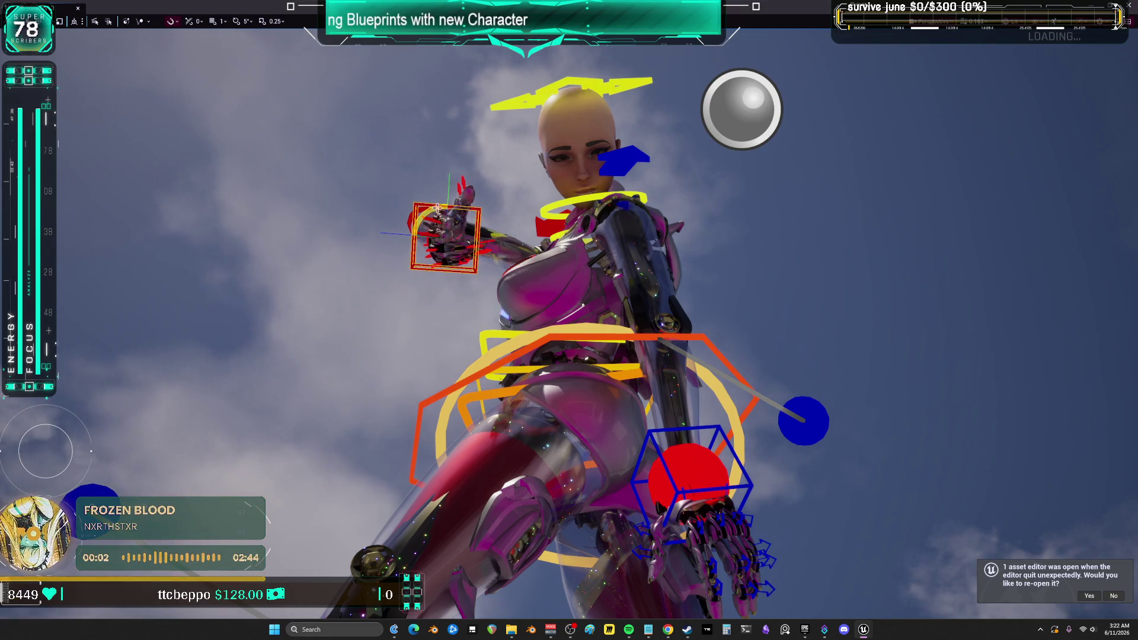
left_click_drag(400, 247, 417, 204)
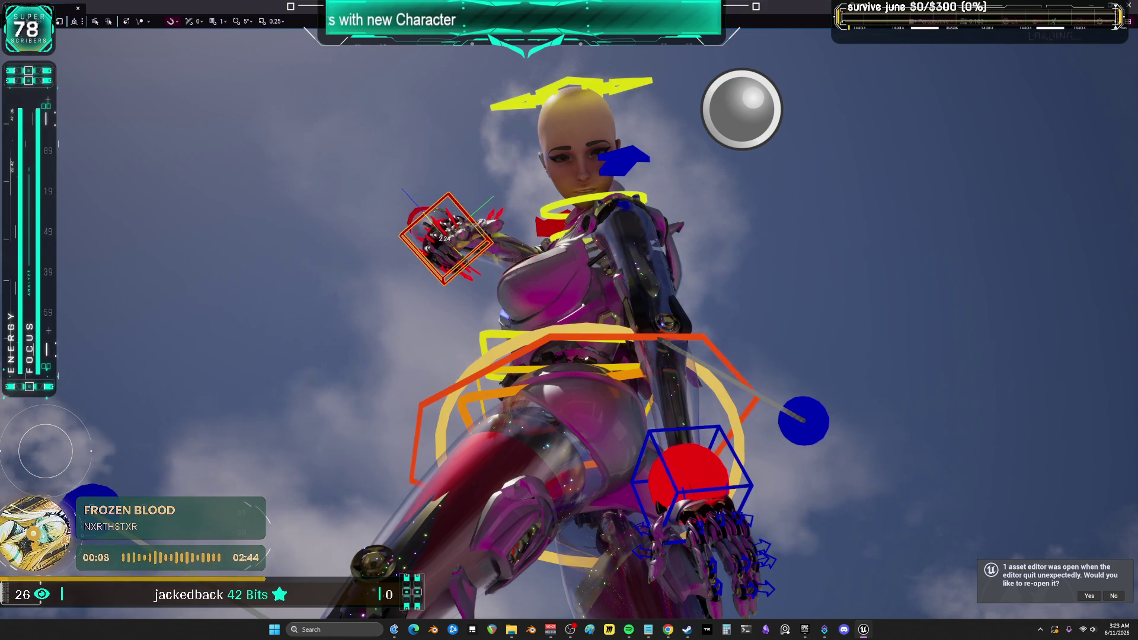
Orbit around the posed character, hide the gizmos, and frame the selected character in view.
mouse_move(751, 254)
left_mouse_down()
mouse_move(718, 267)
mouse_move(688, 249)
mouse_move(581, 268)
left_mouse_up()
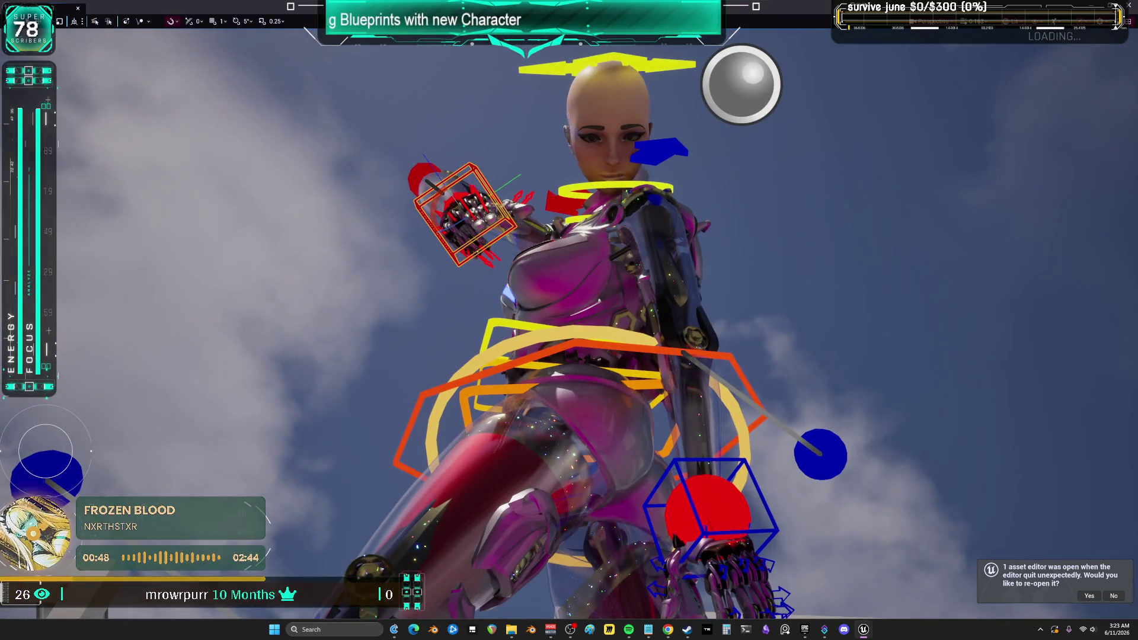
key("g")
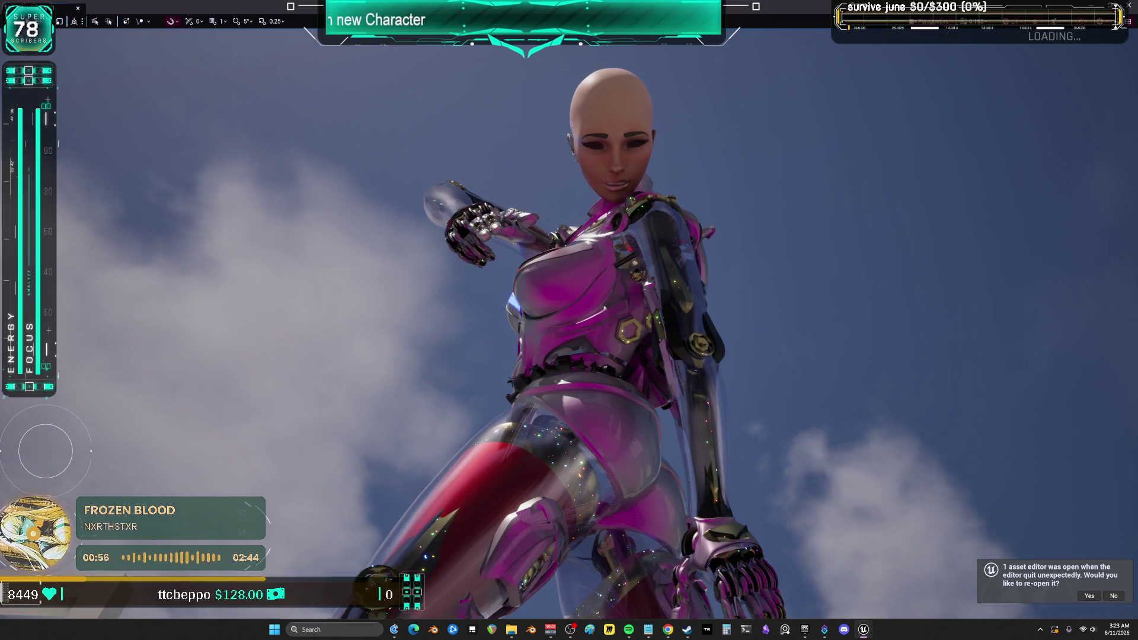
left_click(484, 227)
left_click(480, 232)
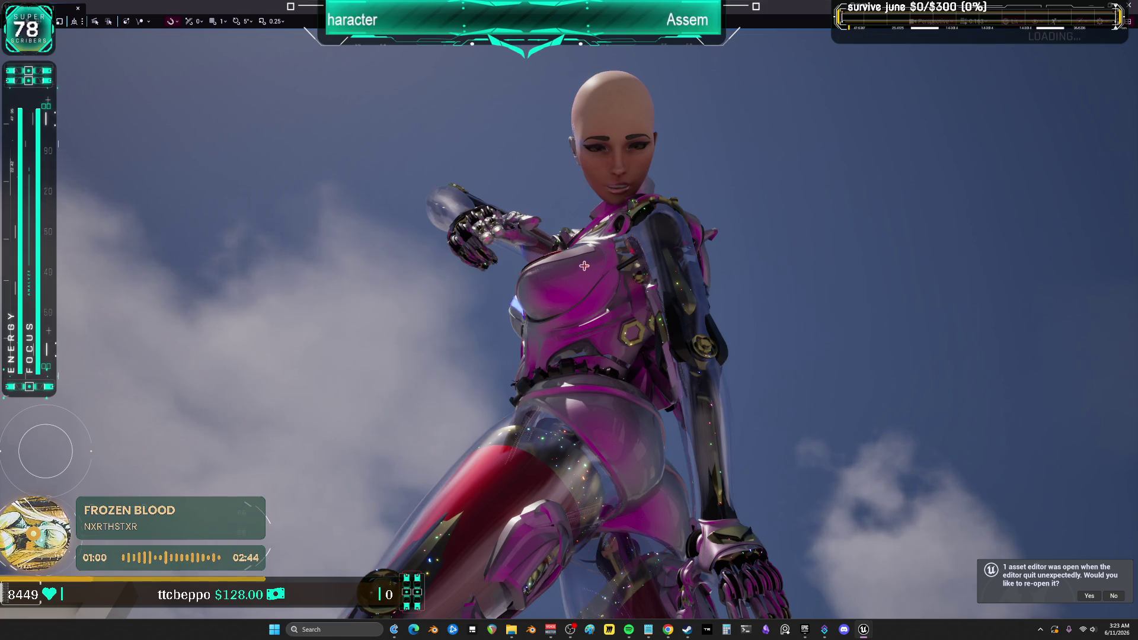
scroll(590, 268, "down", 10)
key("f")
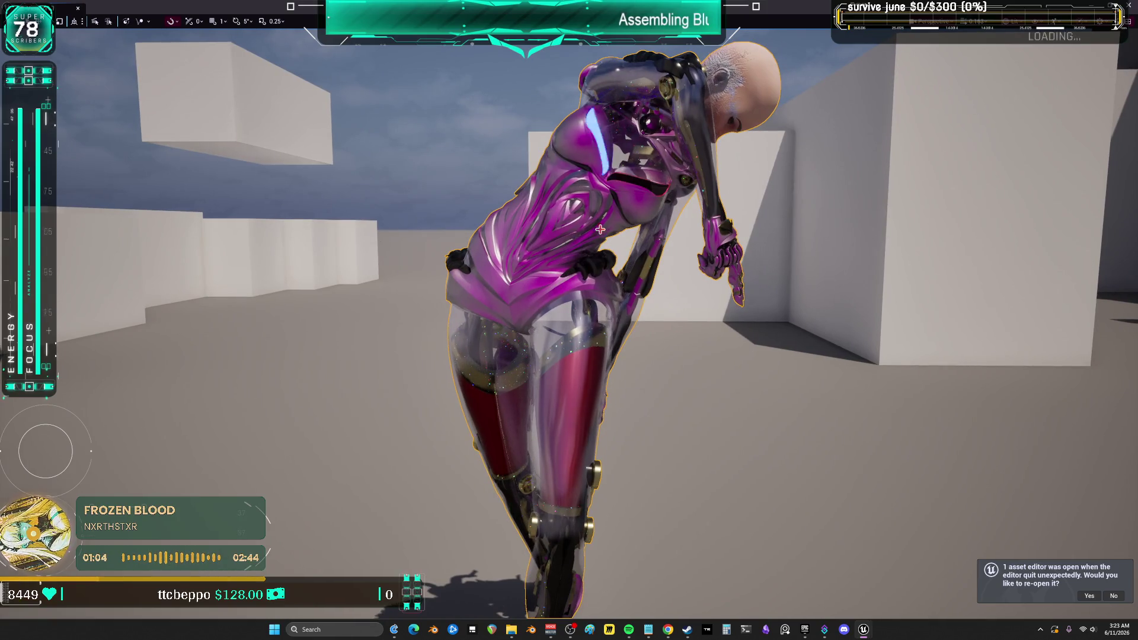
Exit immersive mode, select the CR_Mannequin_BodyBewmPOINTER track, and set the playhead to frame 0000.
key("F11")
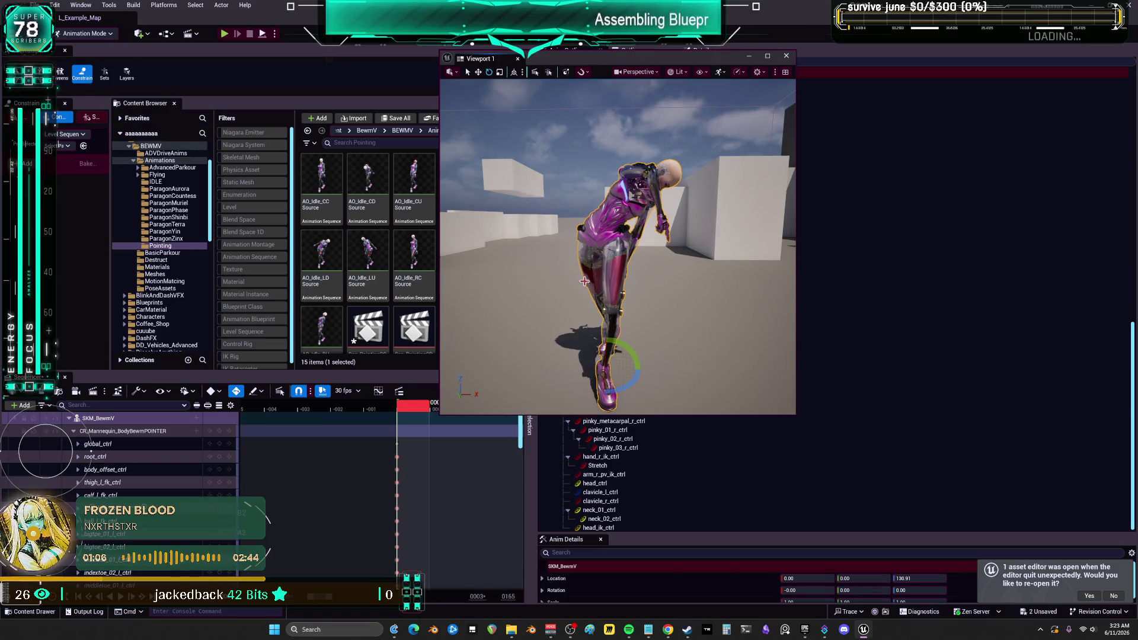
left_click_drag(639, 65, 666, 67)
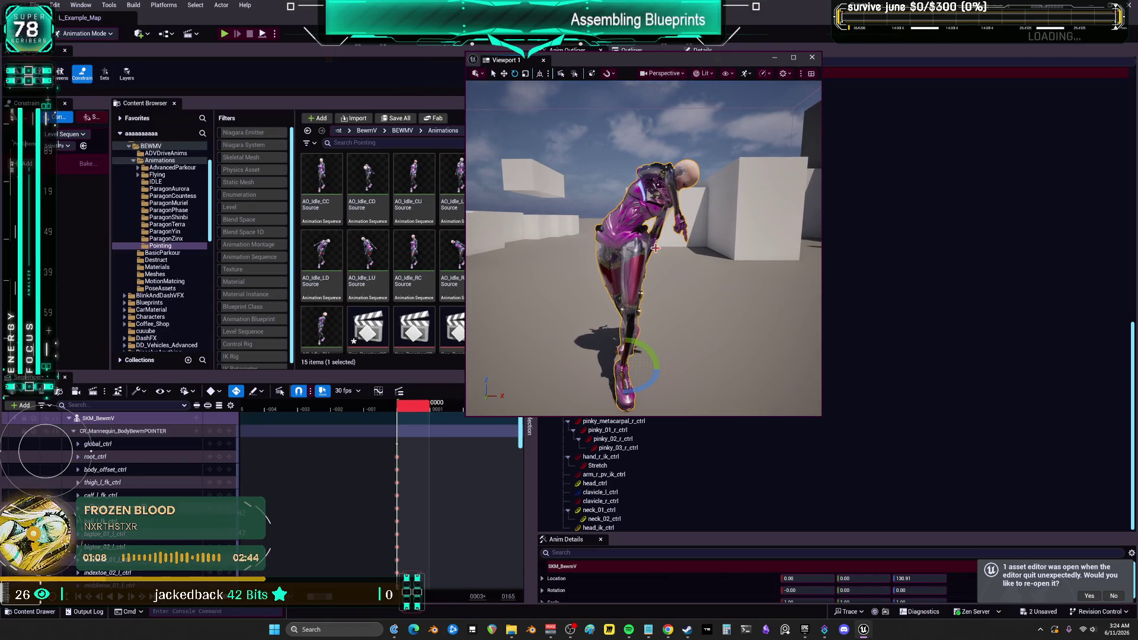
left_click(178, 431)
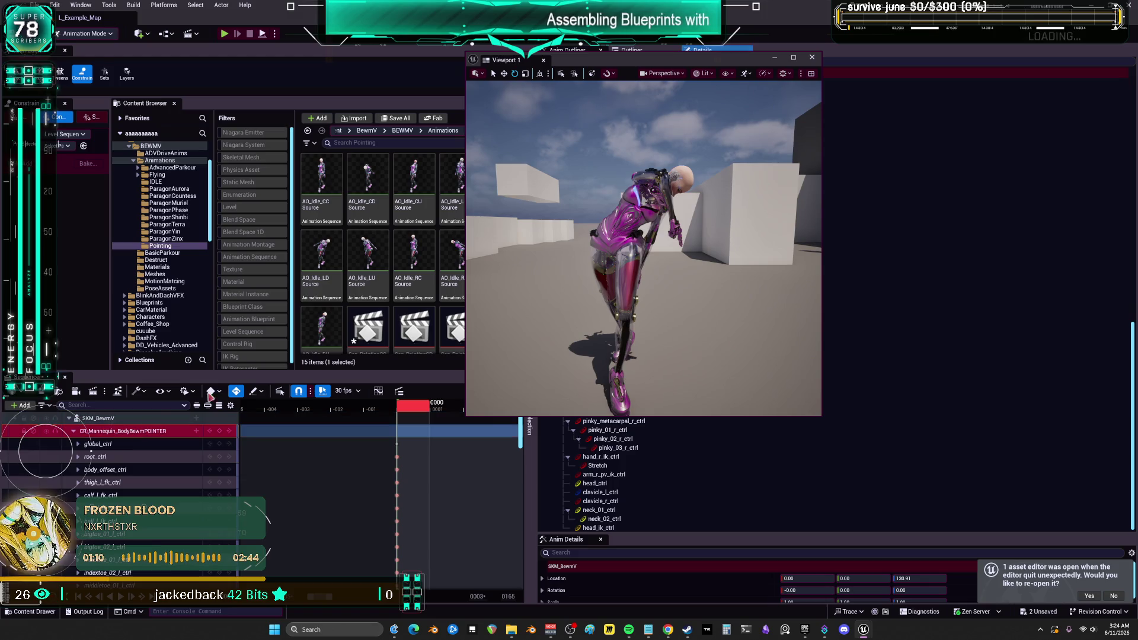
left_click(632, 251)
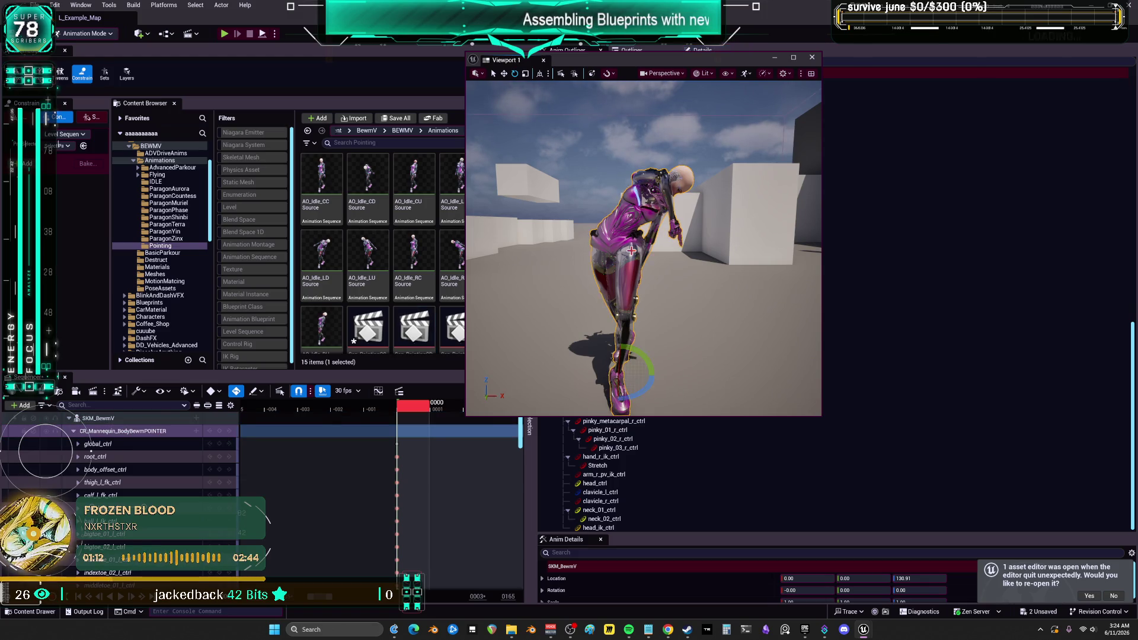
scroll(632, 251, "down", 3)
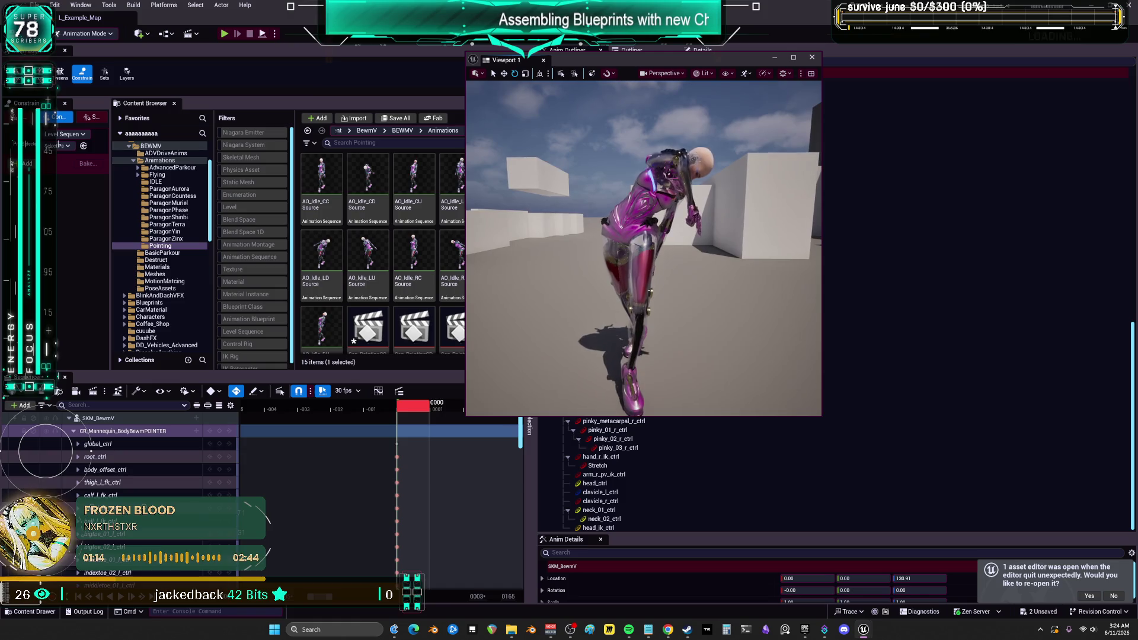
left_click(89, 431)
left_click(74, 431)
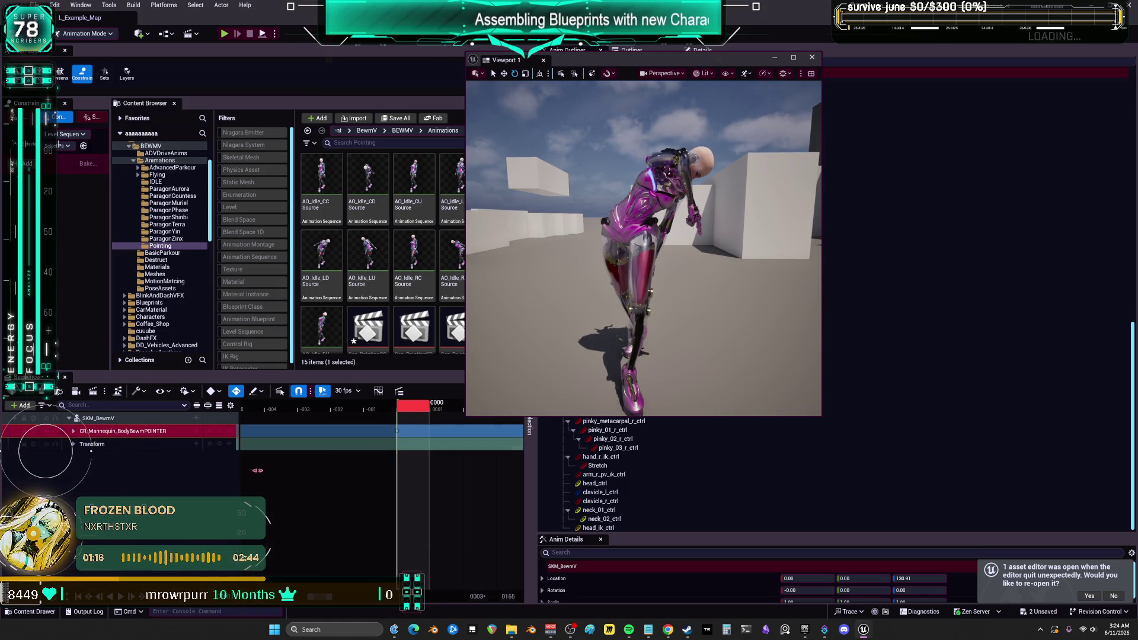
left_click(437, 408)
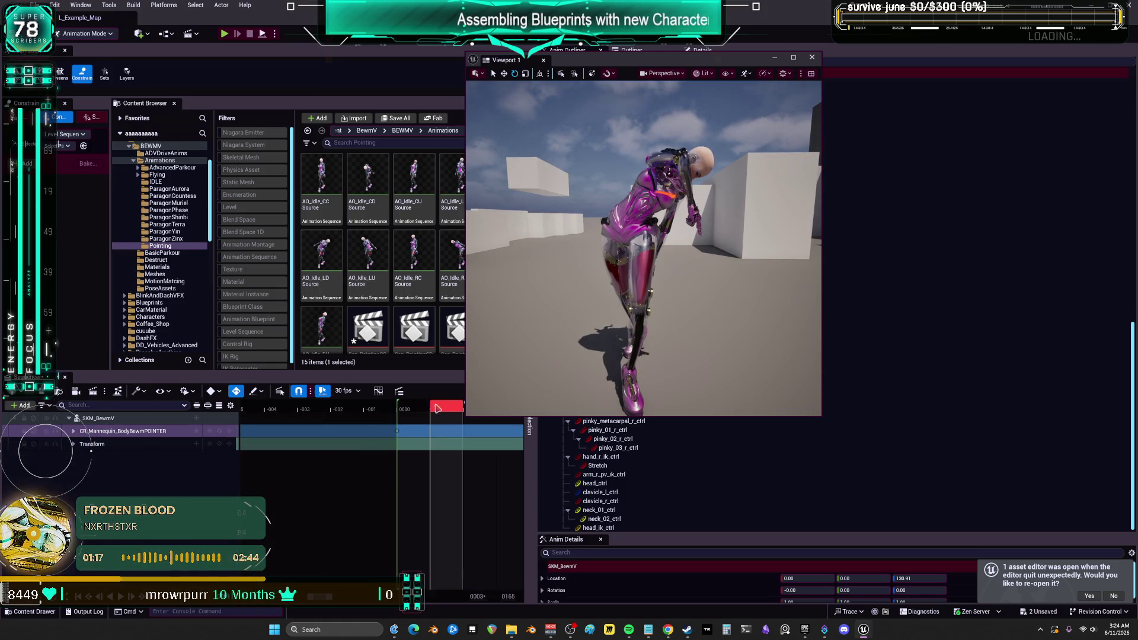
left_click(405, 407)
Reselect the character and expand the control rig track to list its individual controls.
scroll(644, 249, "down", 2)
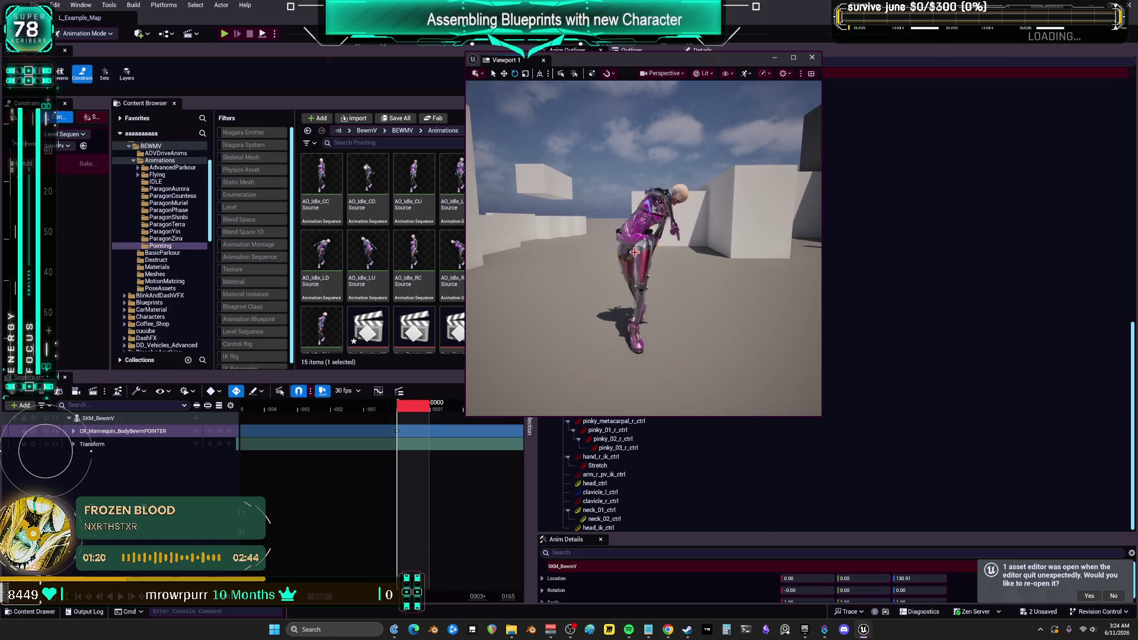
left_click(612, 263)
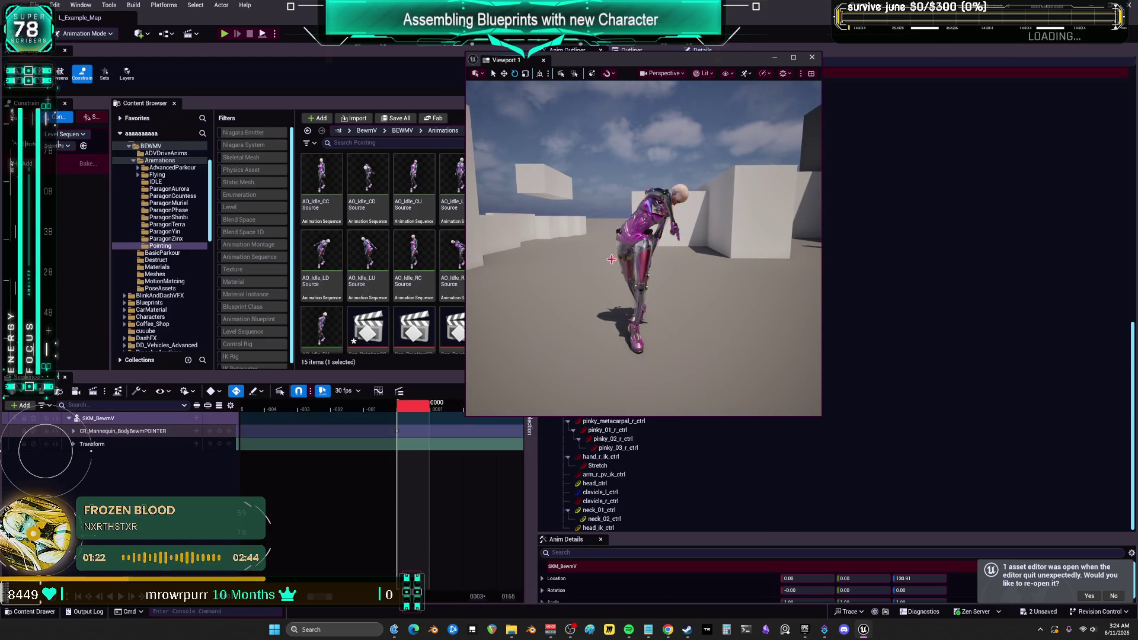
key("Escape")
left_click(611, 259)
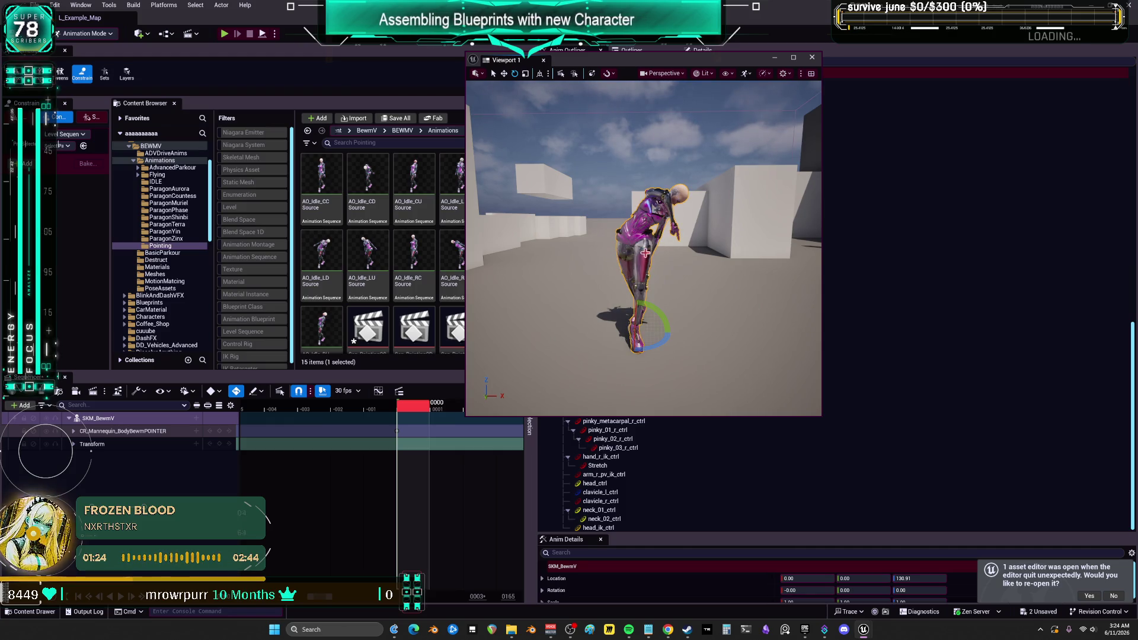
left_click(76, 433)
left_click(74, 434)
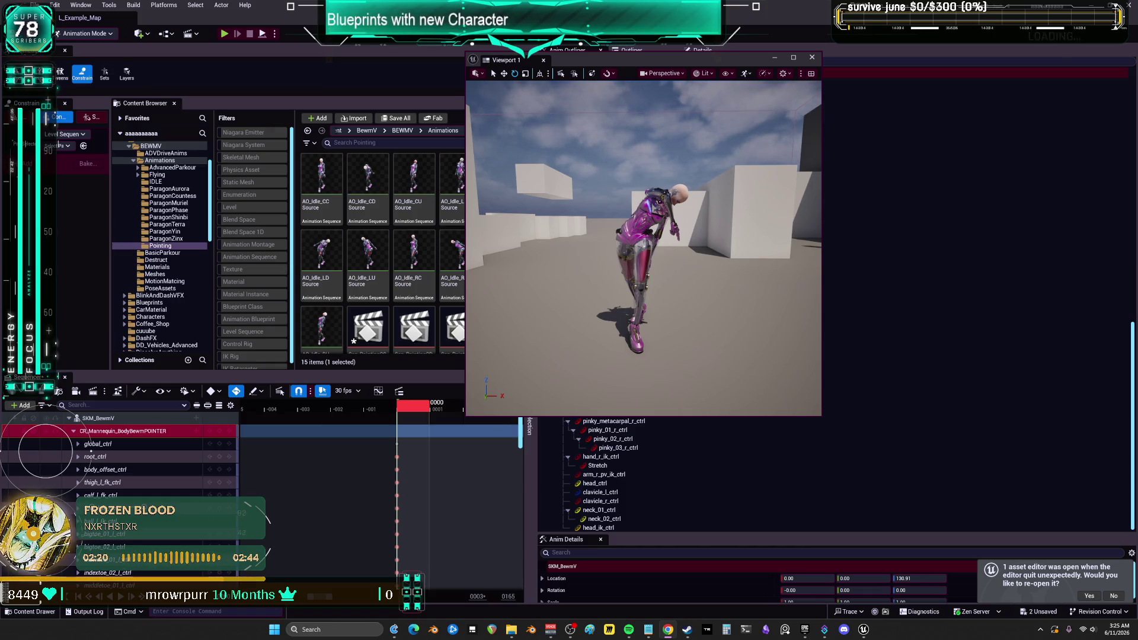
Select CR_Mannequin_BodyBewmPOINTER in the Anim Outliner to display its controls on the character.
left_click_drag(593, 266, 653, 261)
left_click(121, 431)
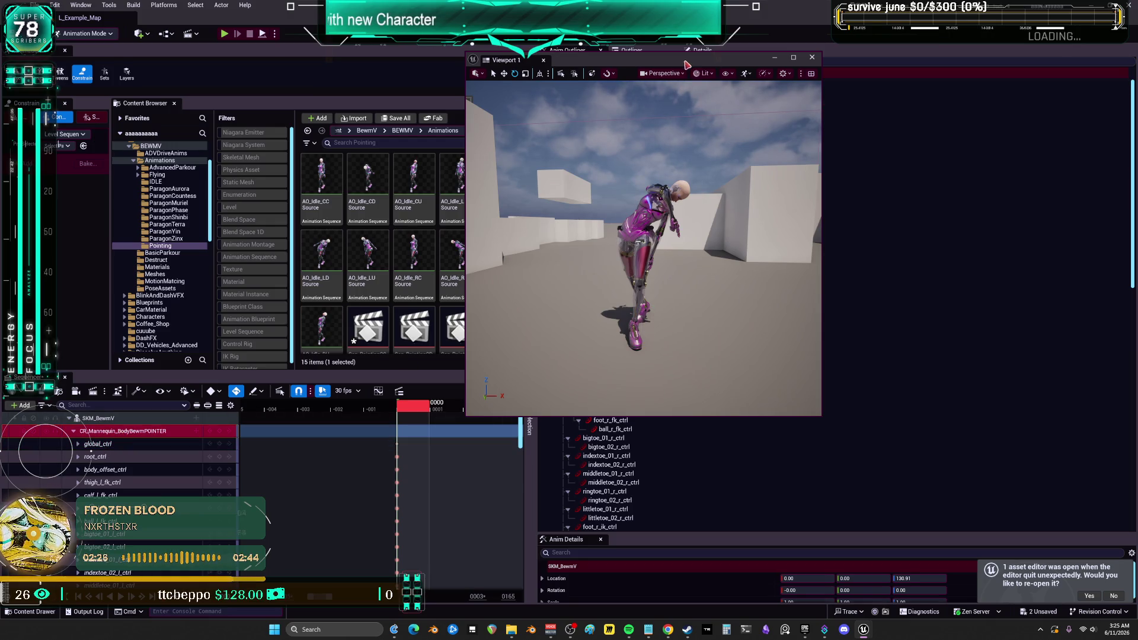
left_click_drag(762, 63, 417, 81)
left_click(602, 93)
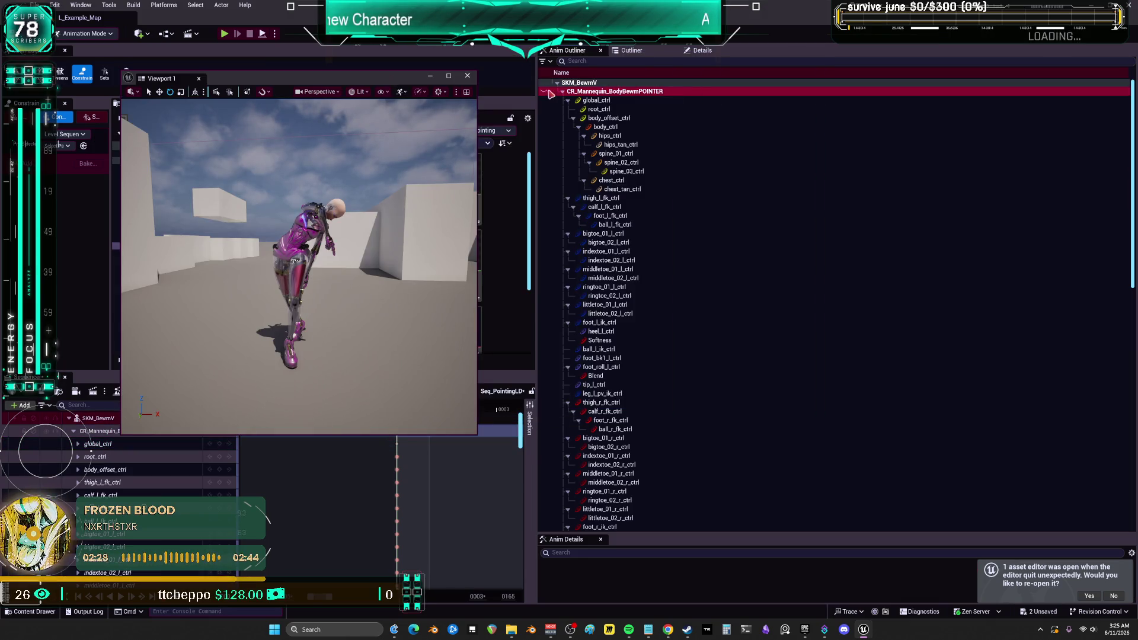
left_click(544, 93)
Move Viewport 1 back into place and maximize it to fill the screen.
double_click(563, 92)
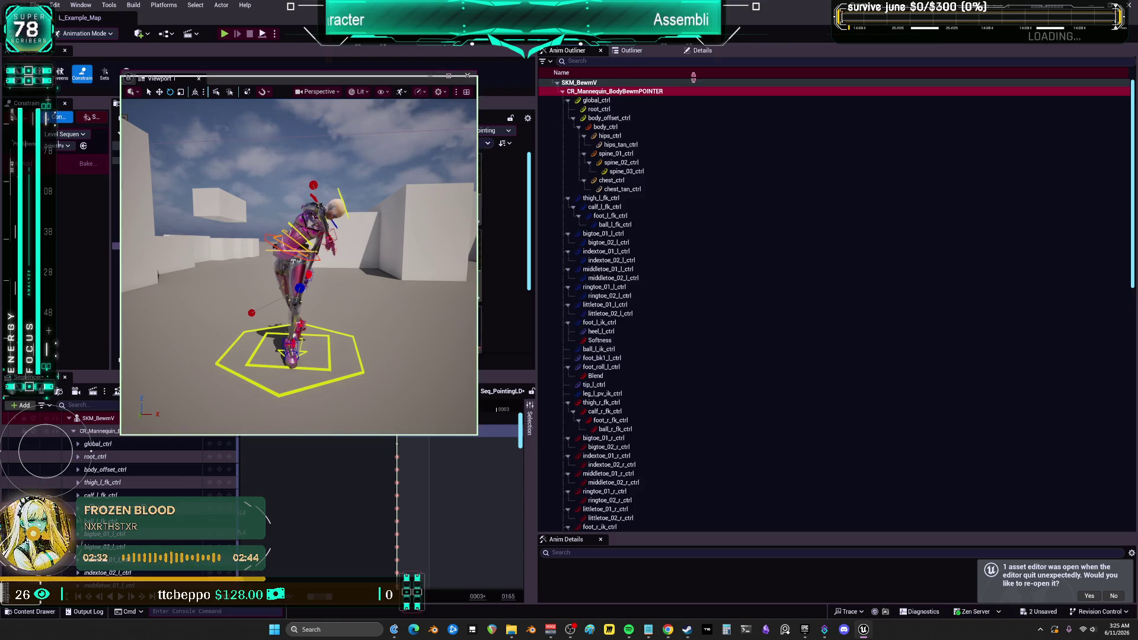
mouse_move(136, 78)
left_mouse_down()
mouse_move(764, 107)
mouse_move(677, 99)
left_mouse_up()
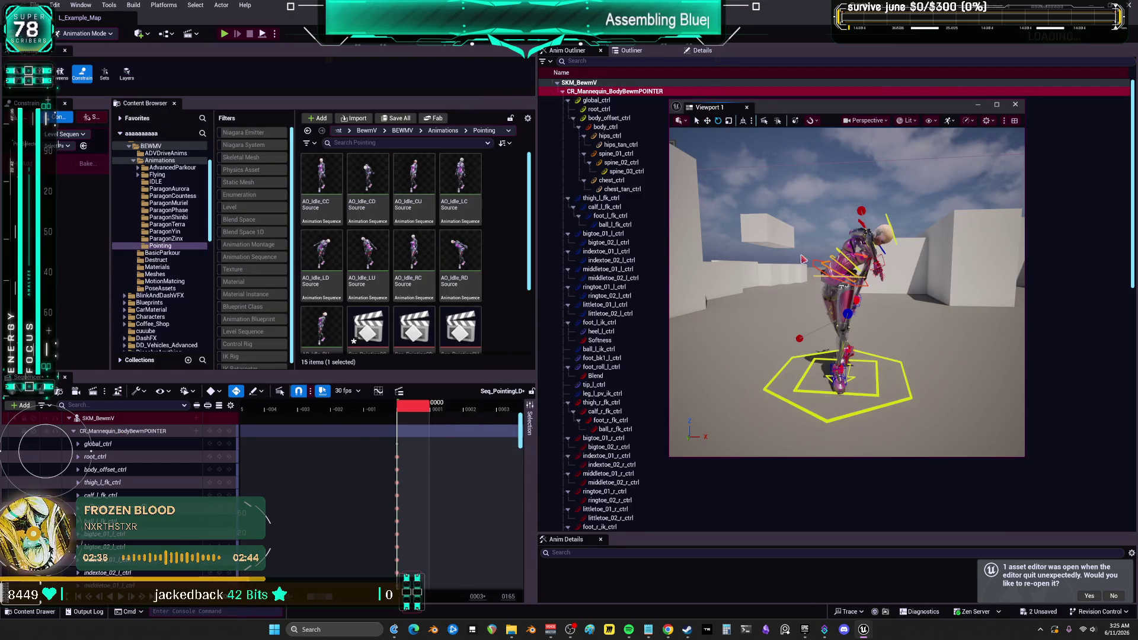
left_click(997, 105)
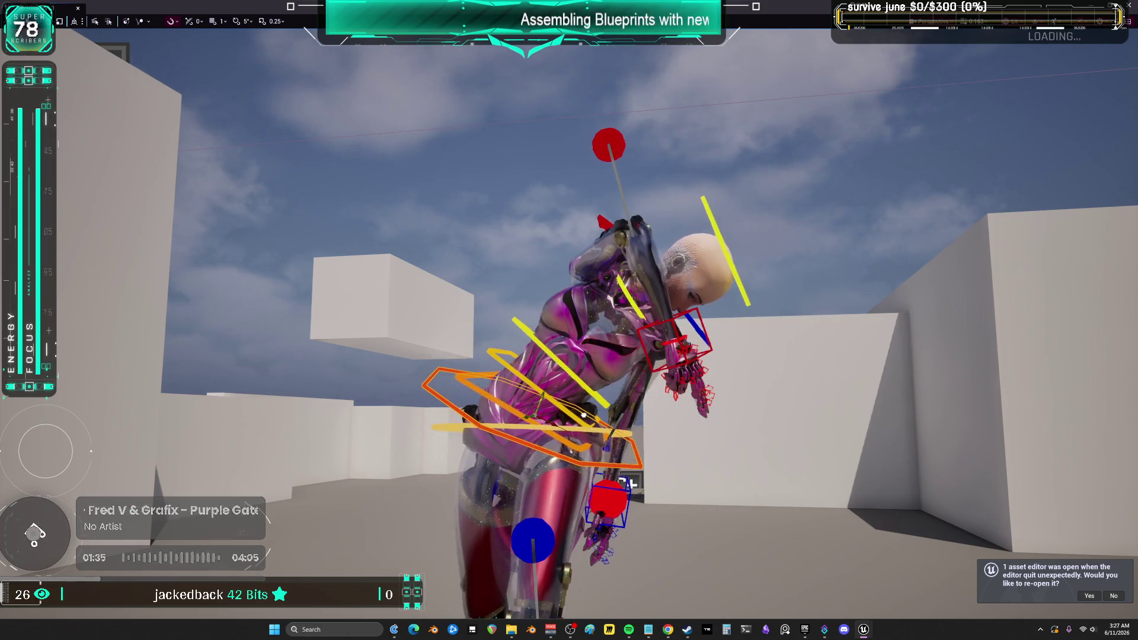
Undo the last control move, restore the normal layout, and expand index_01_l_ctrl's channels.
key("ctrl+z")
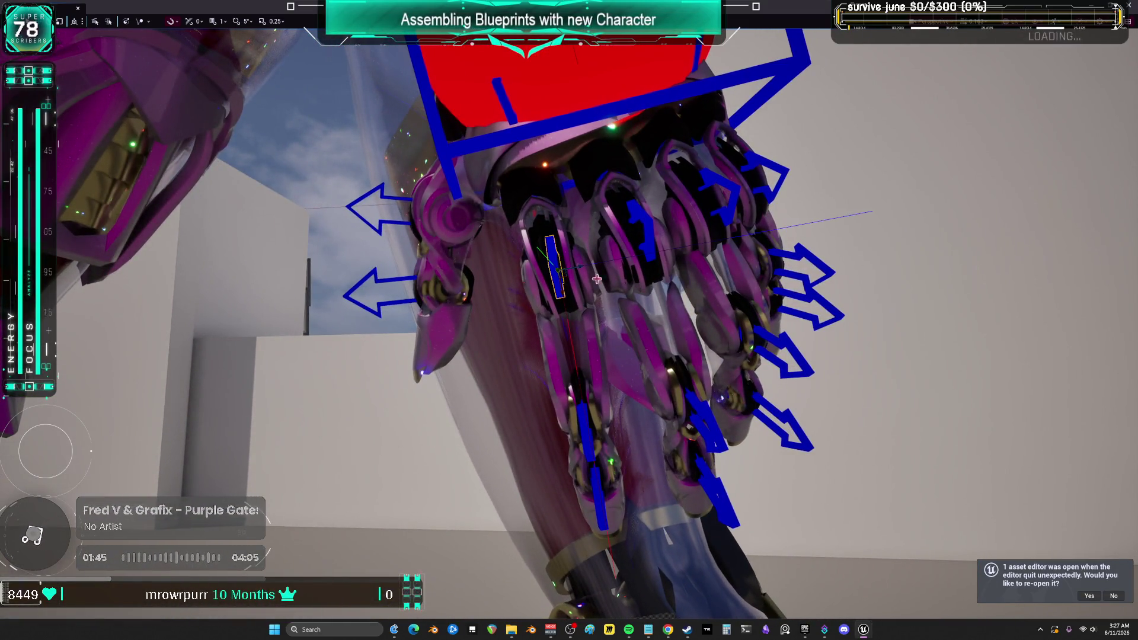
key("F11")
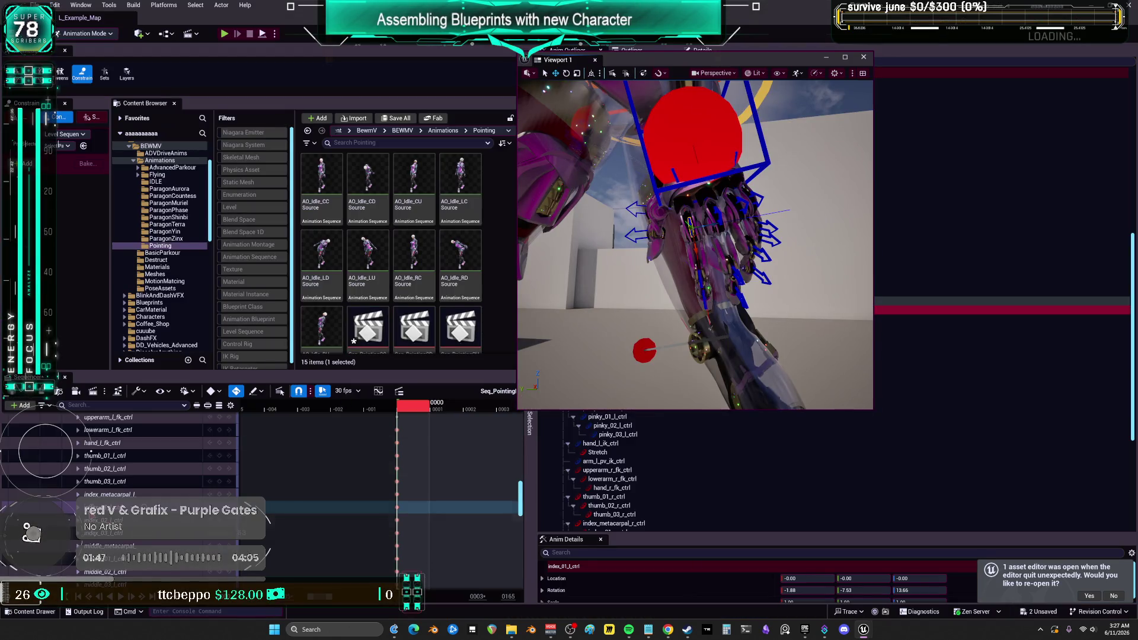
left_click(78, 508)
scroll(118, 504, "down", 1)
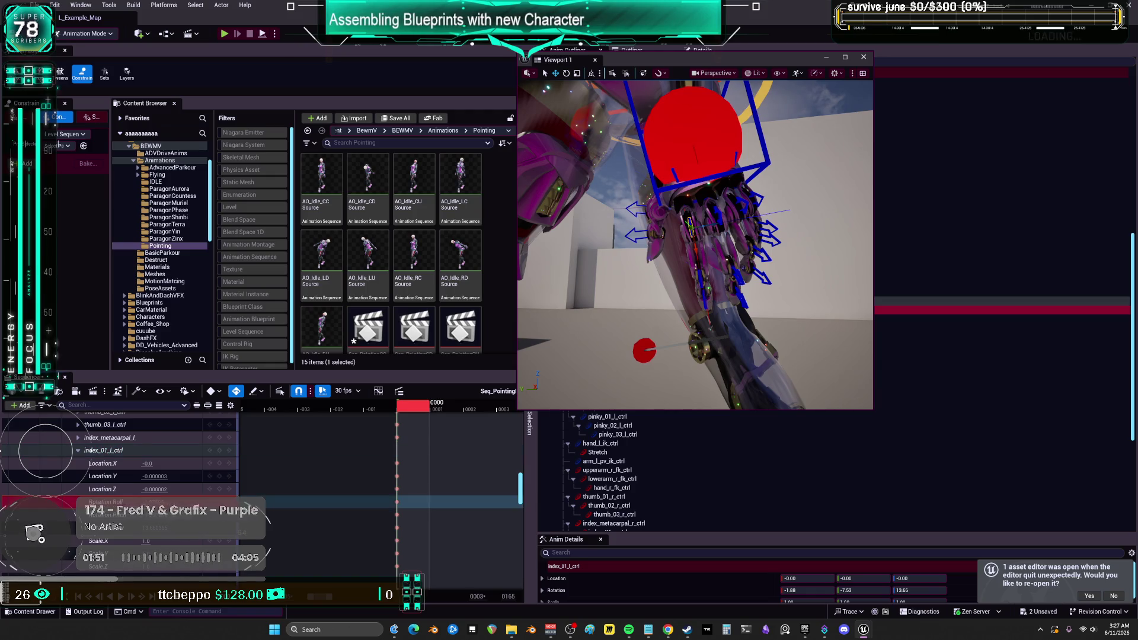
scroll(118, 475, "down", 2)
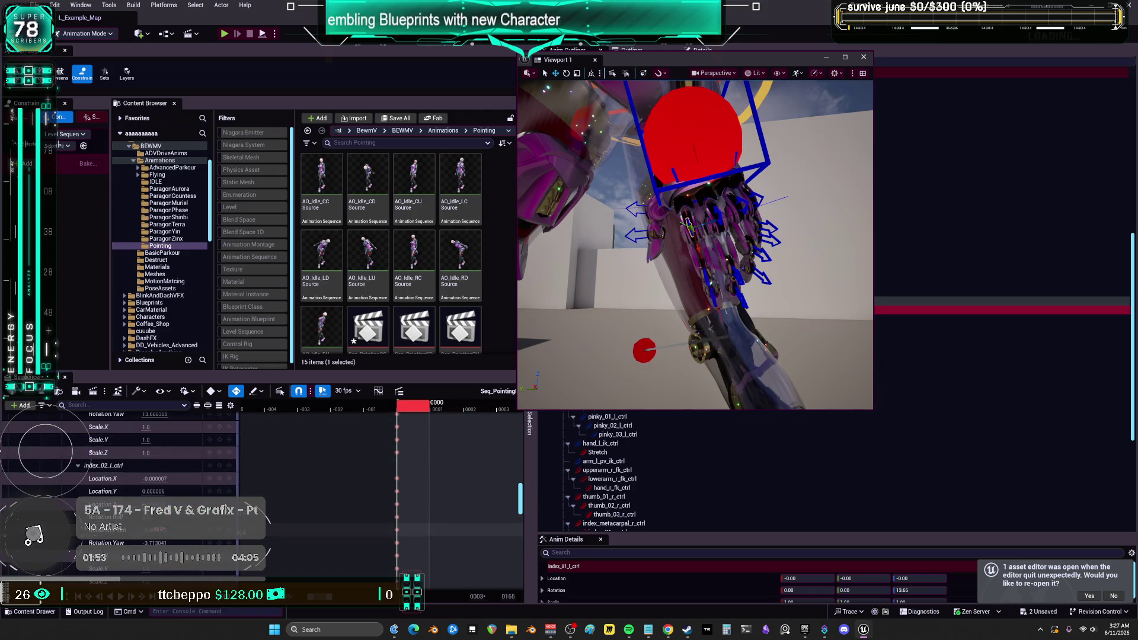
scroll(163, 540, "down", 2)
scroll(162, 540, "down", 2)
Expand middle_02_l_ctrl and middle_01_l_ctrl, scroll the finger channels, and orbit out to the full character.
left_click(78, 493)
left_click(79, 480)
scroll(164, 487, "down", 1)
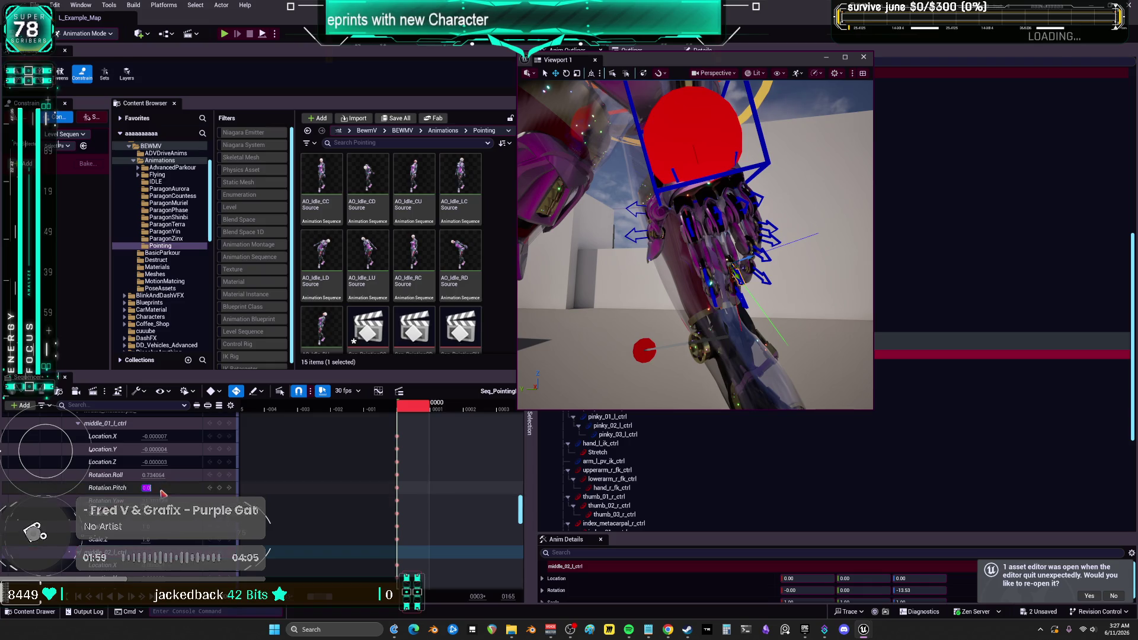
scroll(163, 493, "down", 2)
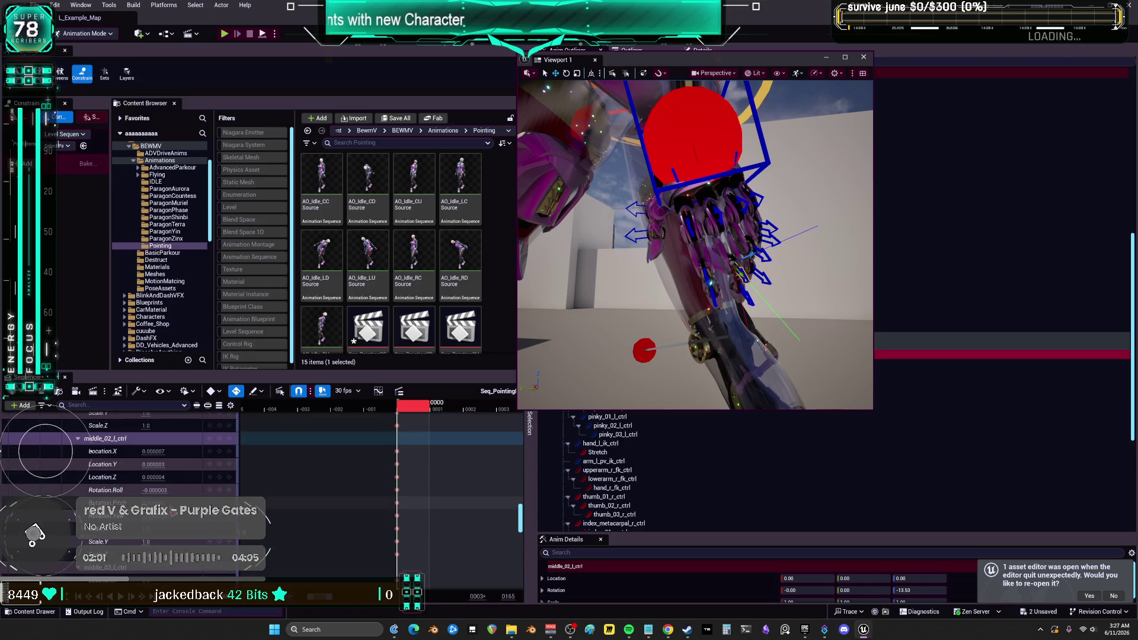
scroll(163, 494, "down", 2)
scroll(163, 493, "down", 1)
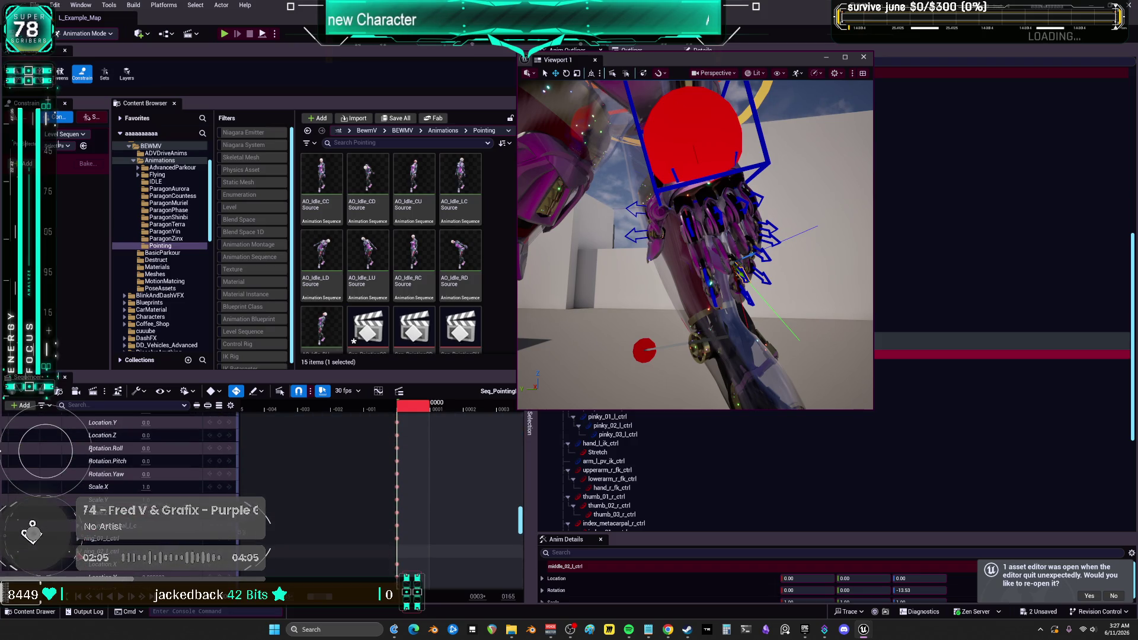
scroll(90, 448, "down", 2)
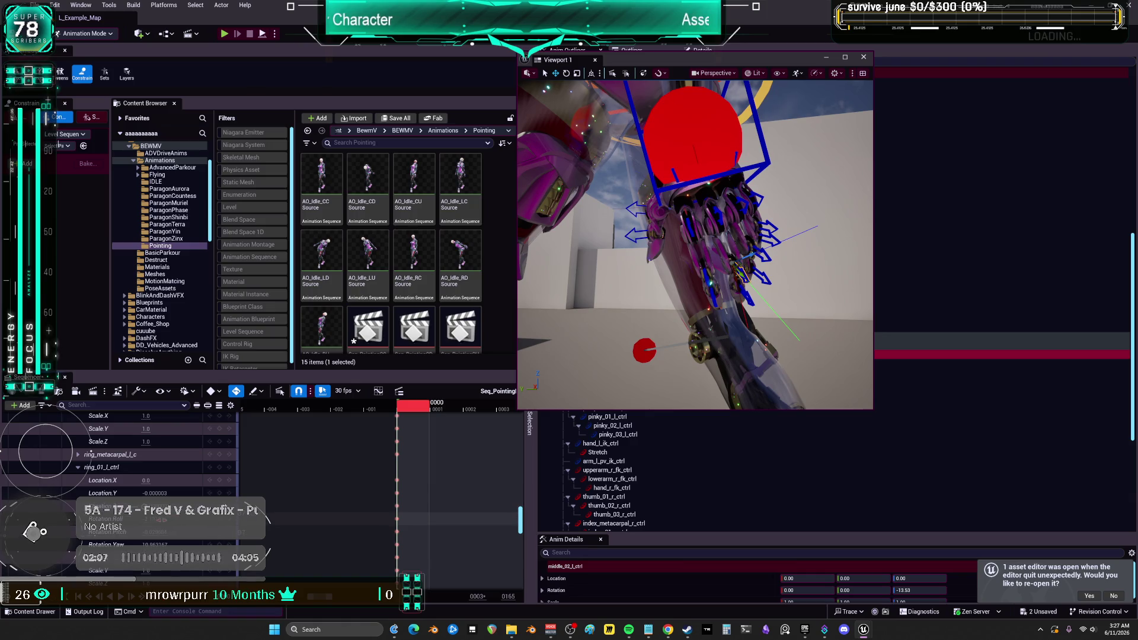
scroll(163, 525, "down", 2)
scroll(157, 462, "down", 2)
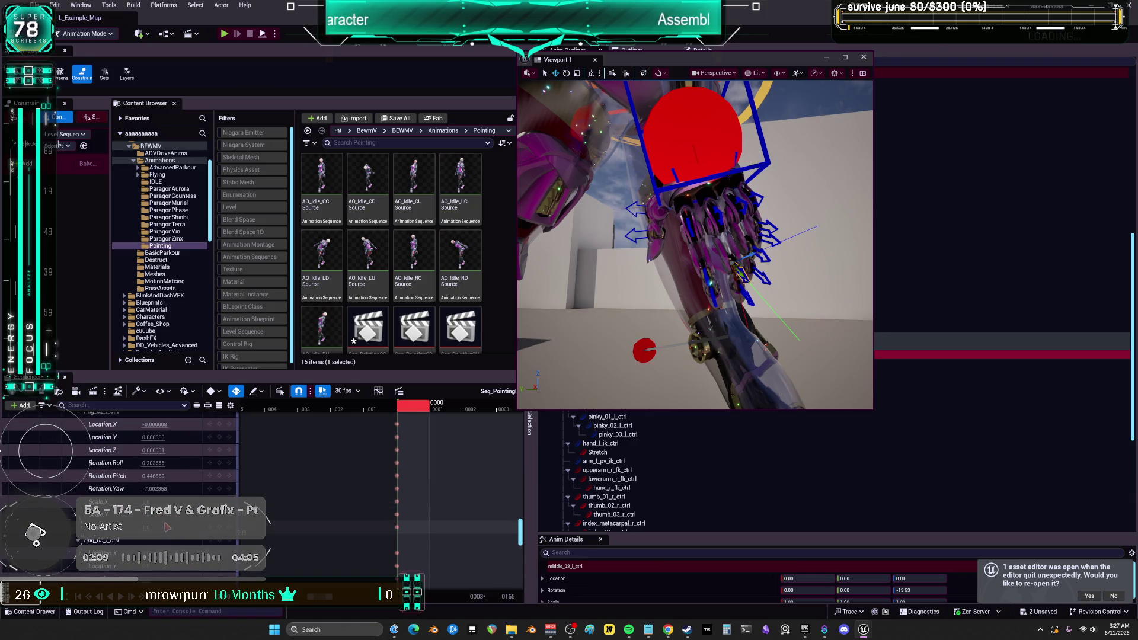
scroll(172, 498, "down", 3)
scroll(187, 522, "down", 2)
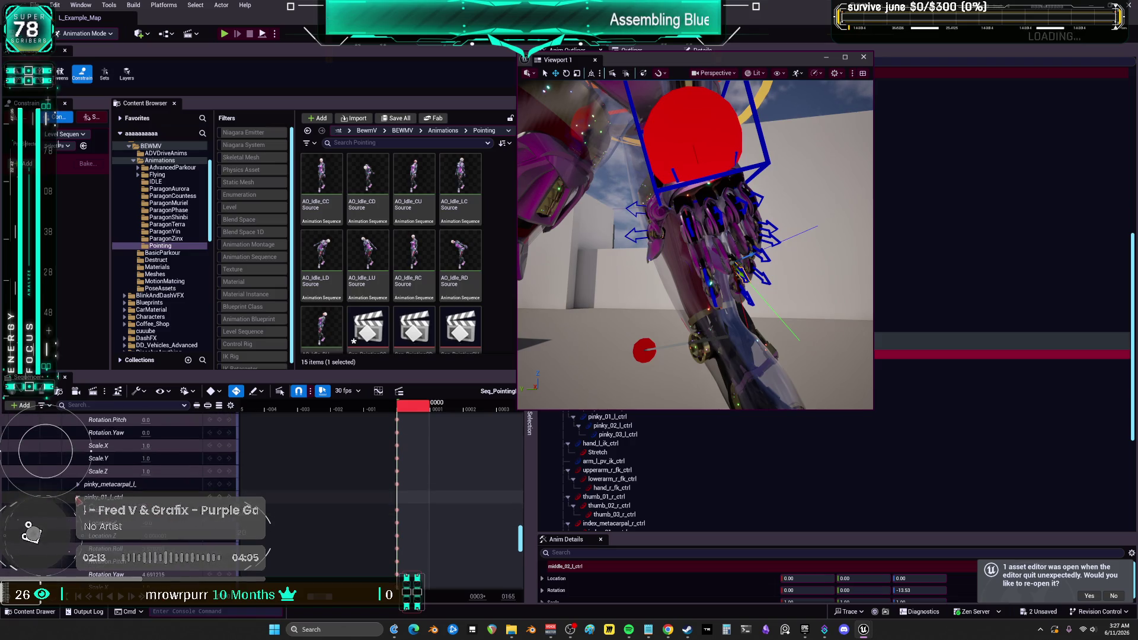
scroll(78, 500, "down", 1)
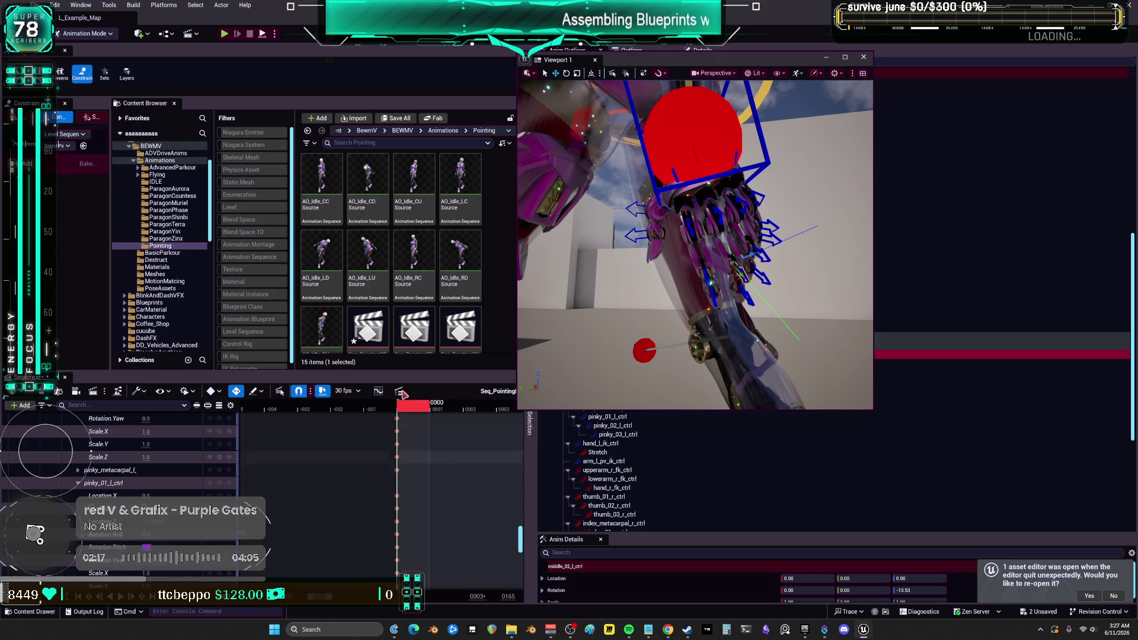
left_click_drag(534, 220, 622, 264)
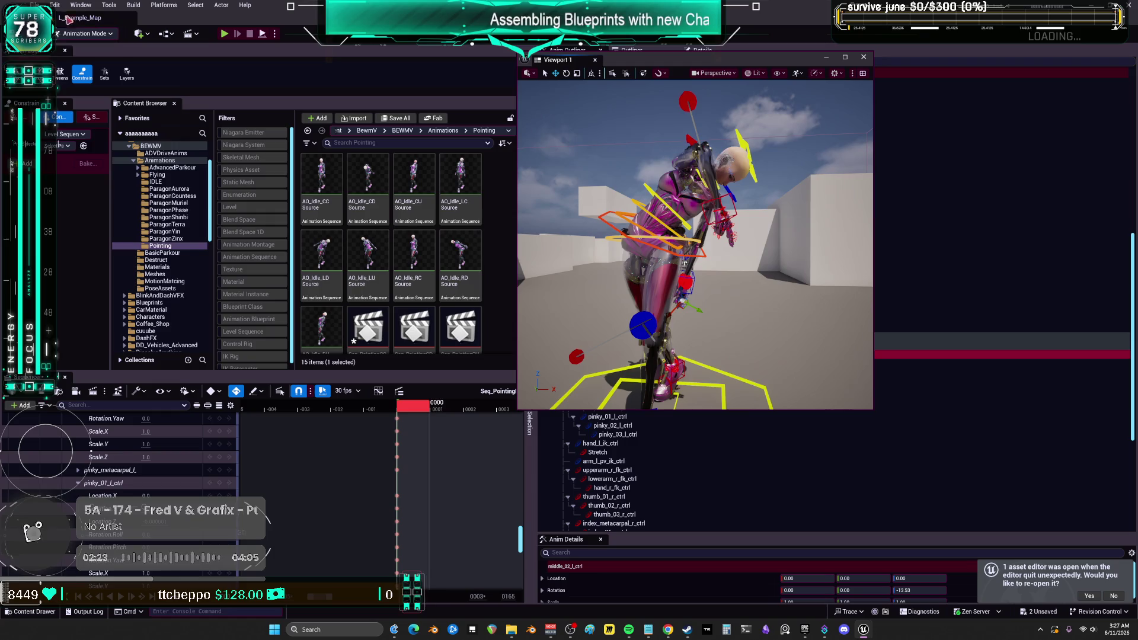
Save all unsaved assets with File > Save All.
left_click(36, 5)
left_click(89, 136)
scroll(119, 475, "down", 5)
scroll(137, 454, "down", 10)
scroll(137, 454, "up", 10)
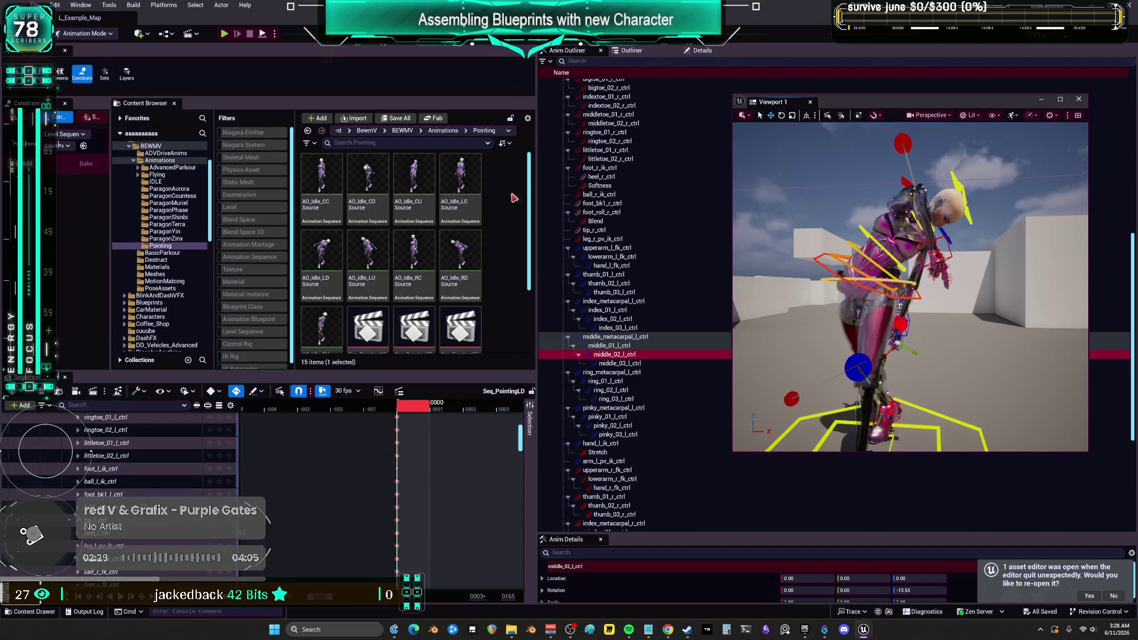
scroll(511, 239, "down", 2)
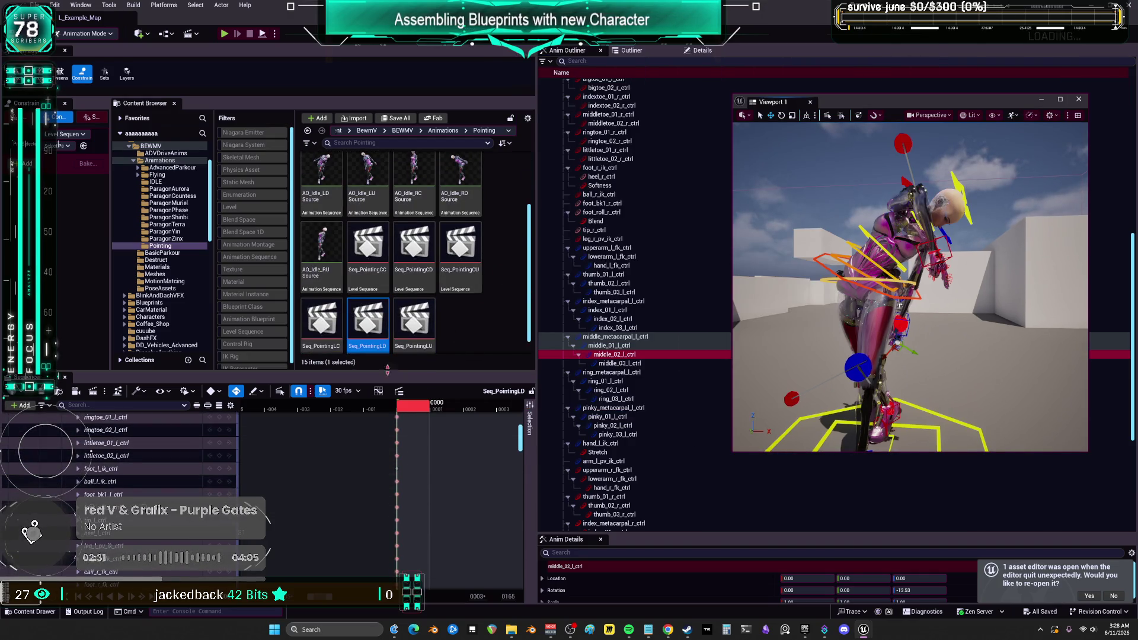
Create a Blend Space on the character's skeleton named BSFingerGuns and open it.
right_click(475, 320)
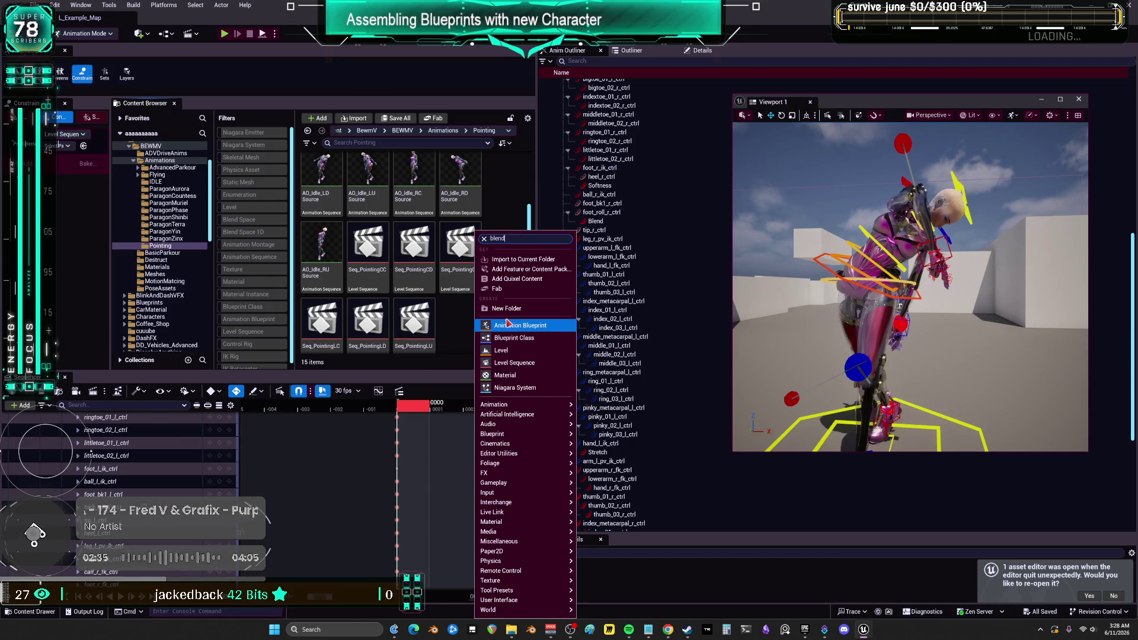
left_click(525, 313)
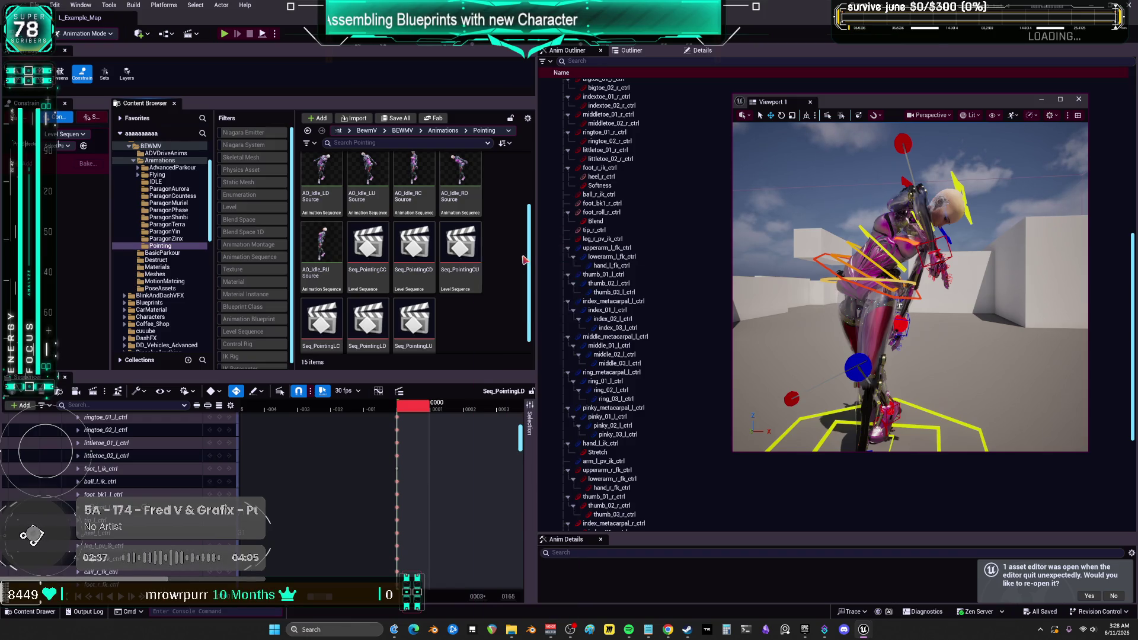
left_click(535, 250)
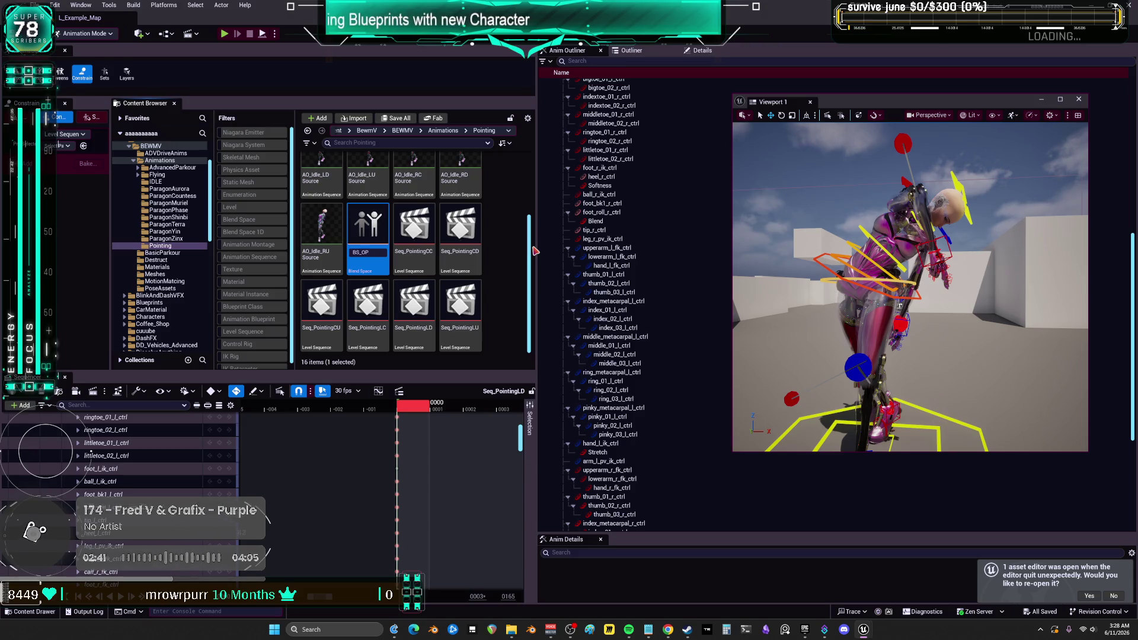
type("uns")
key("Return")
double_click(373, 237)
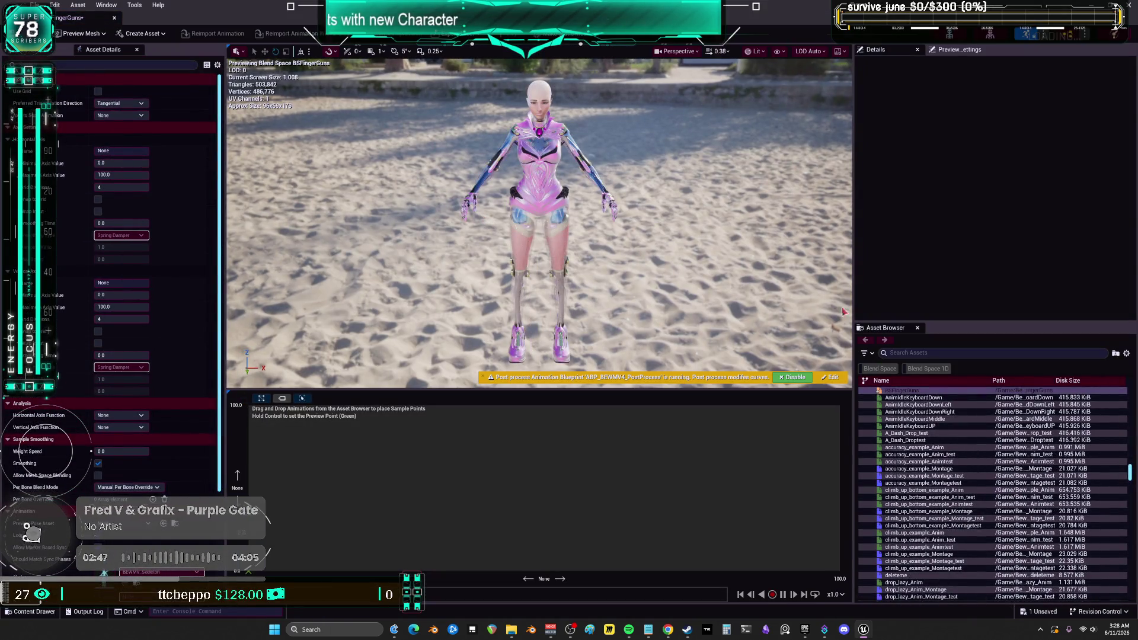
Shrink the BSFingerGuns editor to a smaller window and reselect it in the Pointing folder.
key("super+Down")
left_click(461, 266)
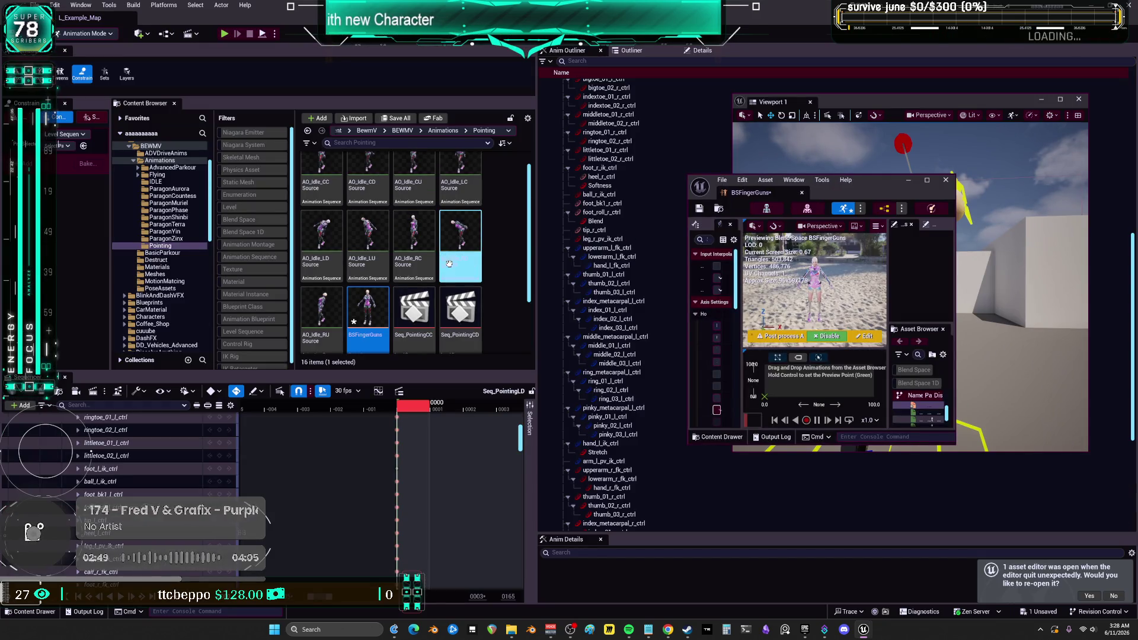
left_click(368, 264)
left_click(329, 214)
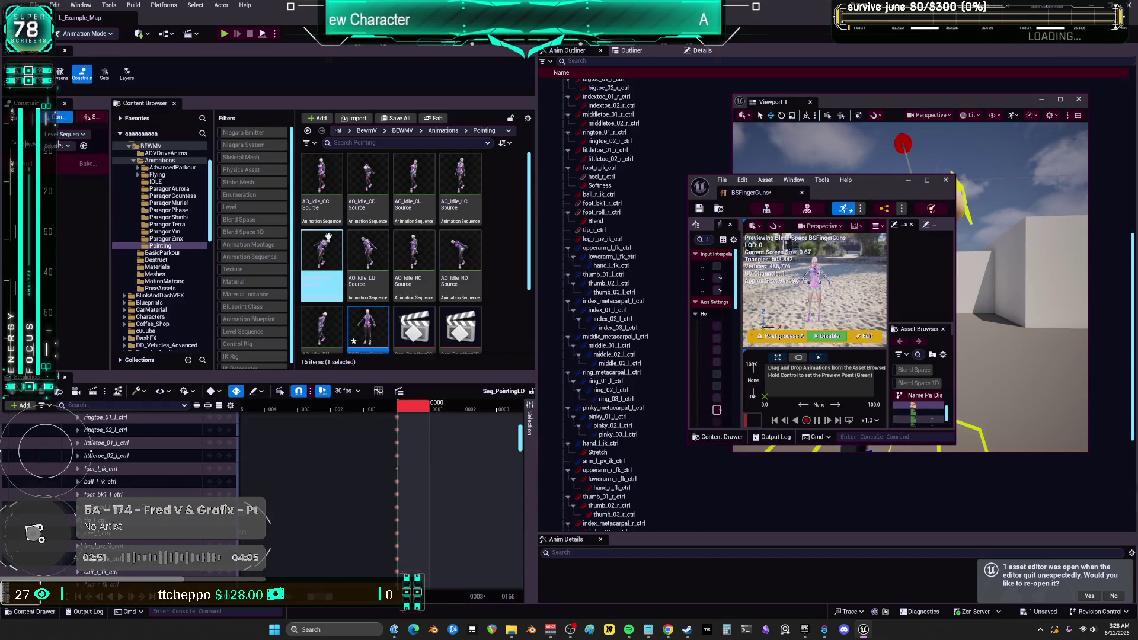
left_click(368, 326)
Load the Seq_PointingCC level sequence into Sequencer.
scroll(492, 265, "down", 1)
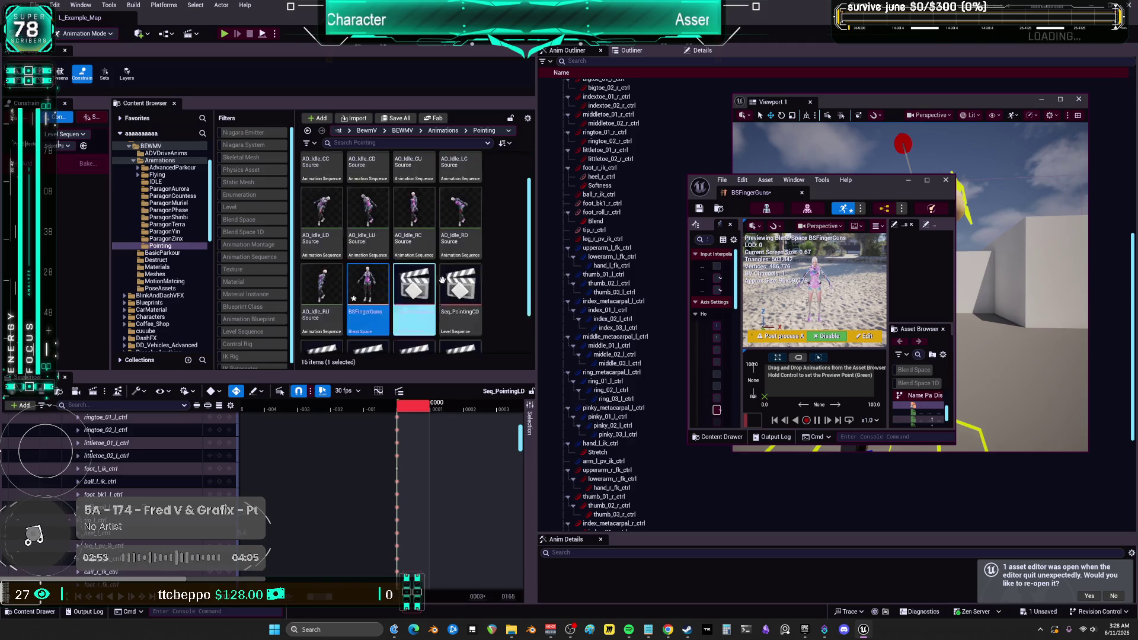
scroll(502, 291, "down", 1)
scroll(504, 291, "up", 2)
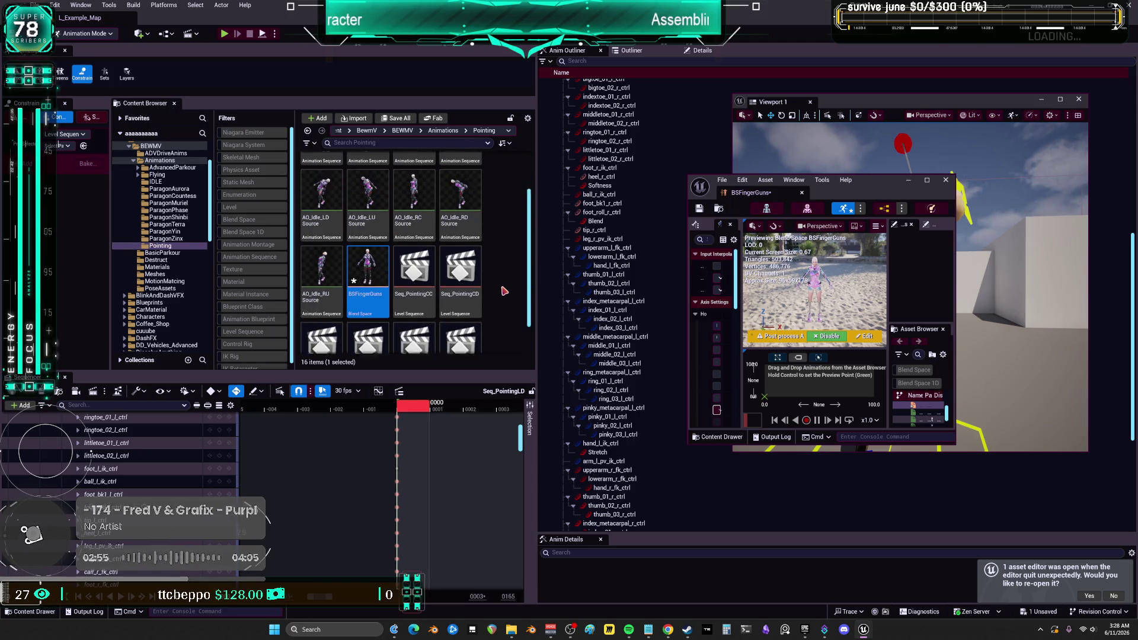
scroll(504, 291, "down", 2)
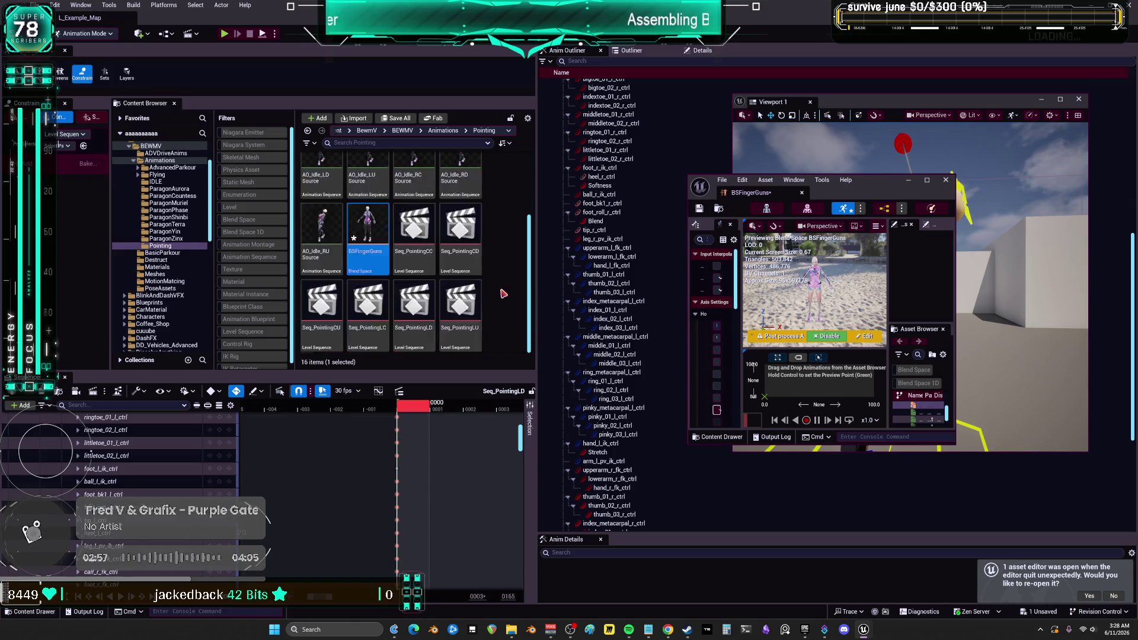
left_click(411, 224)
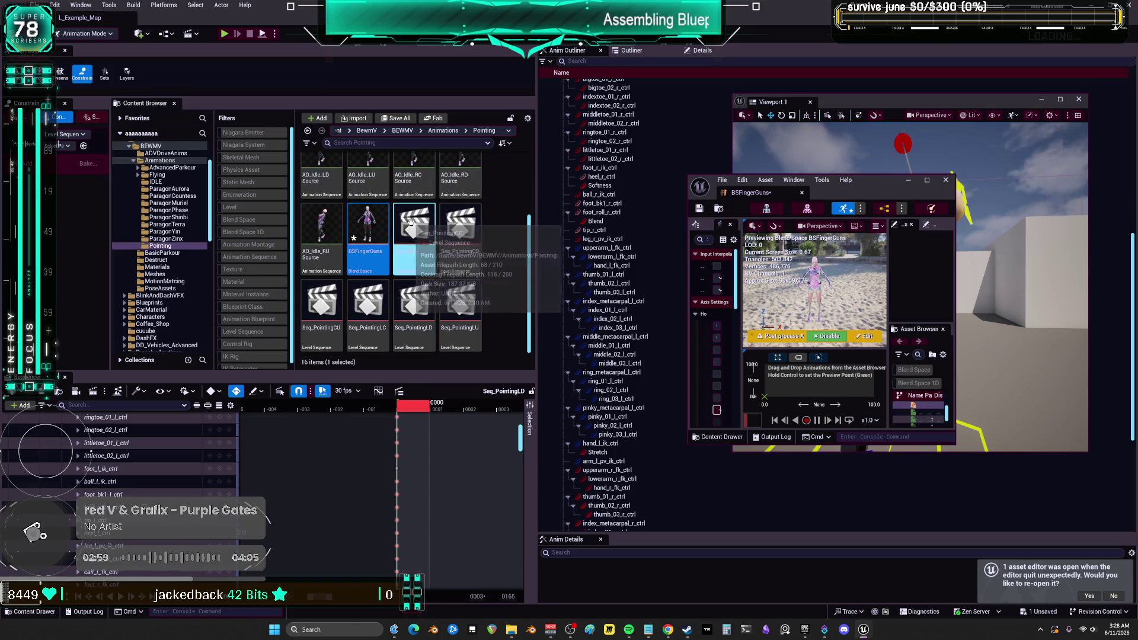
double_click(410, 224)
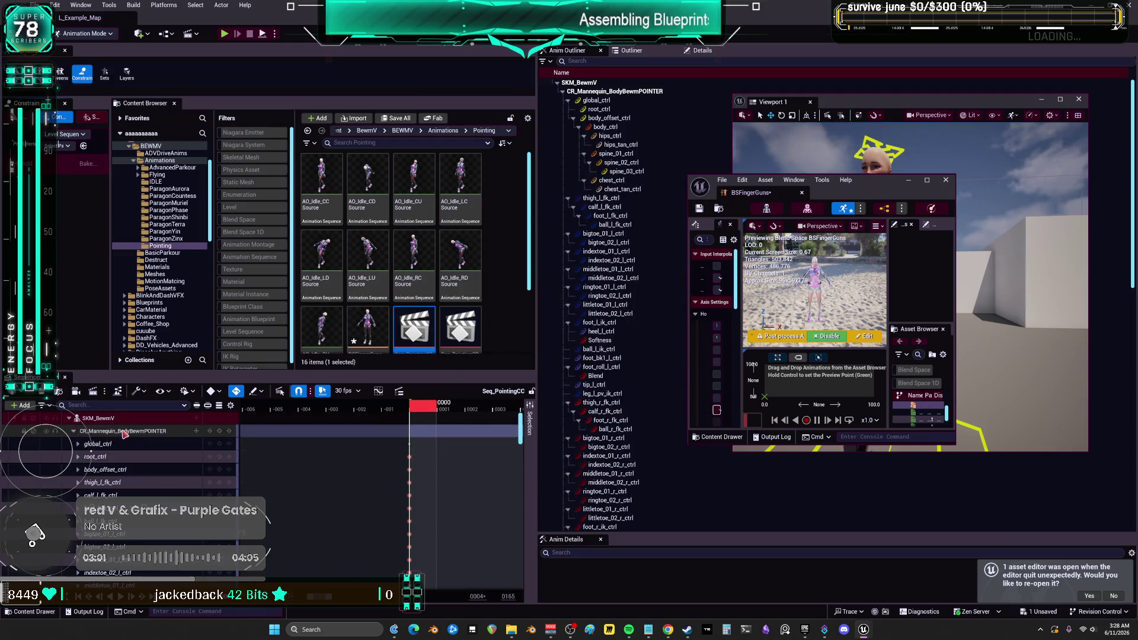
Choose Bake Animation Sequence on Seq_PointingCC's SKM_BewmV track.
right_click(108, 420)
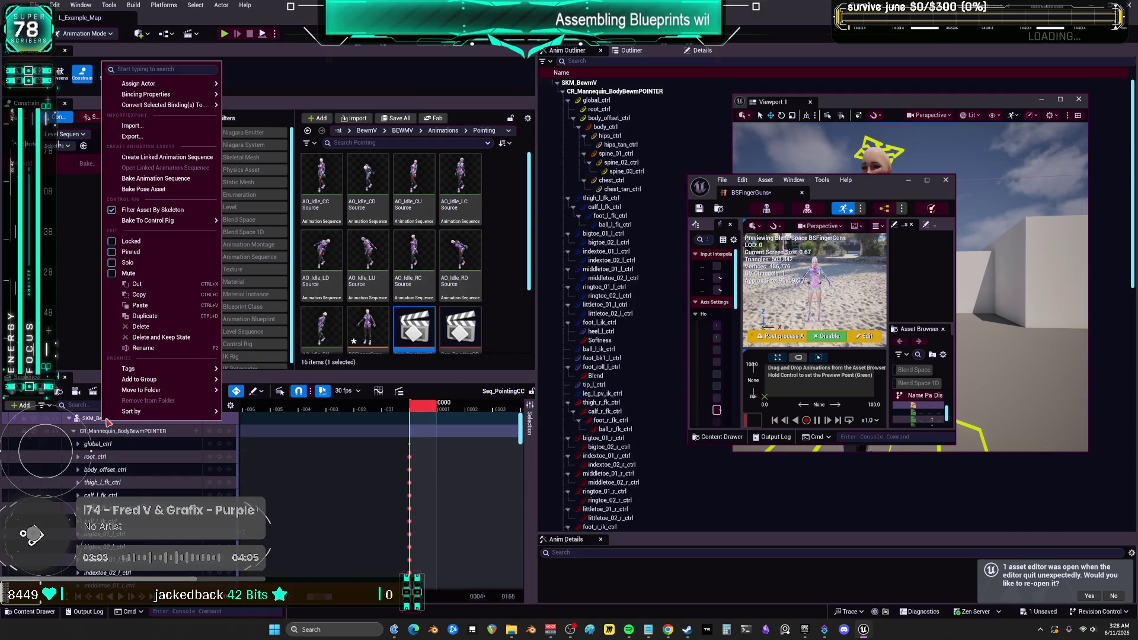
scroll(415, 285, "down", 1)
left_click(415, 284)
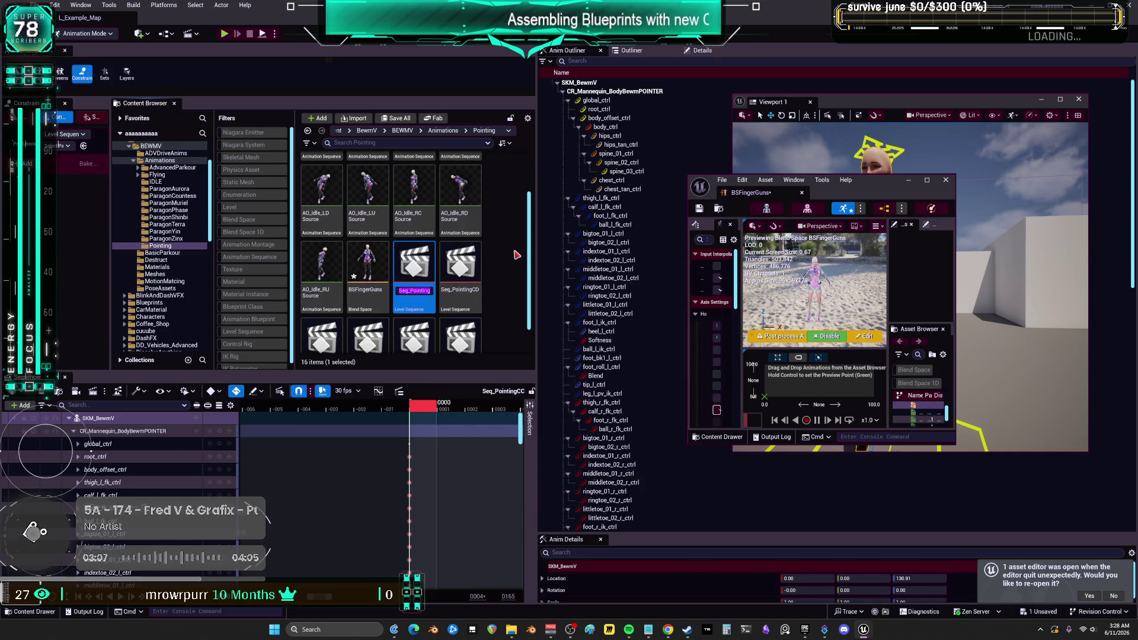
left_click(97, 420)
right_click(96, 420)
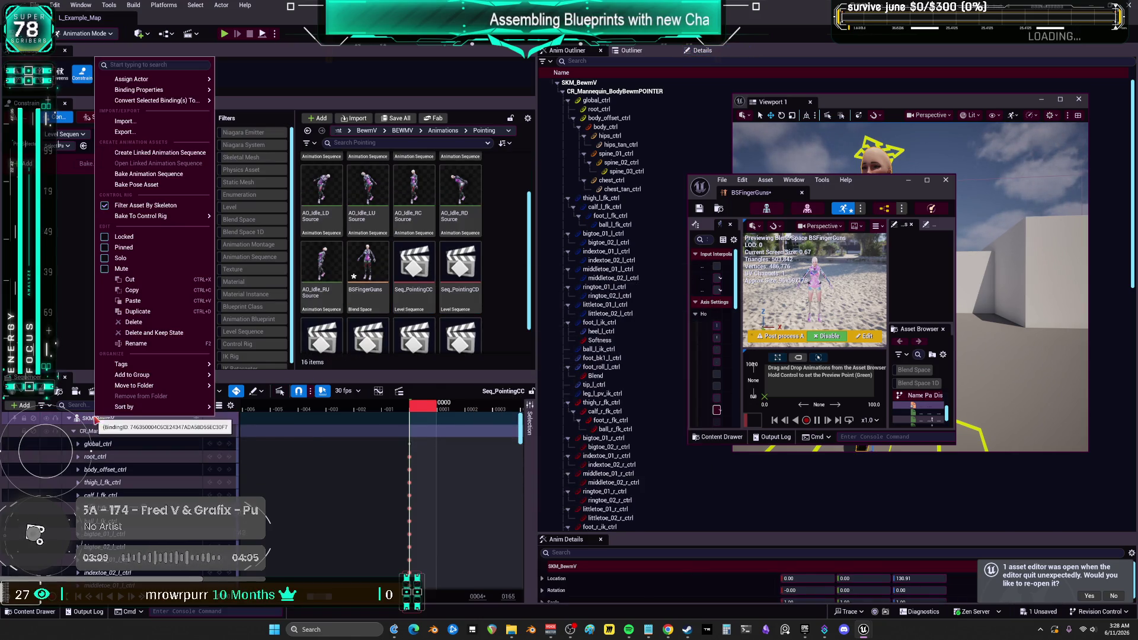
left_click(175, 173)
Set the destination to the Animations/Pointing folder and name the animation Anim_PointingCC.
left_click(488, 320)
scroll(498, 323, "down", 2)
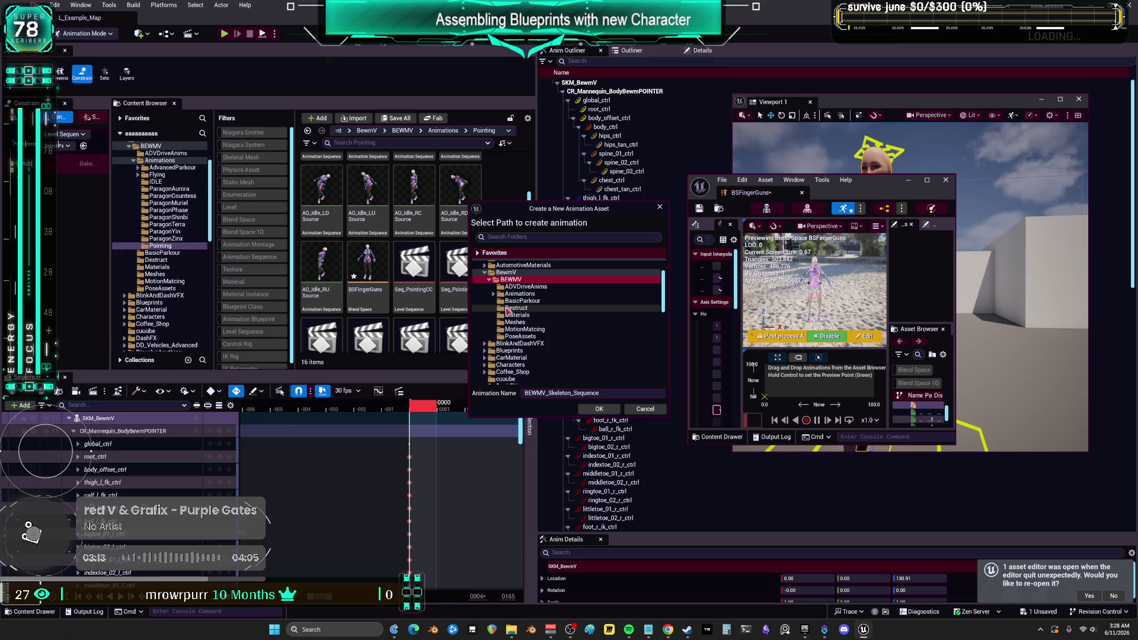
left_click(494, 294)
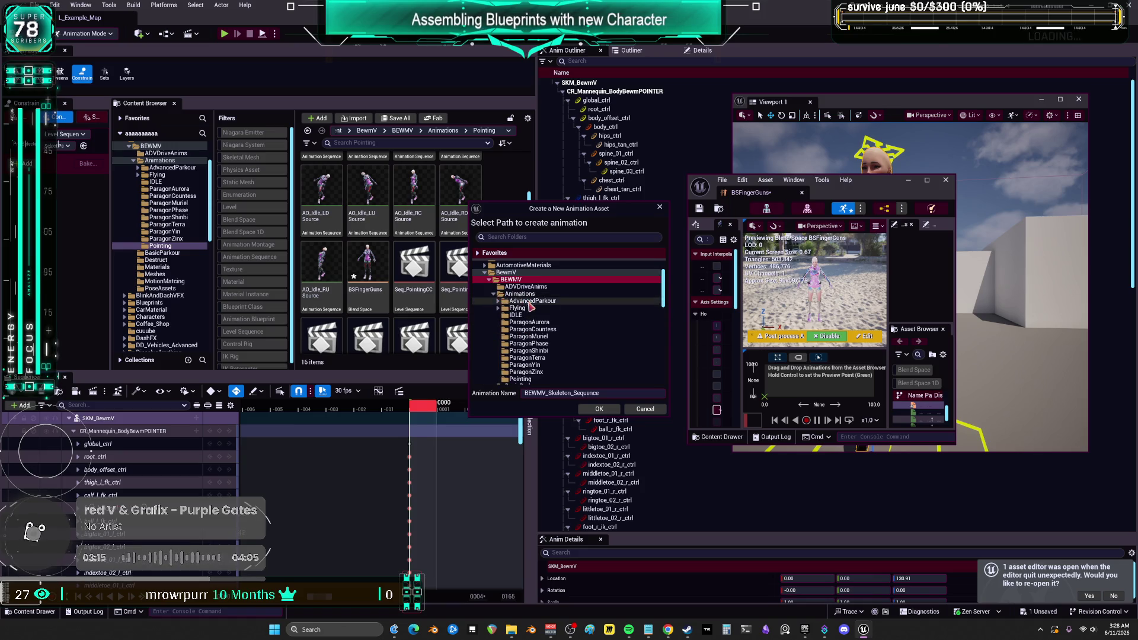
scroll(510, 323, "down", 3)
left_click(522, 323)
left_click(601, 393)
type("Anim_PointingCC")
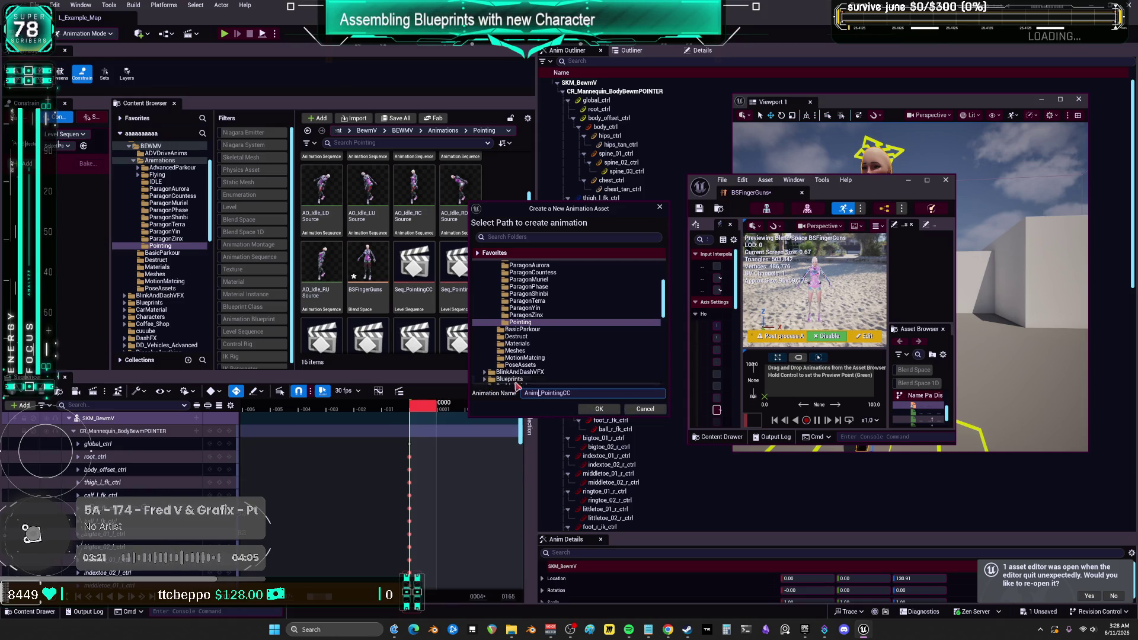
left_click(599, 409)
Turn off morph target, attribute curve and material curve export, then export the animation.
left_click(554, 309)
left_click(554, 297)
left_click(554, 285)
left_click(628, 410)
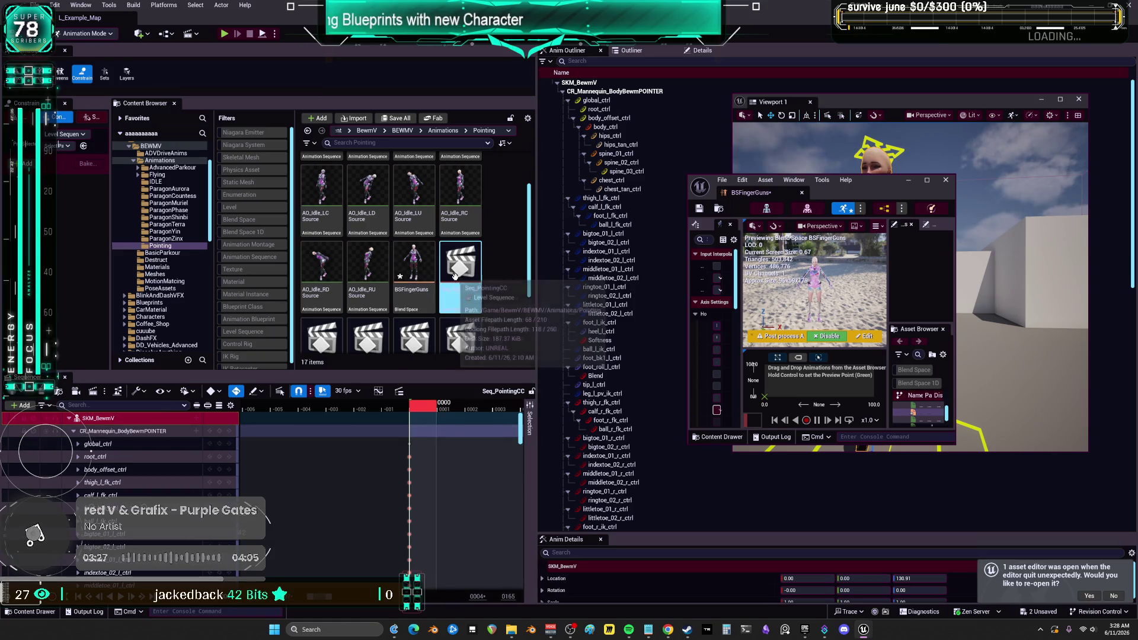
scroll(456, 330, "down", 2)
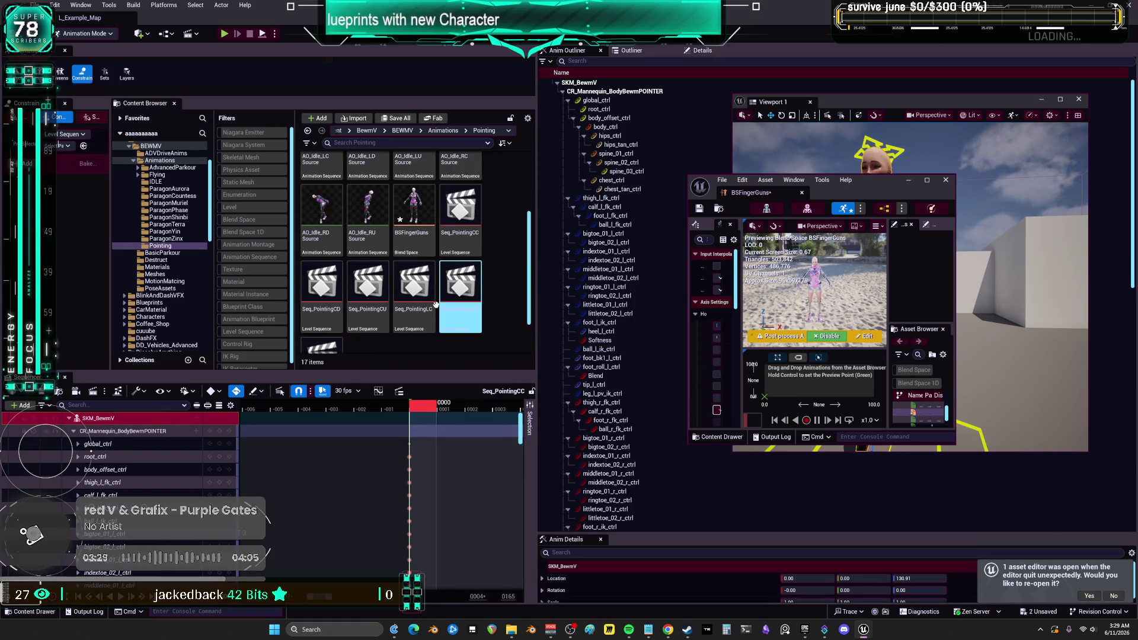
left_click(332, 297)
Select Seq_PointingLC, widen the timeline view, and open Anim_PointingCC for review.
key("F2")
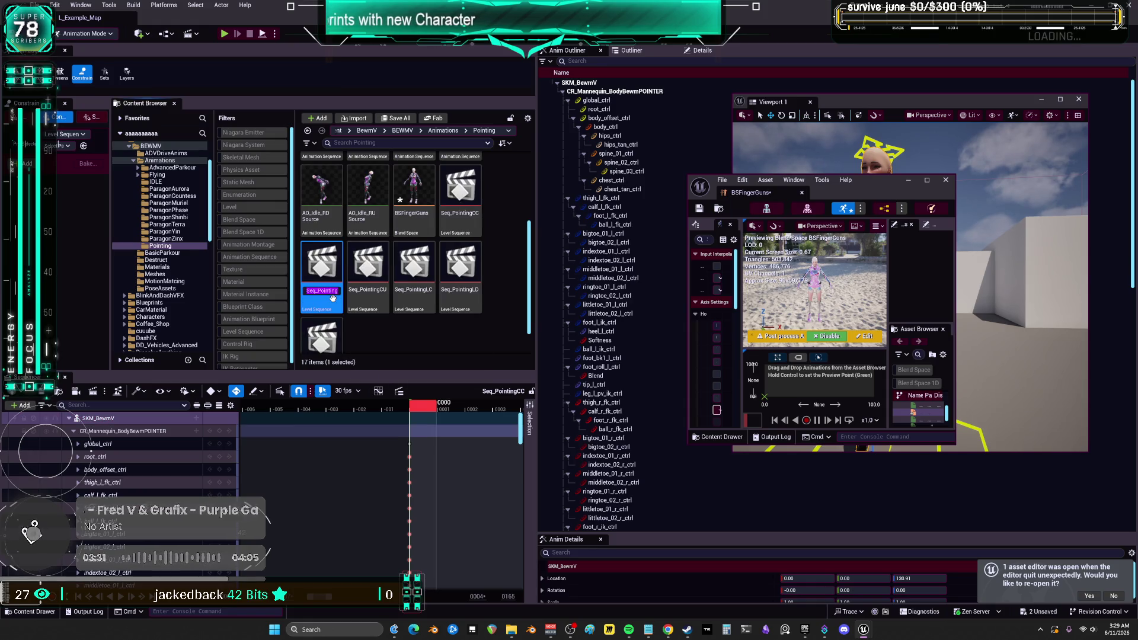
left_click(395, 288)
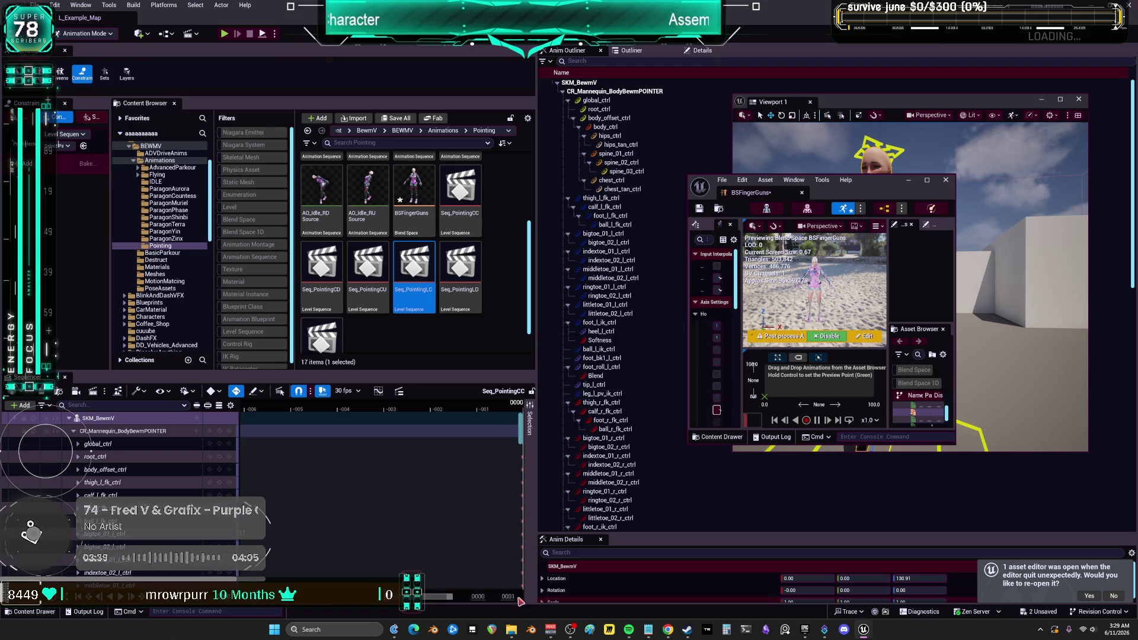
left_click_drag(442, 600, 461, 602)
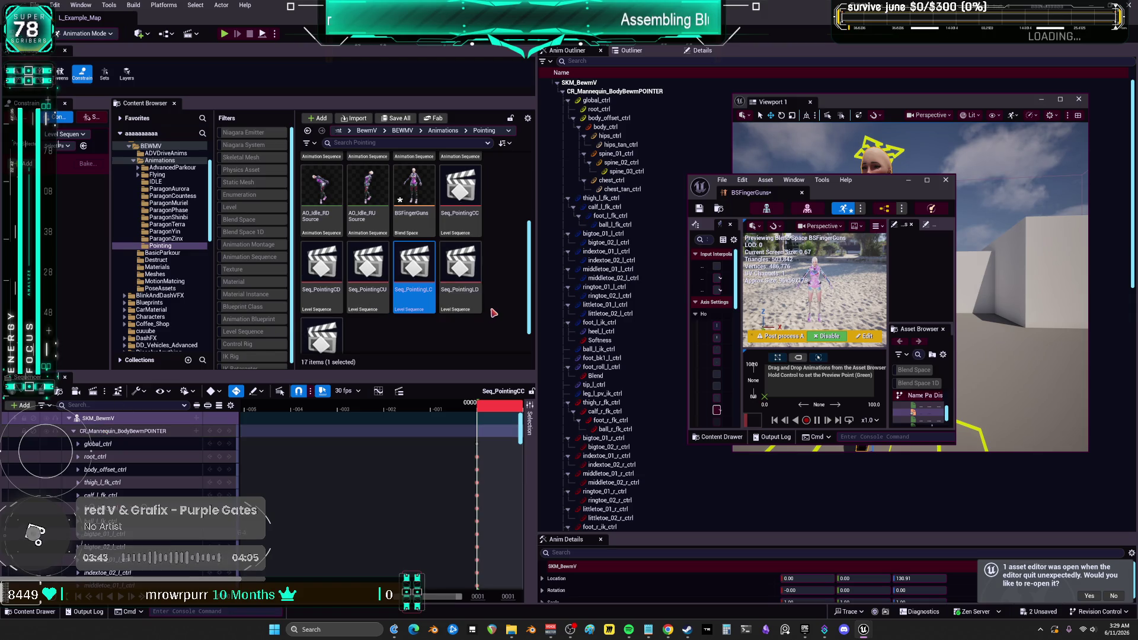
scroll(503, 311, "up", 2)
scroll(503, 310, "up", 1)
double_click(322, 181)
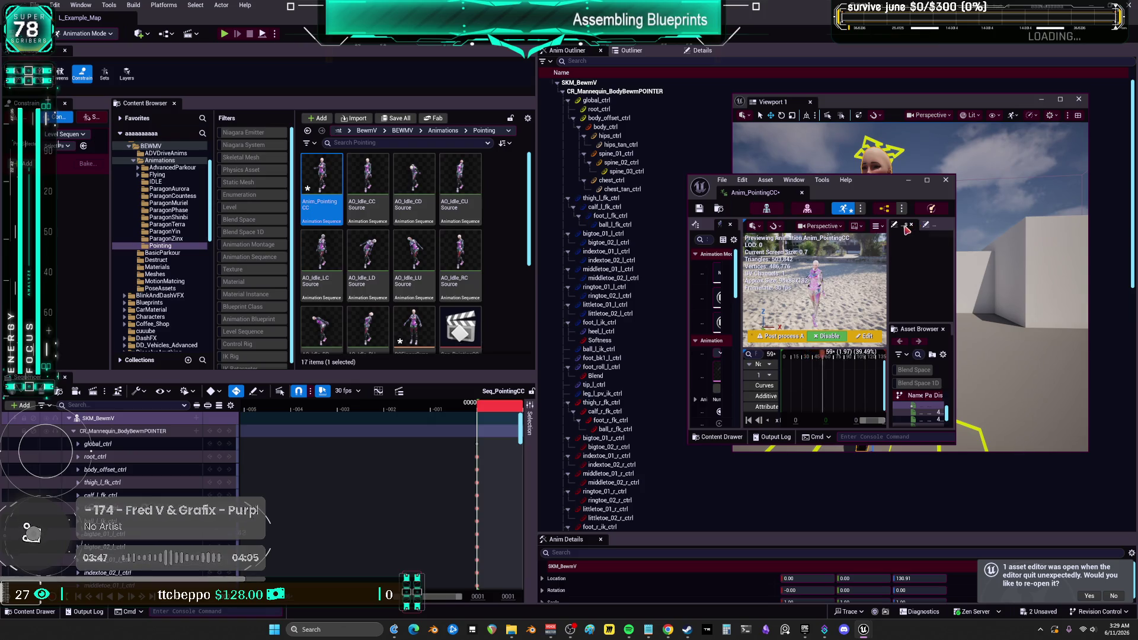
Rename the animation to Anim_PointingCCaaaaaa and close its floating editor window.
key("F2")
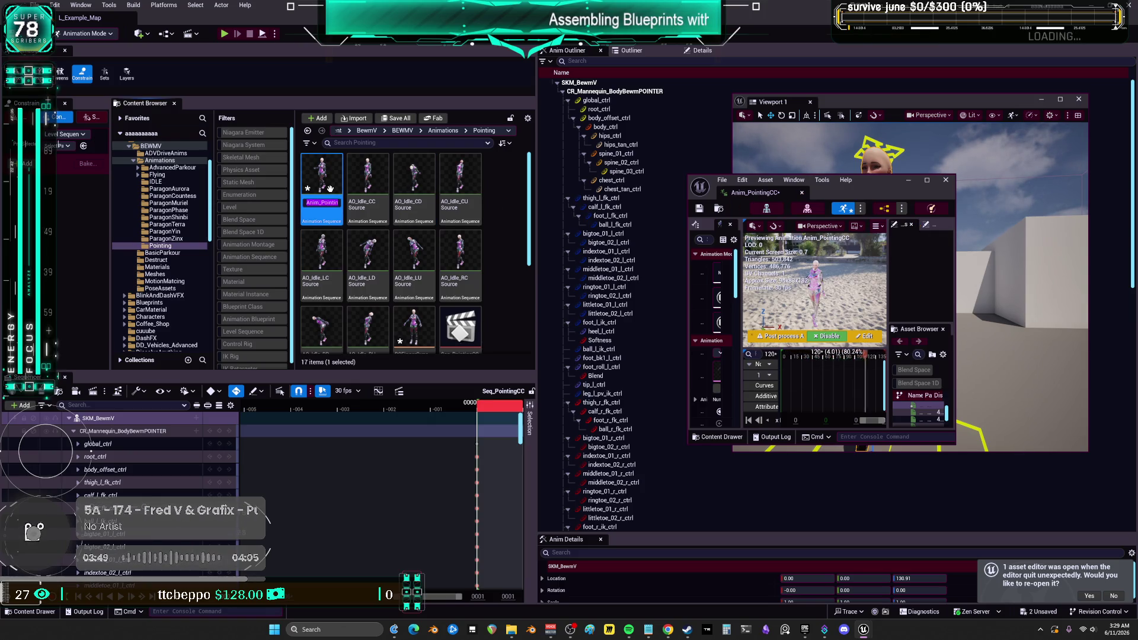
type("aaaaaa")
key("Return")
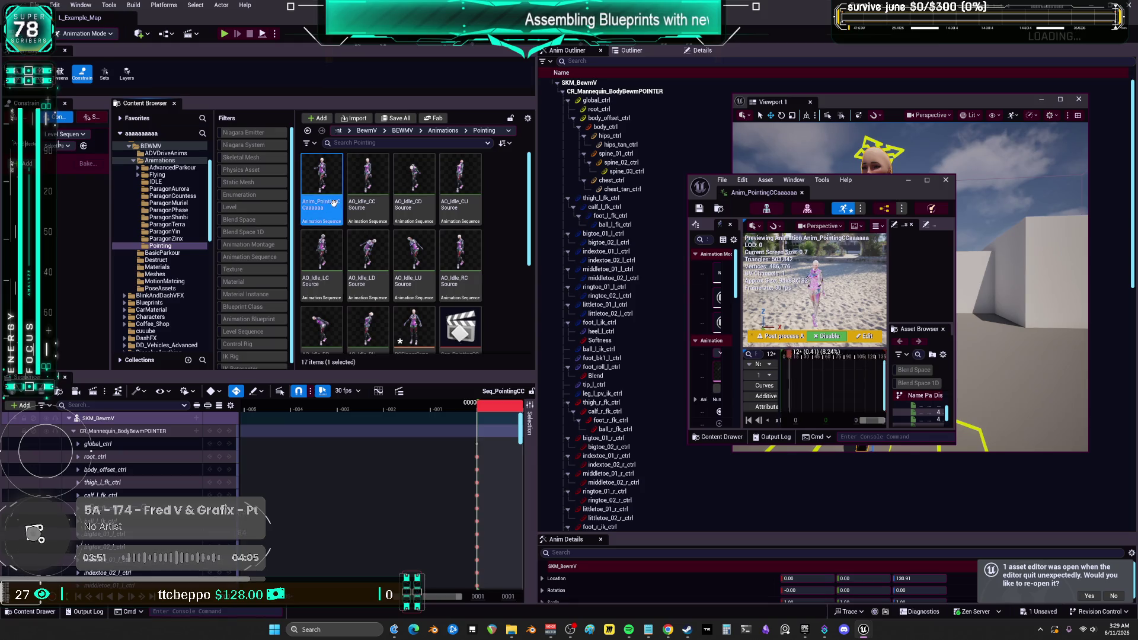
double_click(334, 203)
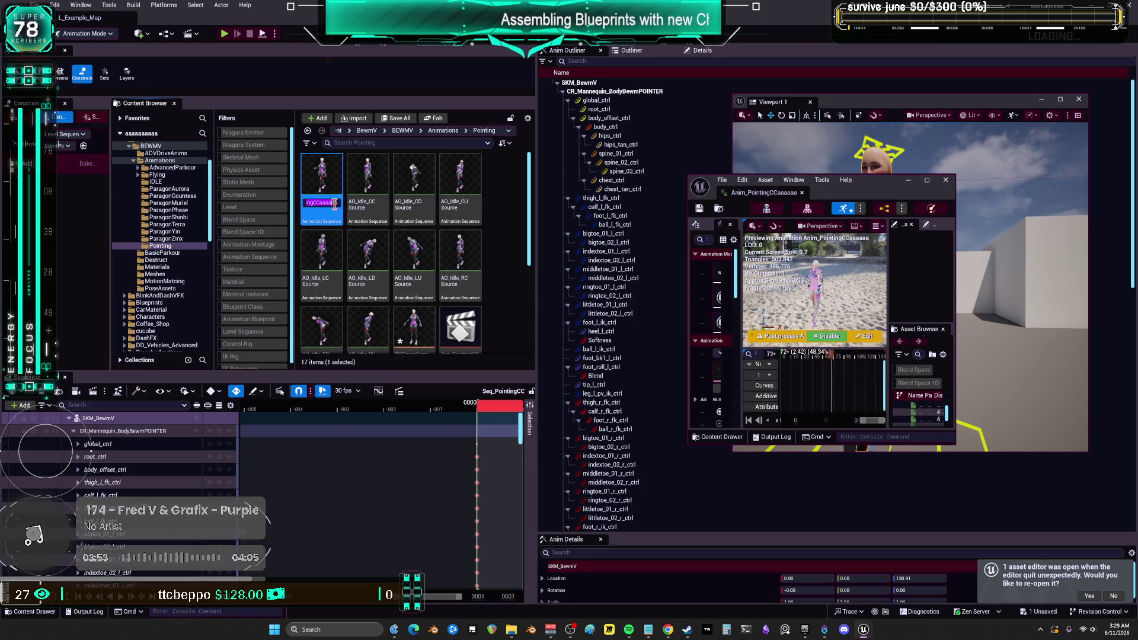
key("Return")
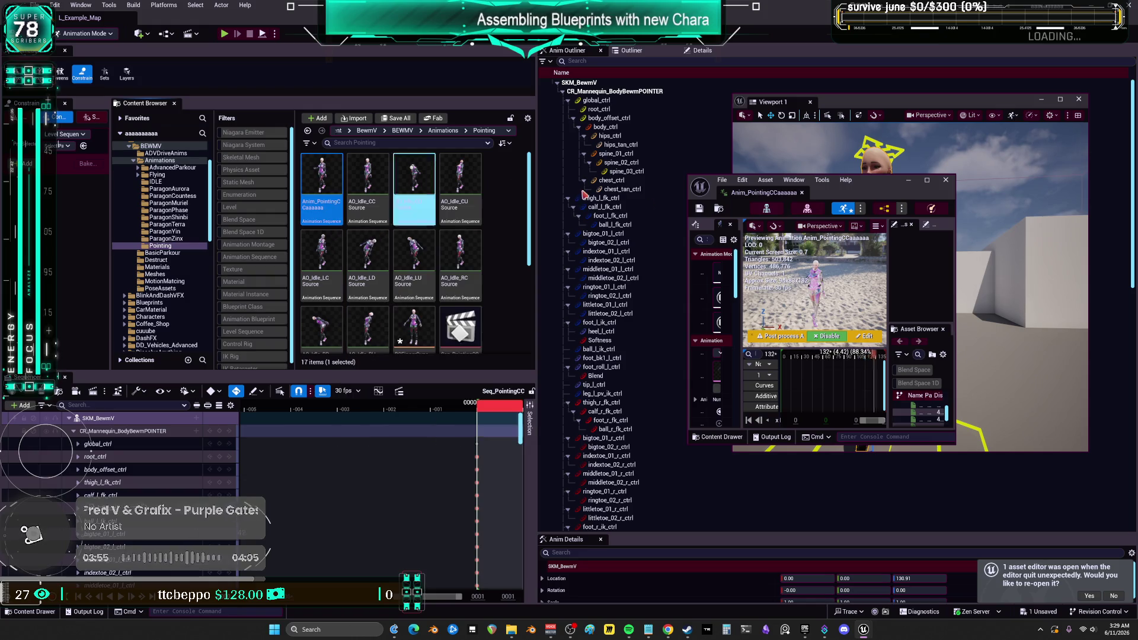
left_click(946, 180)
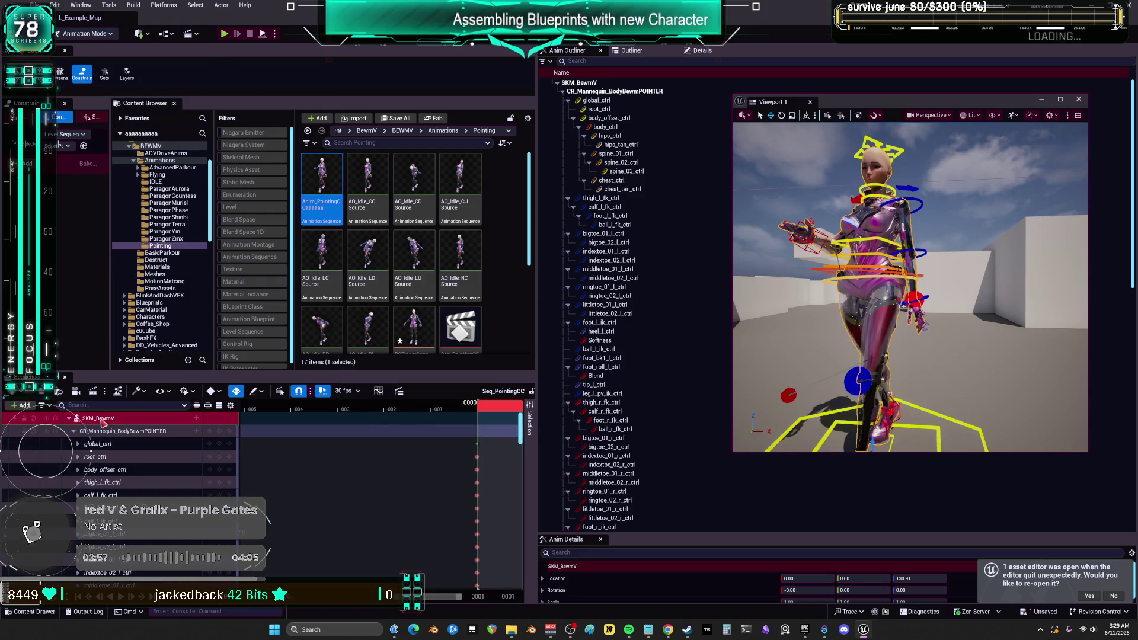
Bake the SKM_BewmV track into a new animation using the default location and settings.
right_click(102, 420)
left_click(155, 177)
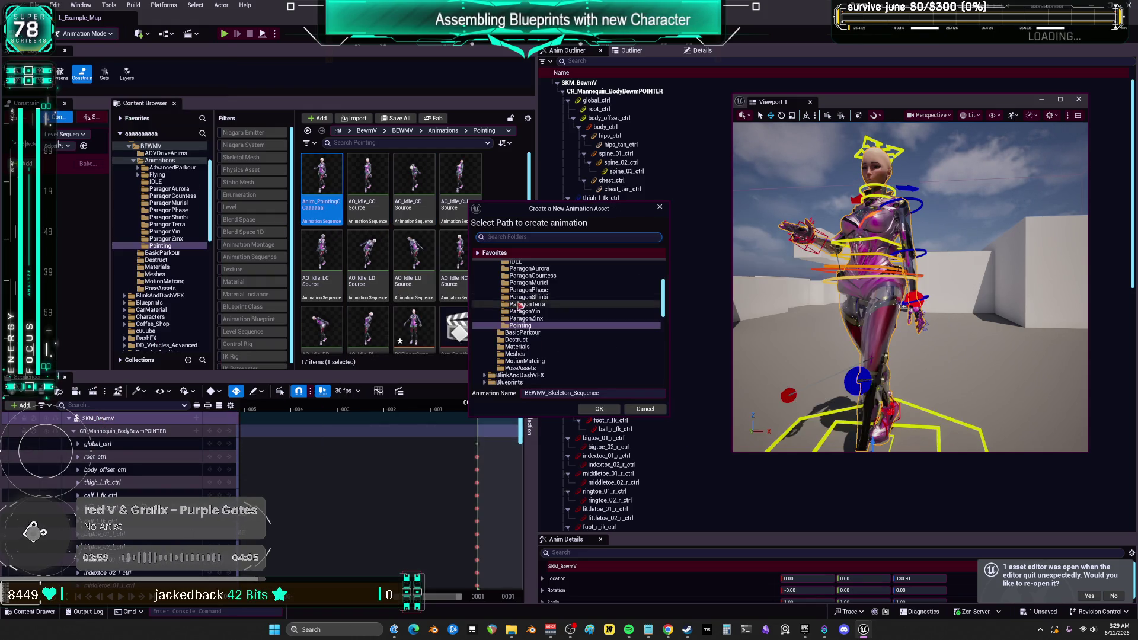
left_click(599, 409)
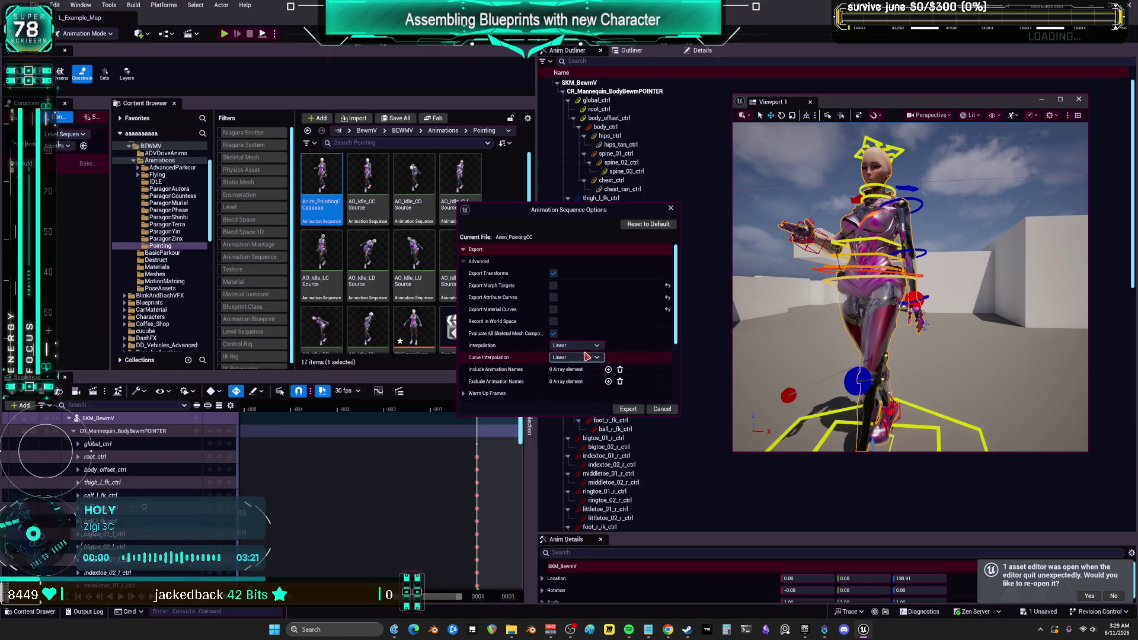
left_click(629, 409)
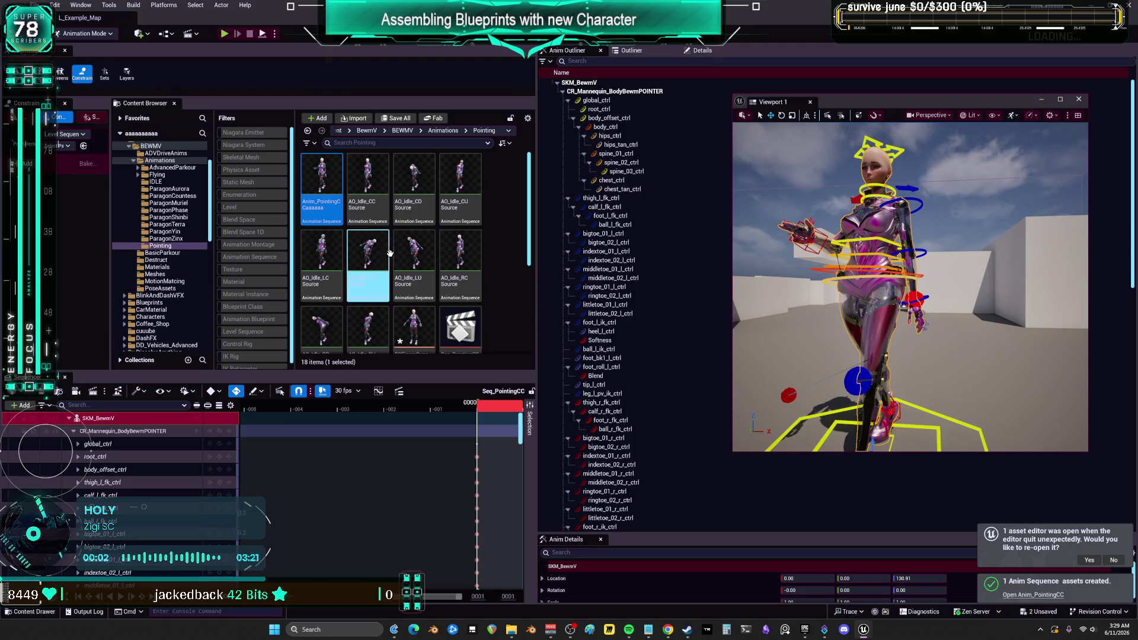
Force-delete the Anim_PointingCCaaaaaa animation.
left_click(359, 206)
key("Left")
key("Delete")
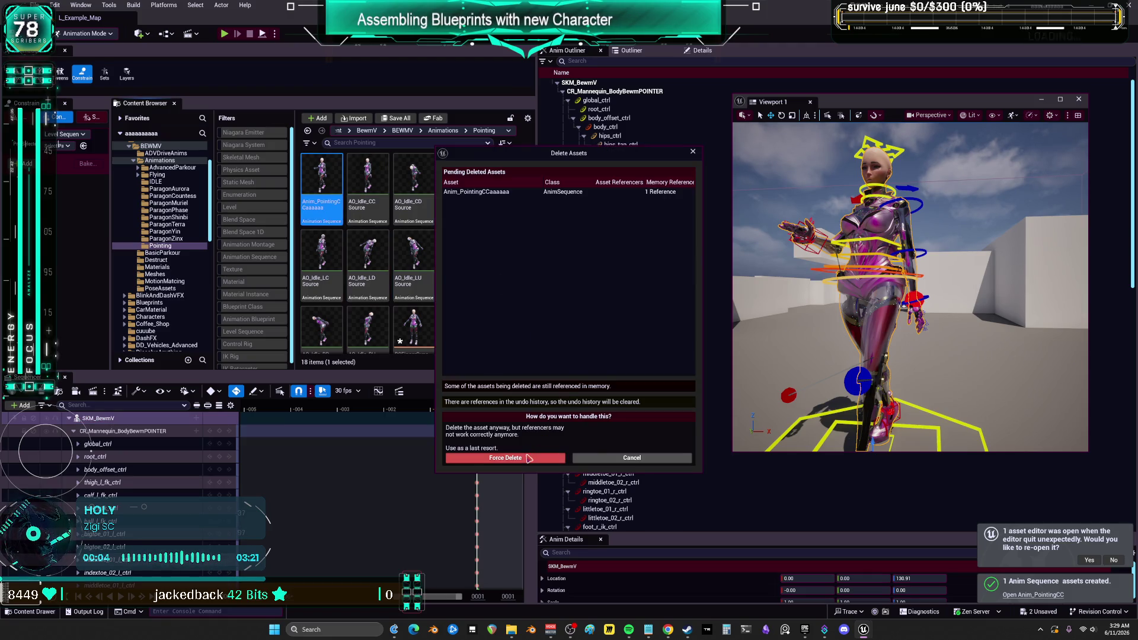
left_click(528, 458)
Review Anim_PointingCC in its editor, then force-delete it from the Pointing folder.
scroll(468, 303, "down", 3)
double_click(322, 302)
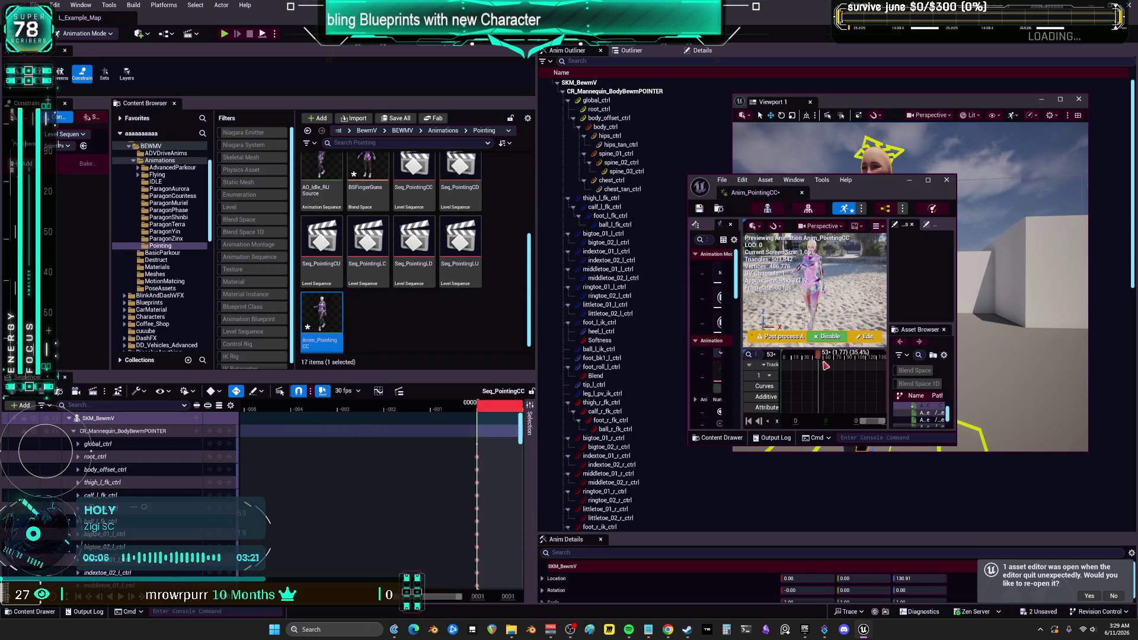
left_click(947, 182)
left_click(423, 333)
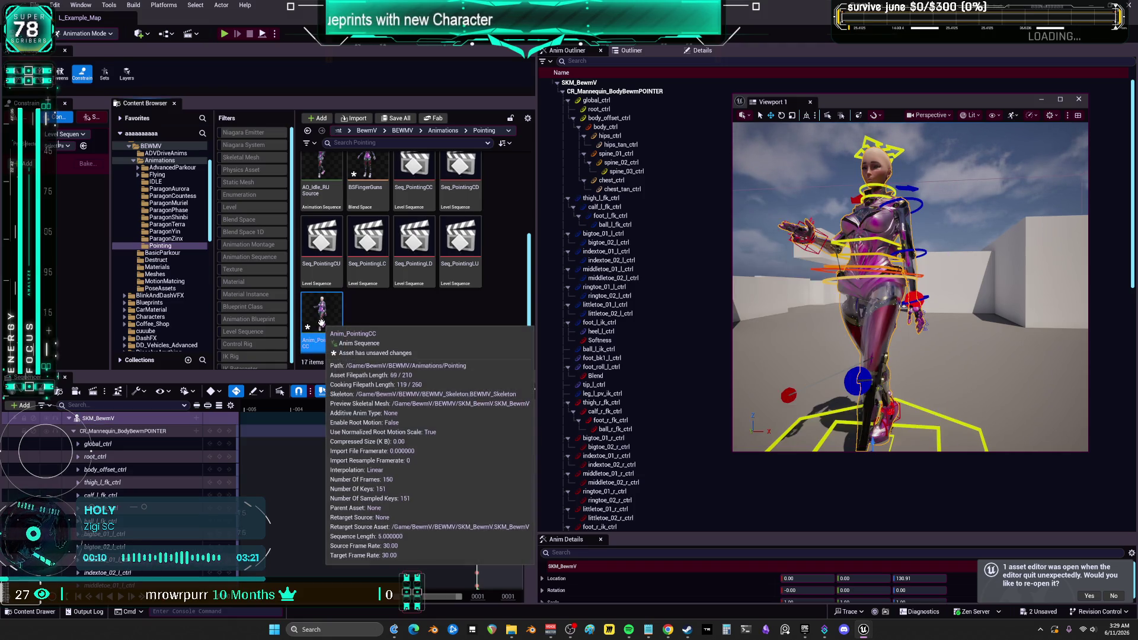
key("F2")
key("Return")
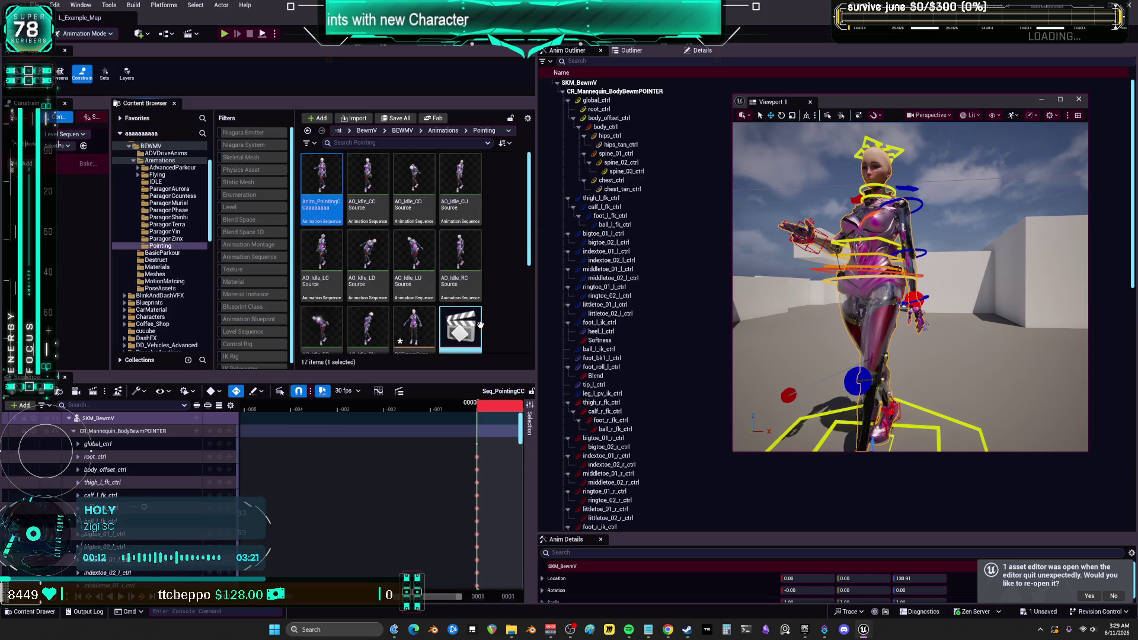
key("Delete")
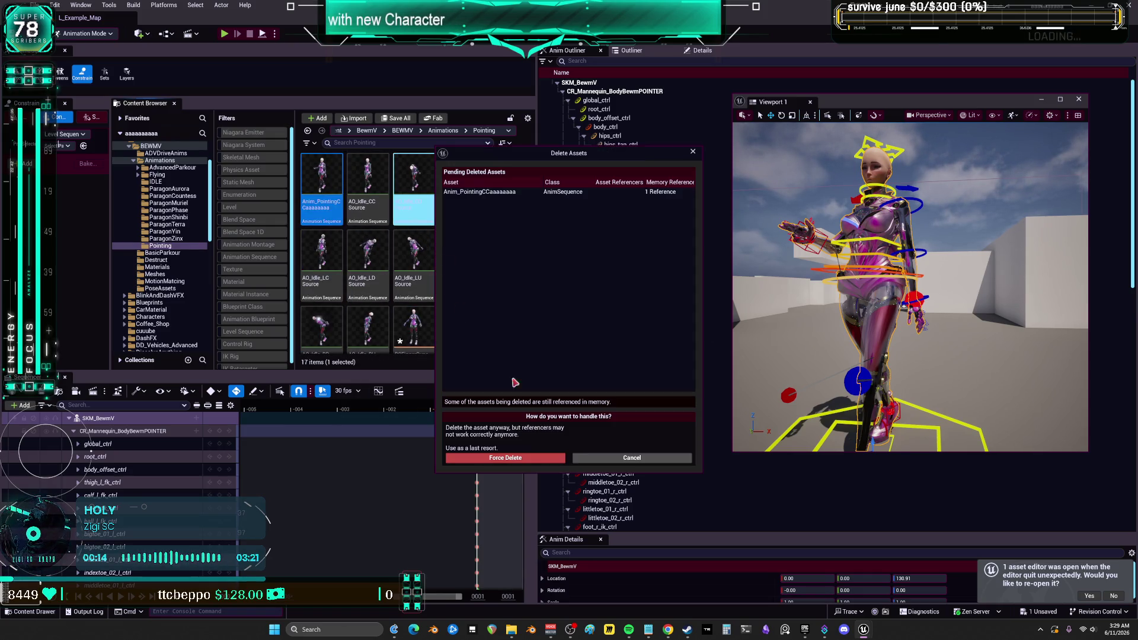
left_click(514, 459)
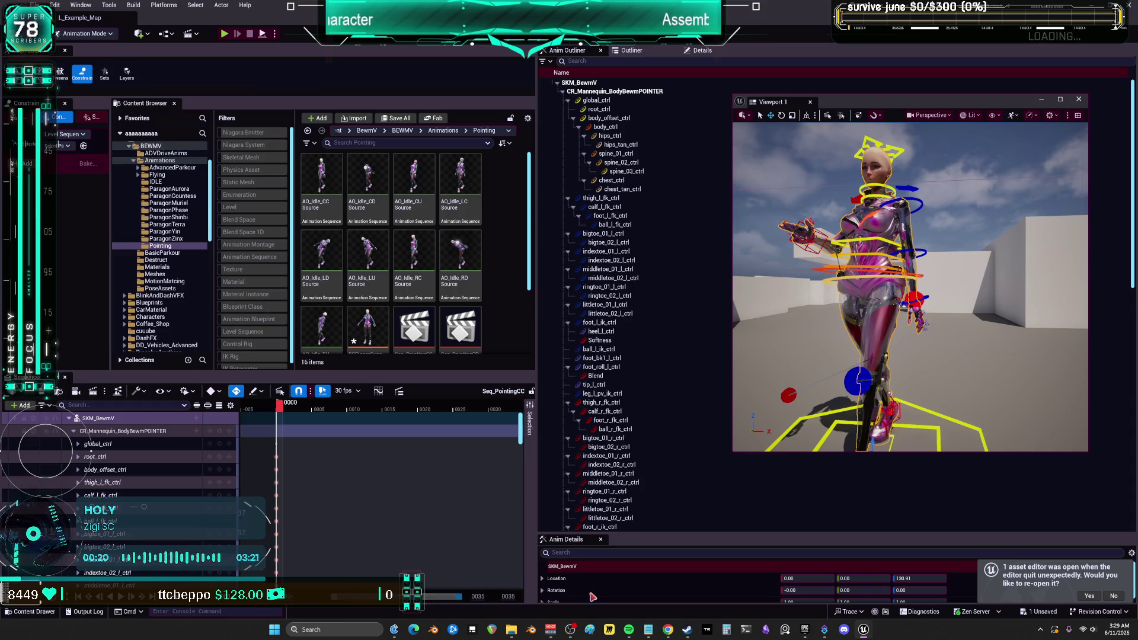
Set the playback end time to frame 0000 and zoom the timeline to frames -005 to 0005.
left_click(280, 408)
right_click(289, 413)
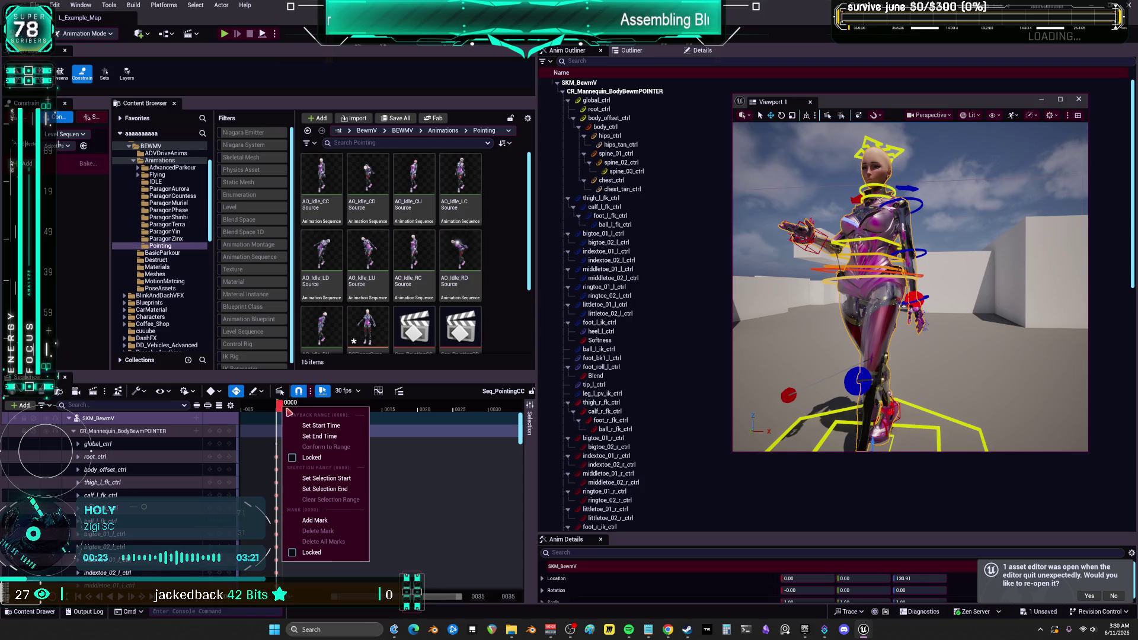
left_click(350, 437)
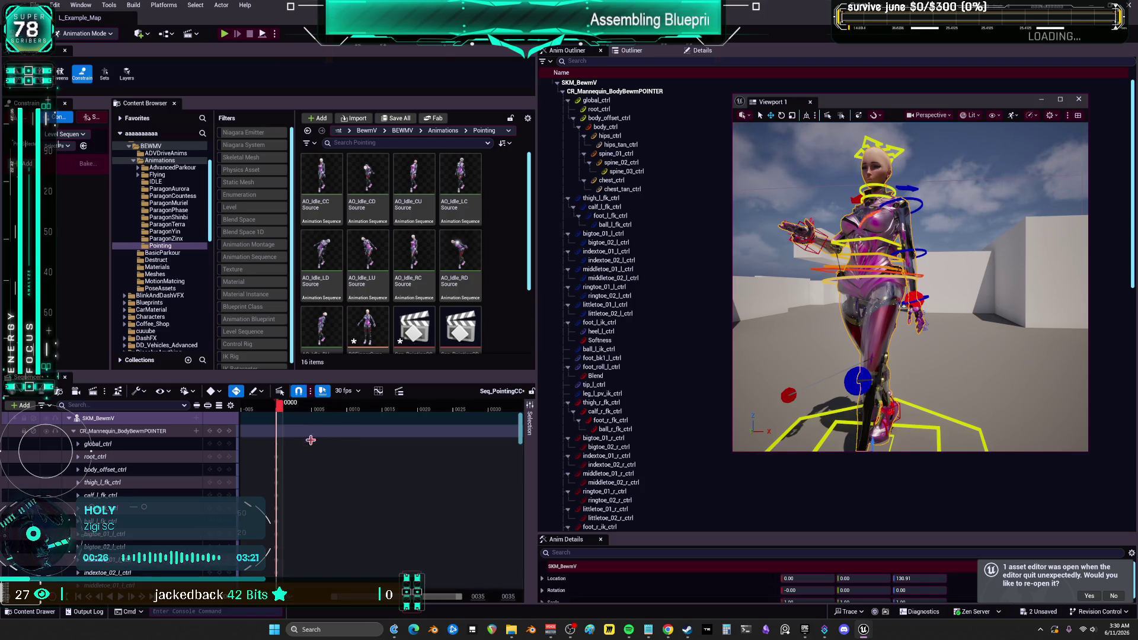
left_click_drag(459, 601, 402, 597)
mouse_move(399, 409)
left_mouse_down()
mouse_move(381, 409)
mouse_move(398, 410)
left_mouse_up()
Bake the SKM_BewmV track into a new Anim_PointingCC animation sequence.
right_click(113, 416)
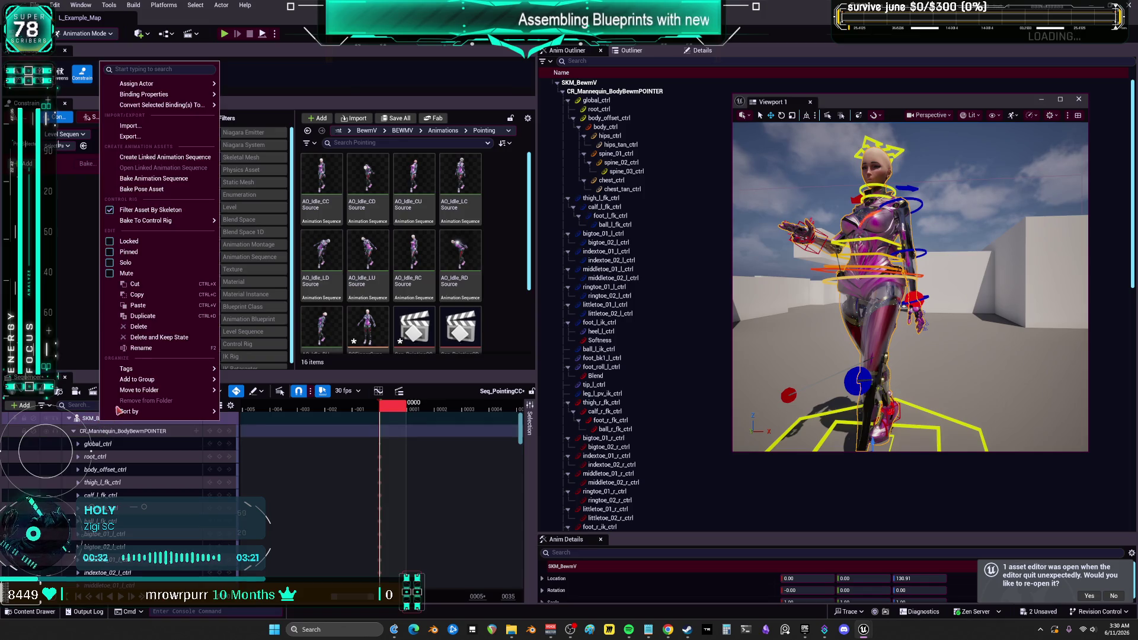
left_click(155, 179)
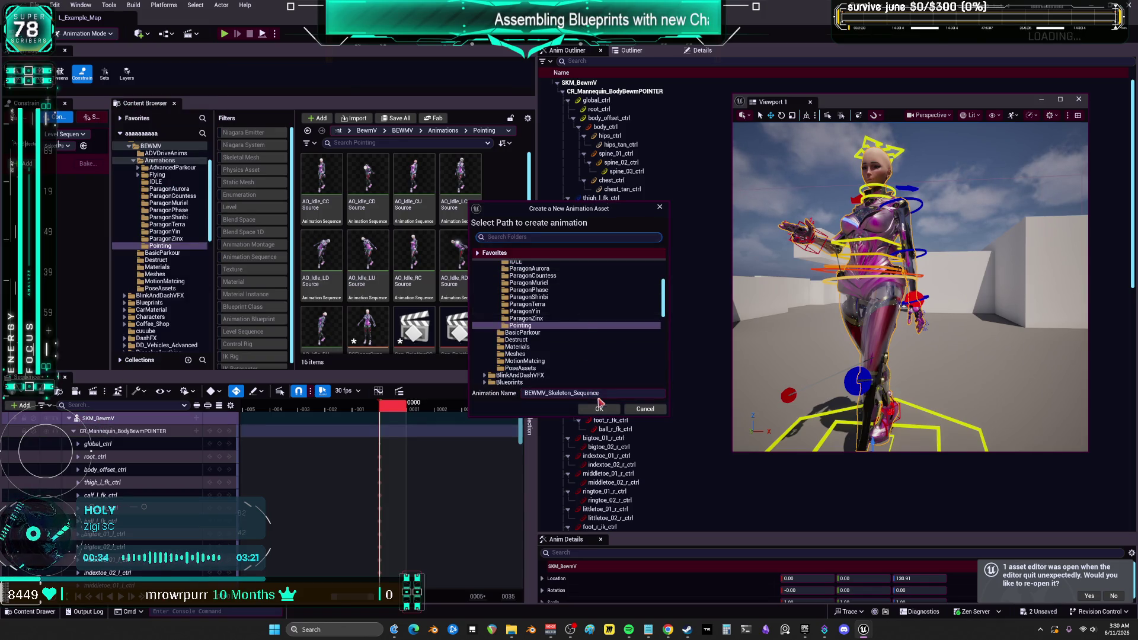
left_click(600, 410)
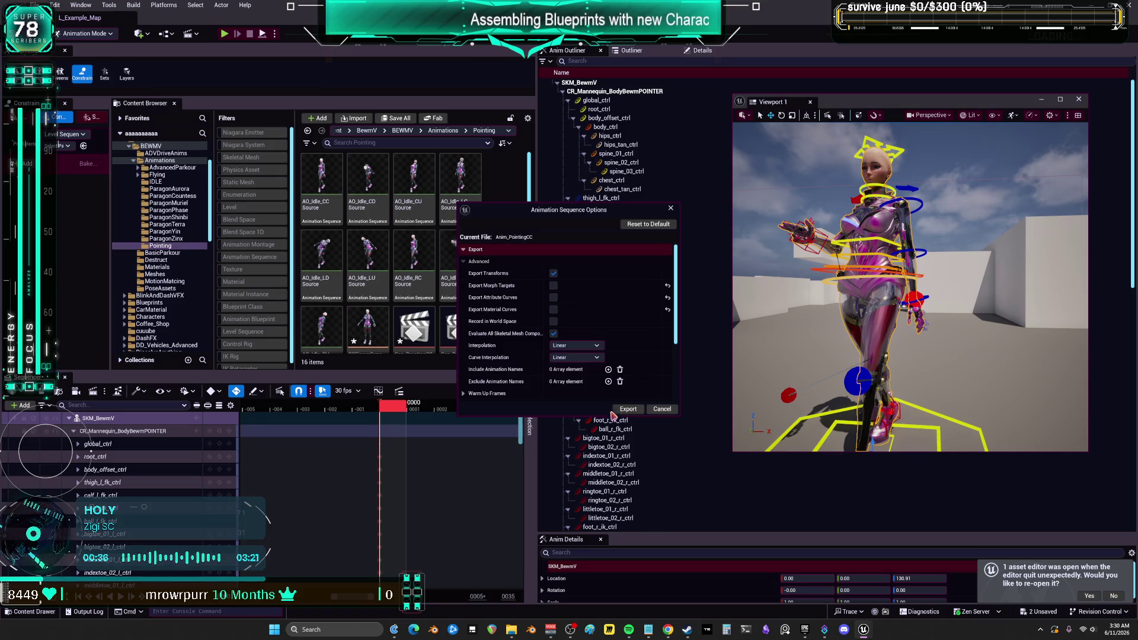
left_click(626, 412)
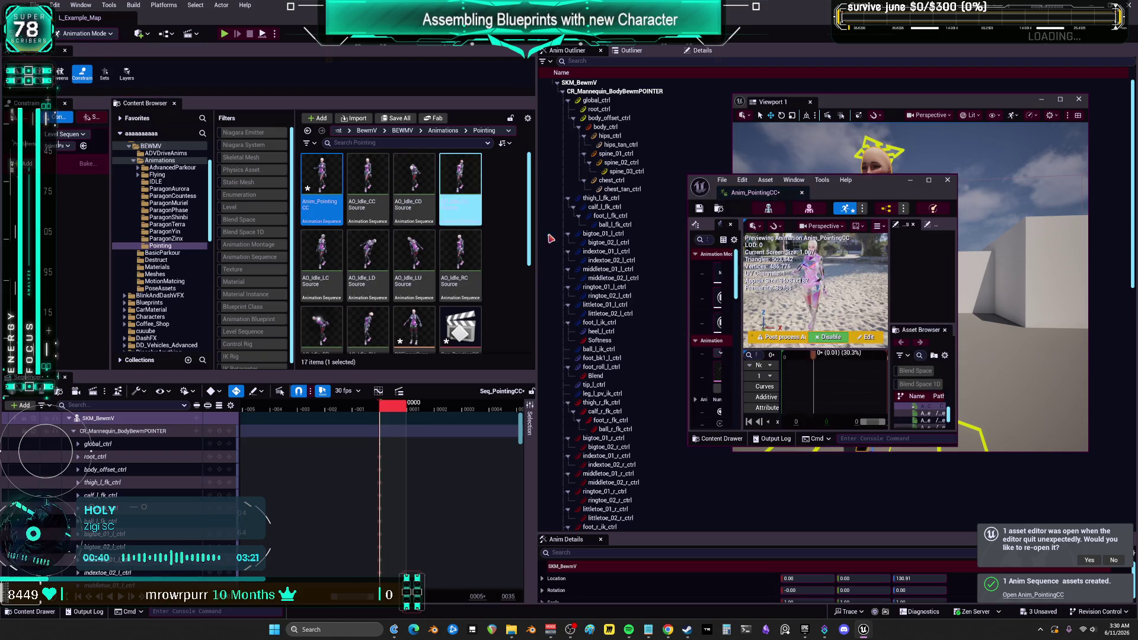
left_click(929, 180)
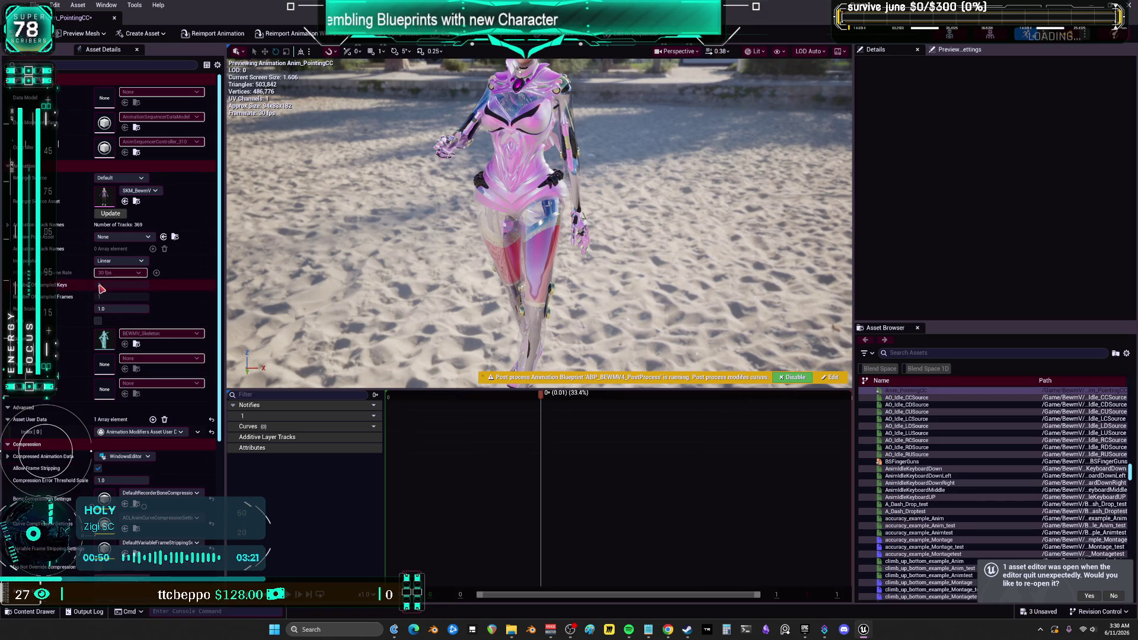
Close the Anim_PointingCC animation editor tab to get back to the level editor.
left_click(112, 19)
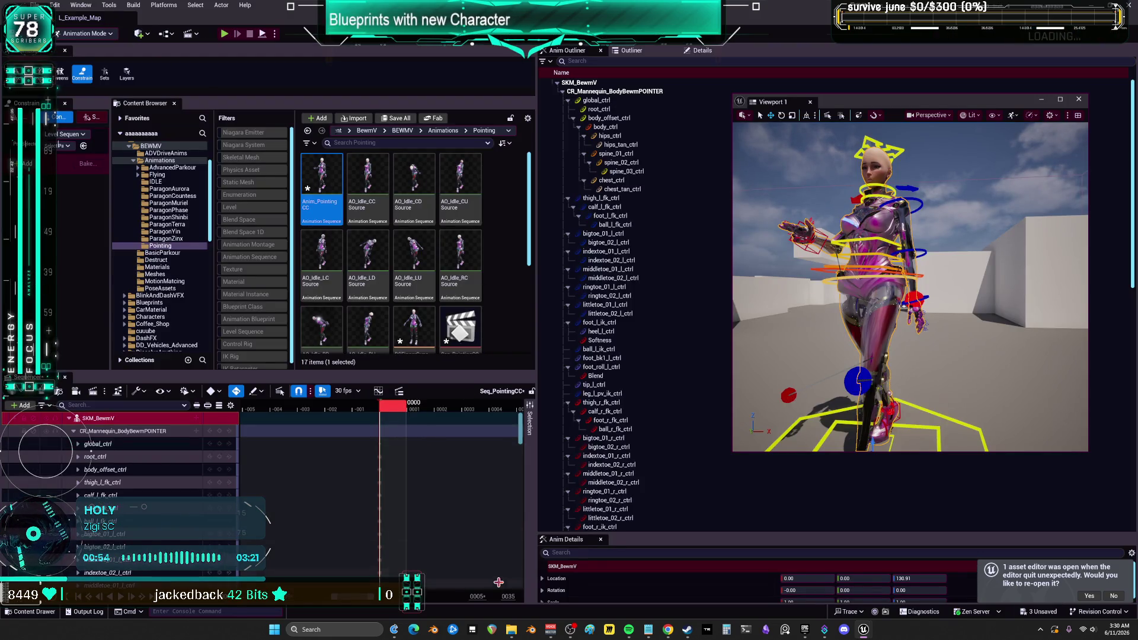
Widen the Content Browser and Sequencer panels and put the playhead back on frame 0000.
mouse_move(630, 634)
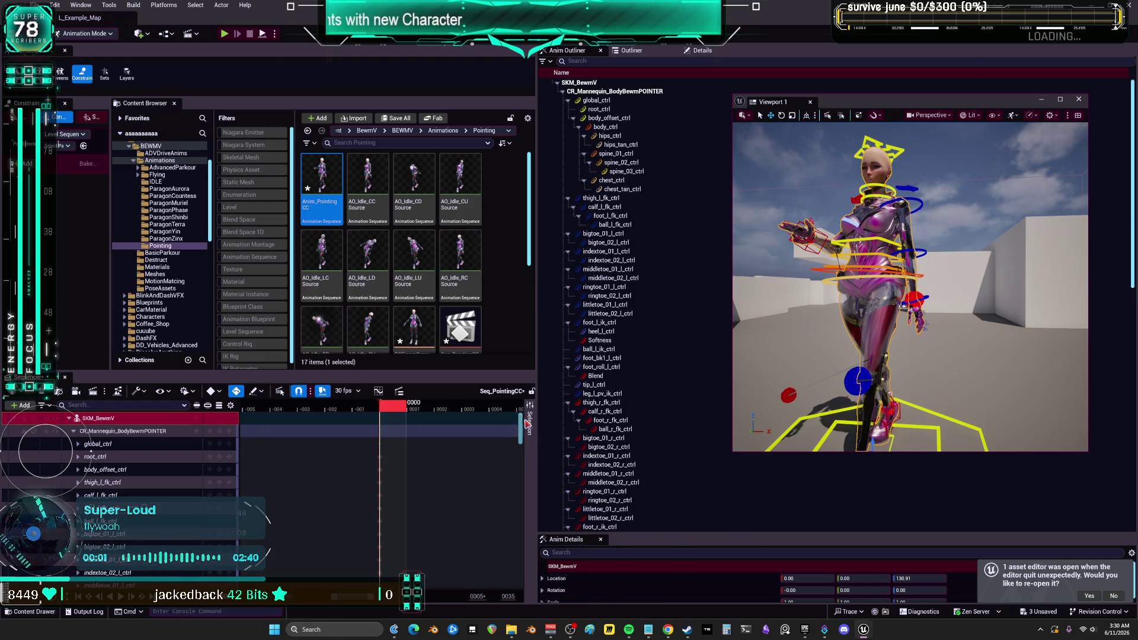
left_click_drag(537, 424, 658, 465)
left_click_drag(452, 599, 444, 597)
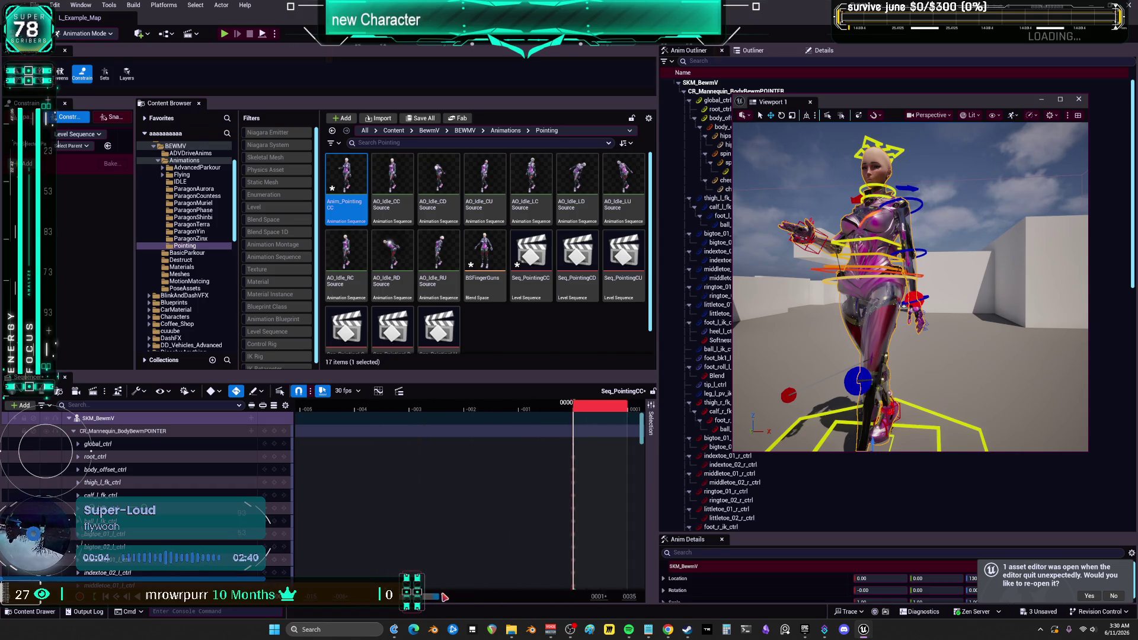
left_click_drag(601, 411, 475, 404)
left_click(589, 409)
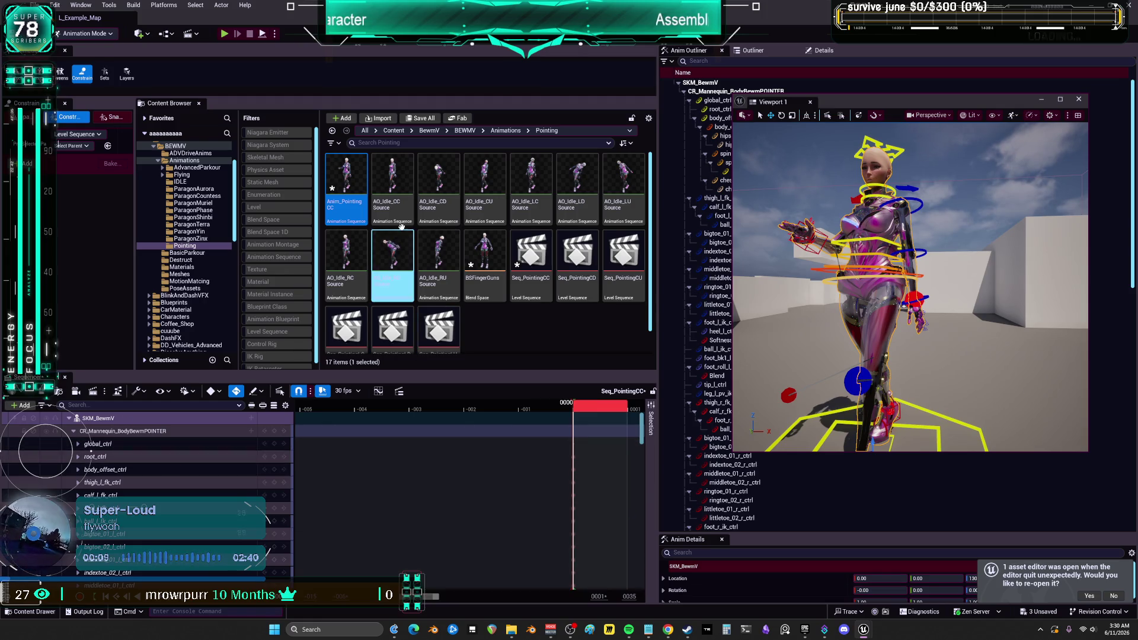
Save all unsaved assets and load Seq_PointingCD in the Sequencer.
left_click(36, 5)
left_click(89, 132)
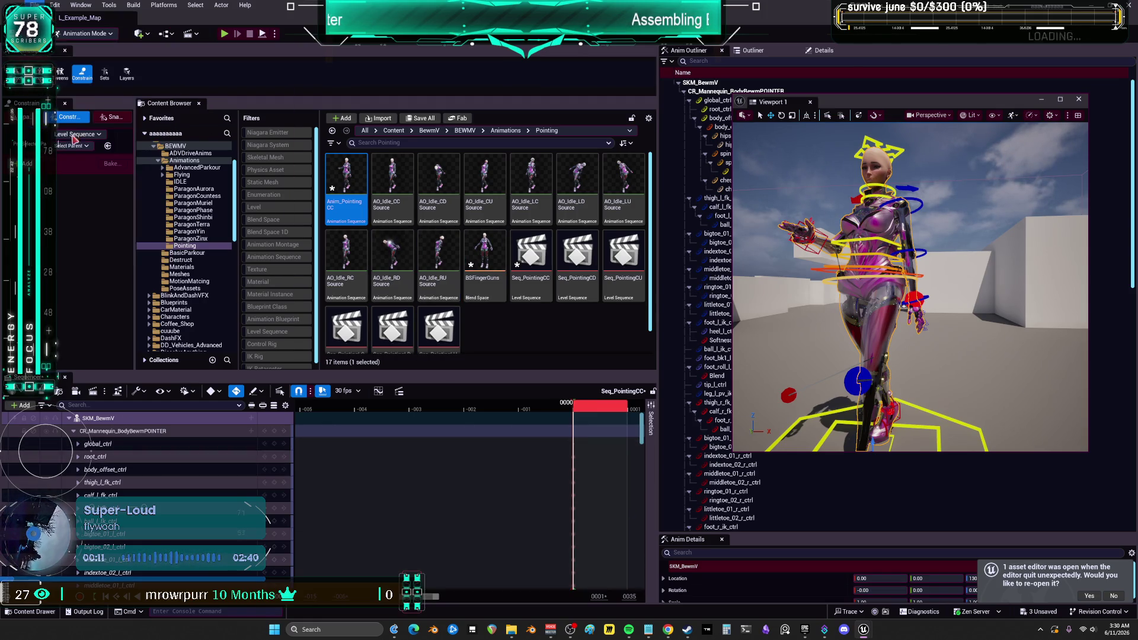
double_click(578, 255)
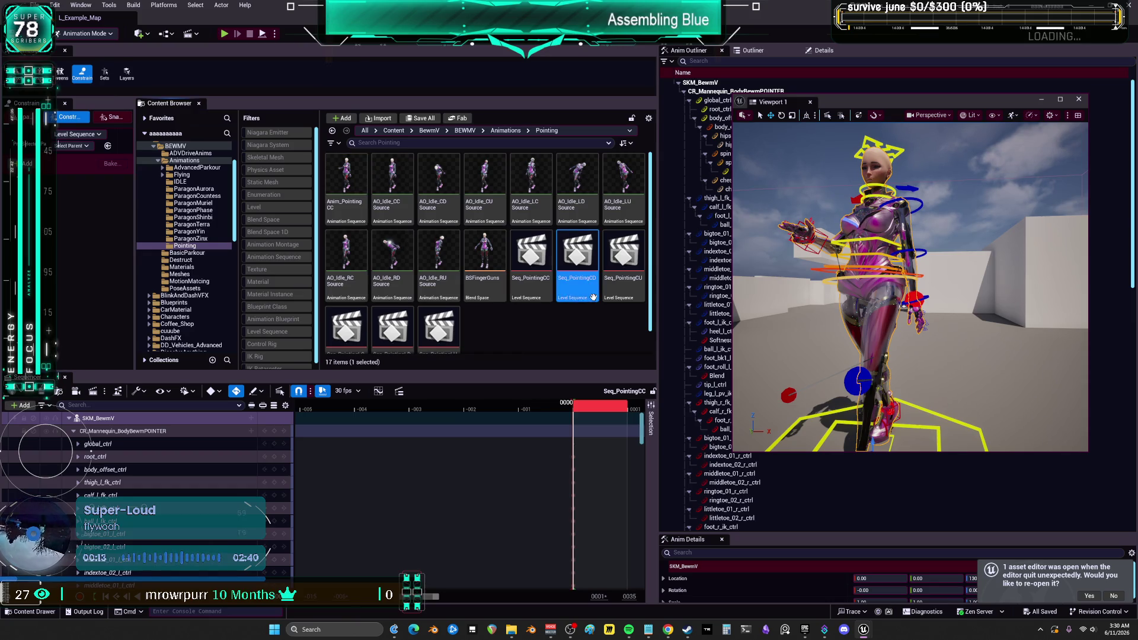
End Seq_PointingCD's playback range at the playhead and bake SKM_BewmV to Anim_PointingCD.
right_click(571, 409)
left_click(622, 437)
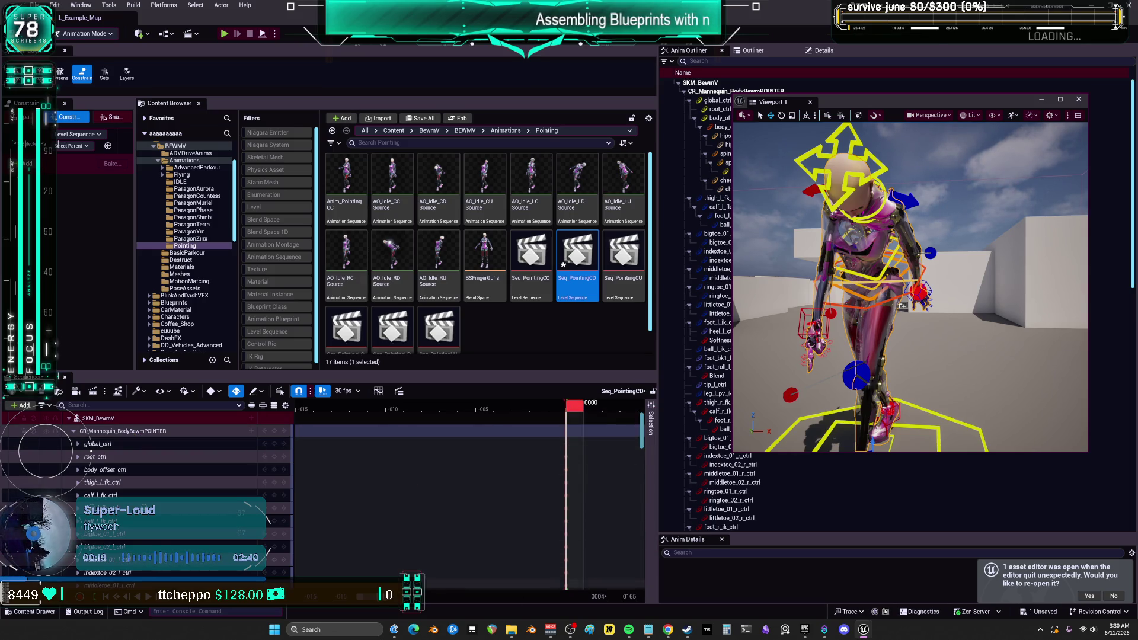
scroll(468, 415, "up", 5)
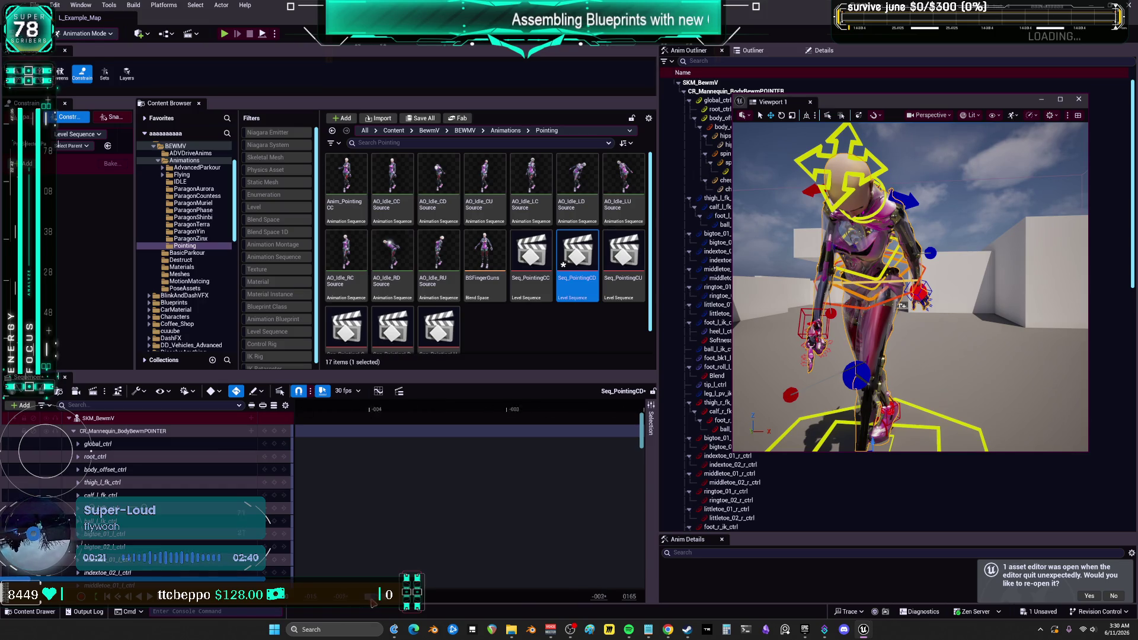
key("Home")
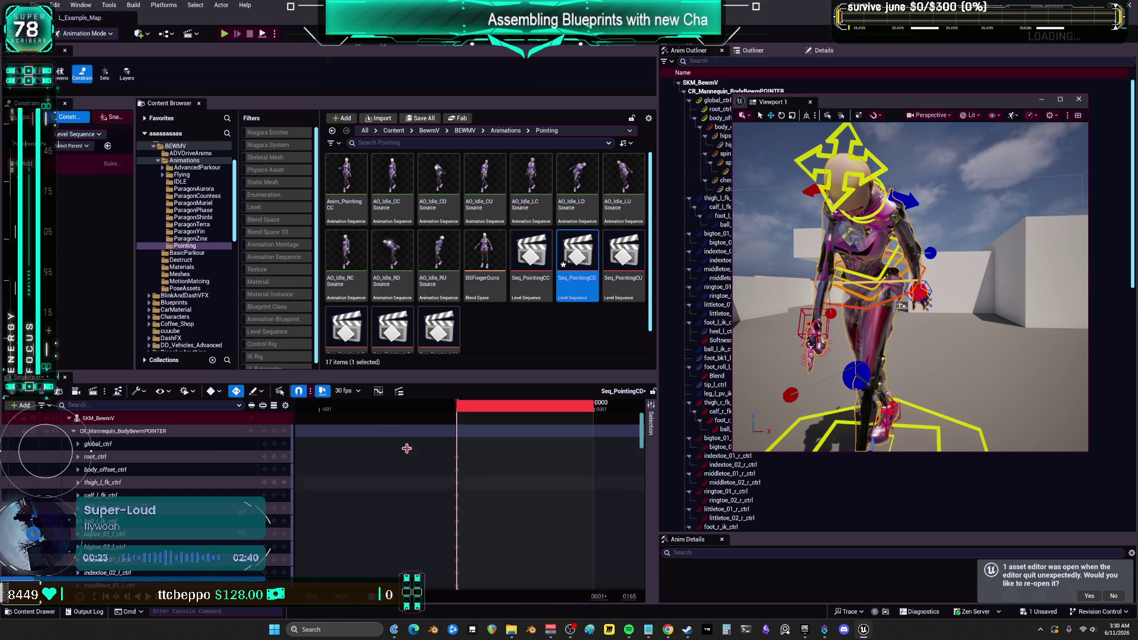
scroll(421, 413, "down", 2)
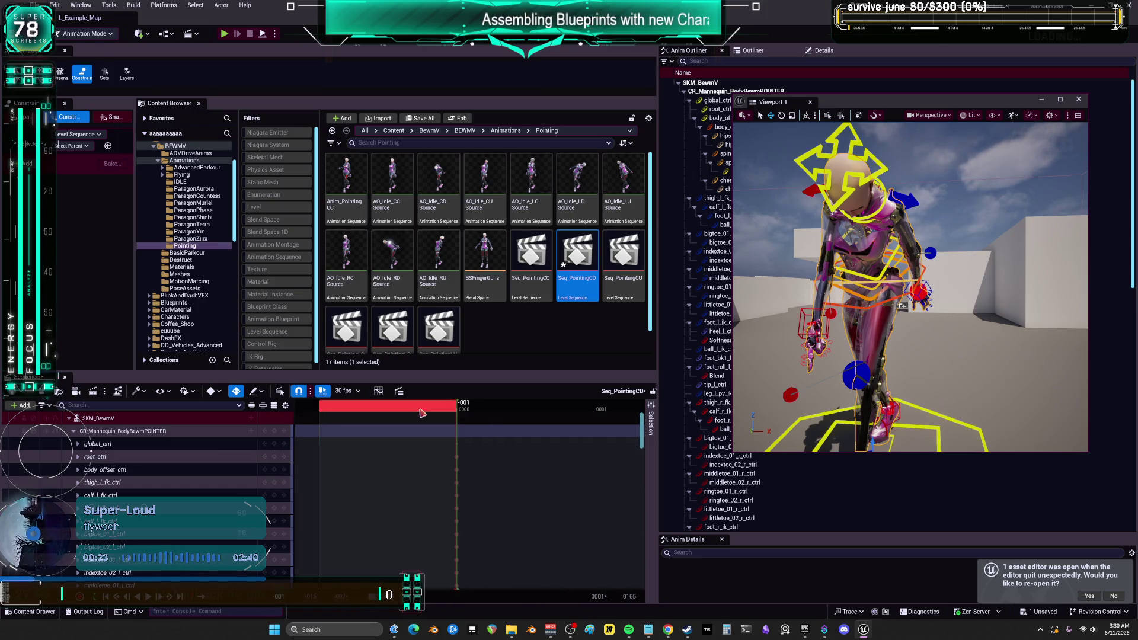
right_click(110, 419)
left_click(154, 174)
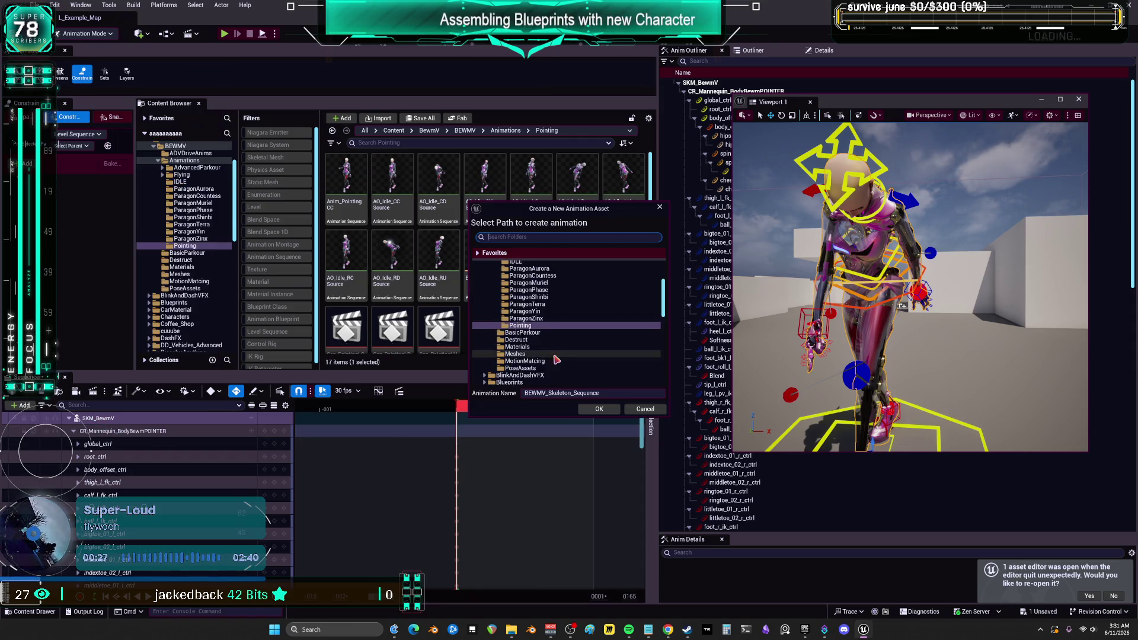
left_click(557, 393)
type("Anim_PointingCC")
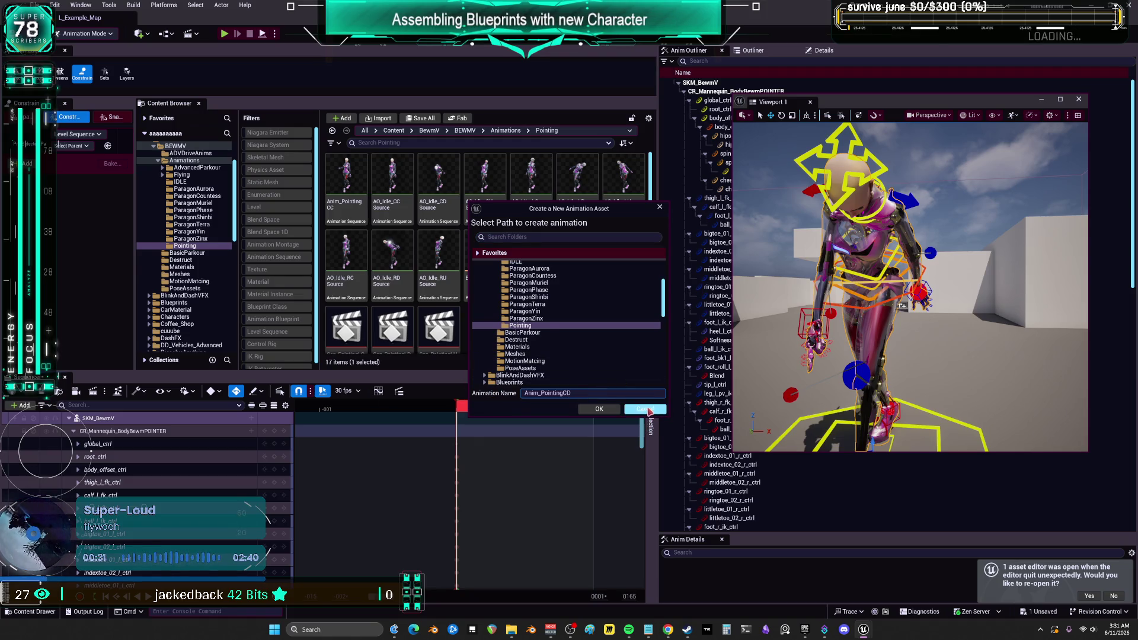
left_click(614, 414)
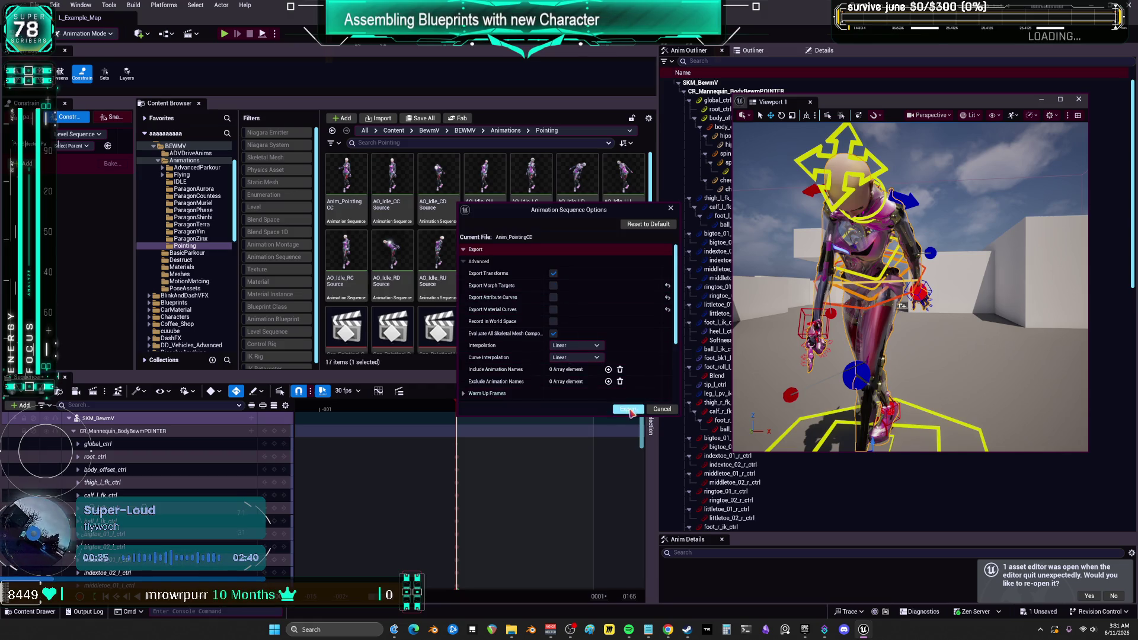
left_click(629, 409)
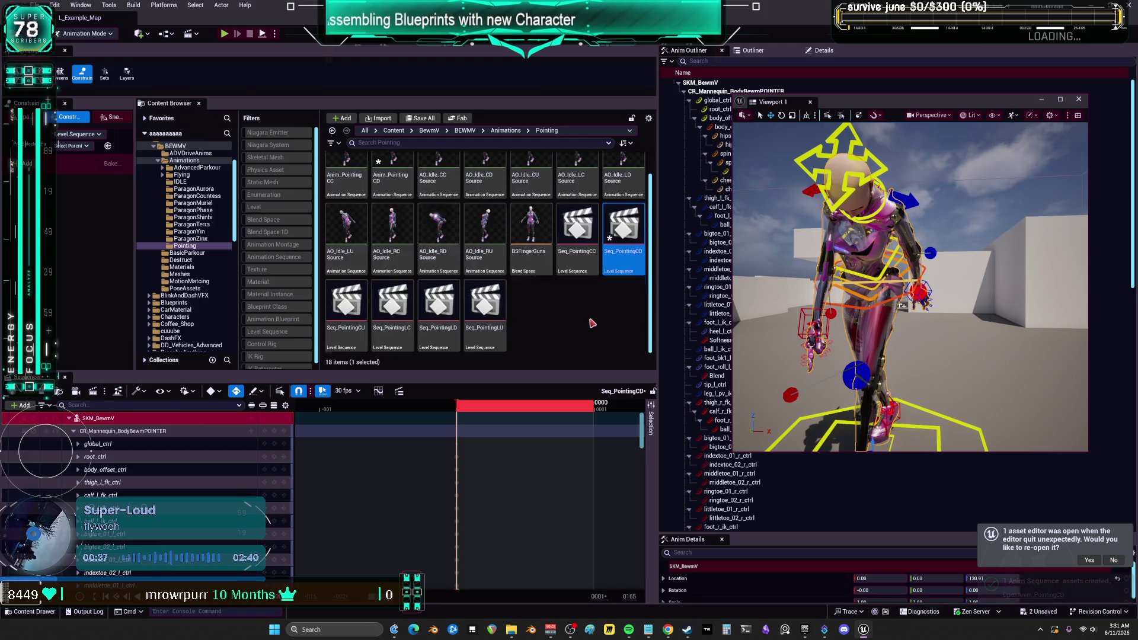
Open Seq_PointingCU and bake its SKM_BewmV track to a new Anim_PointingCU animation.
left_click(345, 320)
double_click(343, 303)
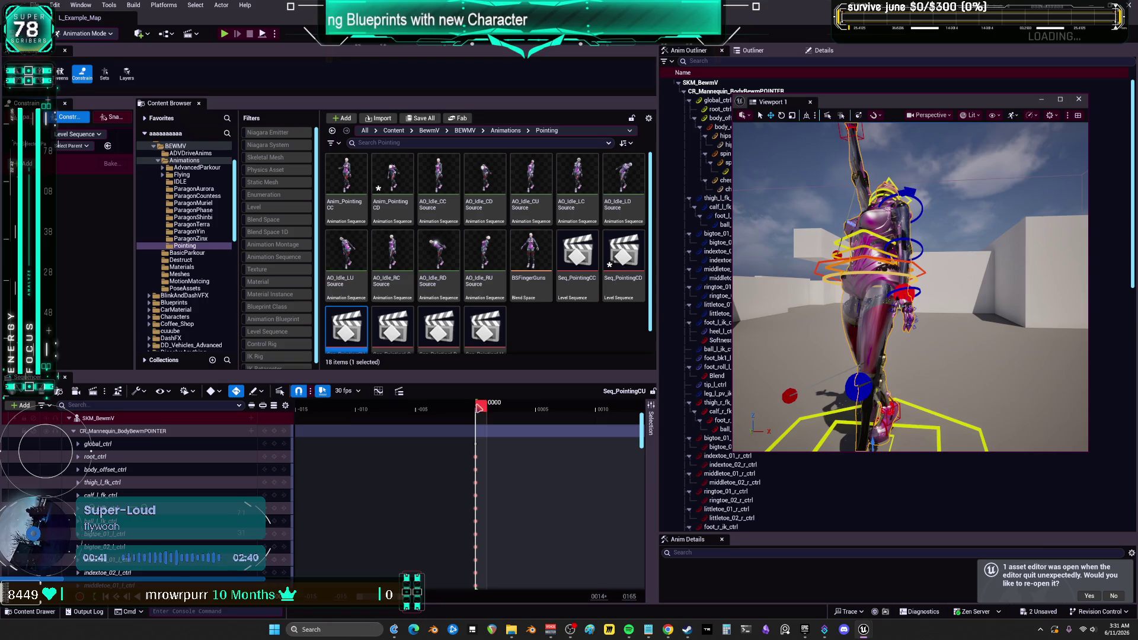
right_click(479, 408)
left_click(534, 435)
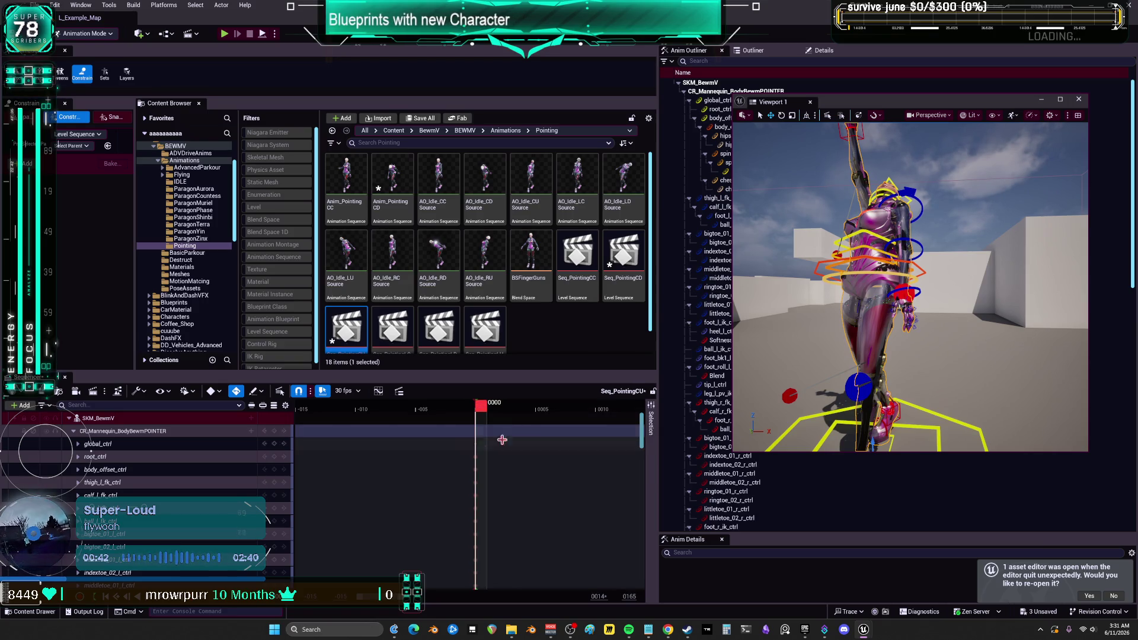
right_click(100, 419)
mouse_move(160, 222)
left_click(172, 180)
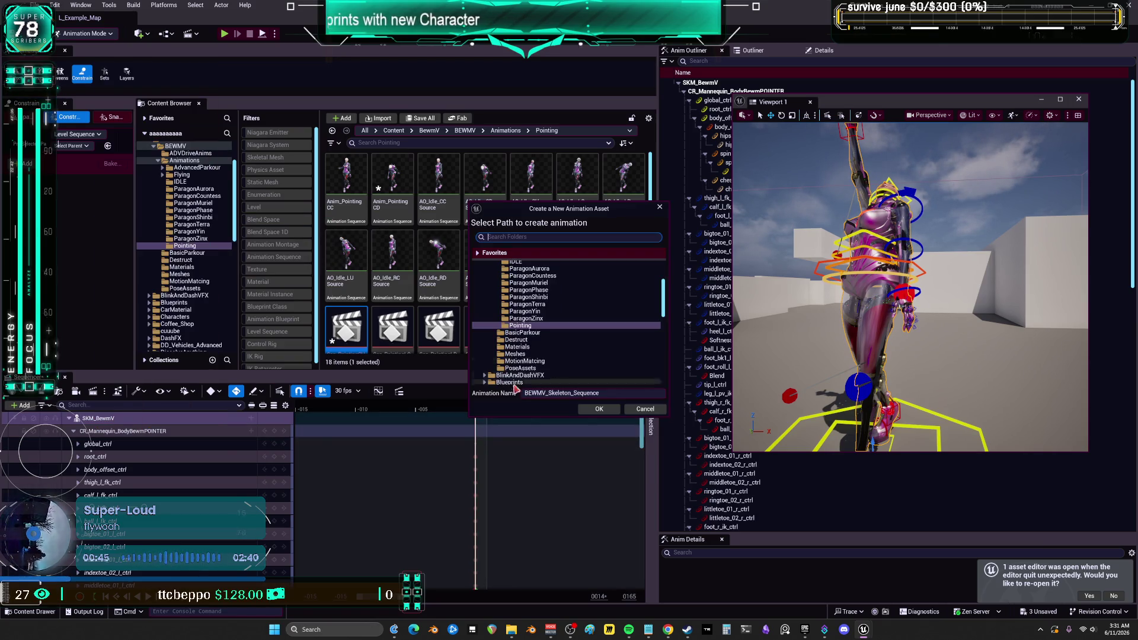
key("ctrl+a")
type("Anim_PointingCC")
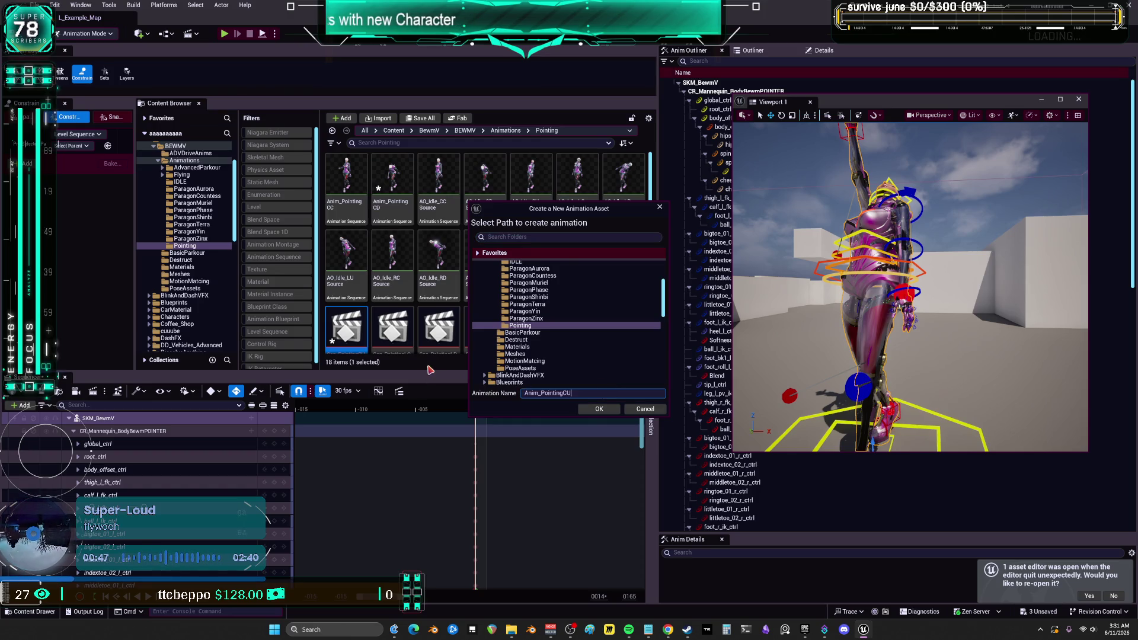
left_click(608, 410)
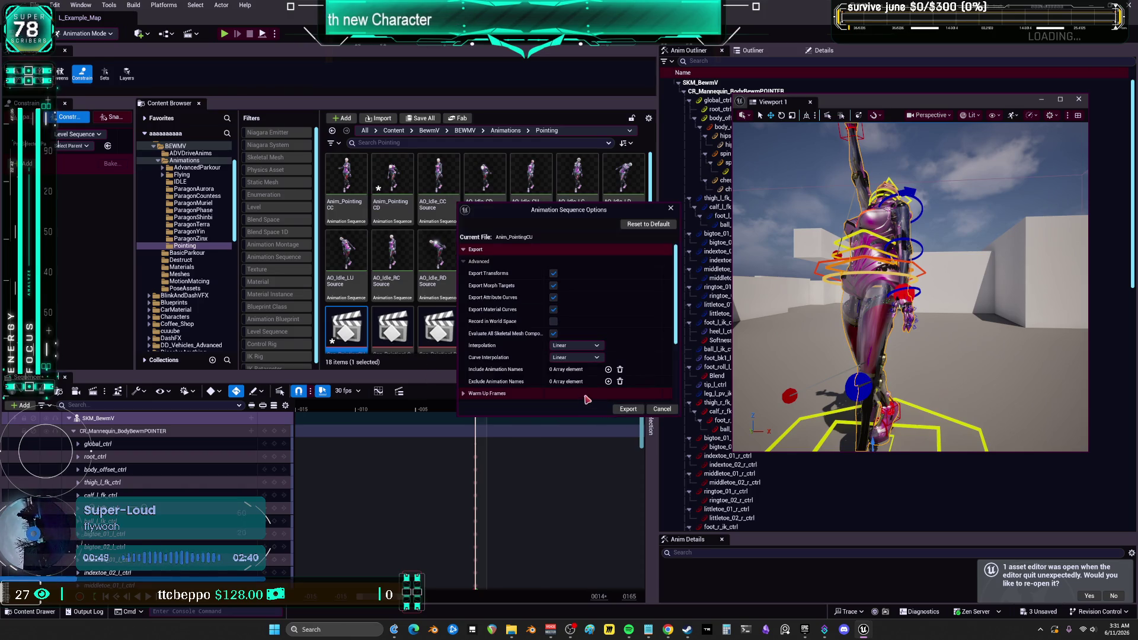
left_click(628, 409)
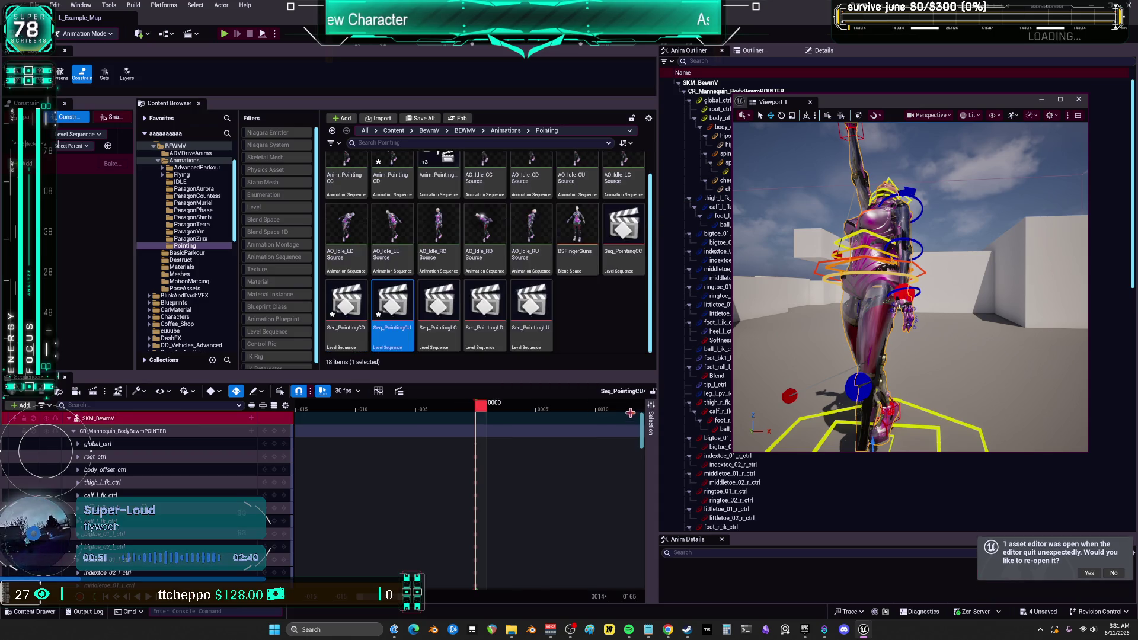
left_click(447, 306)
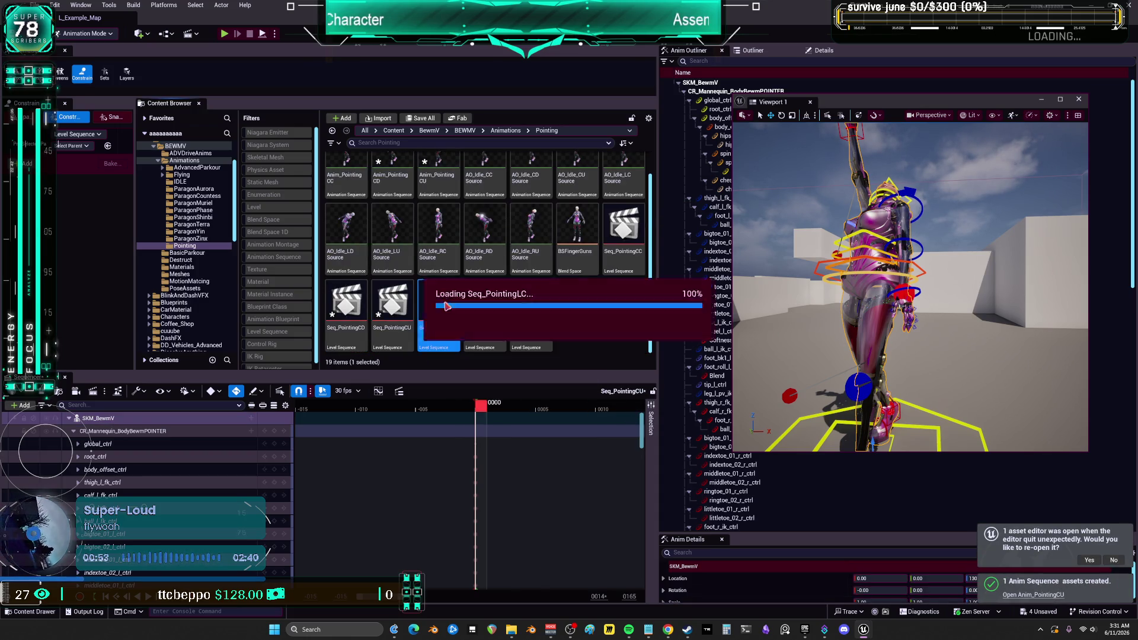
Open Seq_PointingLC and bake its SKM_BewmV track to a new Anim_PointingLC animation.
double_click(447, 306)
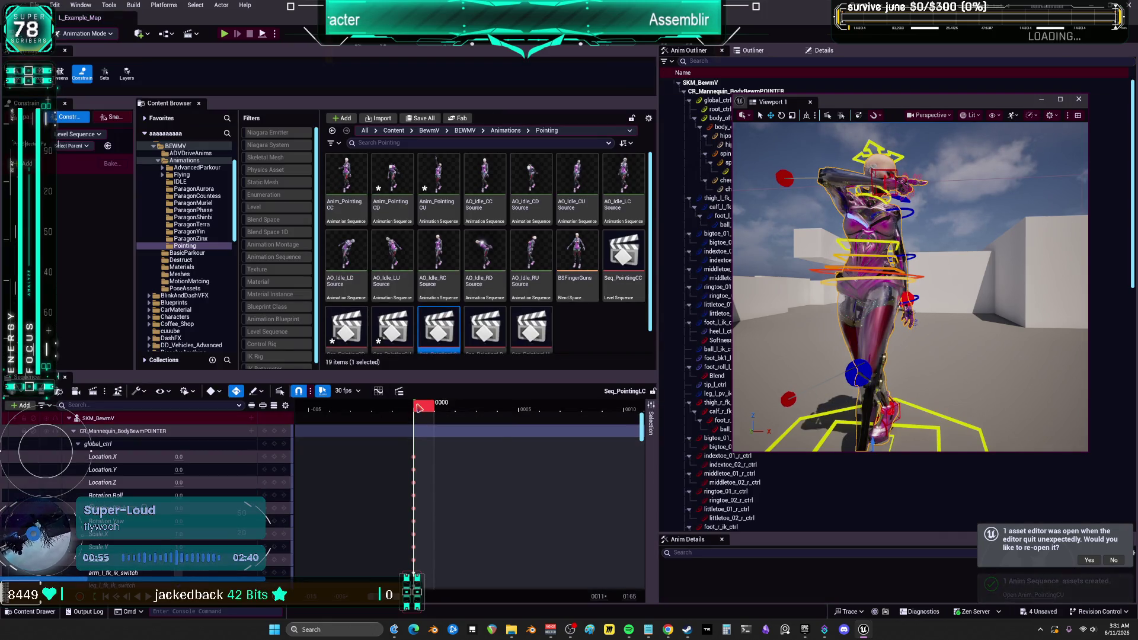
right_click(420, 408)
left_click(456, 432)
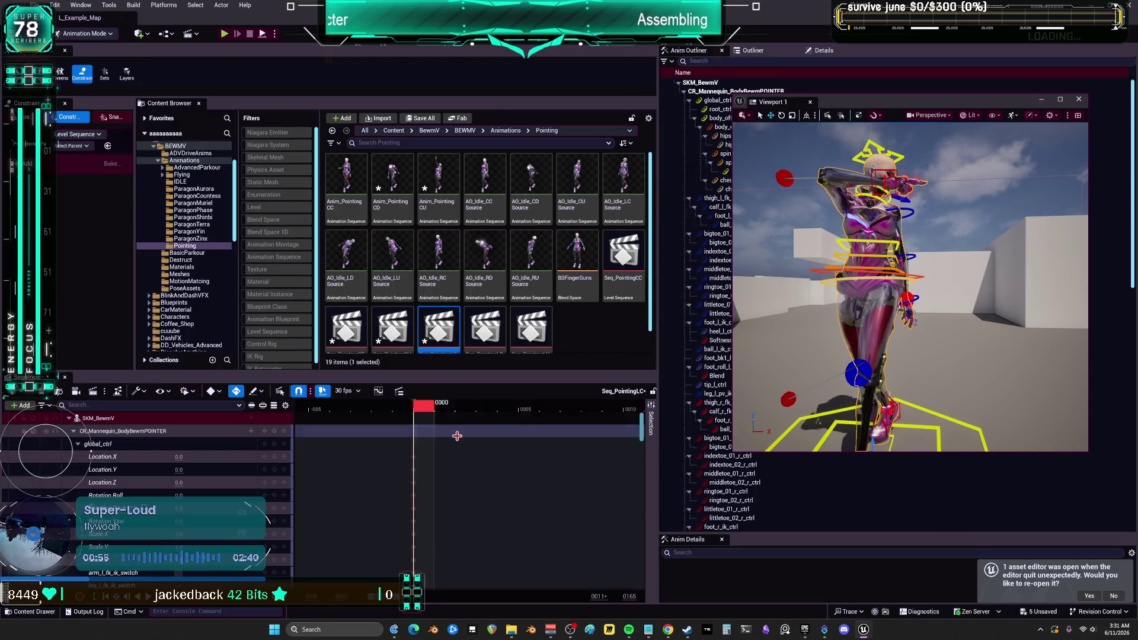
right_click(110, 437)
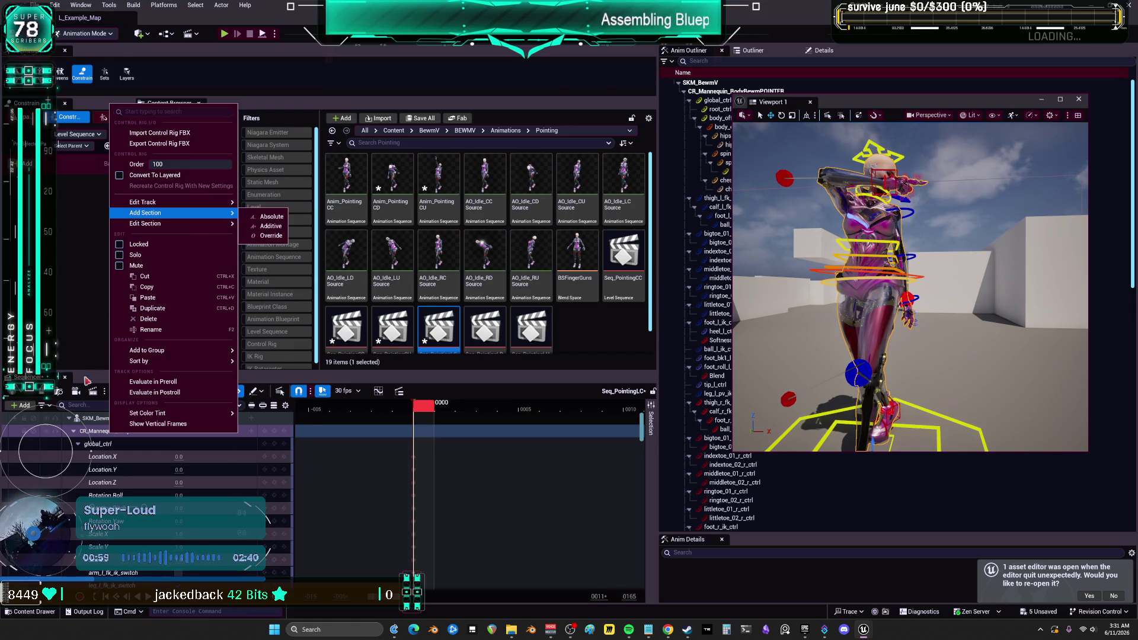
key("Escape")
right_click(89, 419)
left_click(142, 188)
left_click(597, 393)
type("Anim_PointingLC")
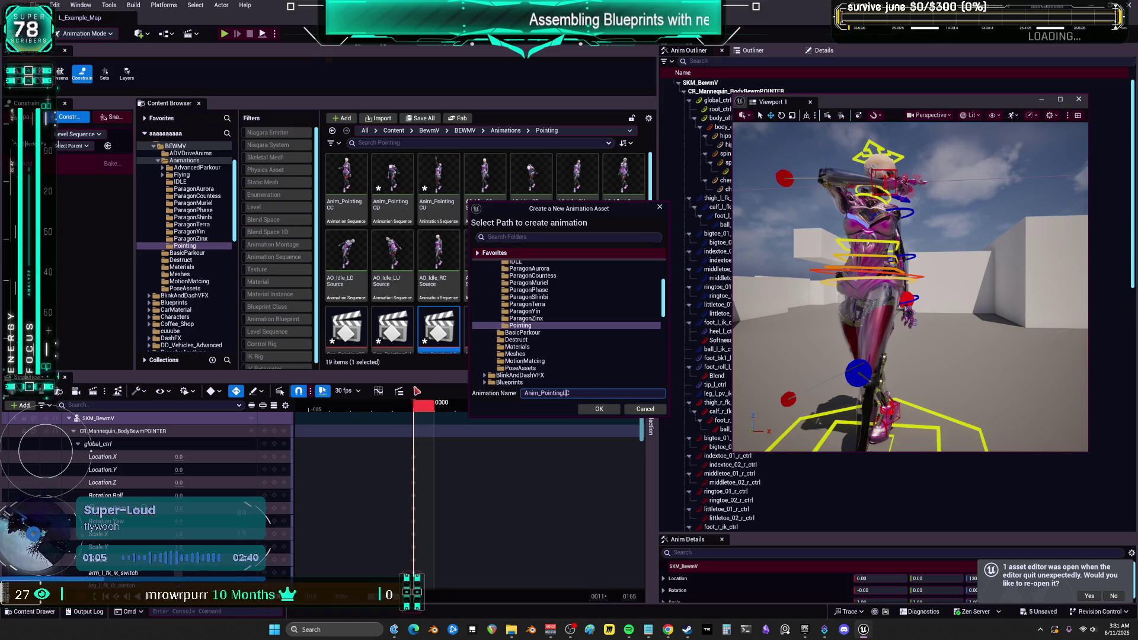
left_click(585, 410)
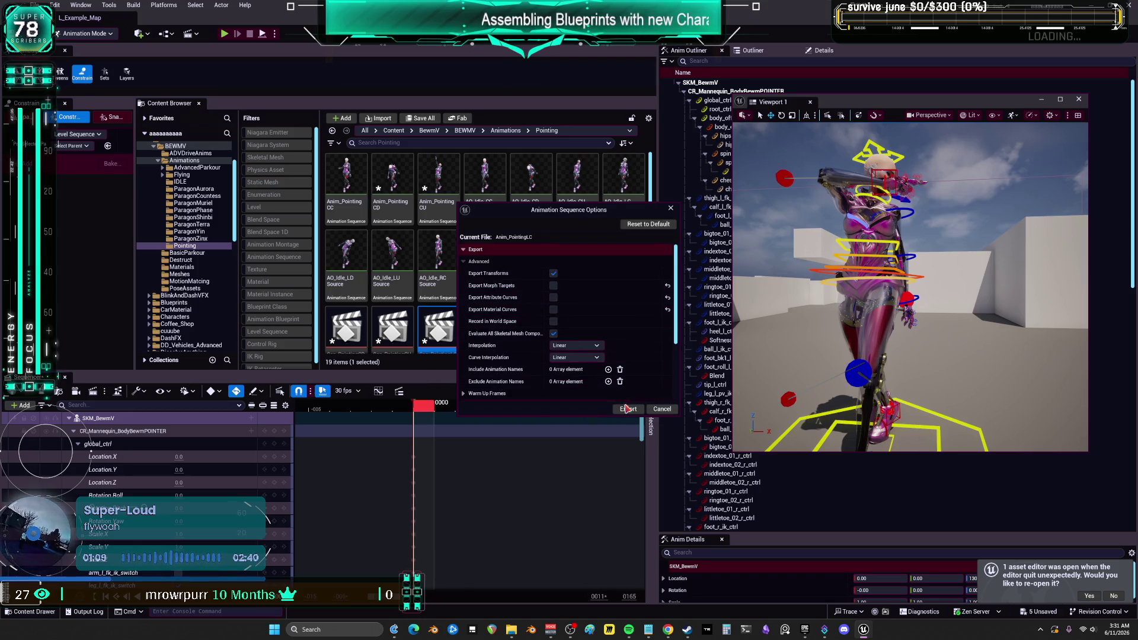
left_click(616, 408)
Open Seq_PointingLD and bake its SKM_BewmV track to a new Anim_PointingLD animation.
left_click(542, 296)
double_click(543, 296)
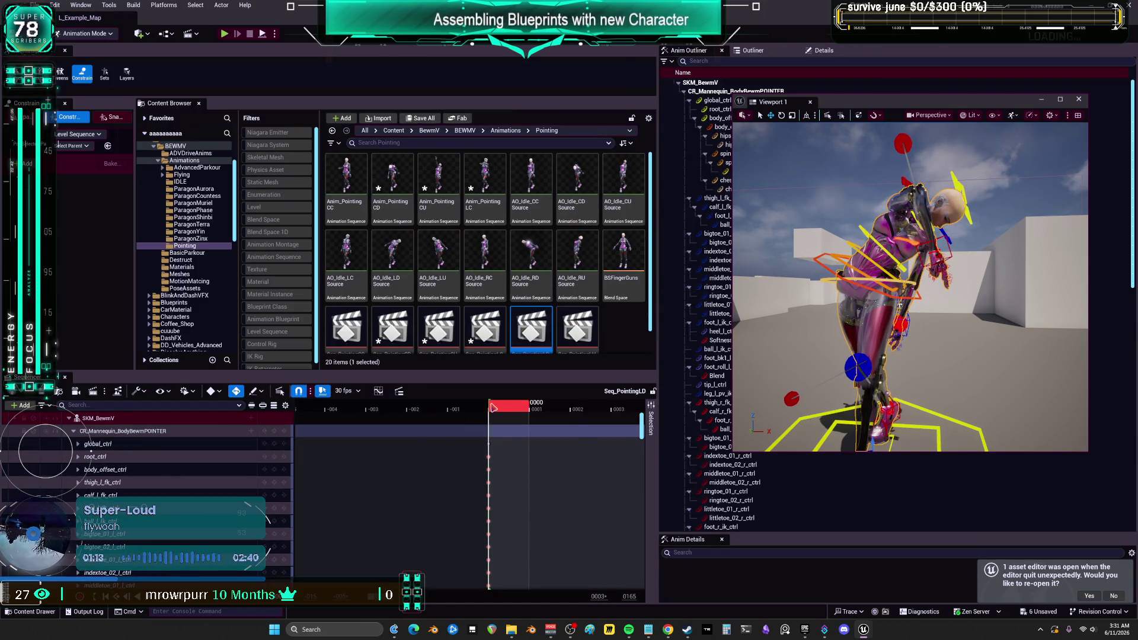
right_click(492, 408)
key("Escape")
right_click(113, 419)
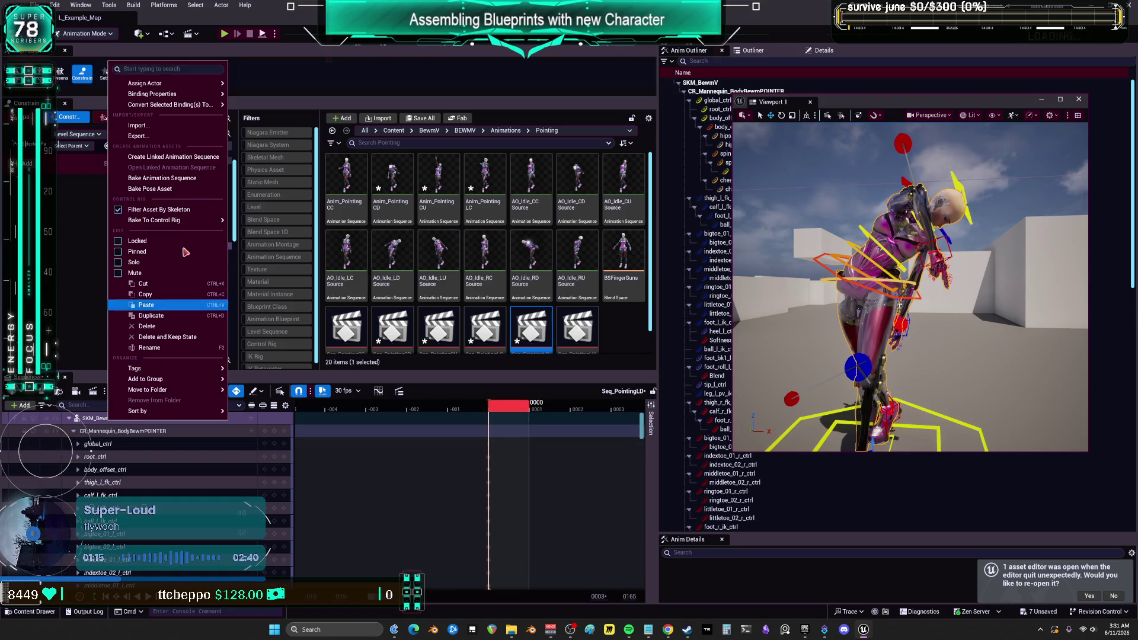
left_click(162, 178)
type("Anim_PointingLD")
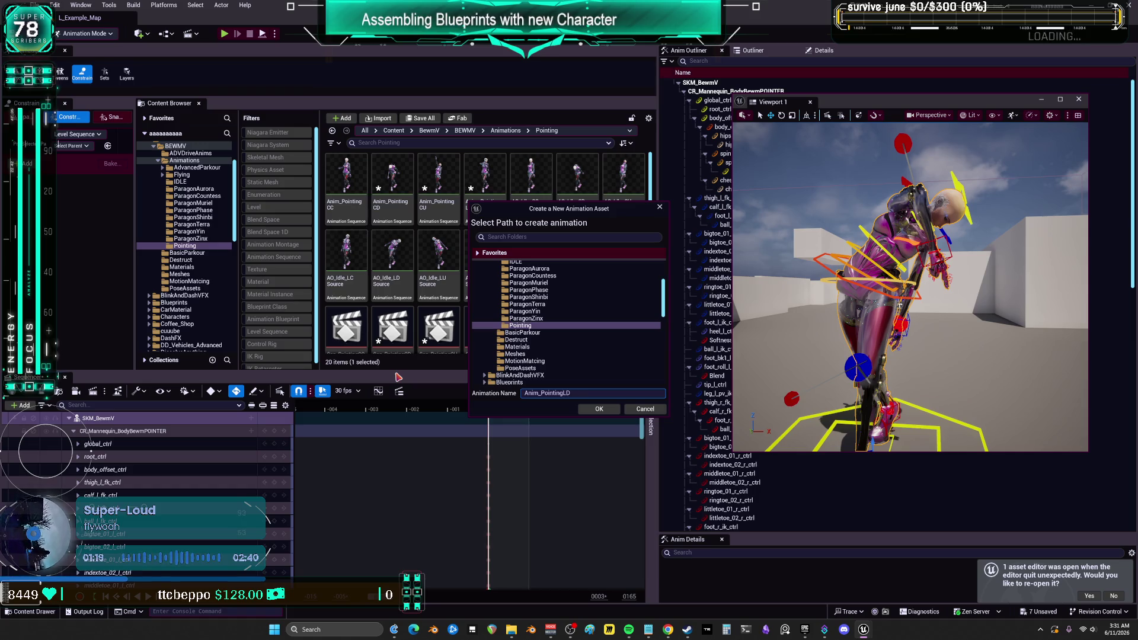
left_click(610, 412)
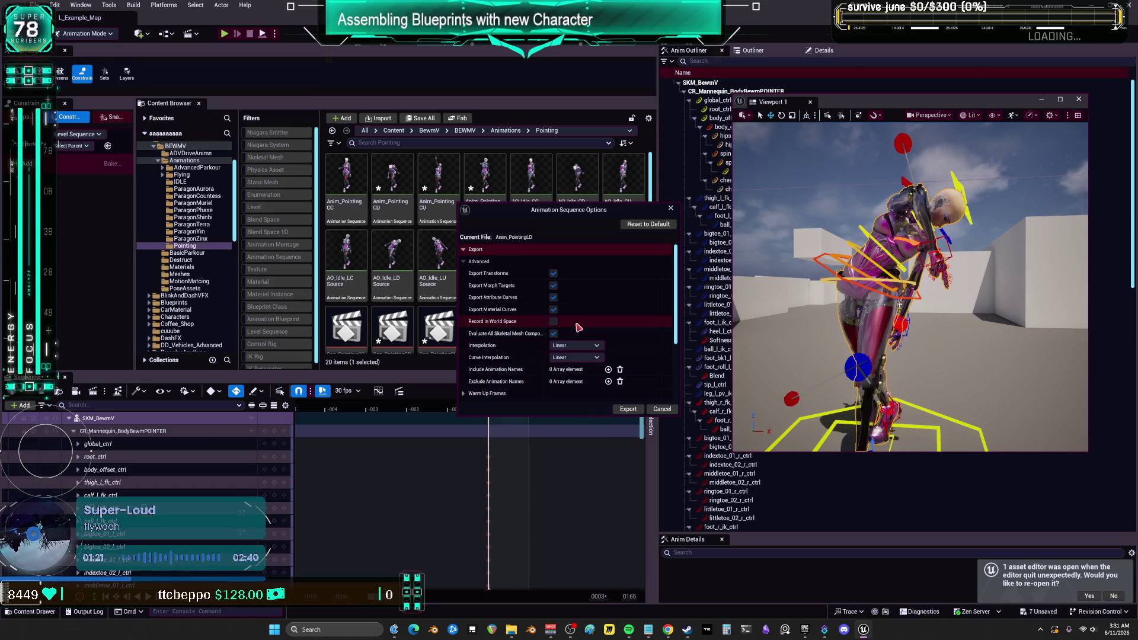
left_click(628, 409)
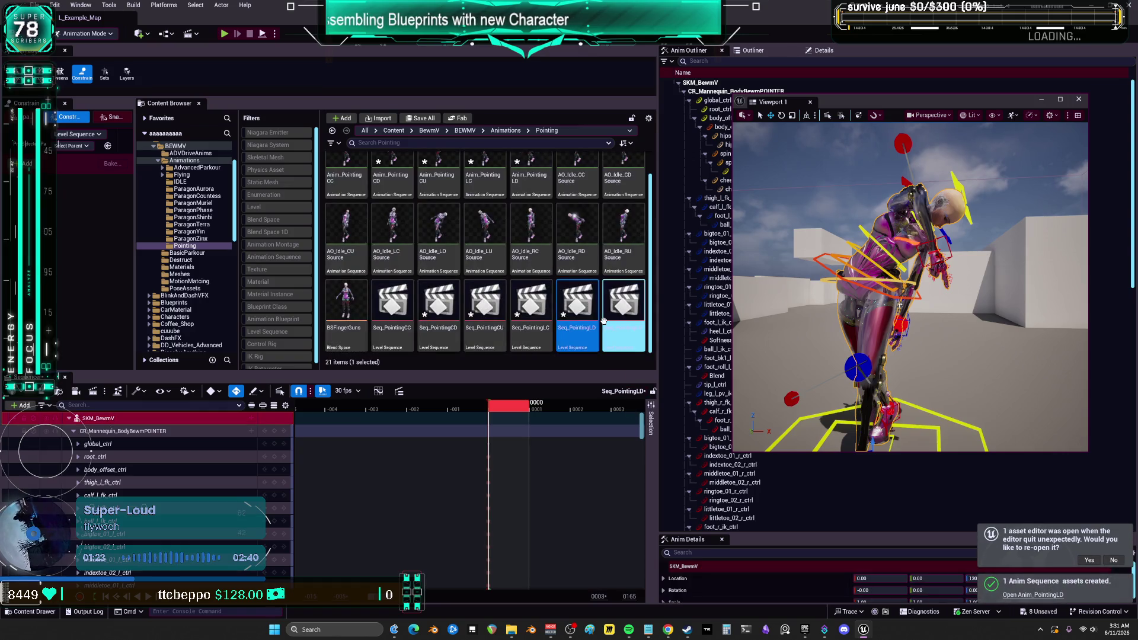
Bake Seq_PointingLU to Anim_PointingLU, excluding morph targets, attribute curves and material curves.
double_click(628, 314)
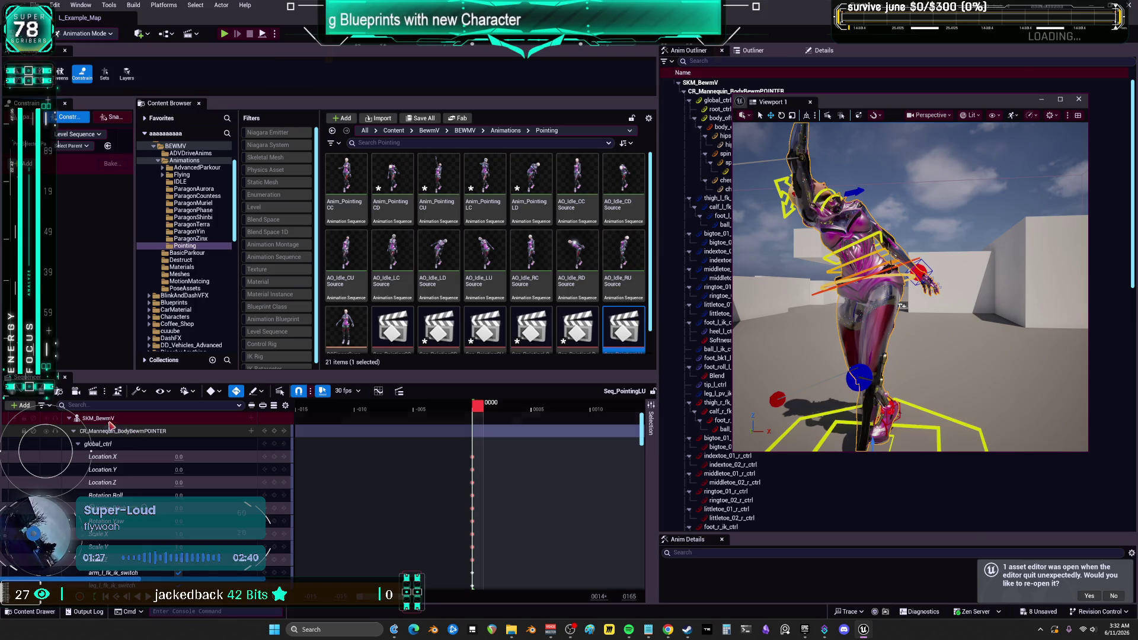
right_click(478, 409)
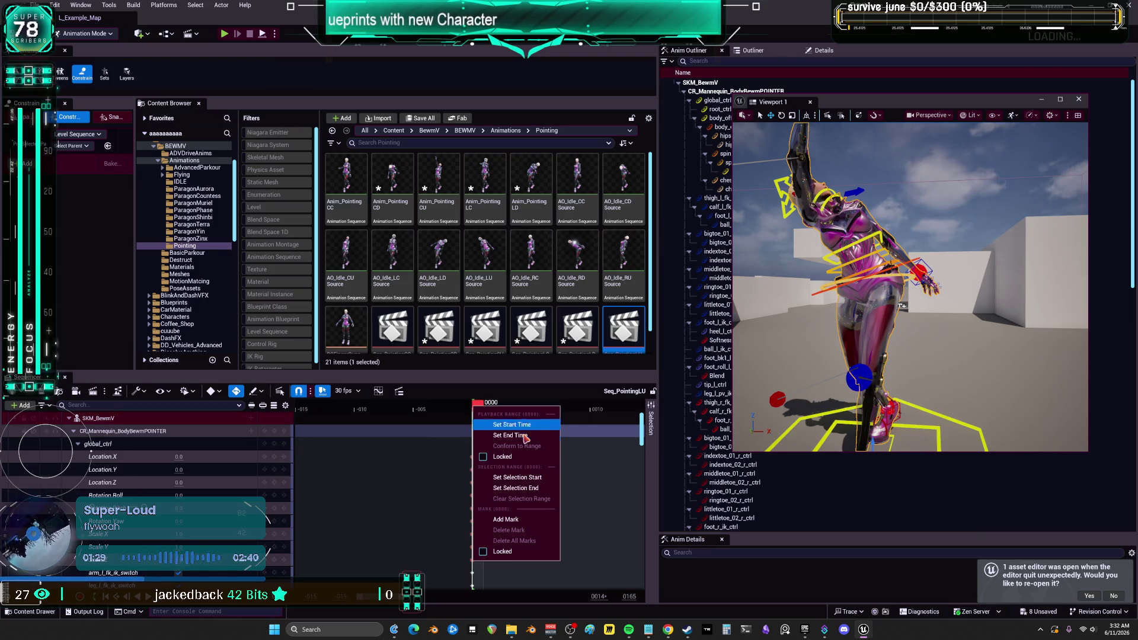
left_click(504, 438)
right_click(107, 421)
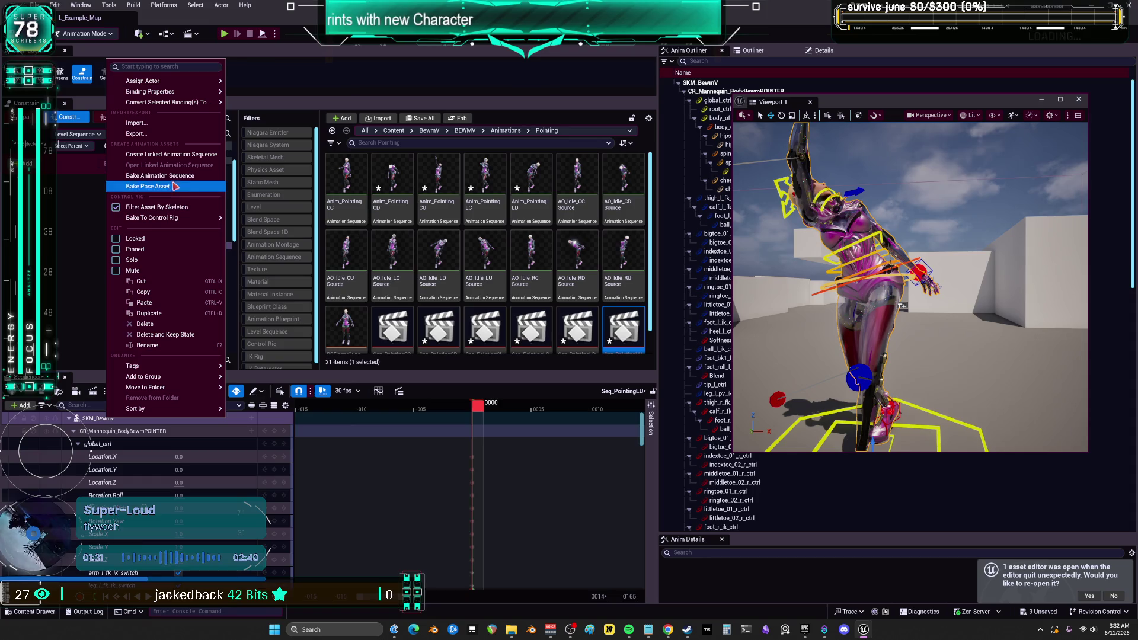
left_click(154, 187)
left_click(603, 391)
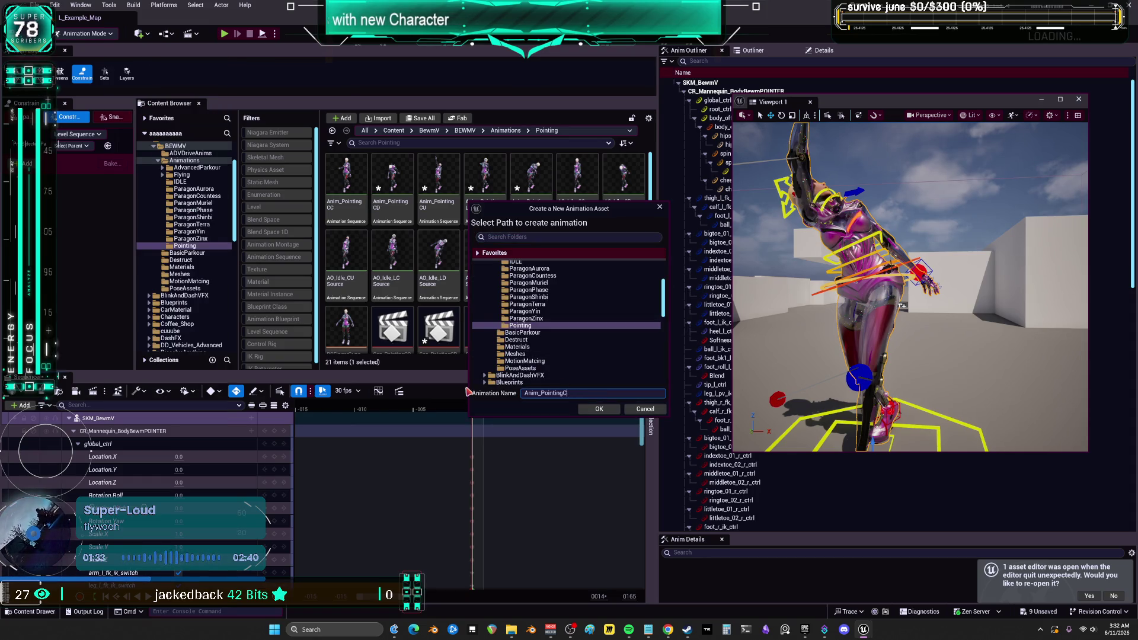
left_click(592, 408)
left_click(553, 298)
left_click(553, 286)
left_click(553, 309)
left_click(629, 410)
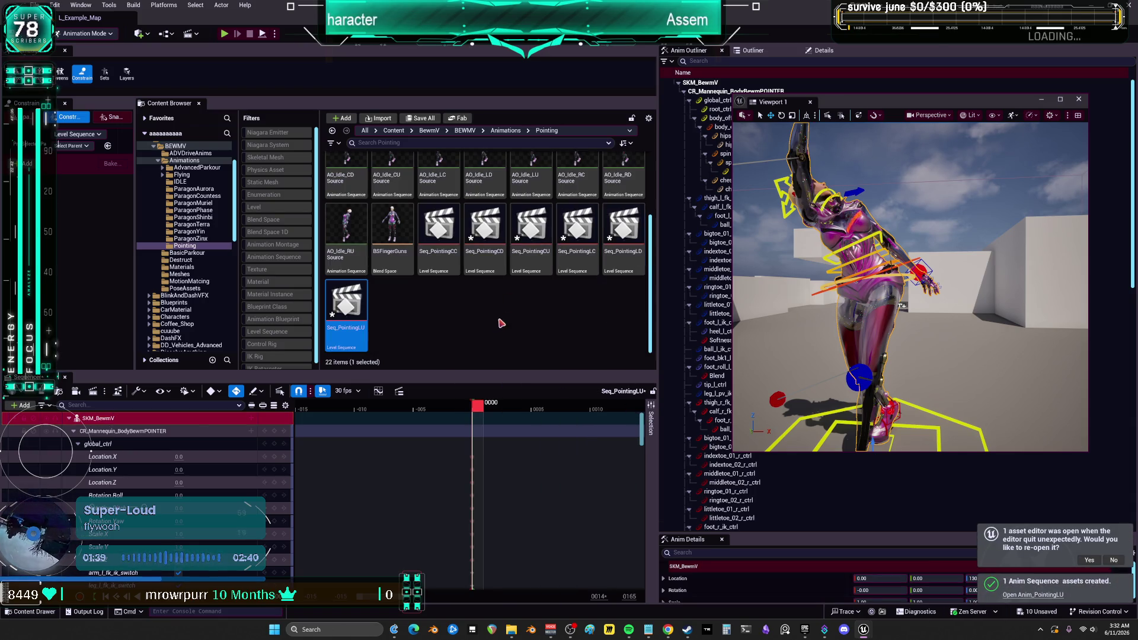
double_click(409, 224)
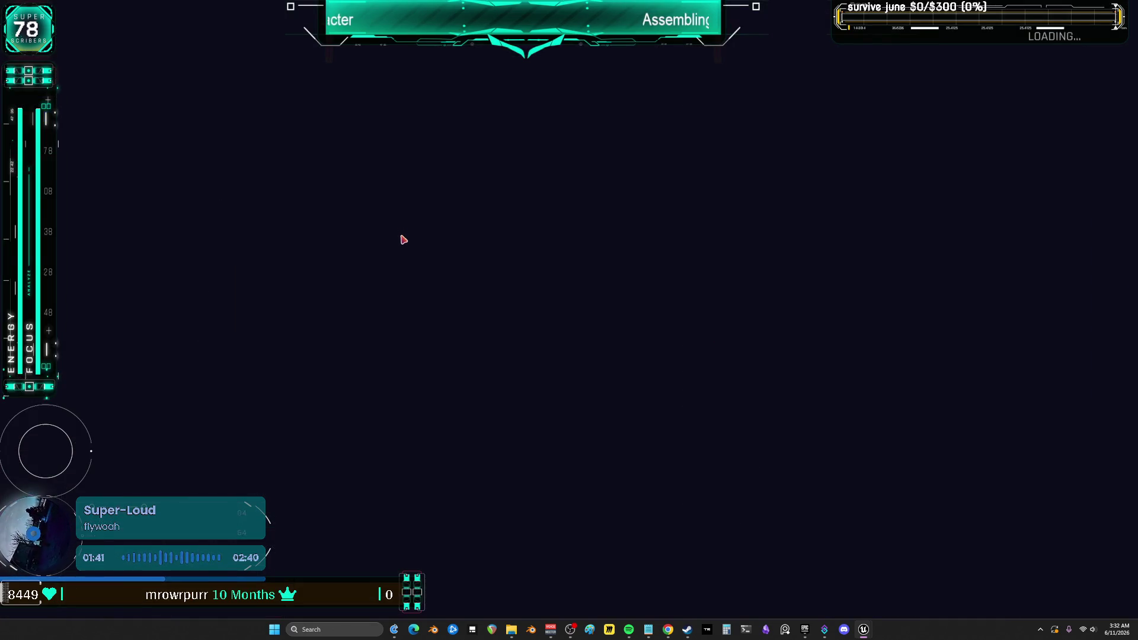
Resize the blend space editor into a window beside the Content Browser's pointing animations.
key("super+Down")
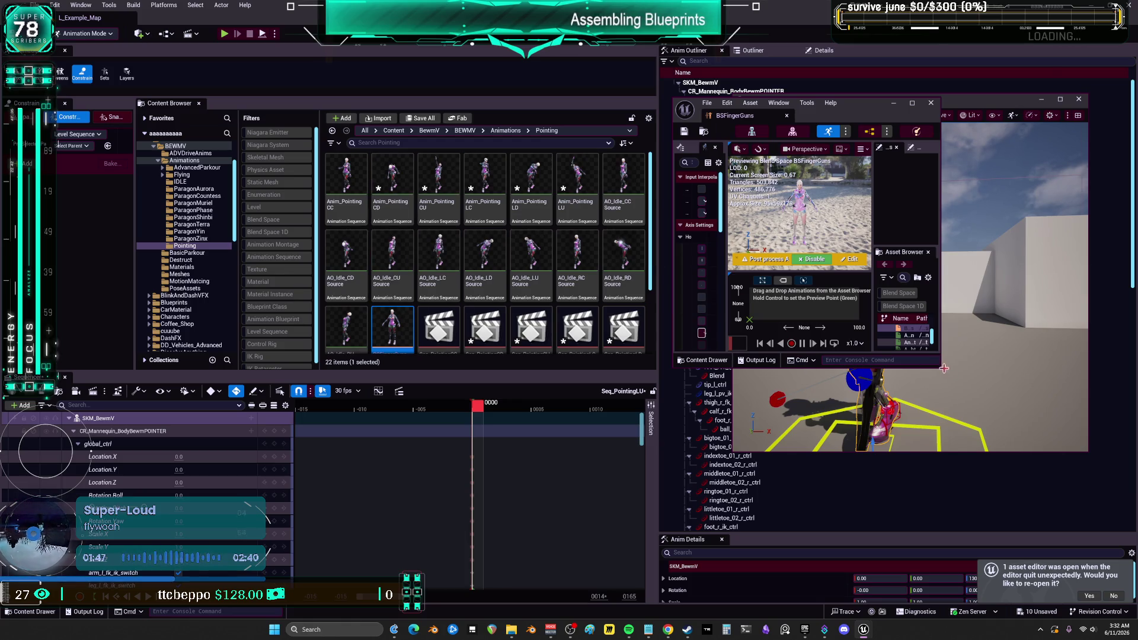
mouse_move(945, 368)
left_mouse_down()
mouse_move(1010, 539)
mouse_move(1104, 579)
left_mouse_up()
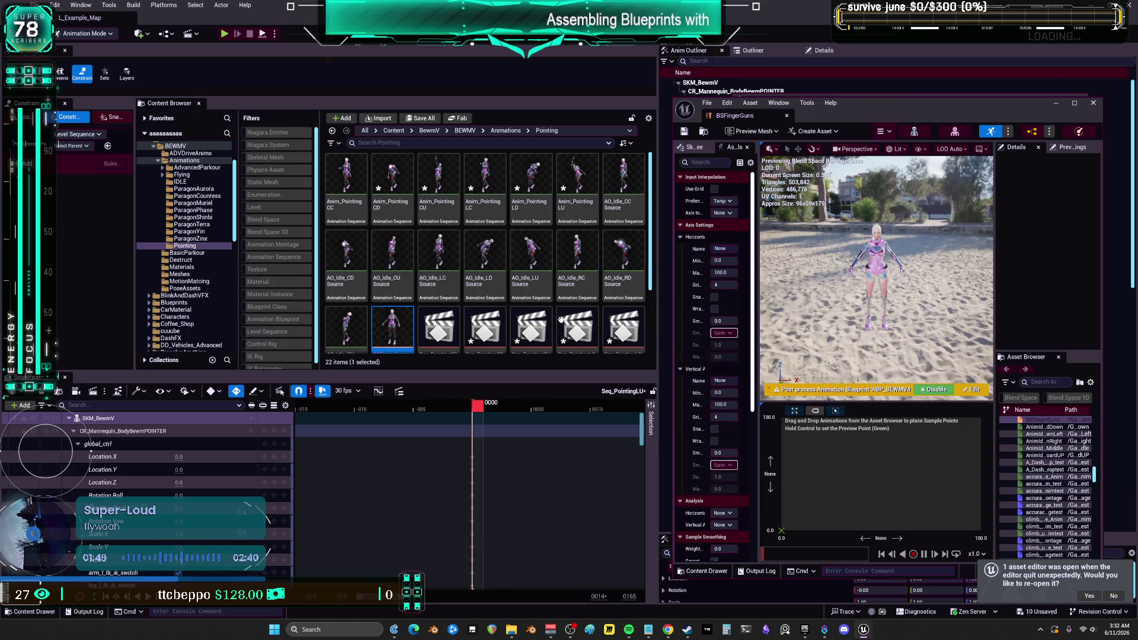
left_click(393, 261)
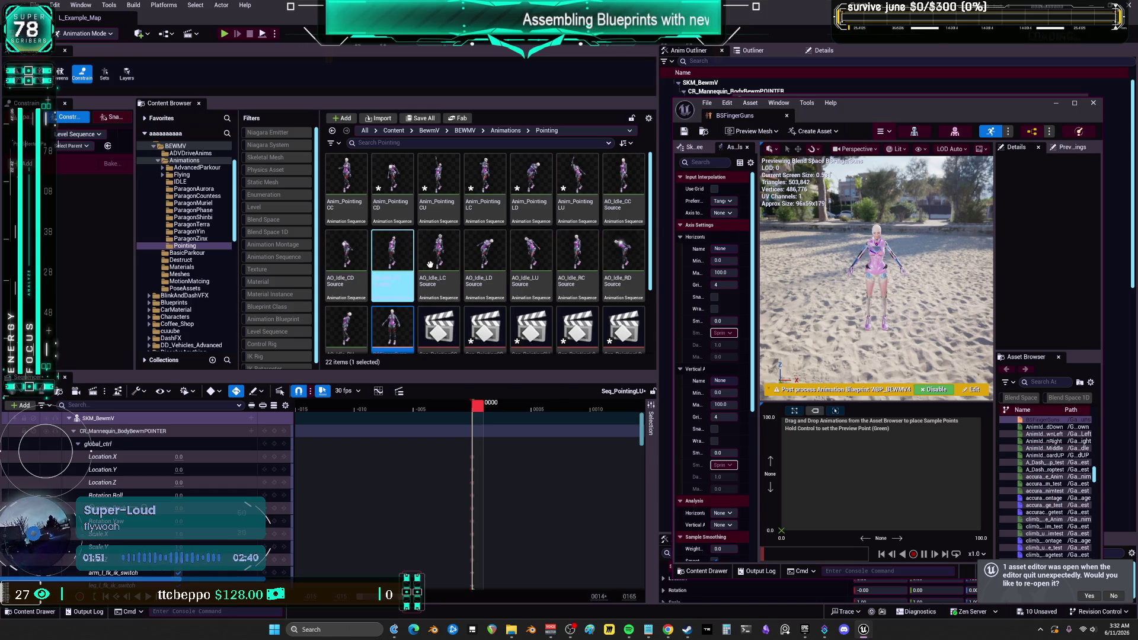
left_click(578, 261)
left_click(381, 267)
left_click(578, 260)
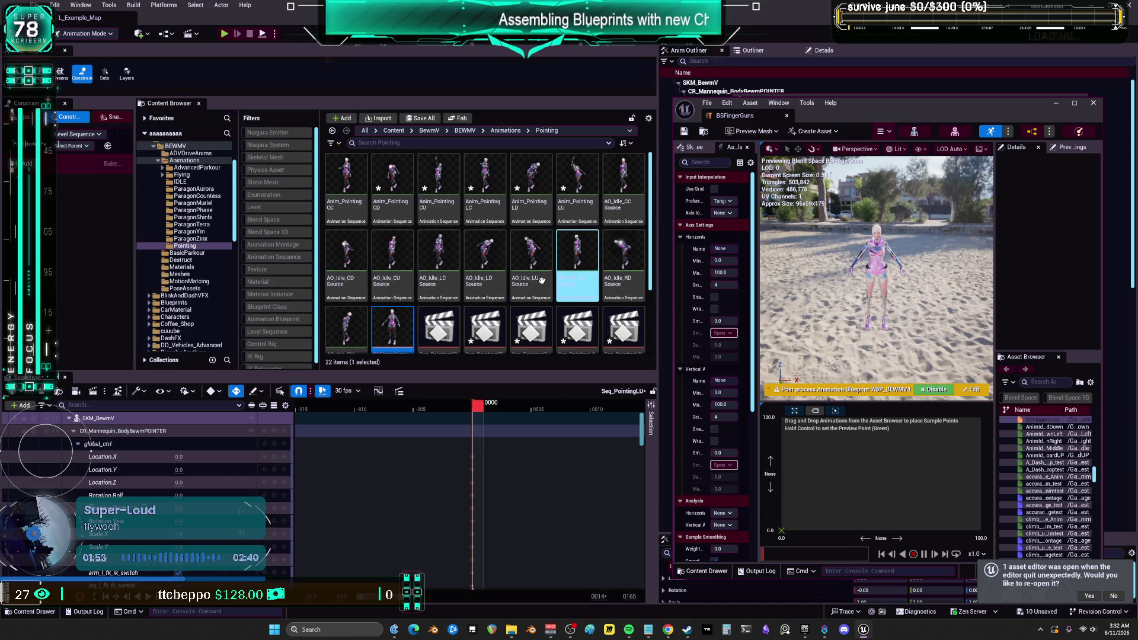
left_click(439, 261)
left_click(578, 326)
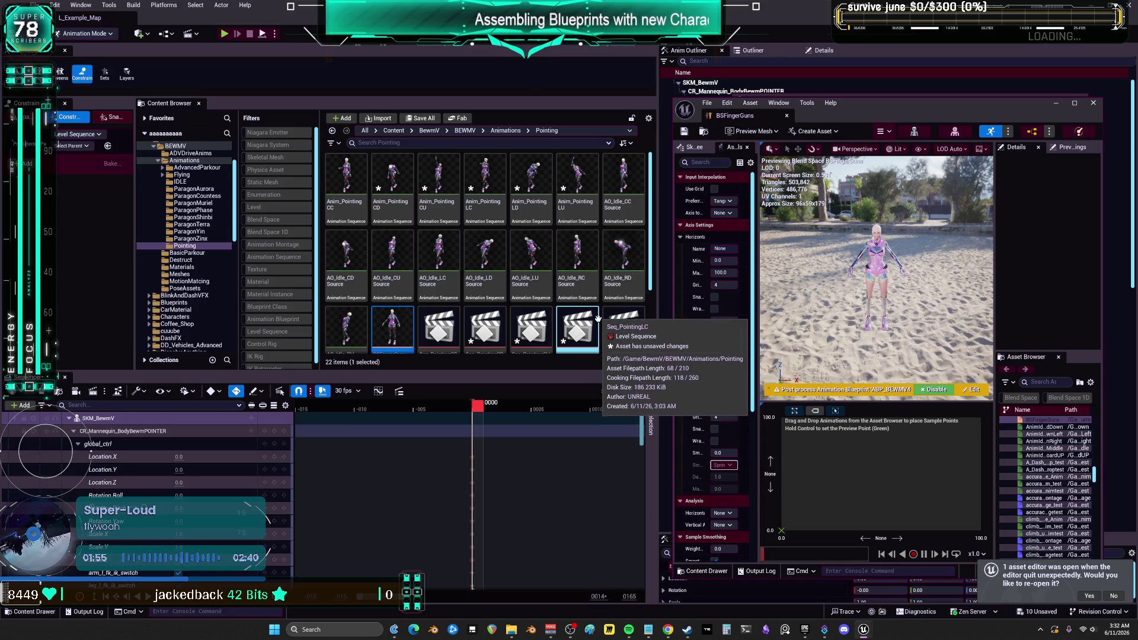
left_click(439, 184)
left_click(393, 184)
left_click(485, 184)
left_click(532, 184)
left_click(485, 189)
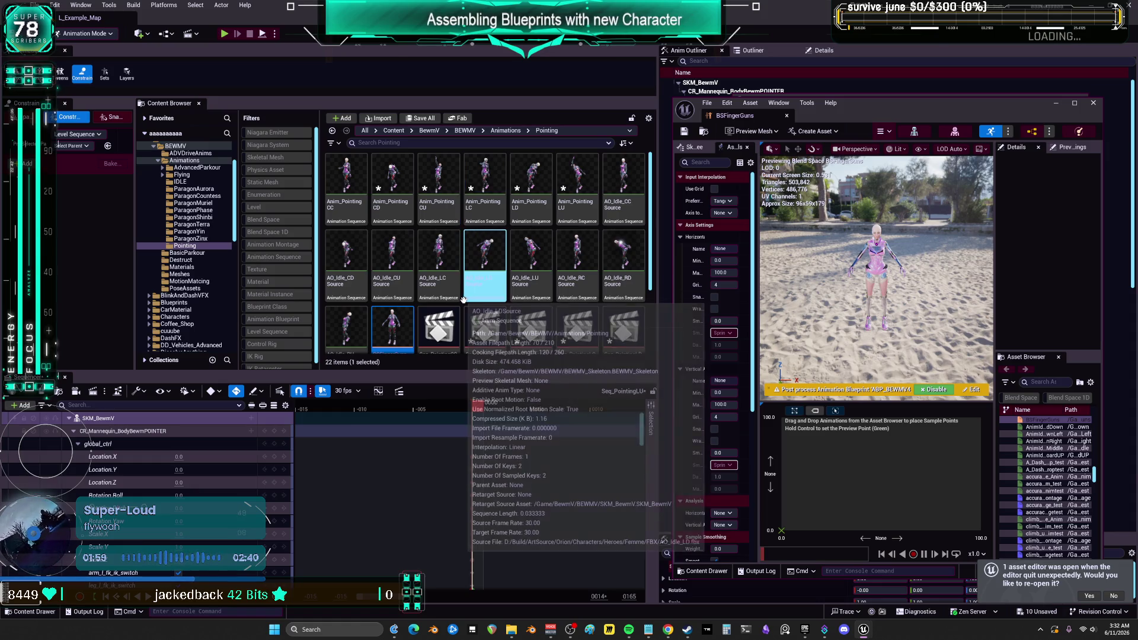
Drag Anim_Pointing CC, CU, LC, LD and LU into the blend space grid as samples.
left_click_drag(347, 178, 914, 497)
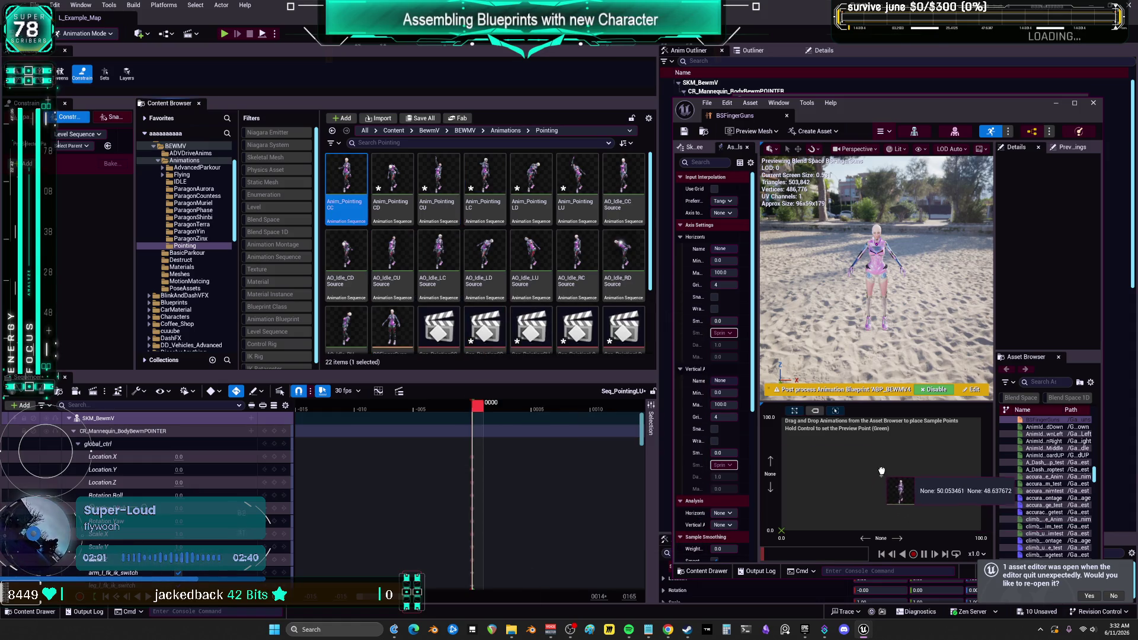
left_click_drag(439, 177, 883, 526)
left_click_drag(542, 271, 876, 429)
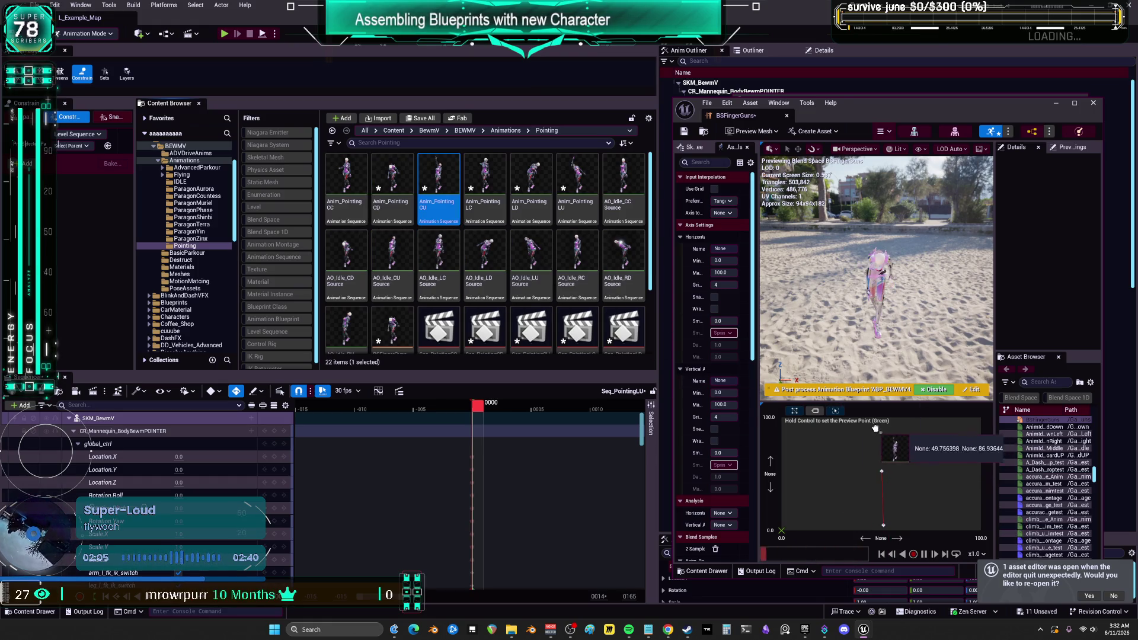
left_click(498, 213)
left_click_drag(504, 231, 954, 468)
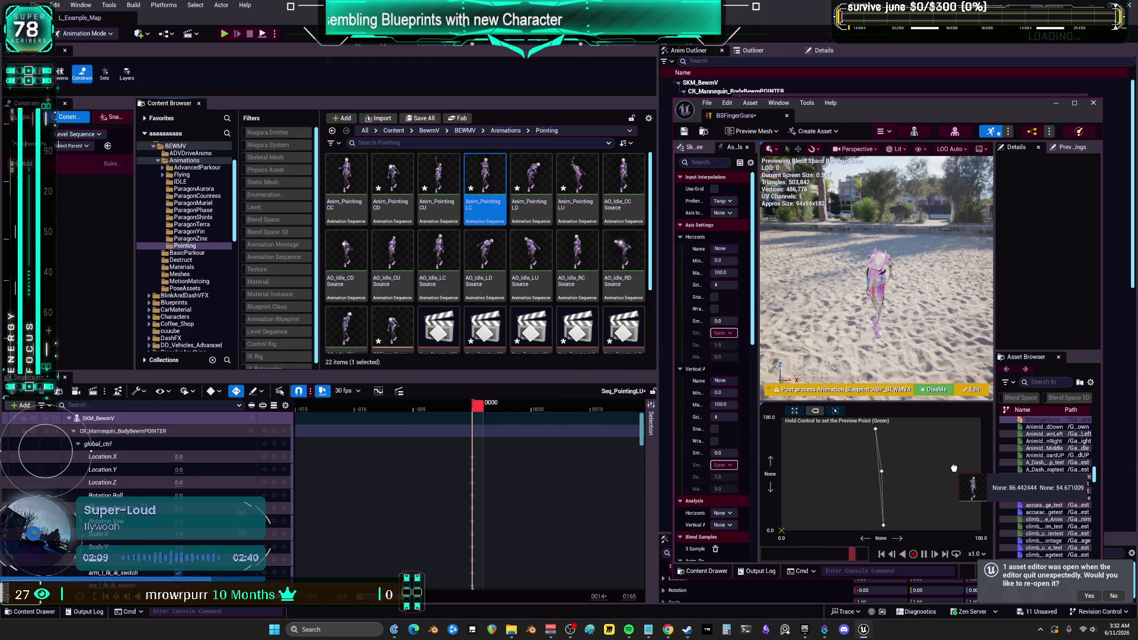
left_click_drag(954, 468, 954, 469)
left_click(531, 178)
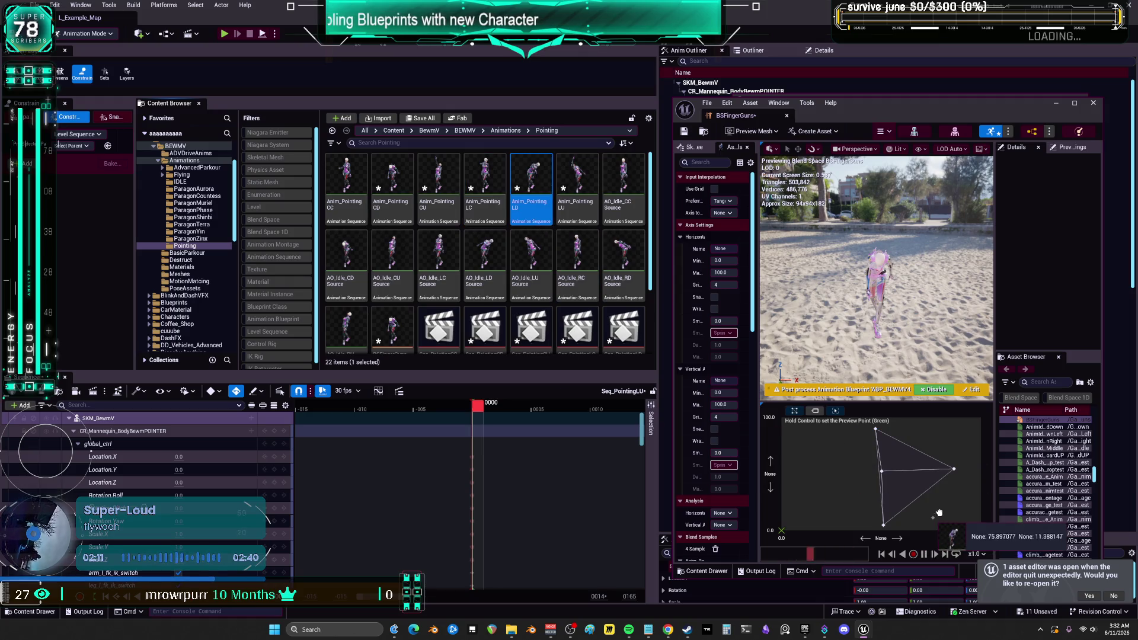
left_click_drag(937, 508, 950, 517)
left_click(577, 178)
left_click_drag(577, 178, 946, 420)
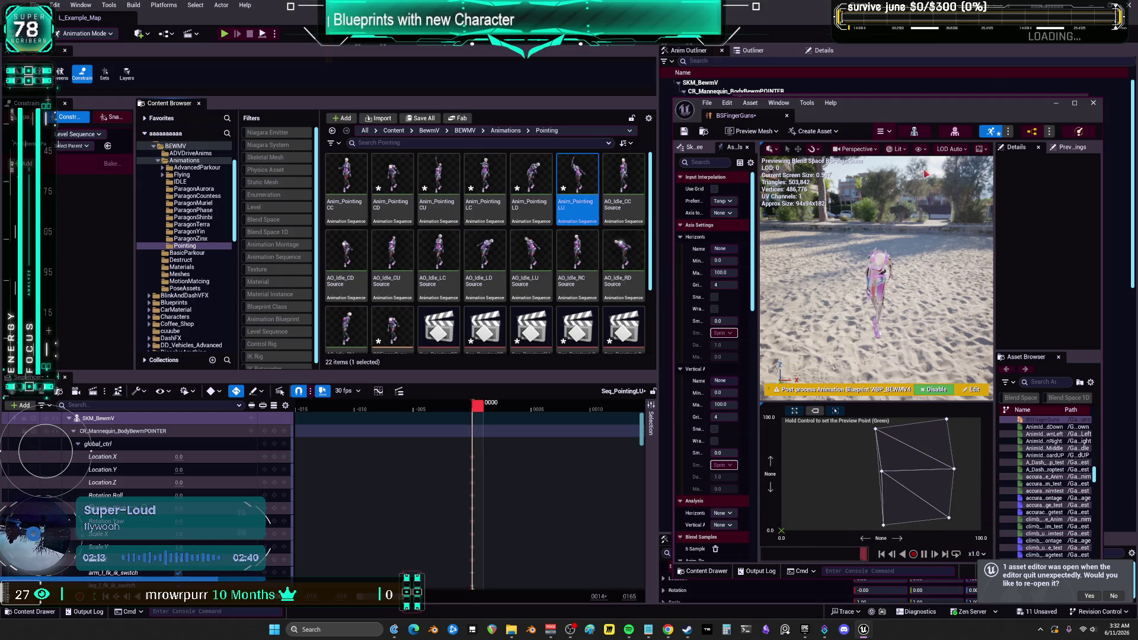
Maximize the editor and move the left samples onto the top, left and bottom edges.
double_click(1071, 114)
left_click_drag(525, 423, 532, 405)
left_click_drag(546, 484, 538, 483)
left_click_drag(551, 563, 546, 571)
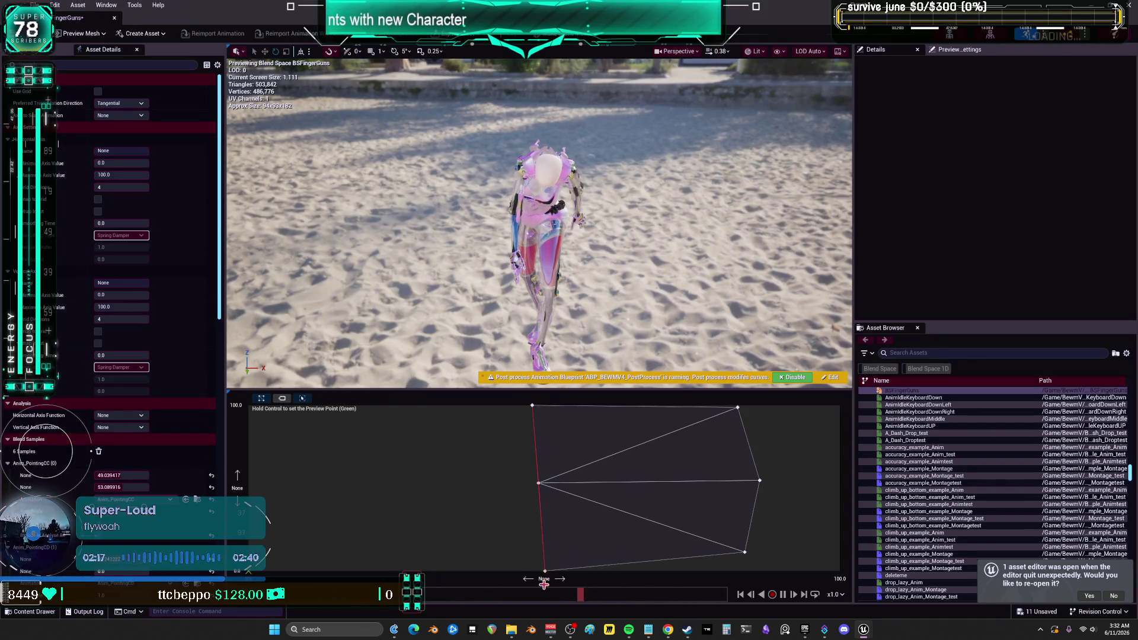
Move the right-side samples to the bottom-right corner, right edge and top-right corner.
left_click_drag(744, 552, 840, 571)
mouse_move(760, 480)
left_mouse_down()
mouse_move(877, 518)
mouse_move(854, 492)
left_mouse_up()
left_click_drag(738, 408, 842, 406)
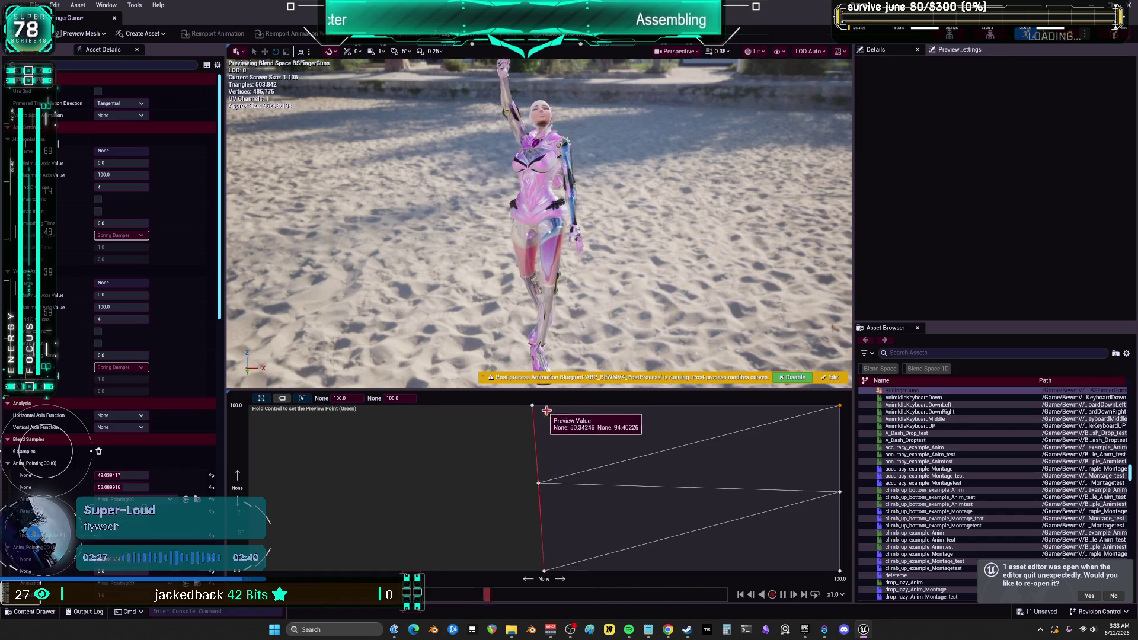
Preview the blend at a test point and enlarge the character viewport above the grid.
key("ctrl")
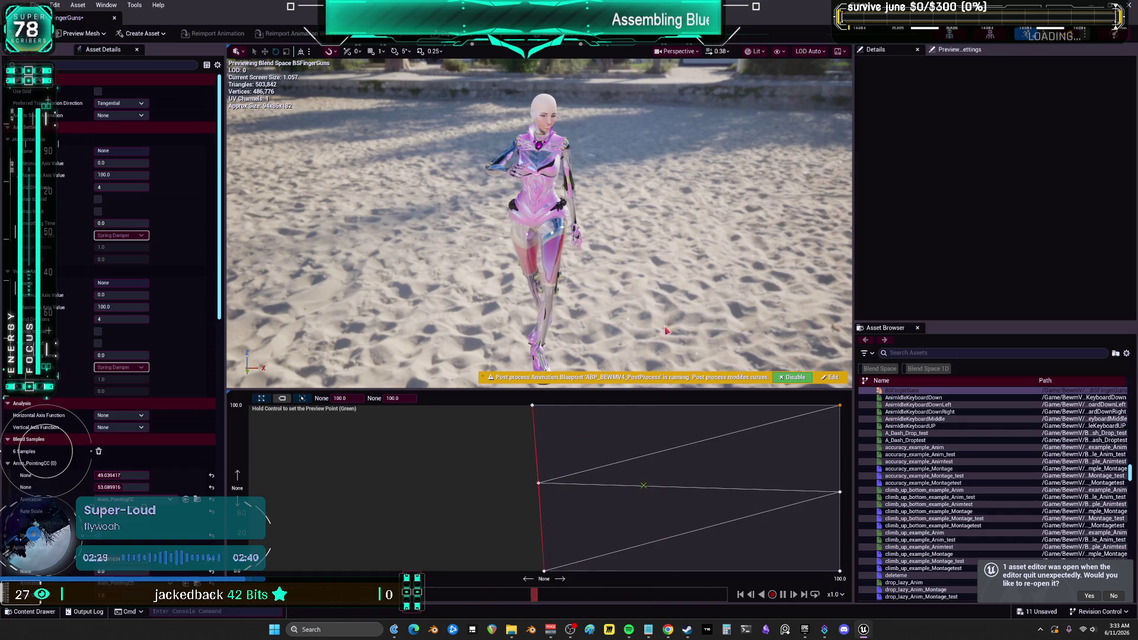
left_click_drag(658, 390, 659, 498)
scroll(539, 278, "up", 5)
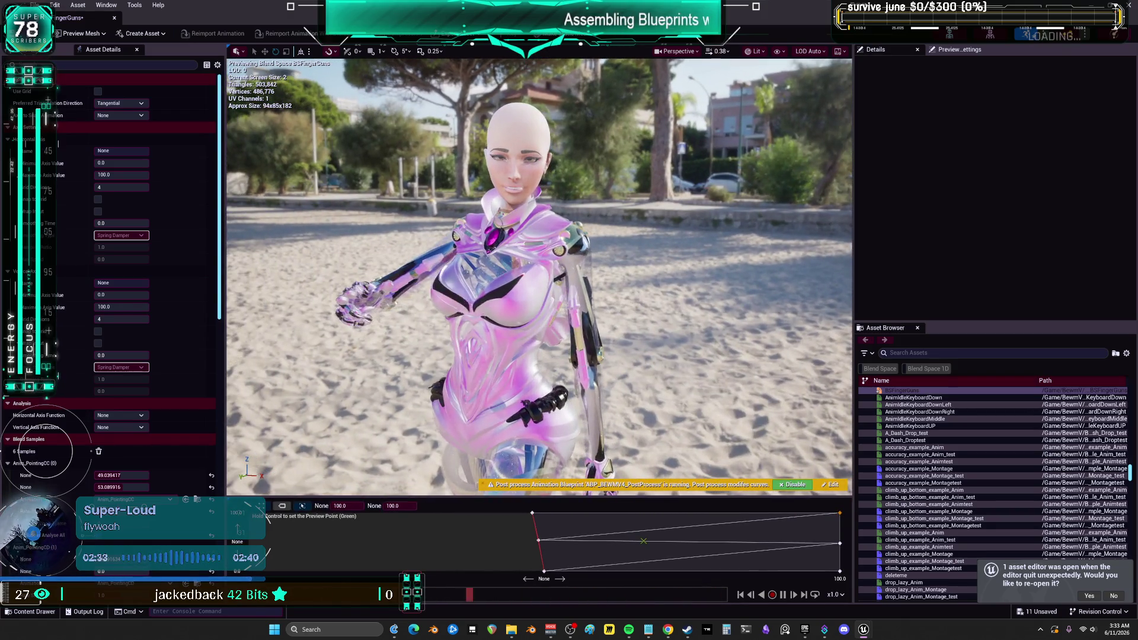
Set the preview scene profile to Grey Wireframe (Engine Default), leaving the cube map unchanged.
left_click(960, 49)
scroll(936, 176, "down", 4)
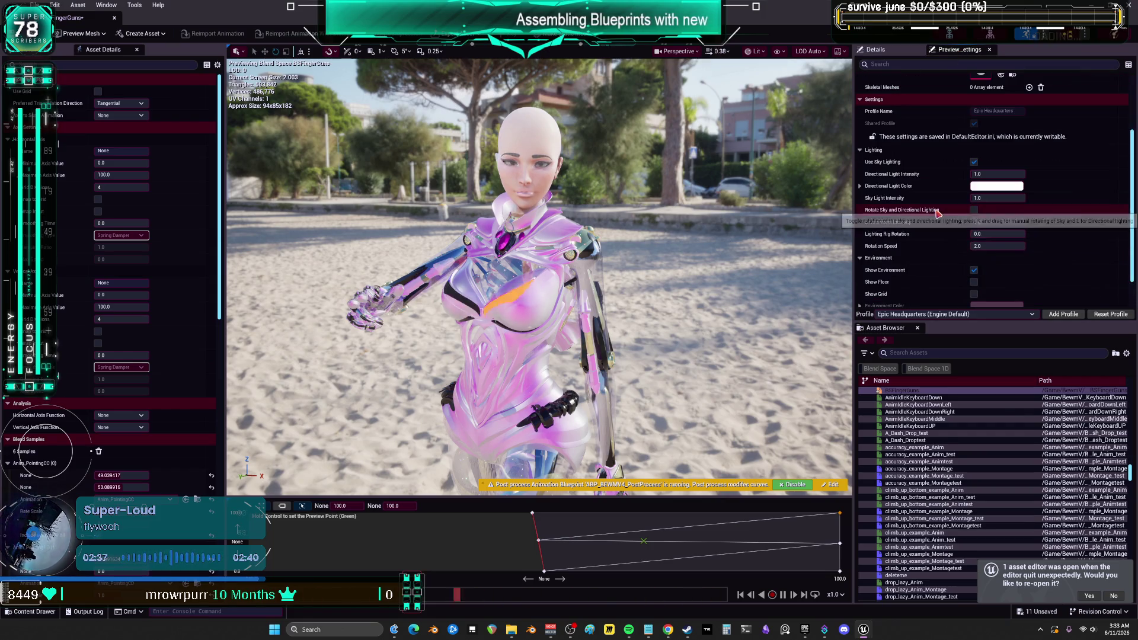
scroll(936, 175, "down", 2)
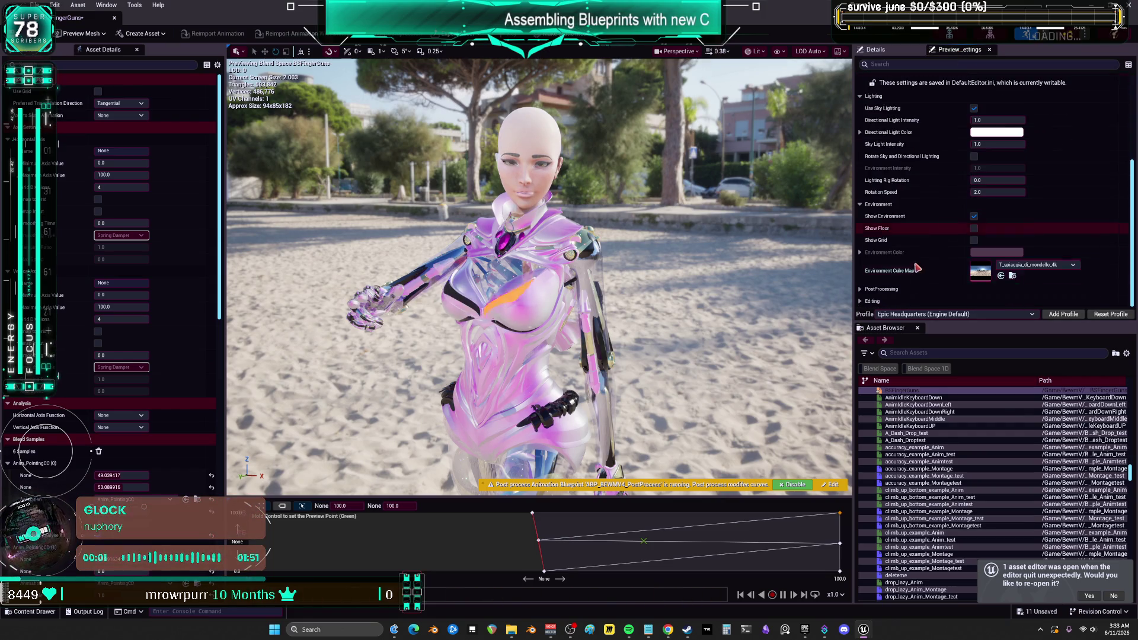
left_click(1038, 265)
key("Escape")
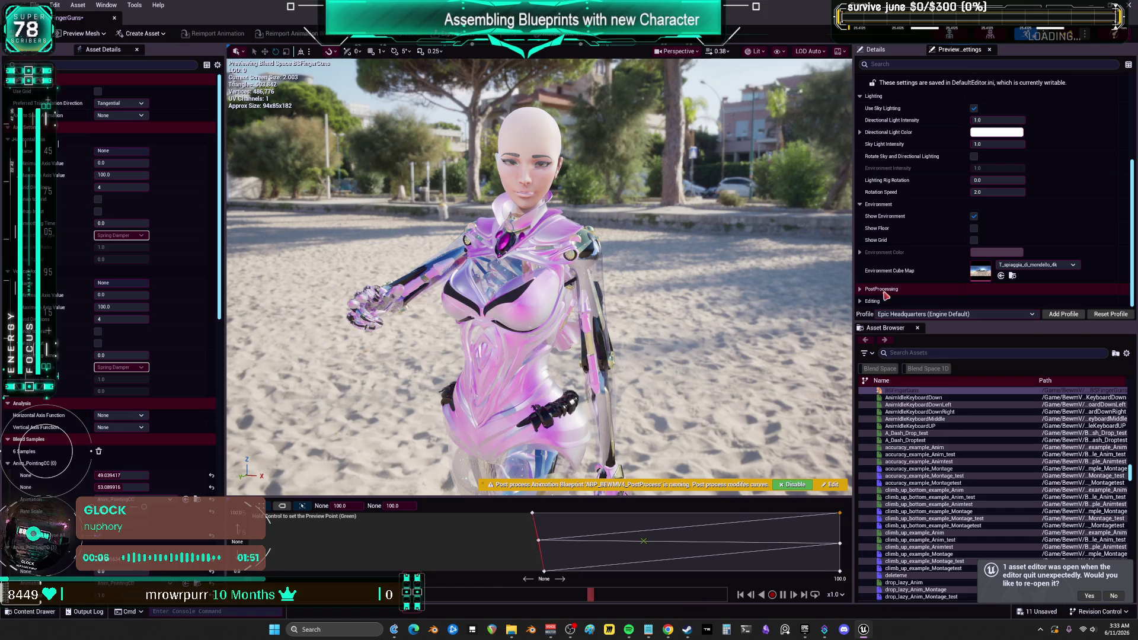
left_click(950, 318)
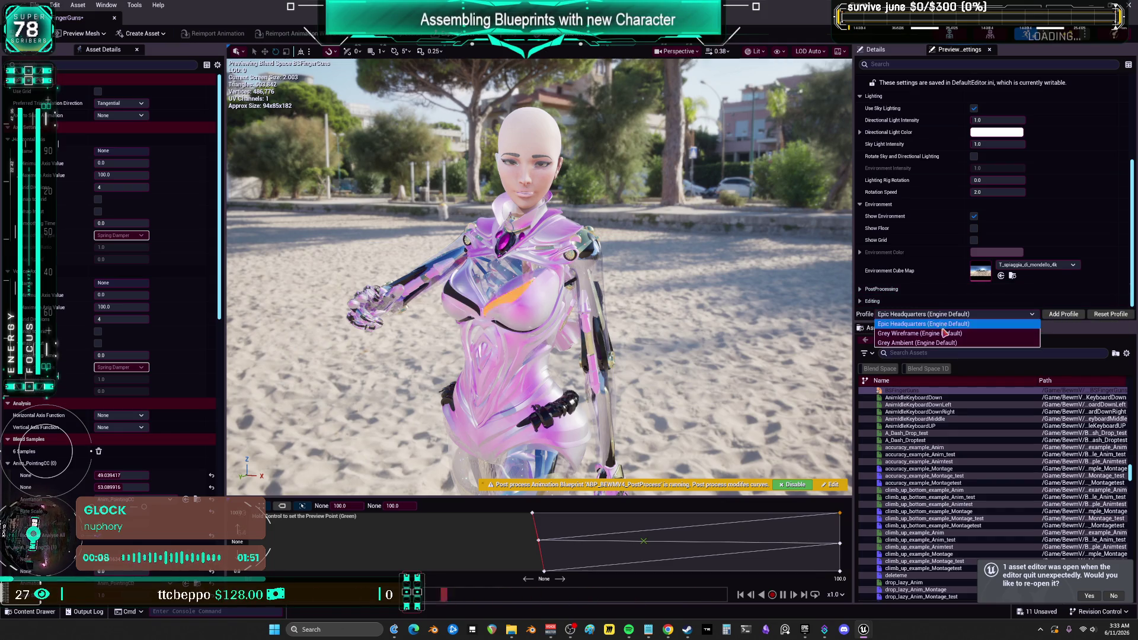
left_click(941, 337)
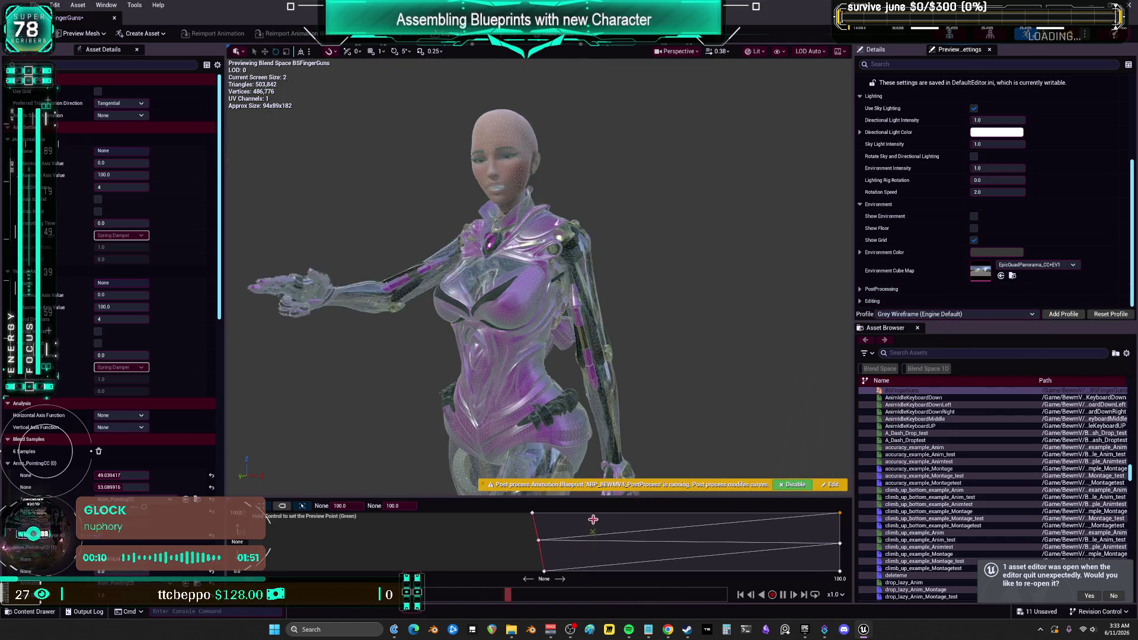
key("ctrl")
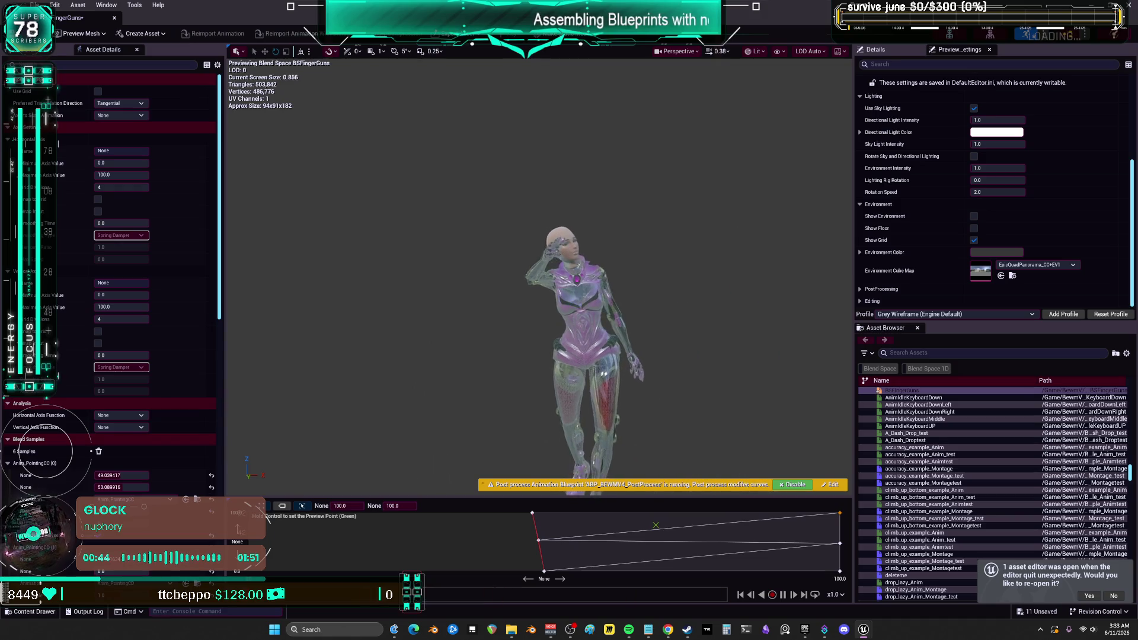
scroll(560, 215, "up", 5)
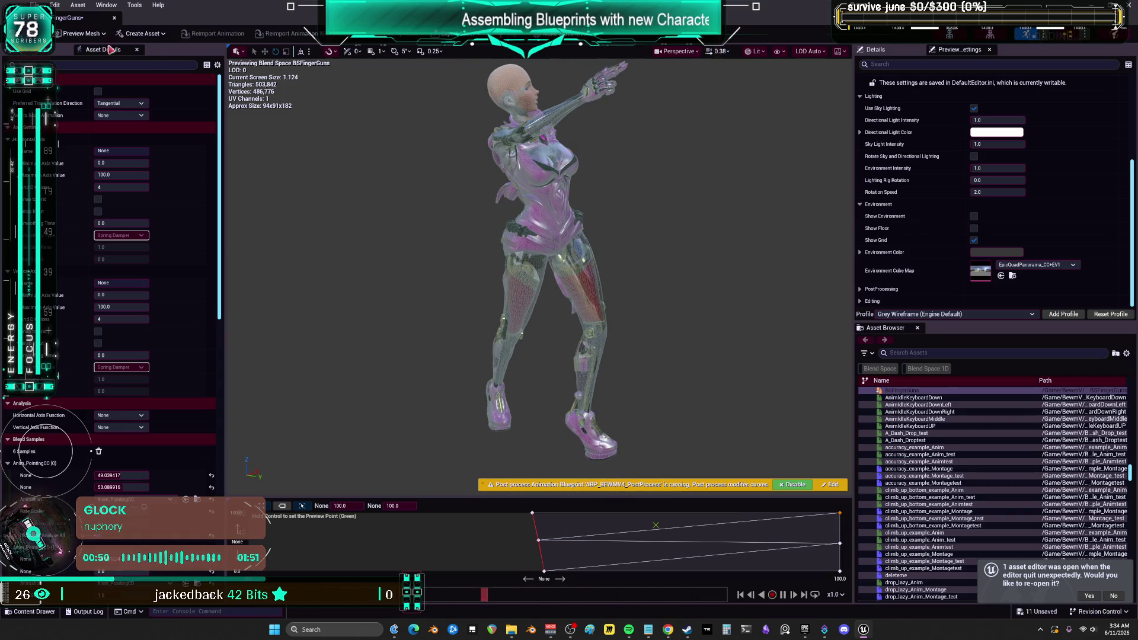
key("ctrl+s")
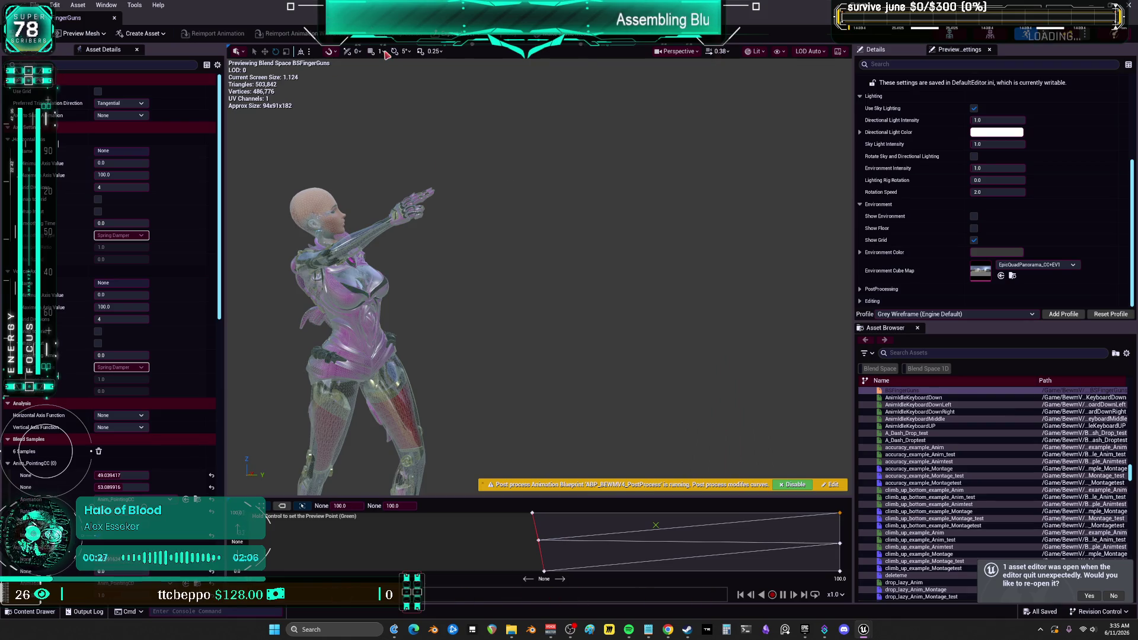
Return to the level editor showing Seq_PointingLU in Sequencer.
key("alt+Tab")
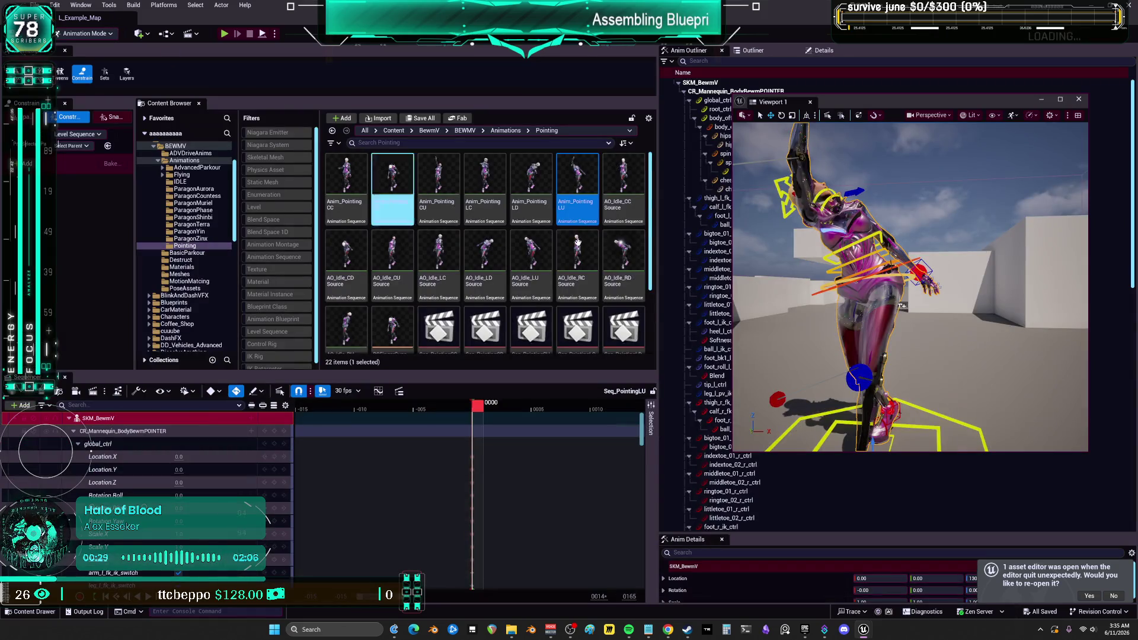
Create a Level Sequence in the Pointing folder and name it Seq_PointingRC.
scroll(558, 320, "down", 2)
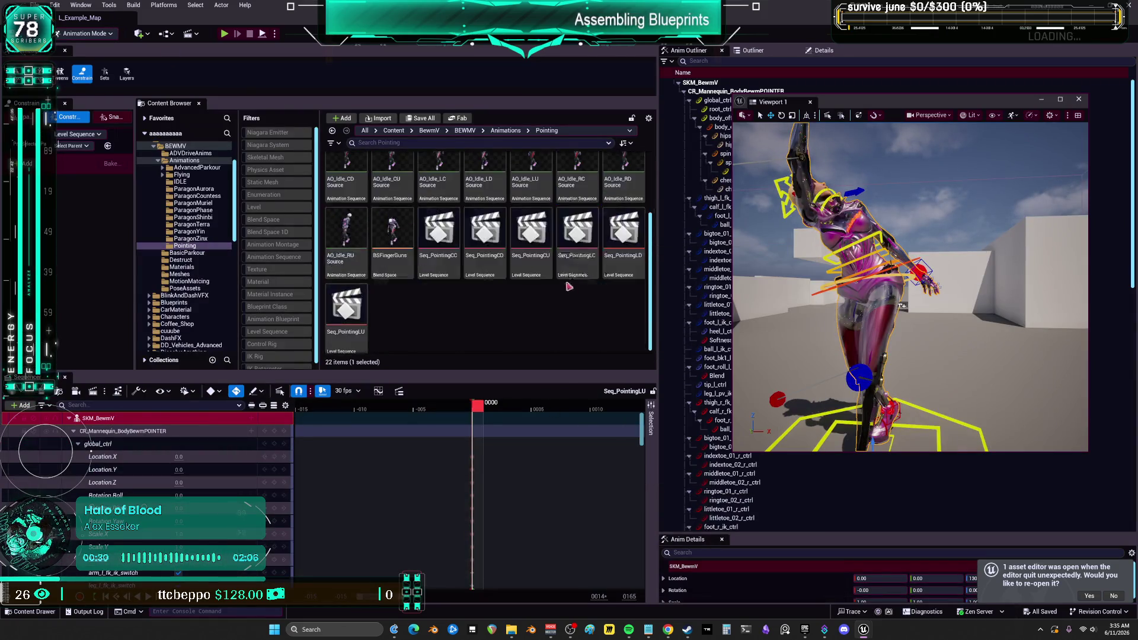
right_click(528, 304)
left_click(470, 311)
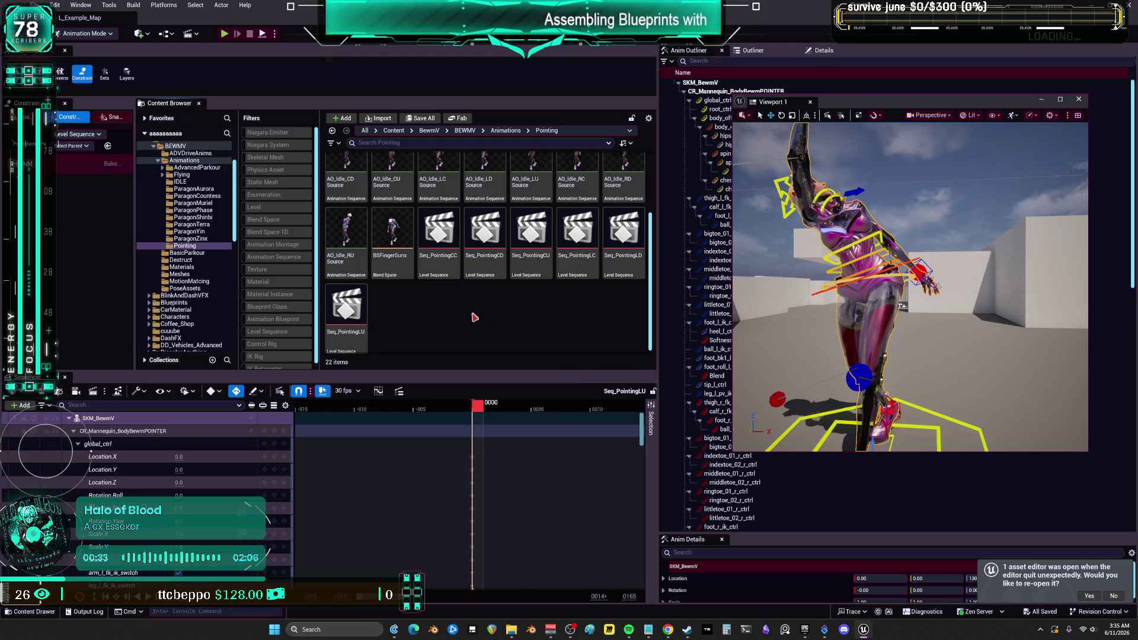
scroll(471, 313, "up", 2)
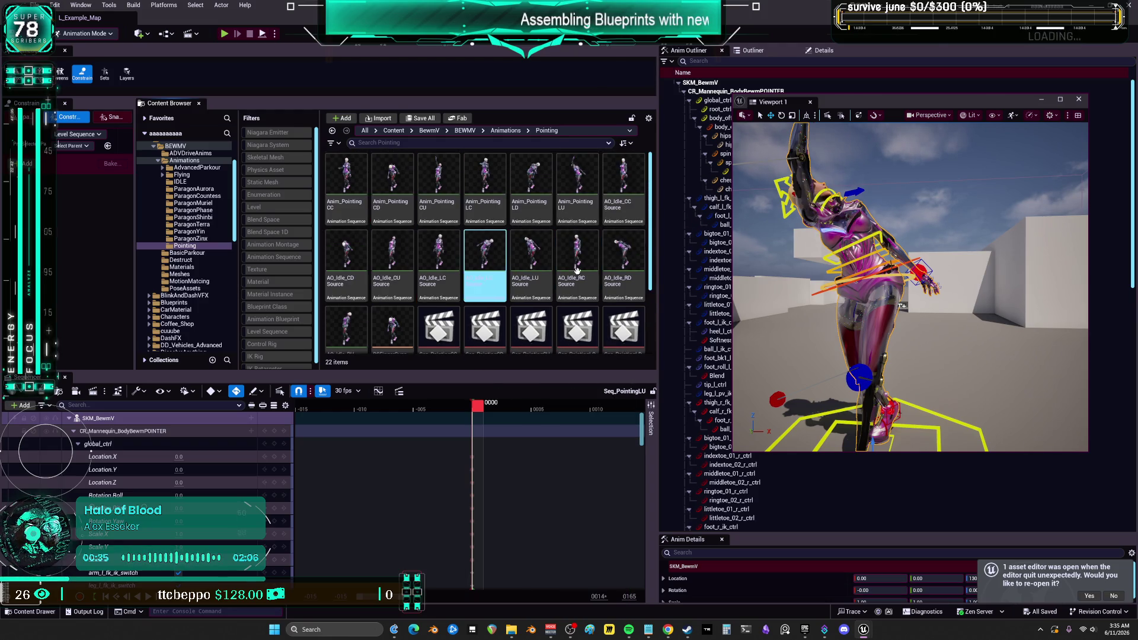
left_click(569, 299)
left_click(573, 287)
scroll(573, 287, "down", 2)
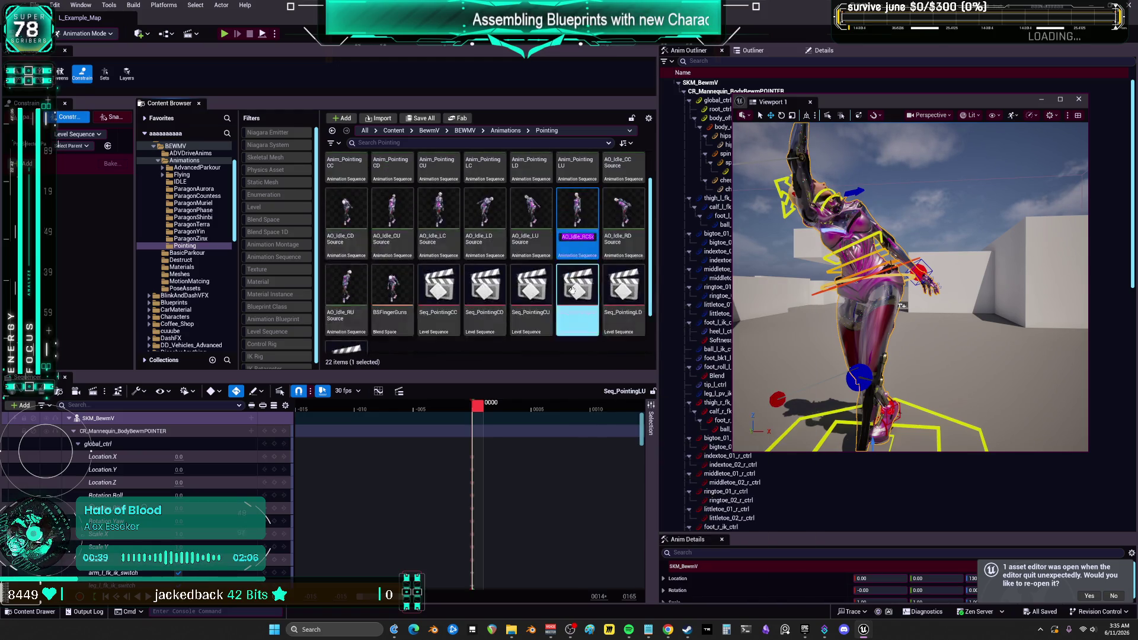
left_click(544, 333)
right_click(540, 330)
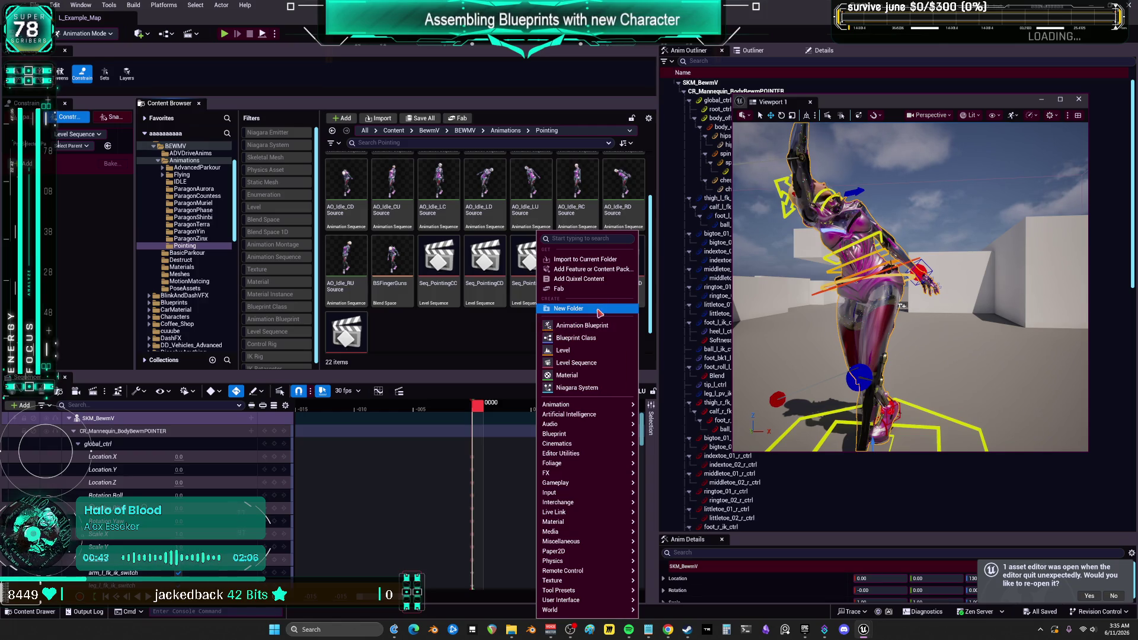
left_click(588, 364)
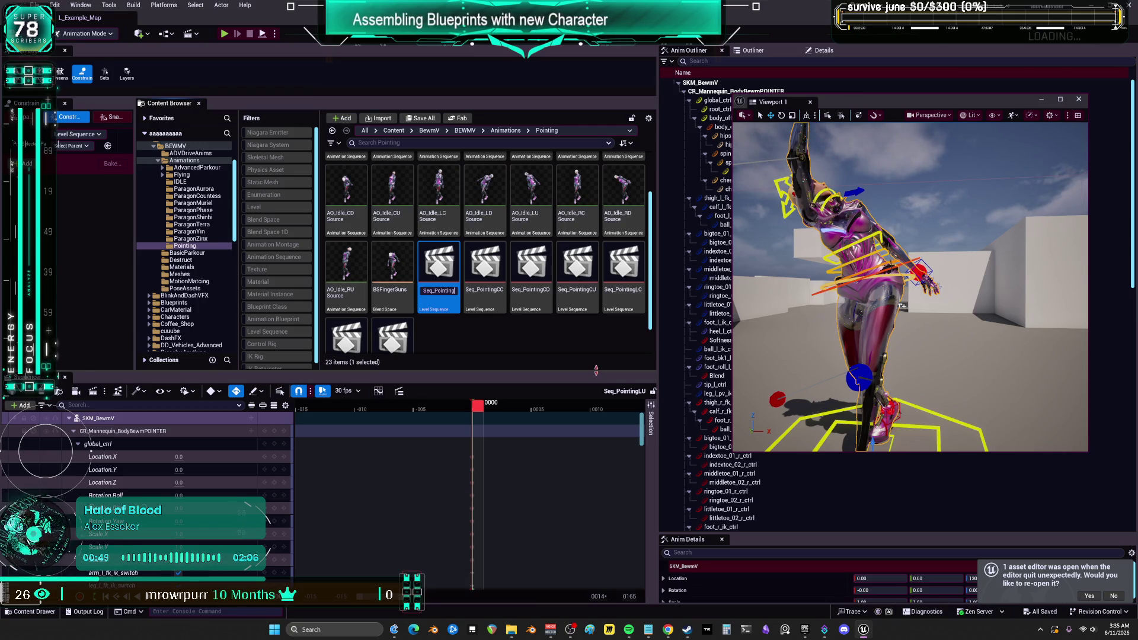
key("Return")
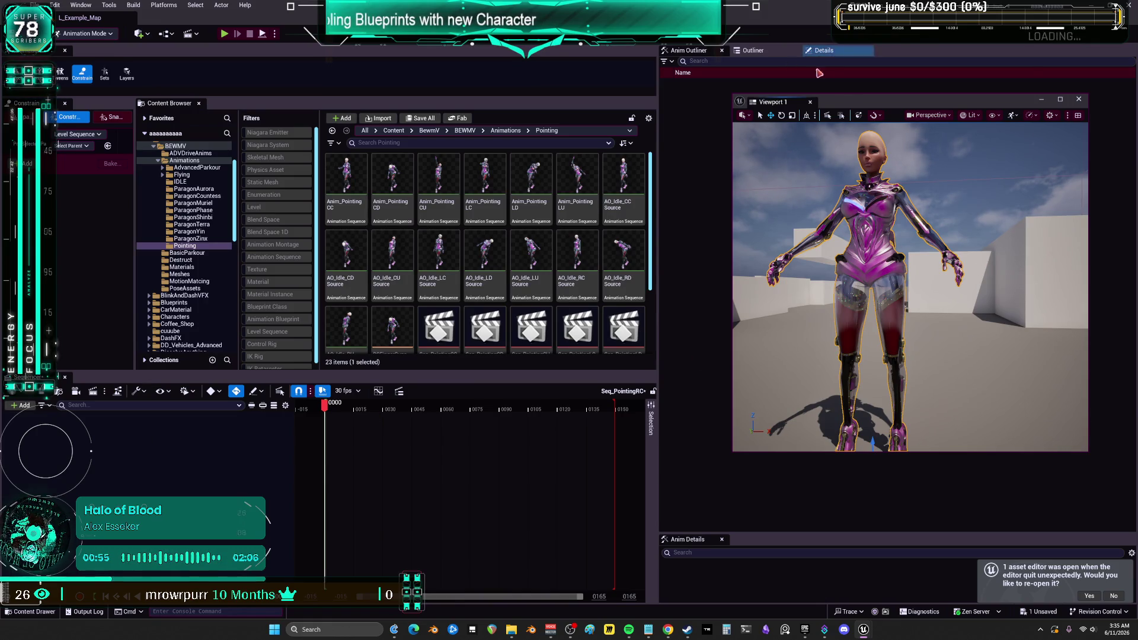
Add the SKM_BewmV character to the sequence with the AO_Idle_RCSource animation.
left_click(753, 51)
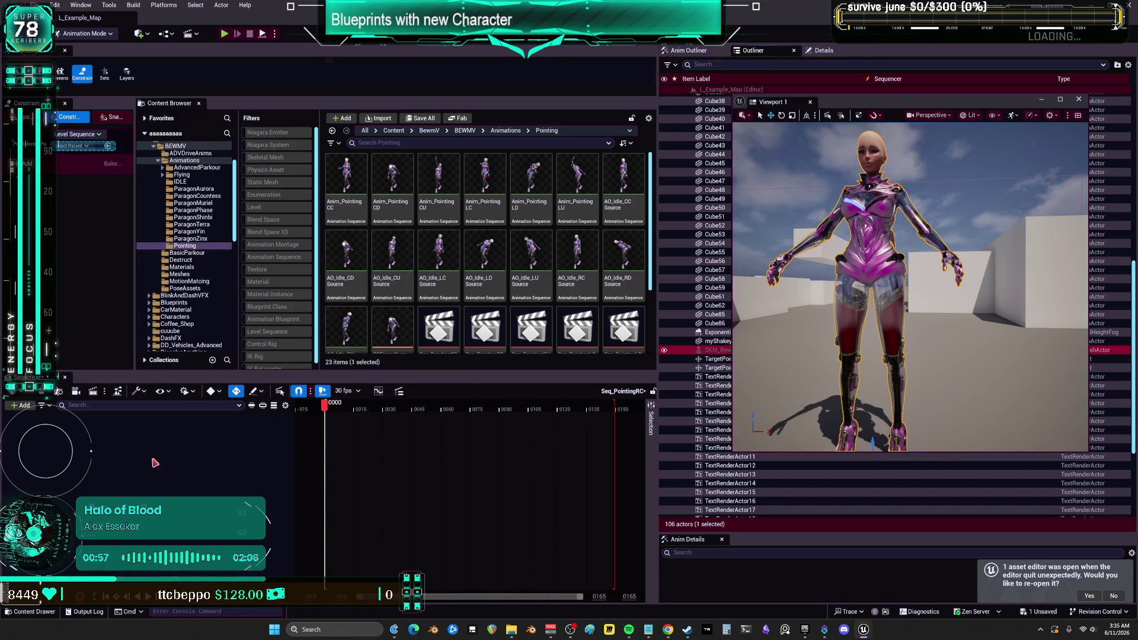
left_click_drag(161, 463, 158, 458)
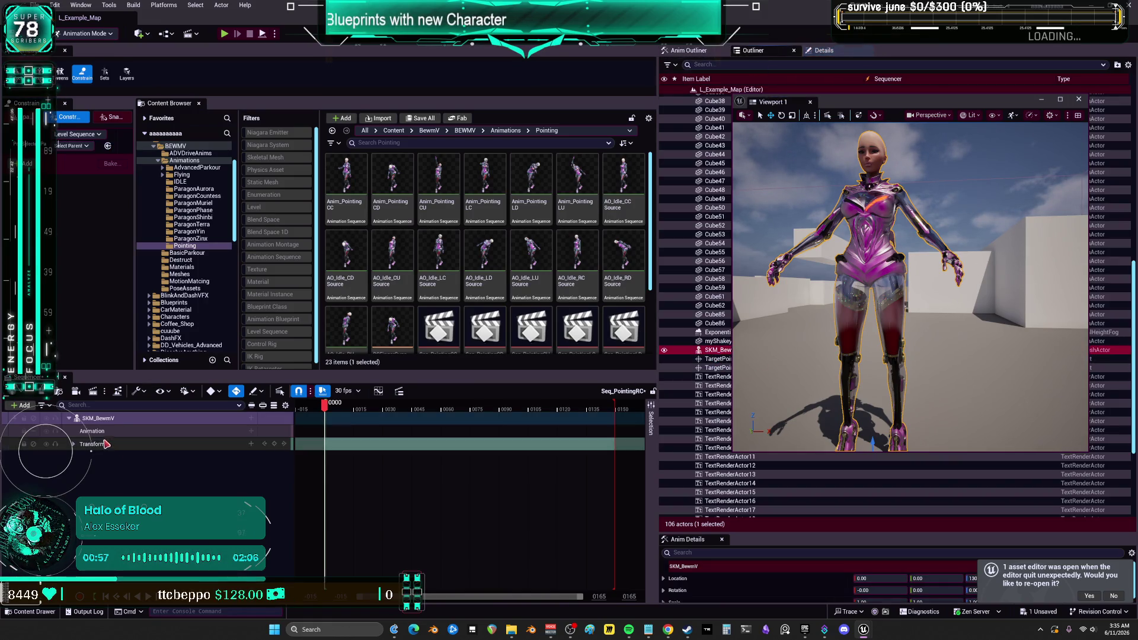
left_click(252, 434)
type("AO_Idle_RCSource")
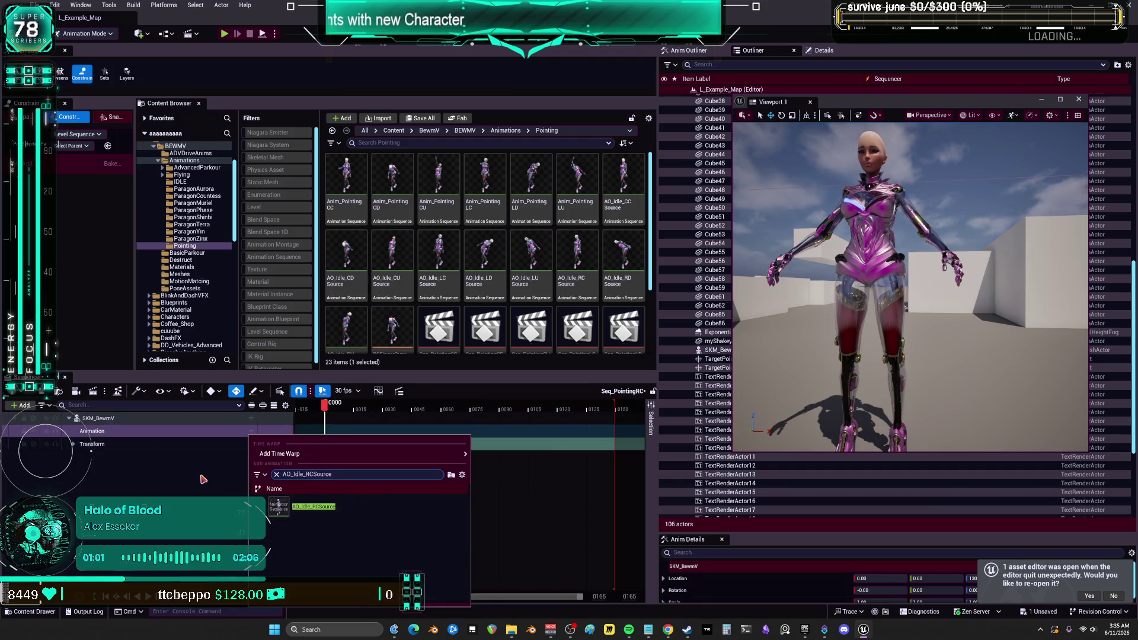
left_click(282, 507)
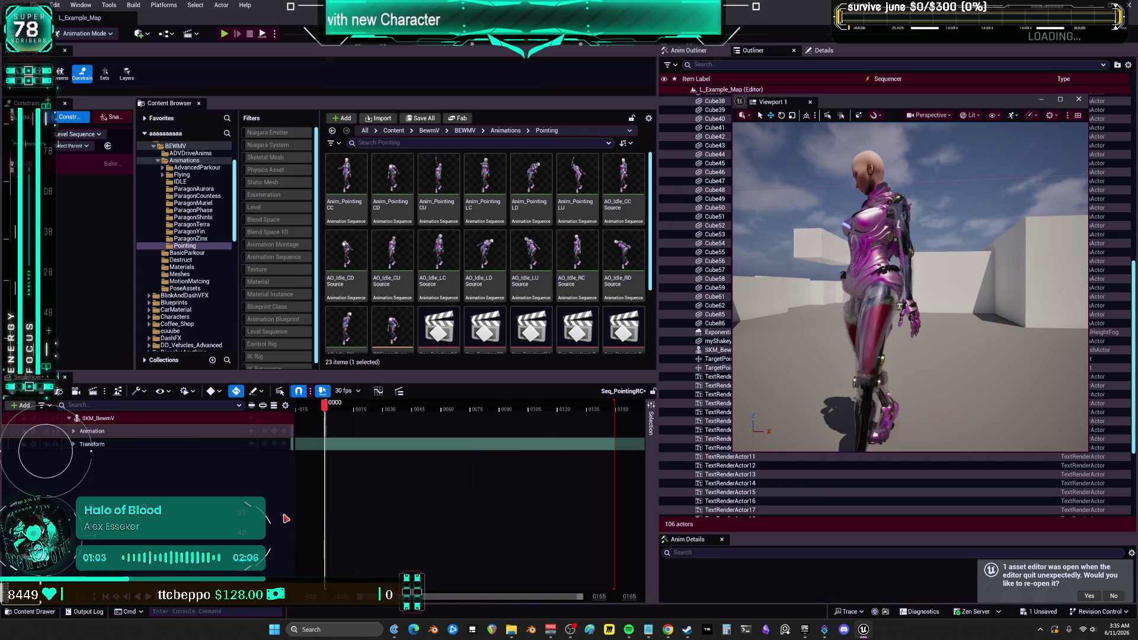
Bake SKM_BewmV onto the CR_Mannequin_BodyBewmPOINTER control rig with the default options.
left_click_drag(861, 303, 869, 328)
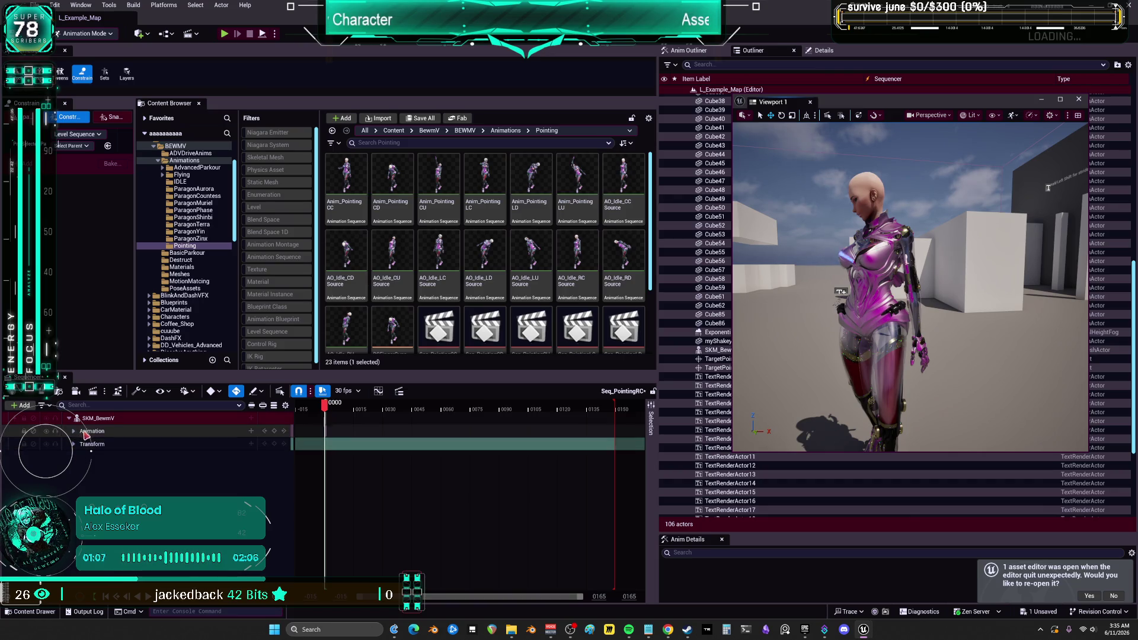
right_click(105, 421)
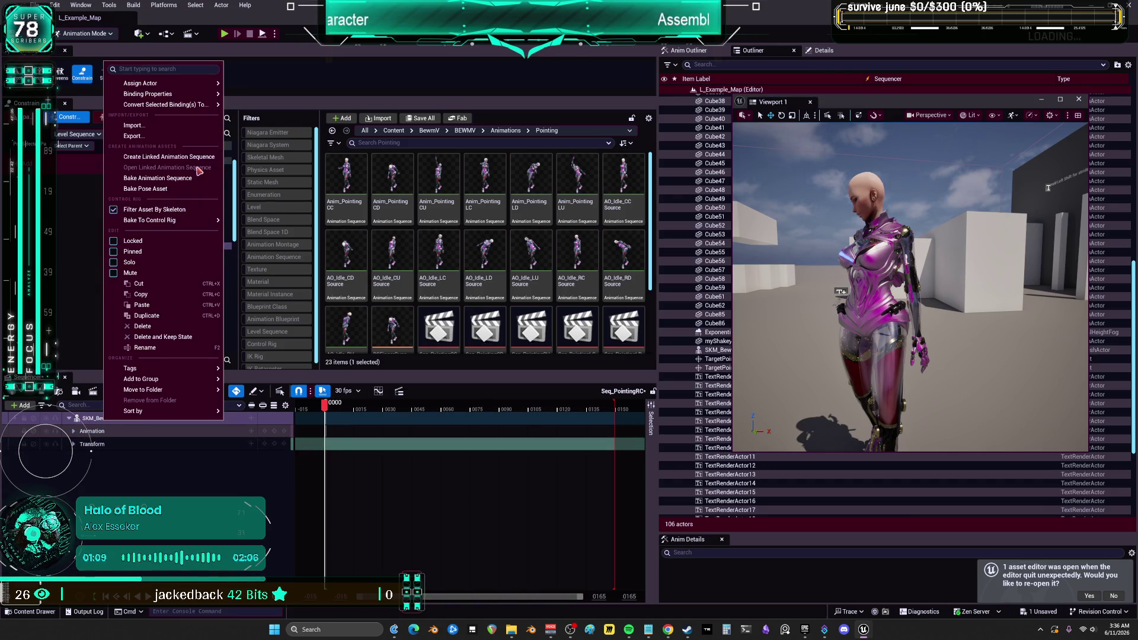
mouse_move(195, 222)
left_click(306, 258)
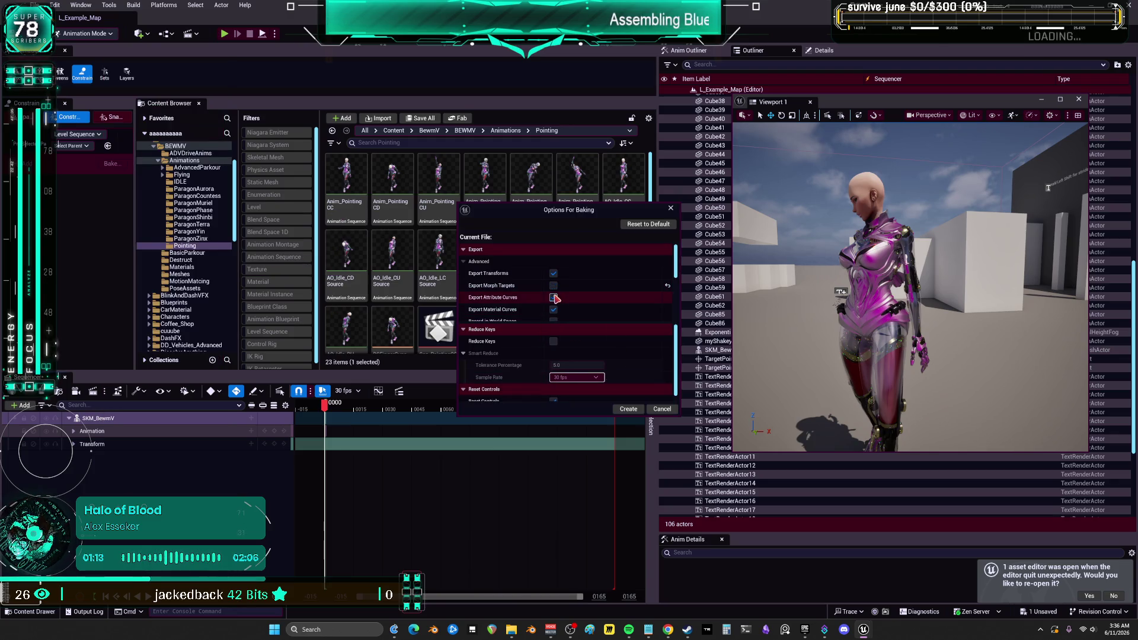
left_click(629, 410)
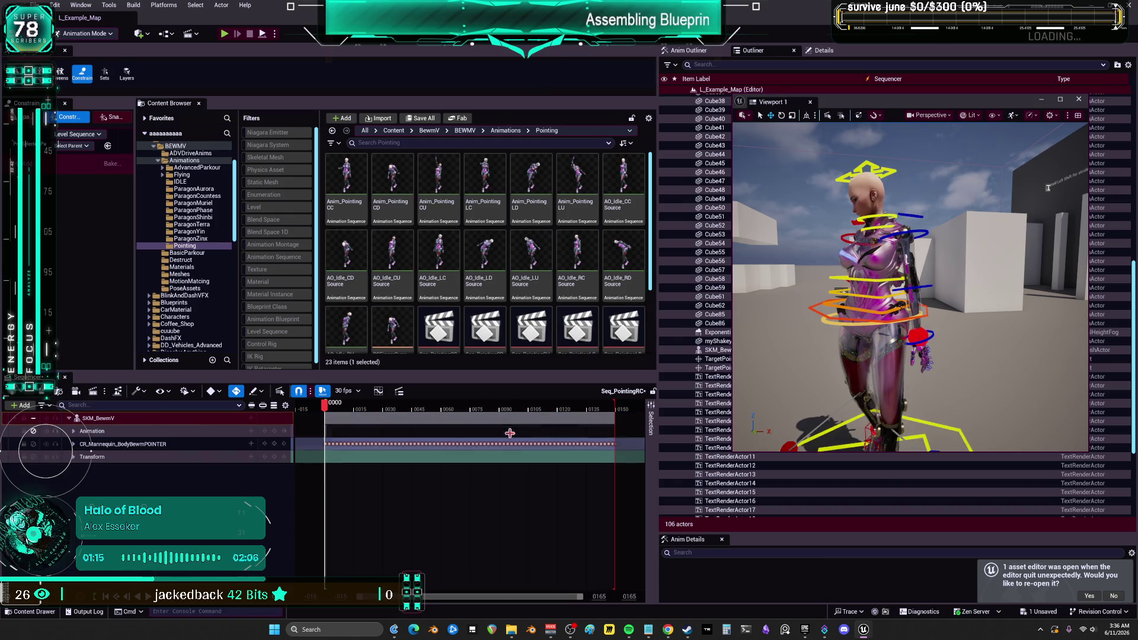
Delete the baked rig keys and set the sequence end time at the current frame.
left_click_drag(633, 461, 328, 431)
key("Delete")
left_click_drag(563, 600, 454, 596)
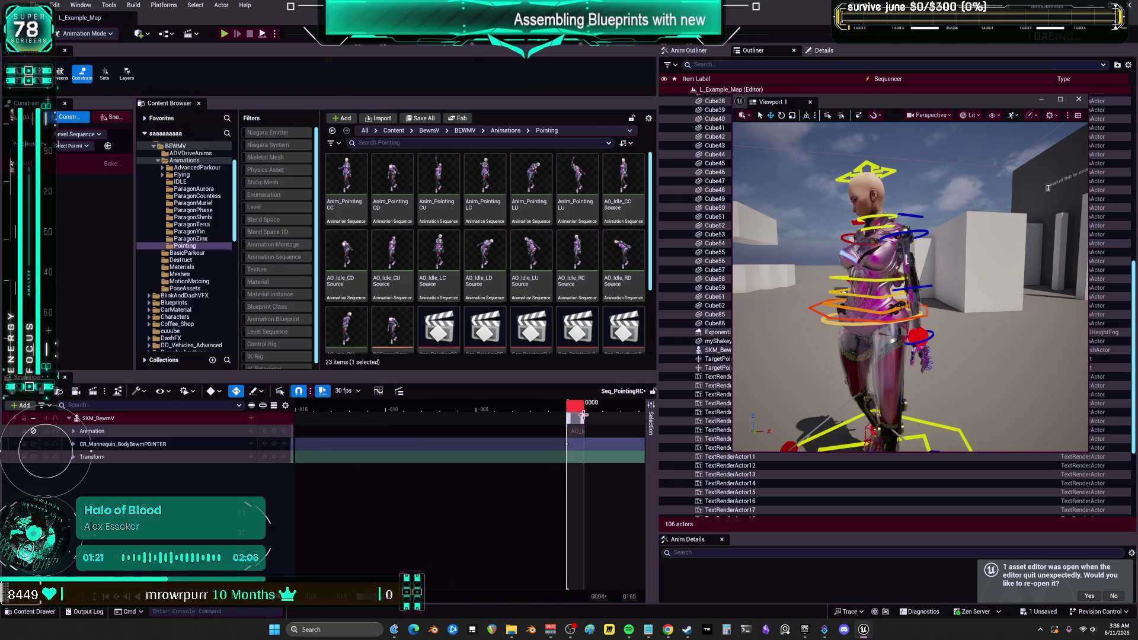
right_click(571, 409)
left_click(612, 442)
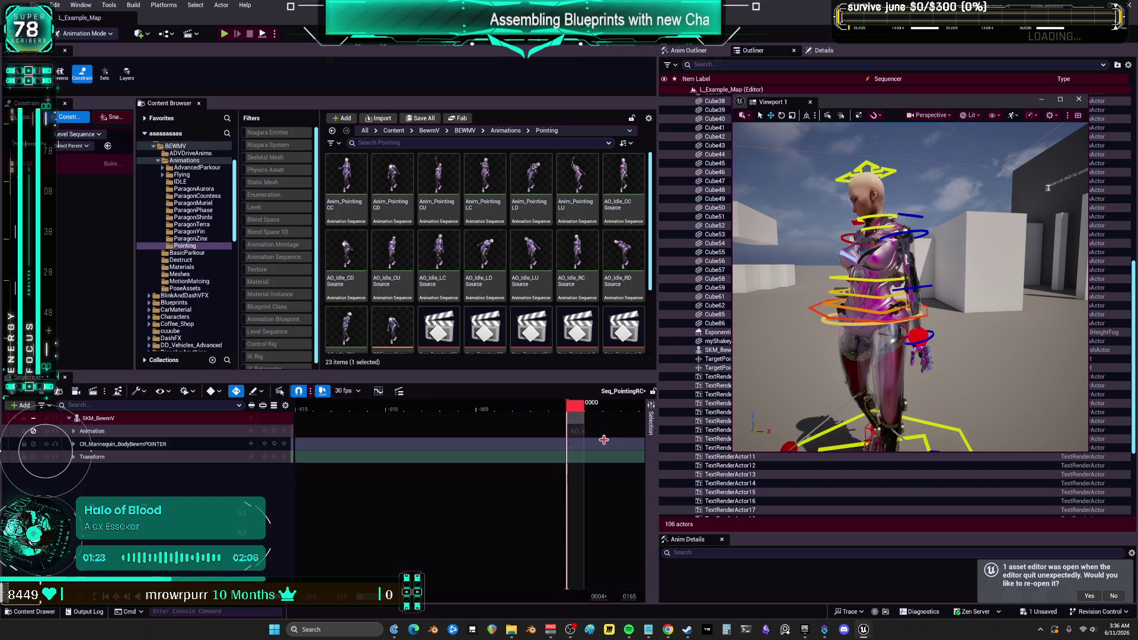
Expand the control rig track and select the right hand IK control.
scroll(469, 445, "right", 2)
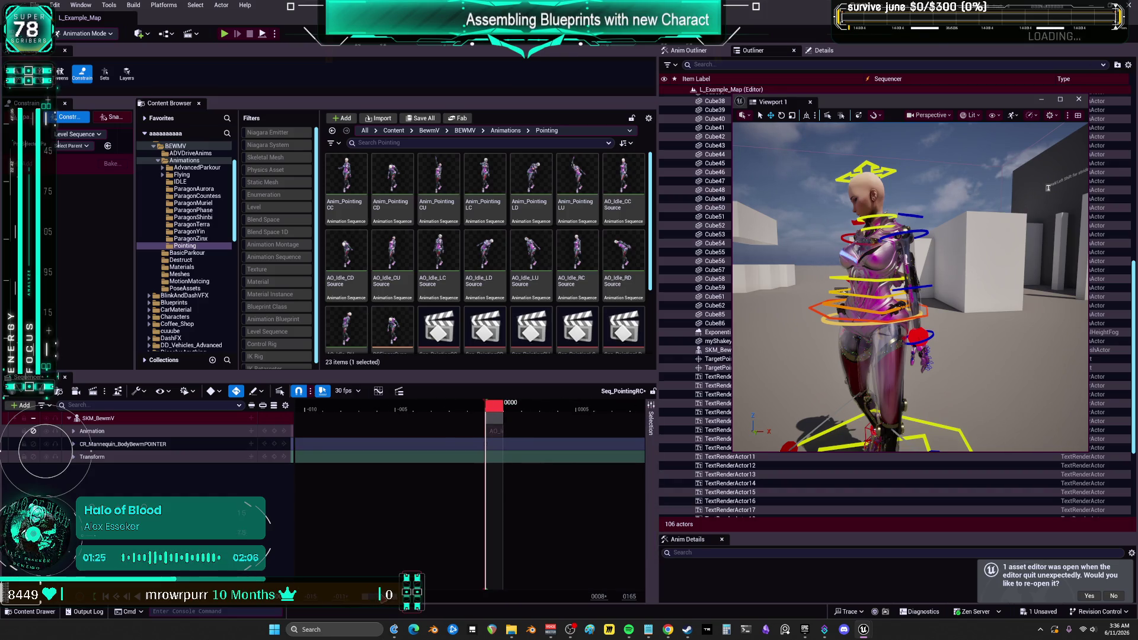
left_click(73, 444)
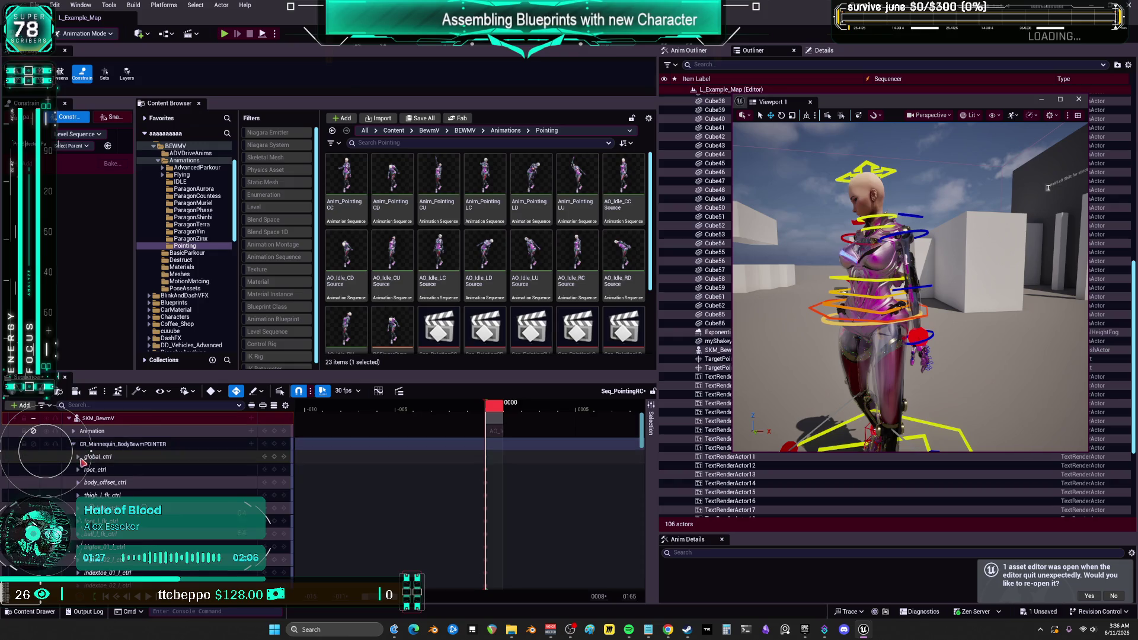
scroll(114, 501, "down", 1)
scroll(115, 501, "down", 4)
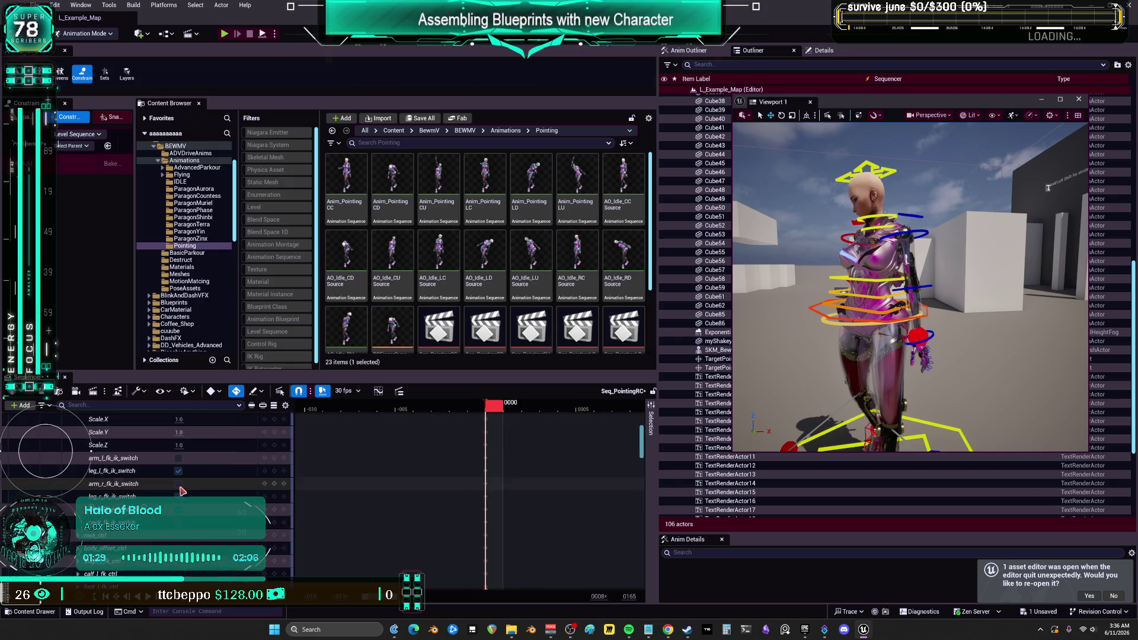
left_click_drag(889, 297, 937, 285)
left_click_drag(838, 335, 839, 335)
left_click(885, 320)
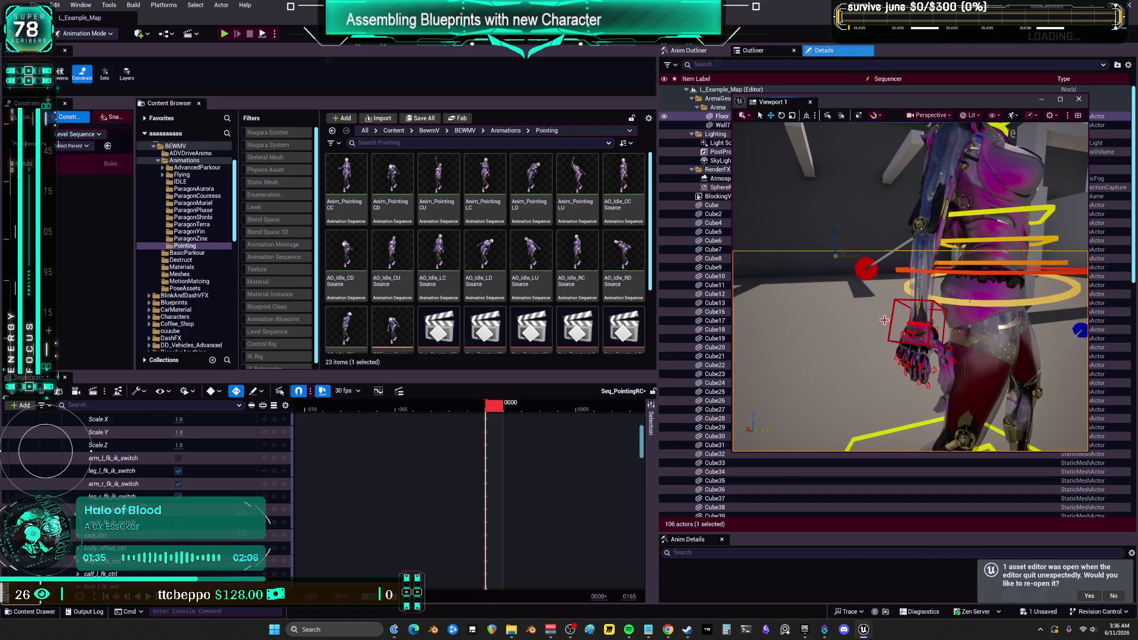
left_click(916, 326)
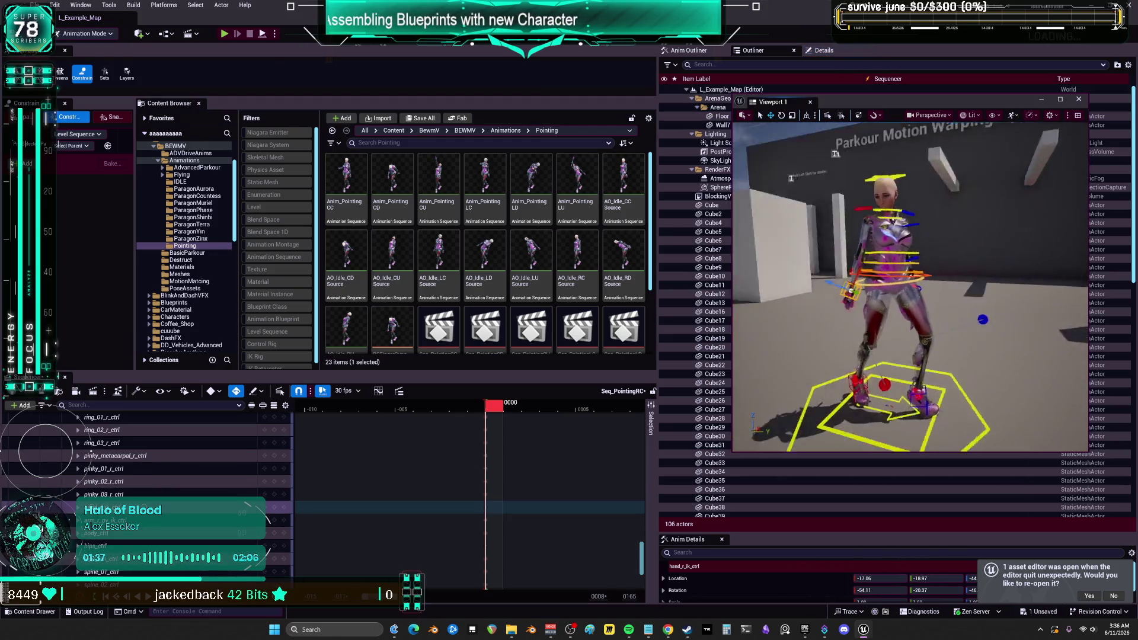
In a fullscreen viewport, lift the right hand from hip to chest height.
left_click_drag(886, 312, 887, 313)
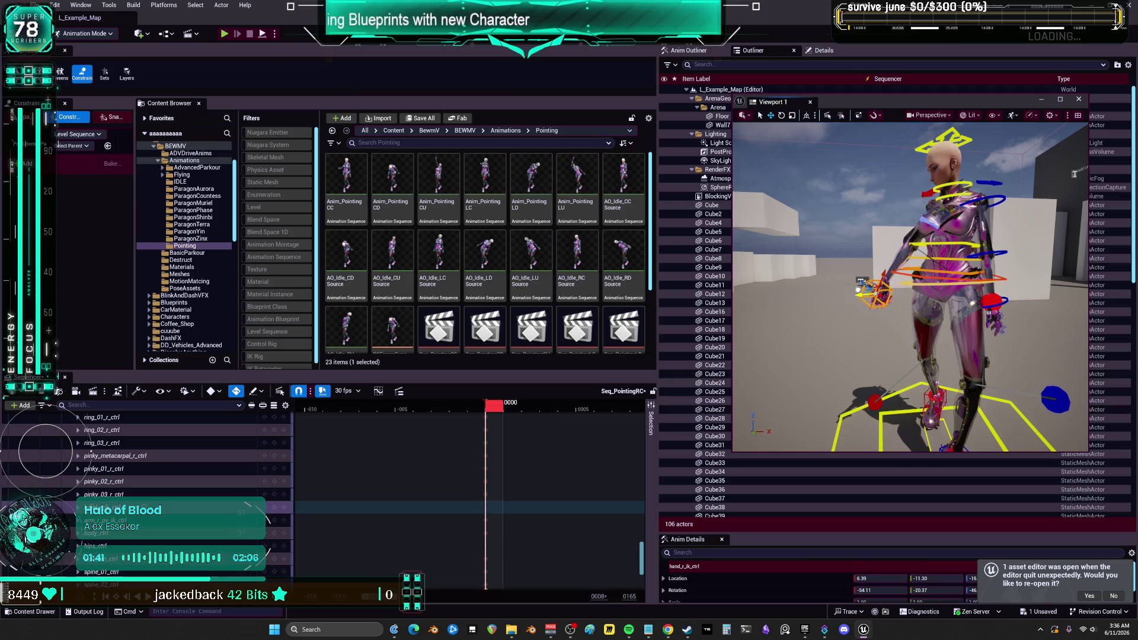
mouse_move(858, 214)
left_mouse_down()
mouse_move(951, 186)
mouse_move(916, 151)
left_mouse_up()
key("F11")
left_click_drag(831, 293, 791, 293)
mouse_move(466, 384)
left_mouse_down()
mouse_move(503, 255)
mouse_move(515, 262)
mouse_move(503, 309)
left_mouse_up()
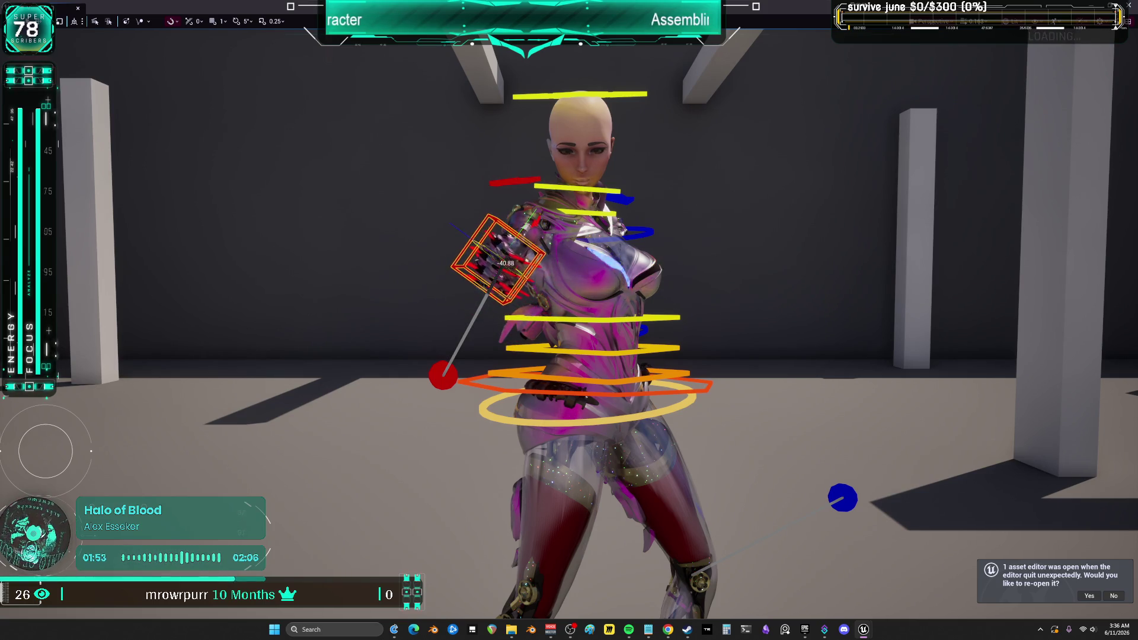
Move the elbow pole targets and rotate the arm control to re-aim the right arm.
mouse_move(551, 252)
left_mouse_down()
mouse_move(598, 223)
mouse_move(548, 221)
left_mouse_up()
left_click_drag(163, 423, 496, 385)
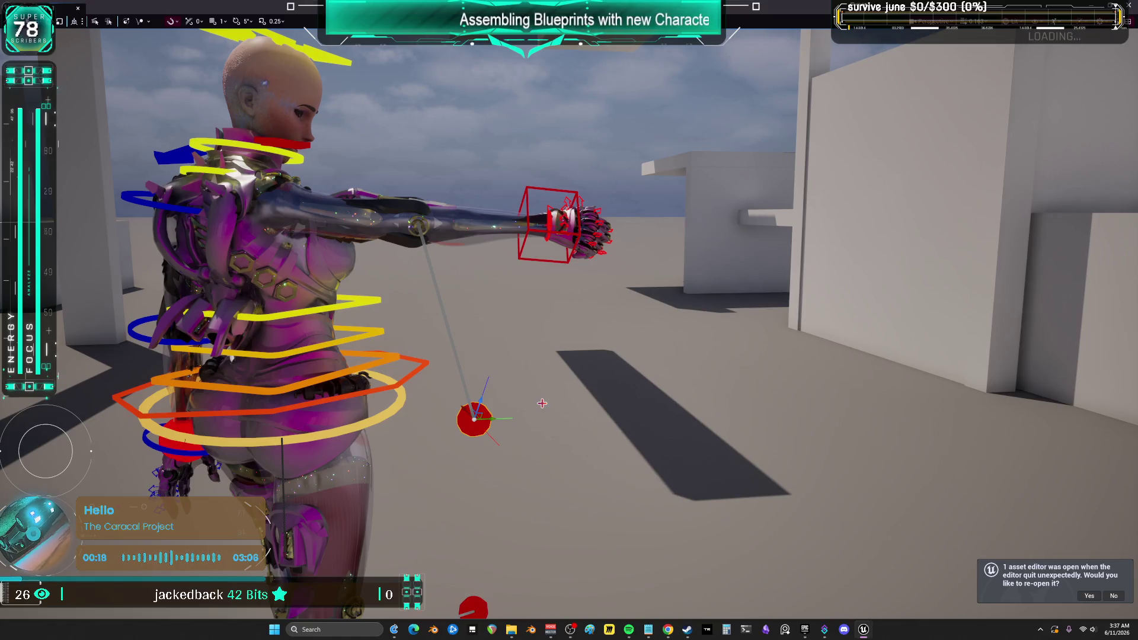
mouse_move(564, 340)
left_mouse_down()
mouse_move(480, 342)
mouse_move(586, 409)
left_mouse_up()
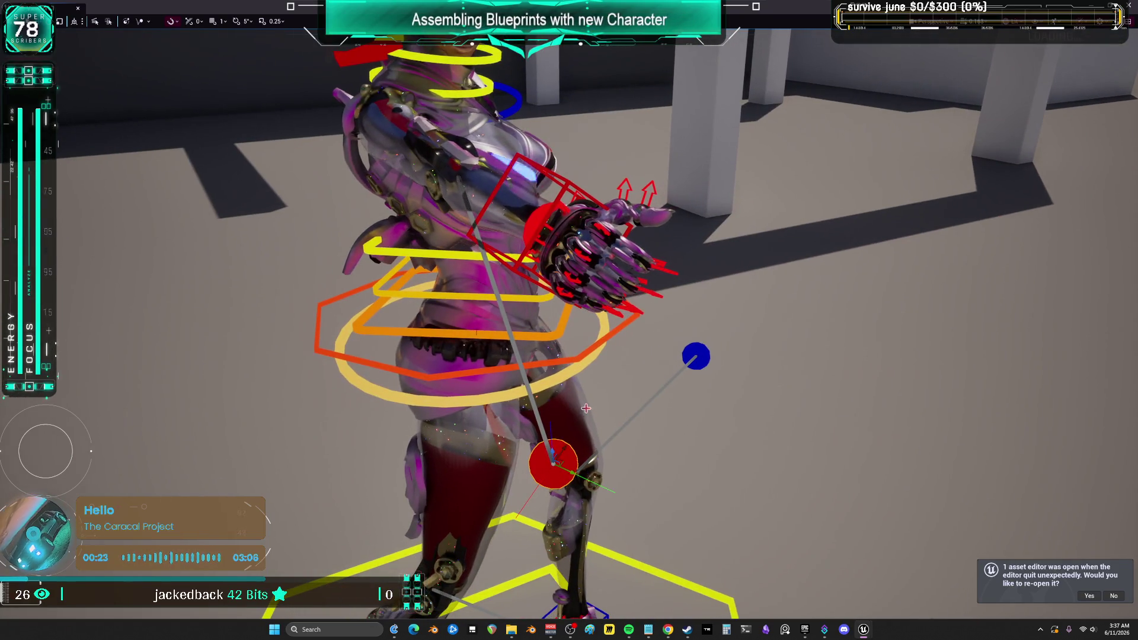
mouse_move(566, 447)
left_mouse_down()
mouse_move(493, 515)
mouse_move(497, 395)
mouse_move(471, 403)
mouse_move(429, 383)
mouse_move(636, 353)
mouse_move(531, 342)
mouse_move(513, 361)
mouse_move(475, 324)
left_mouse_up()
mouse_move(535, 294)
left_mouse_down()
mouse_move(531, 272)
mouse_move(597, 313)
left_mouse_up()
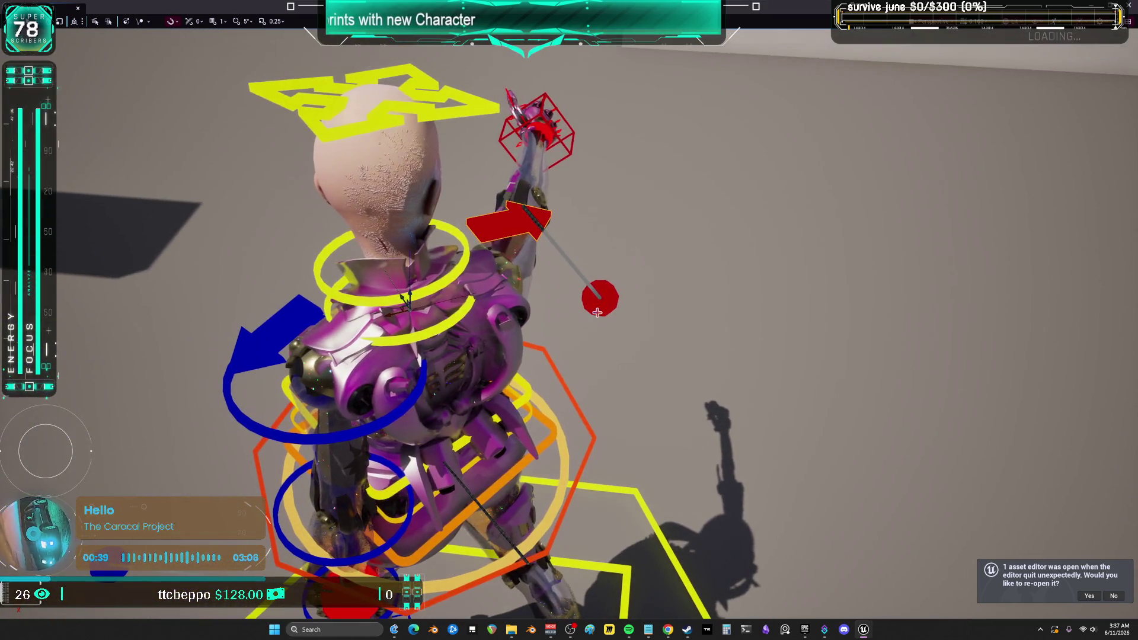
left_click_drag(395, 328, 380, 328)
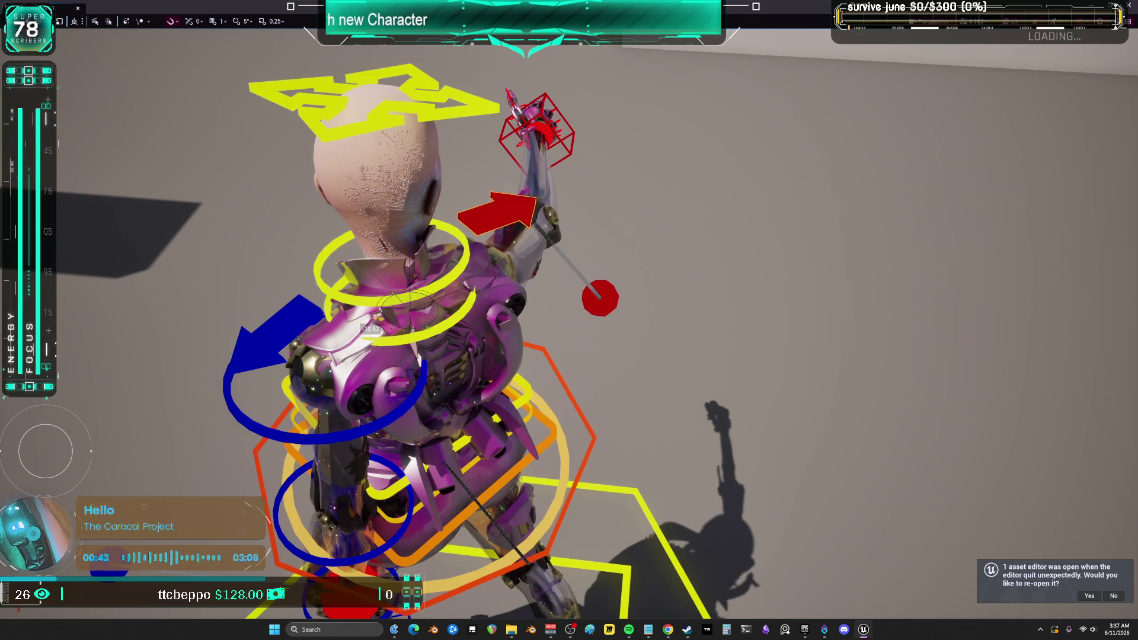
Push the hand outward and rotate the shoulder so the arm stretches straight forward.
left_click_drag(603, 299, 559, 262)
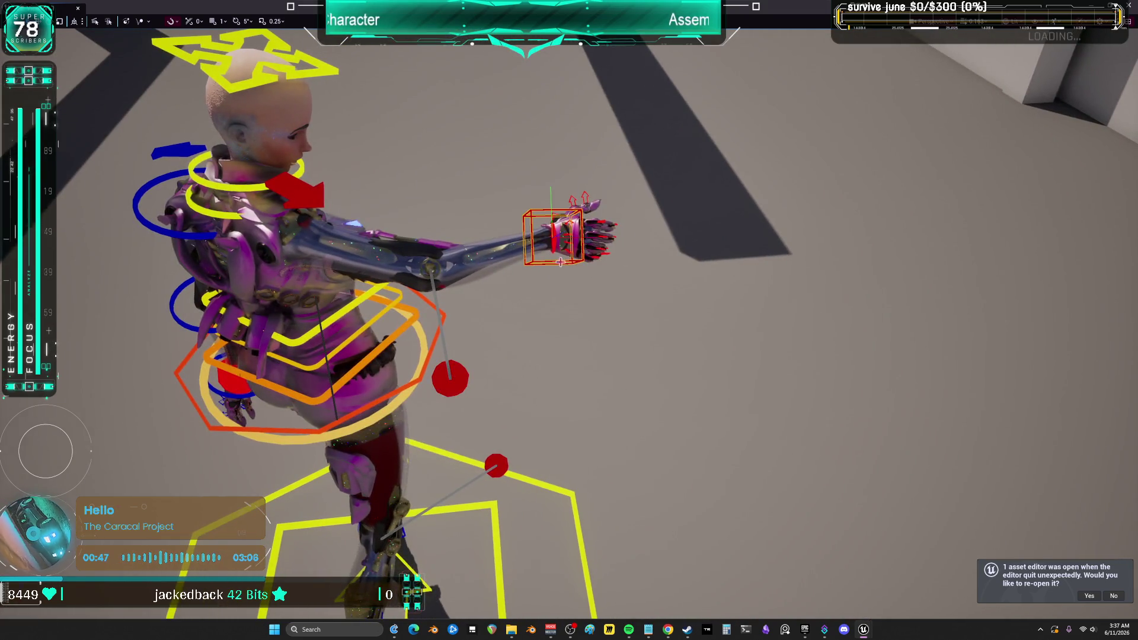
left_click_drag(532, 238, 450, 169)
left_click_drag(537, 285, 538, 278)
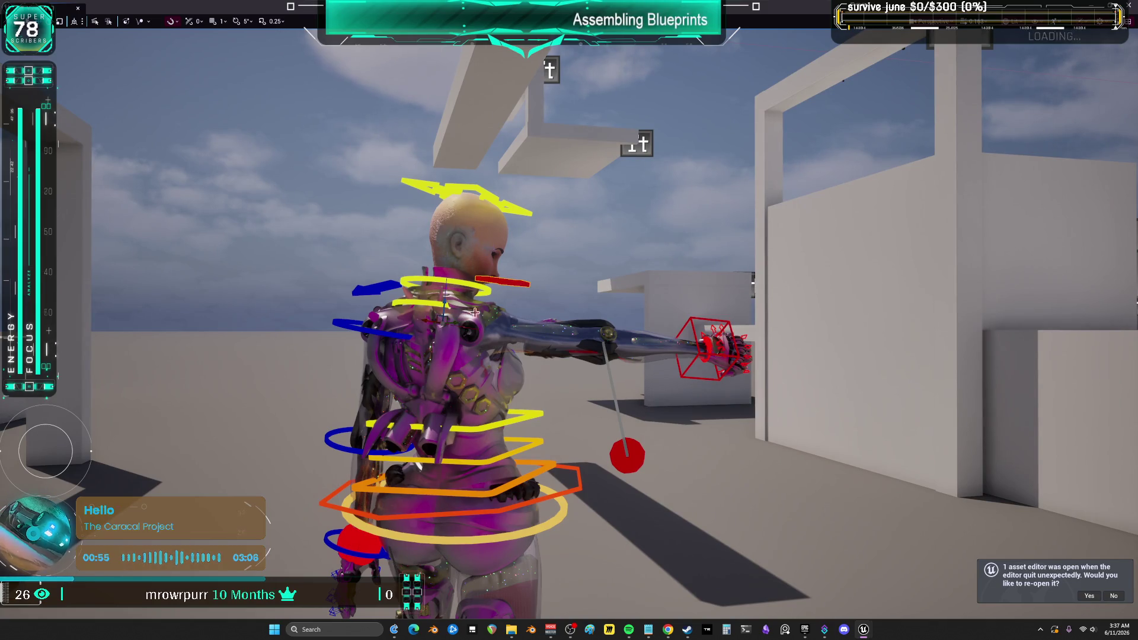
left_click_drag(470, 317, 468, 324)
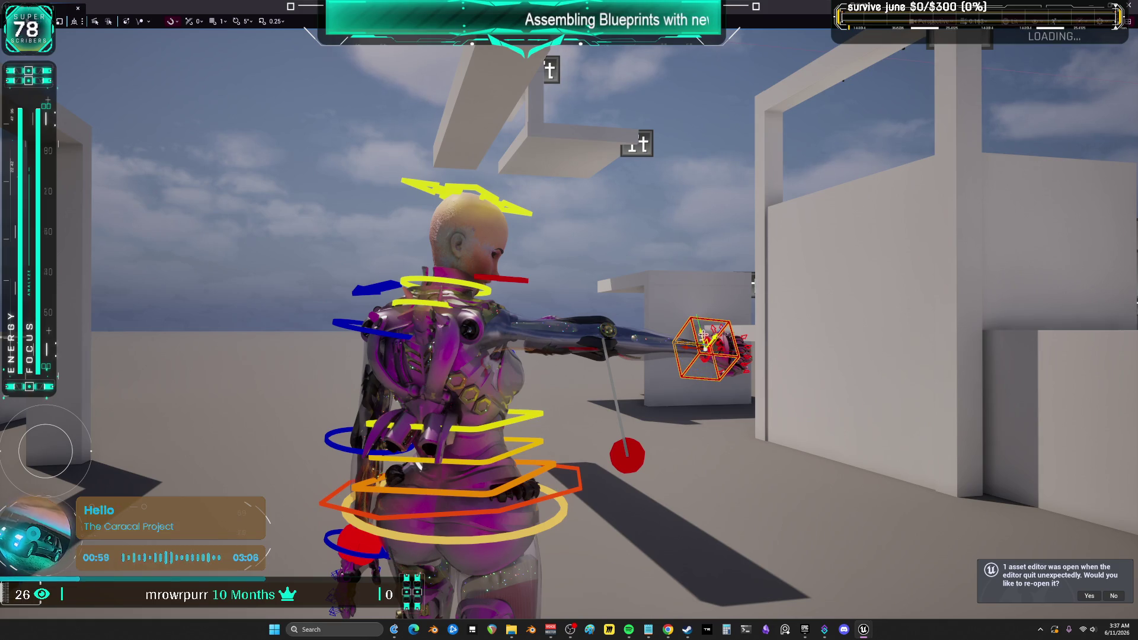
left_click_drag(570, 320, 806, 321)
mouse_move(748, 361)
left_mouse_down()
mouse_move(712, 360)
mouse_move(749, 360)
left_mouse_up()
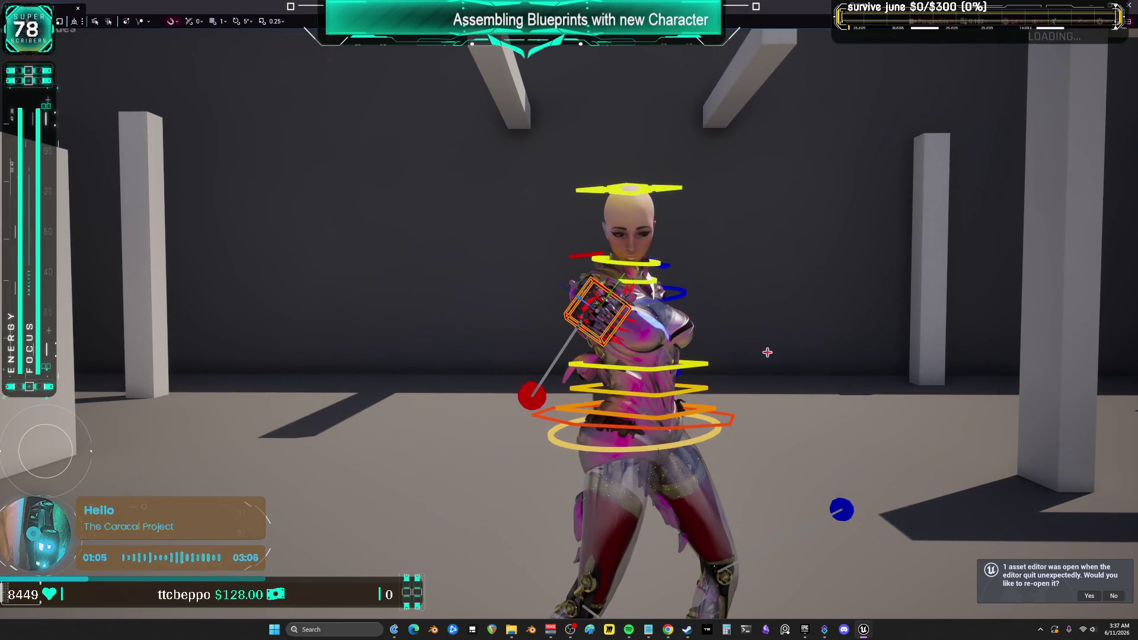
mouse_move(759, 339)
left_mouse_down()
mouse_move(759, 439)
mouse_move(661, 438)
mouse_move(867, 204)
left_mouse_up()
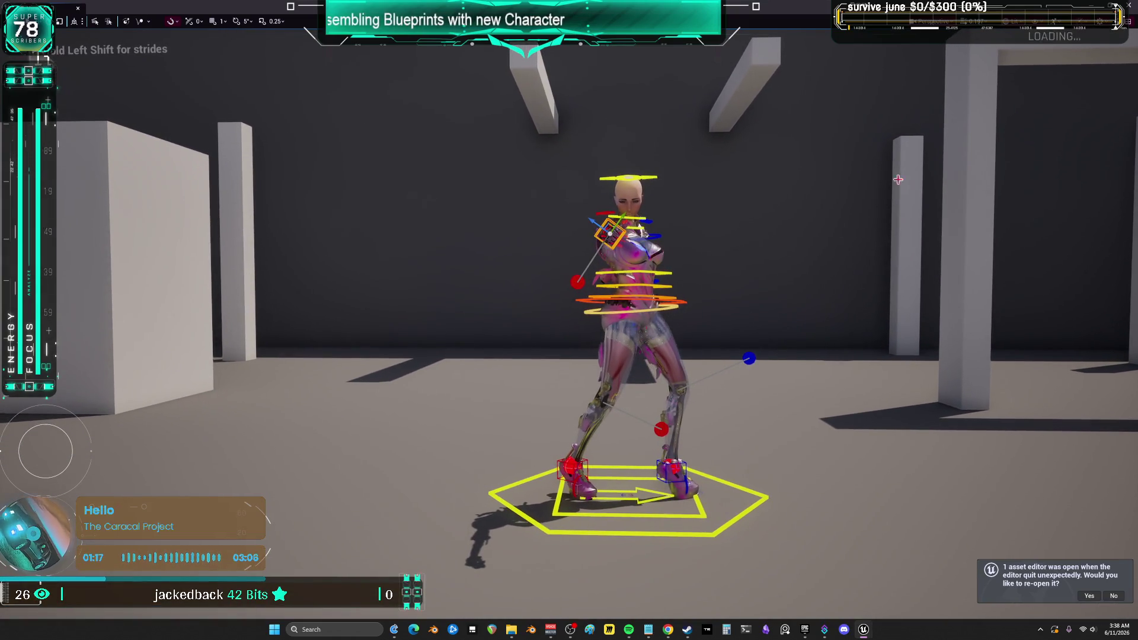
left_click(932, 22)
left_click_drag(1014, 188, 948, 188)
key("e")
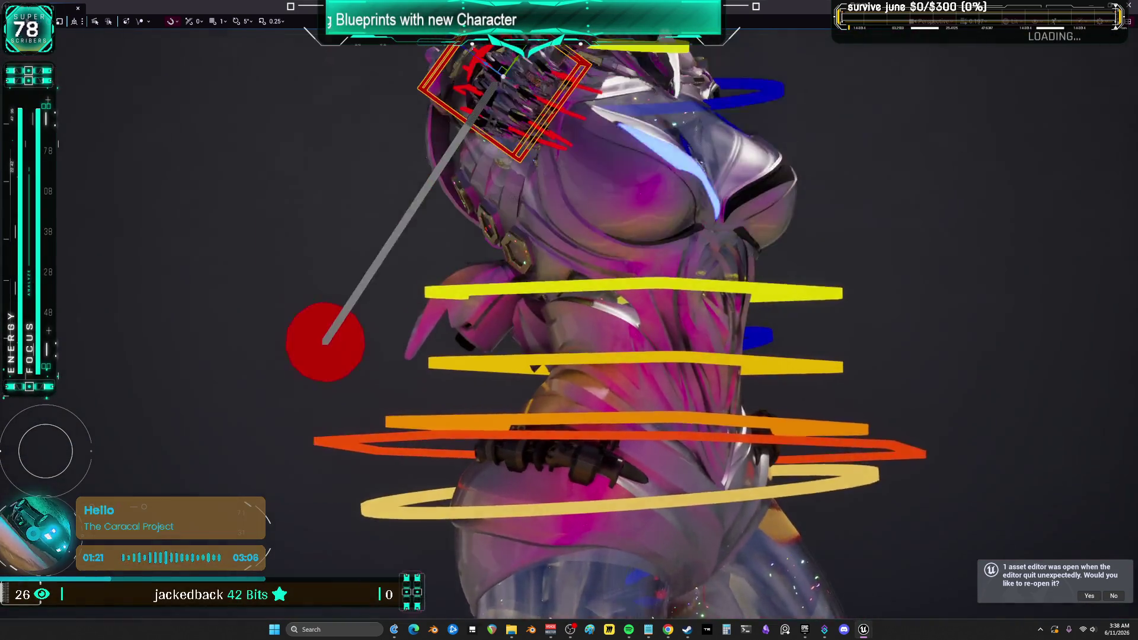
key("q")
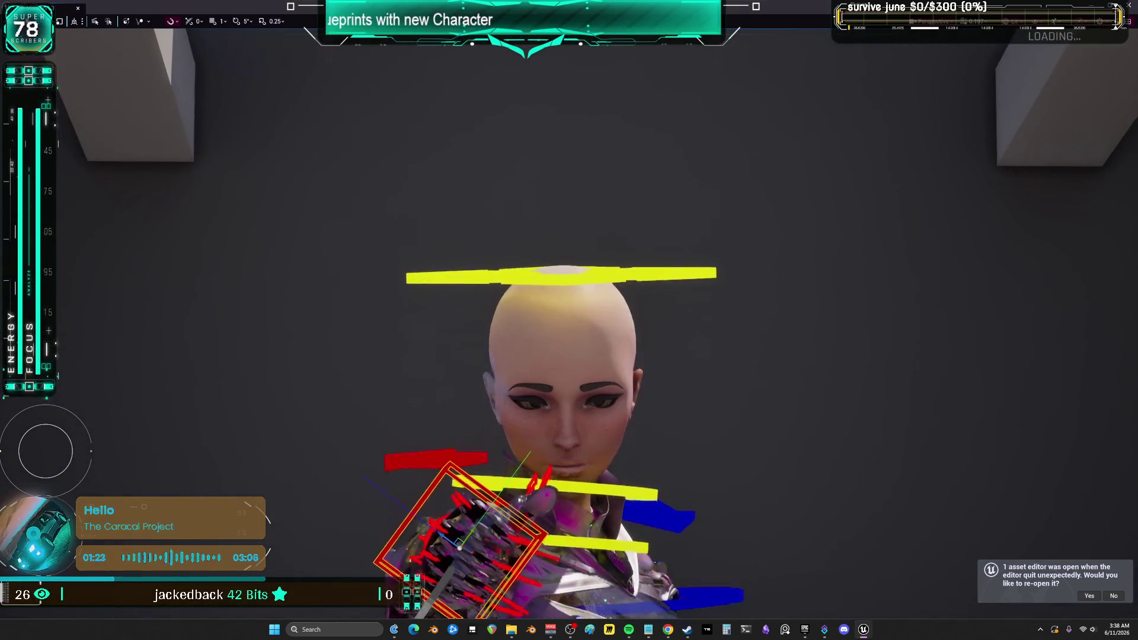
key("e")
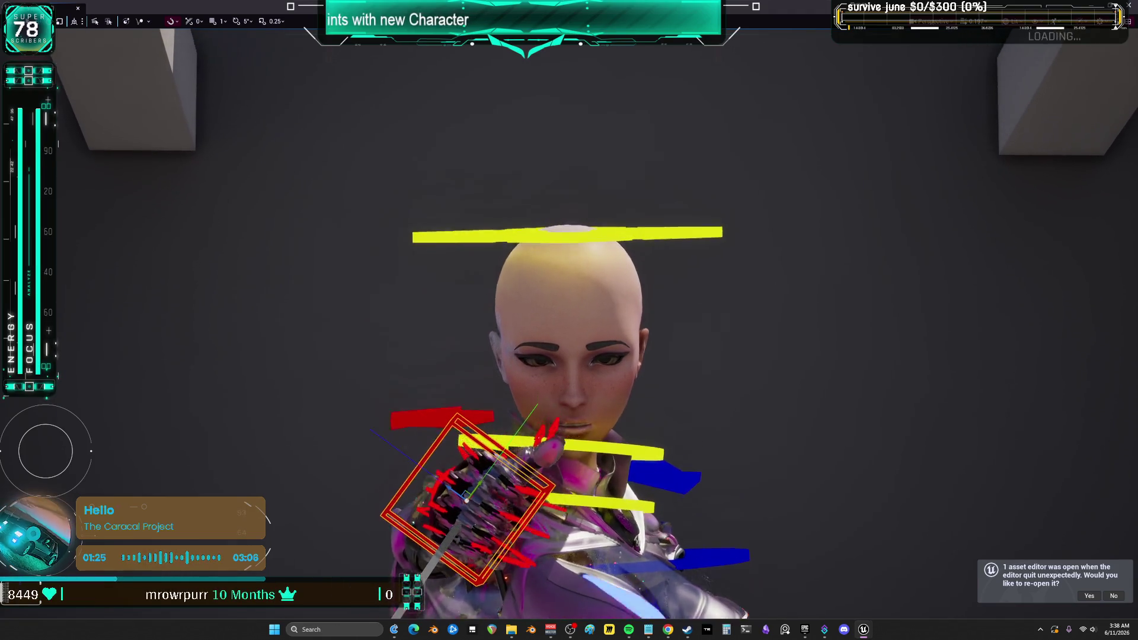
key("q")
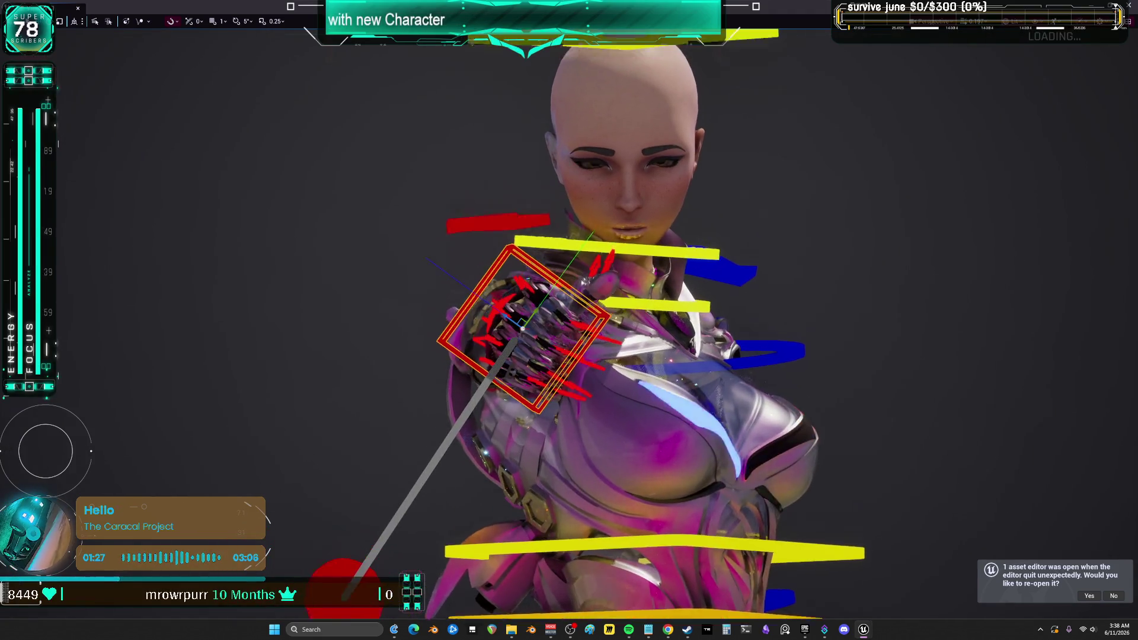
key("e")
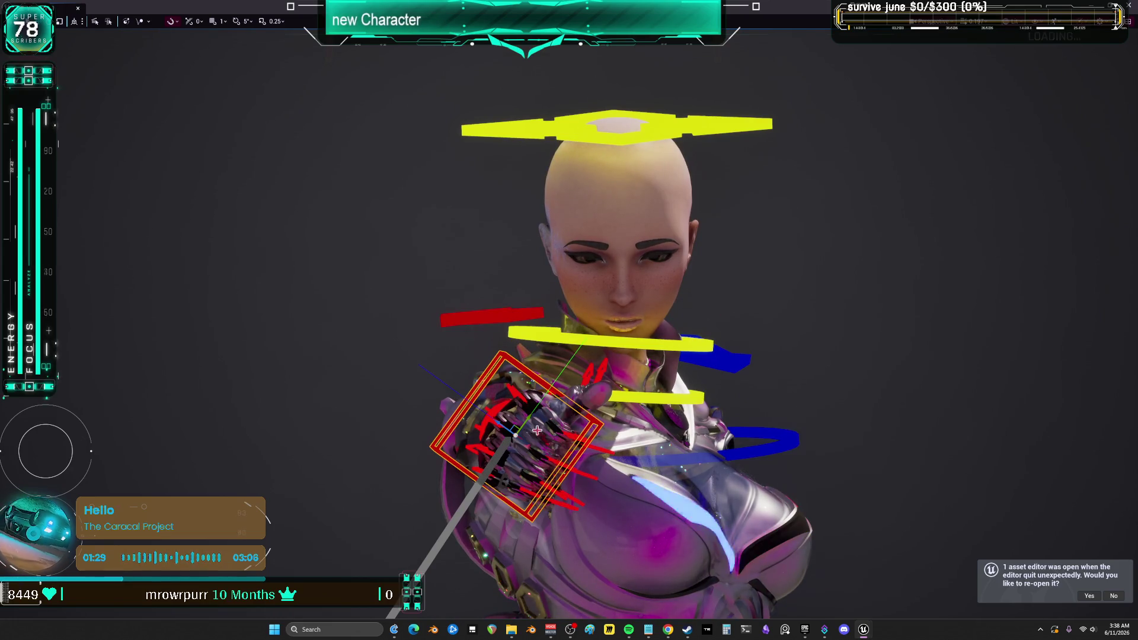
left_click(692, 391)
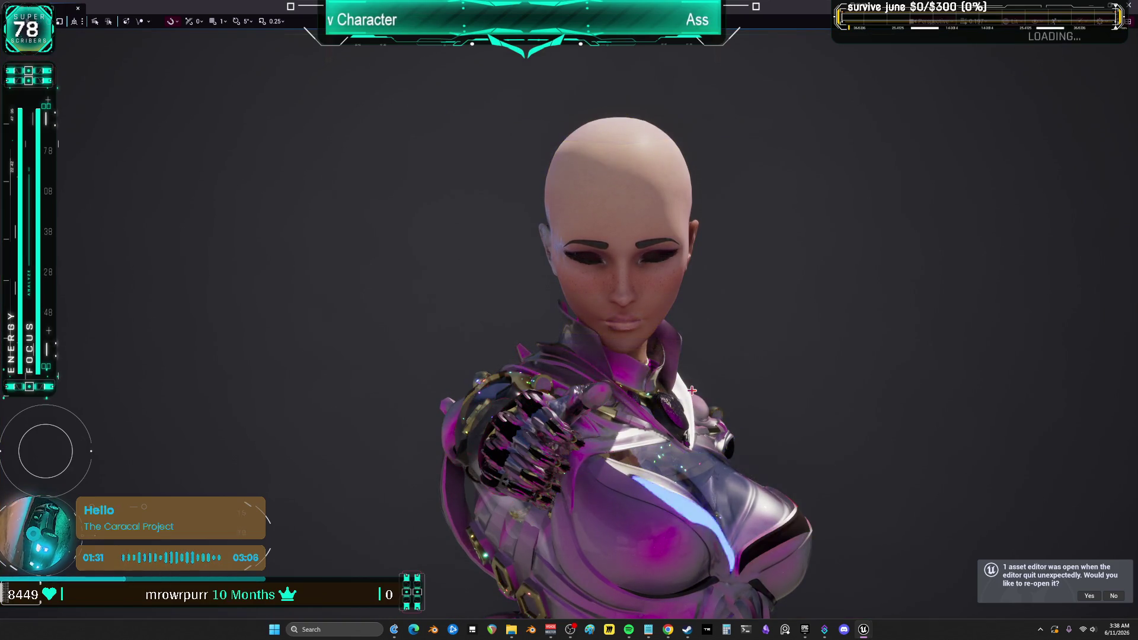
key("s")
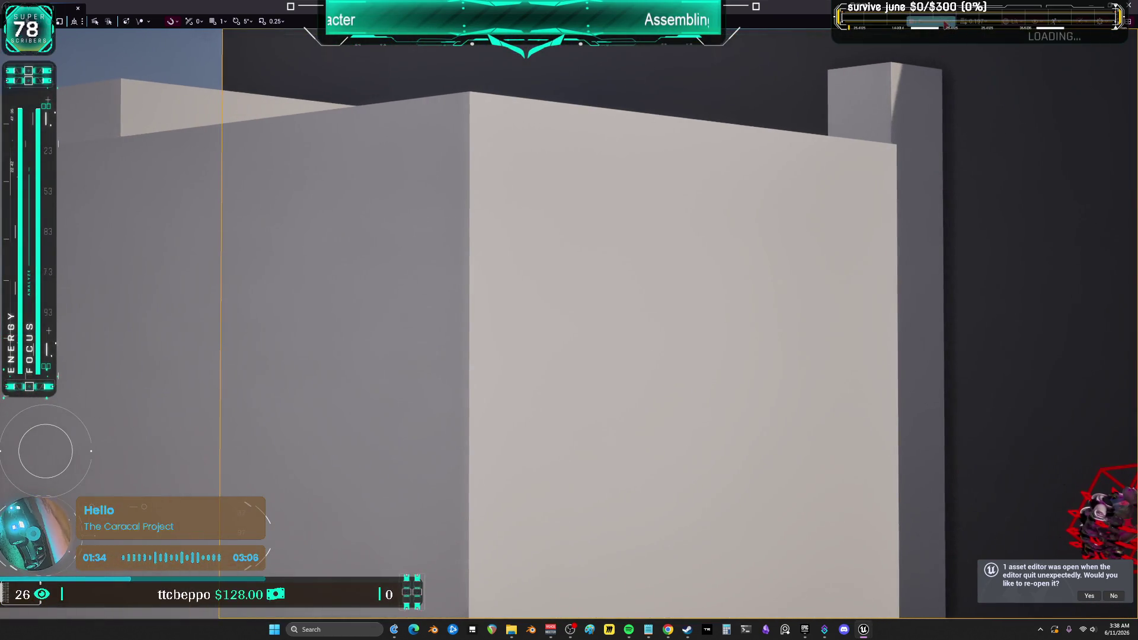
left_click(934, 22)
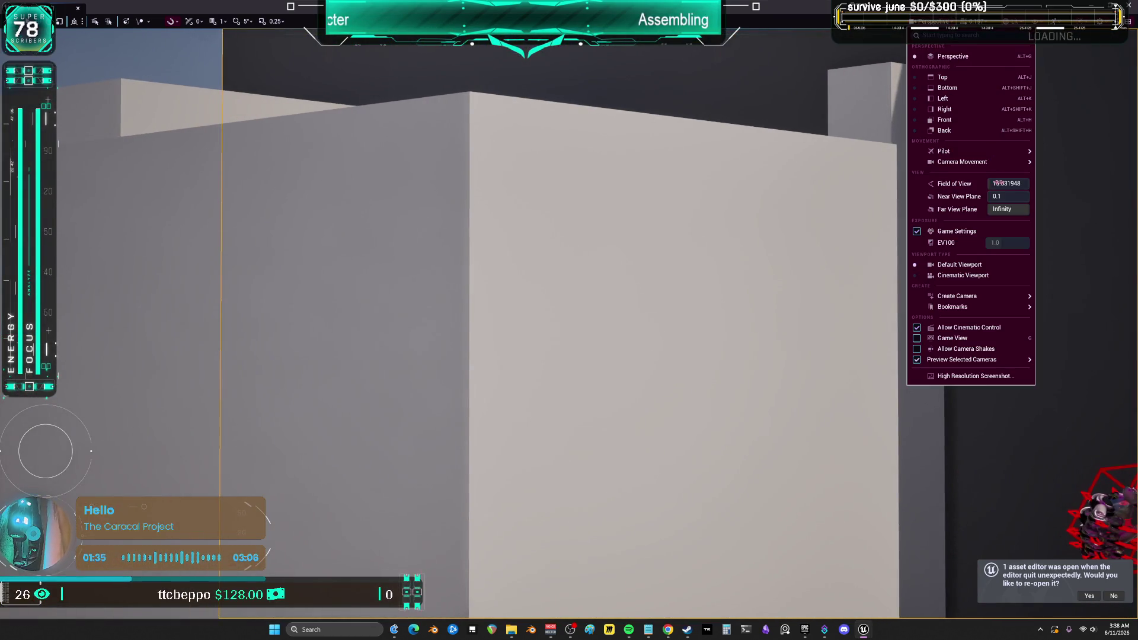
left_click_drag(1008, 183, 1043, 183)
key("Escape")
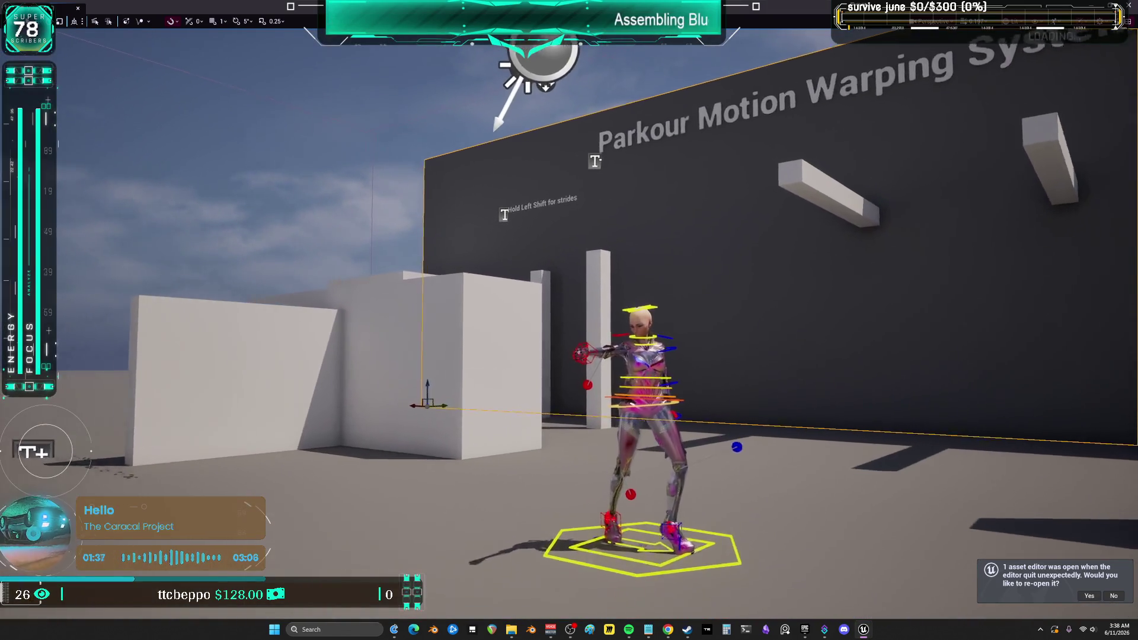
key("f")
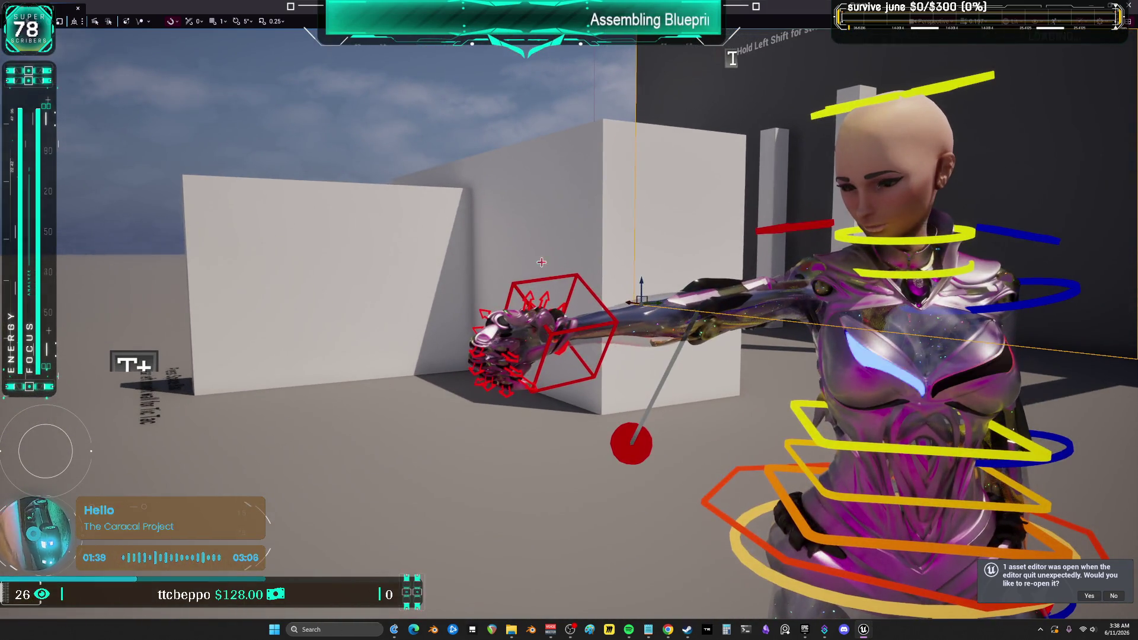
key("F11")
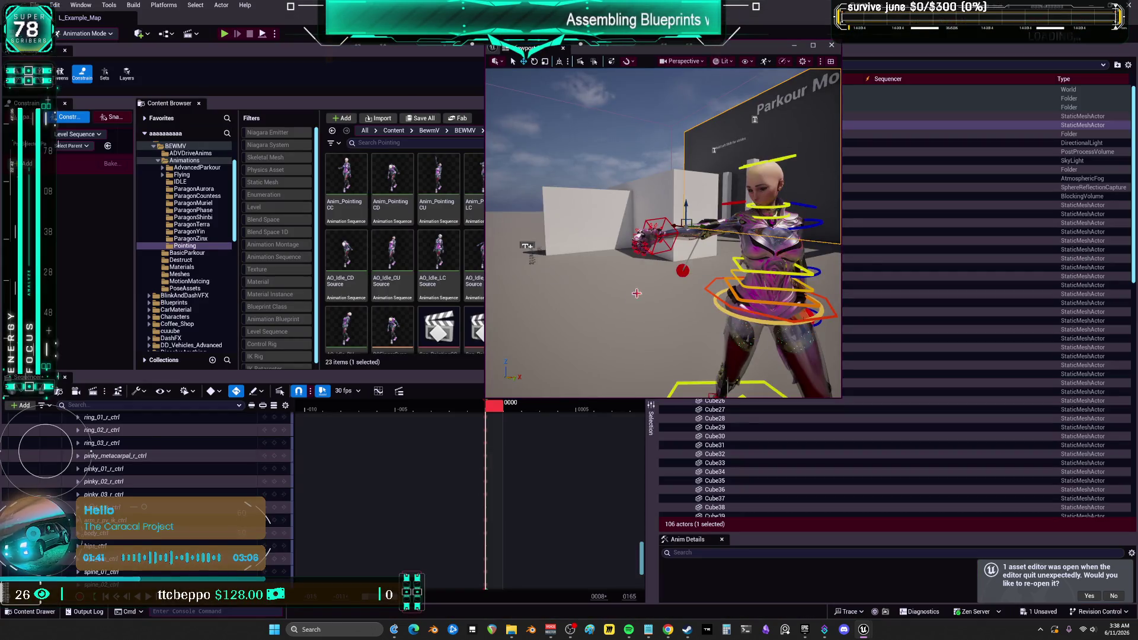
Save all work and select the right hand IK and pole-vector controls.
left_click(36, 5)
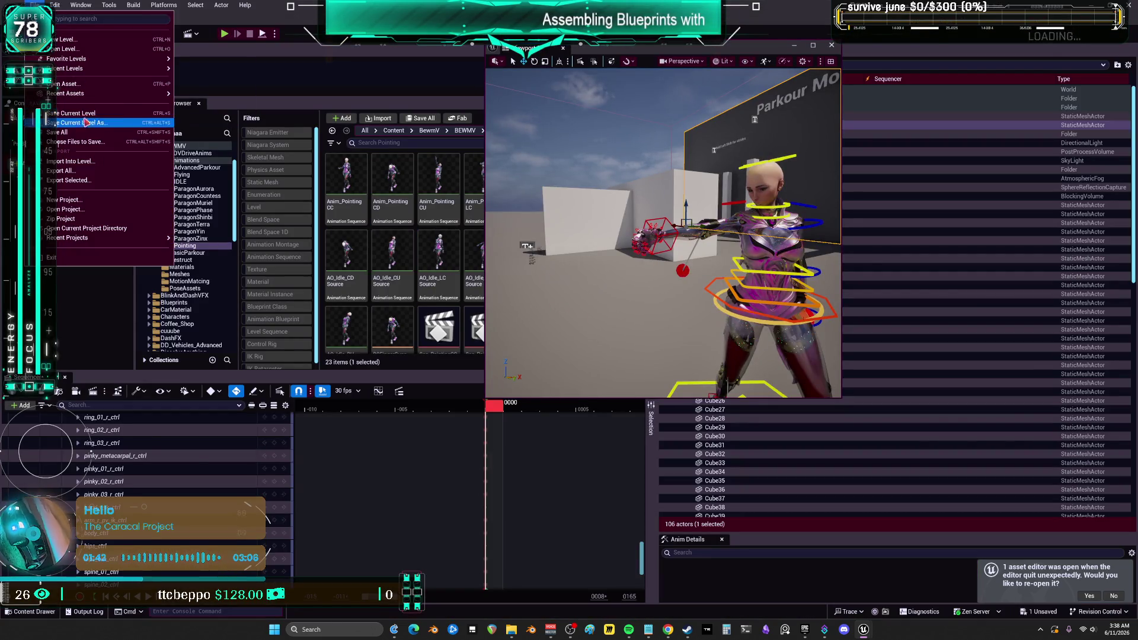
left_click(89, 128)
left_click(670, 252)
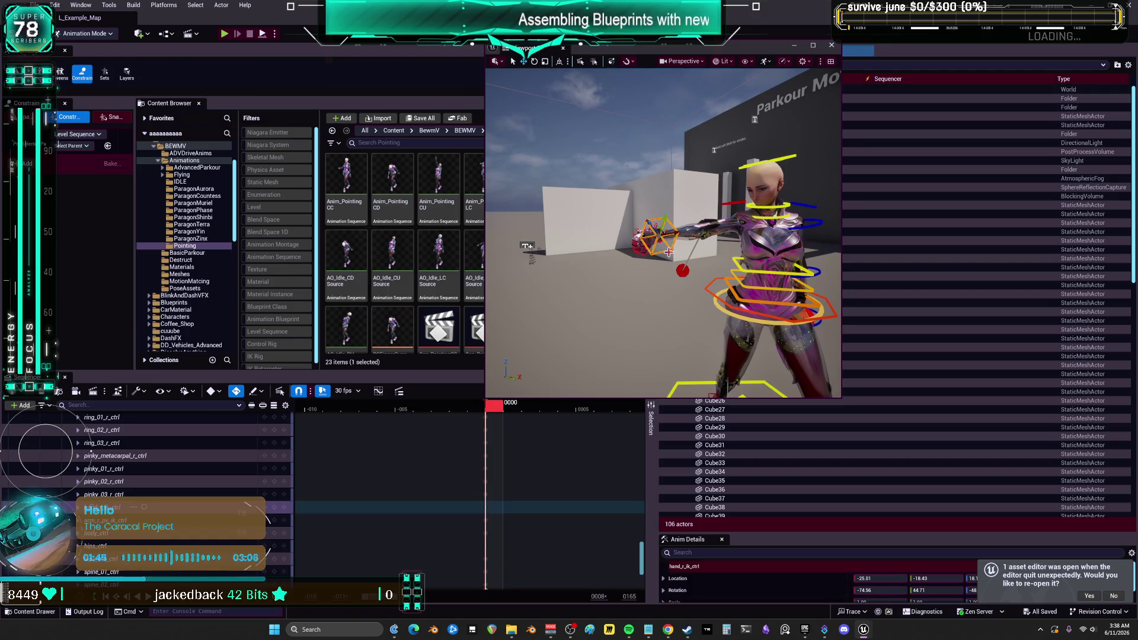
left_click(685, 267)
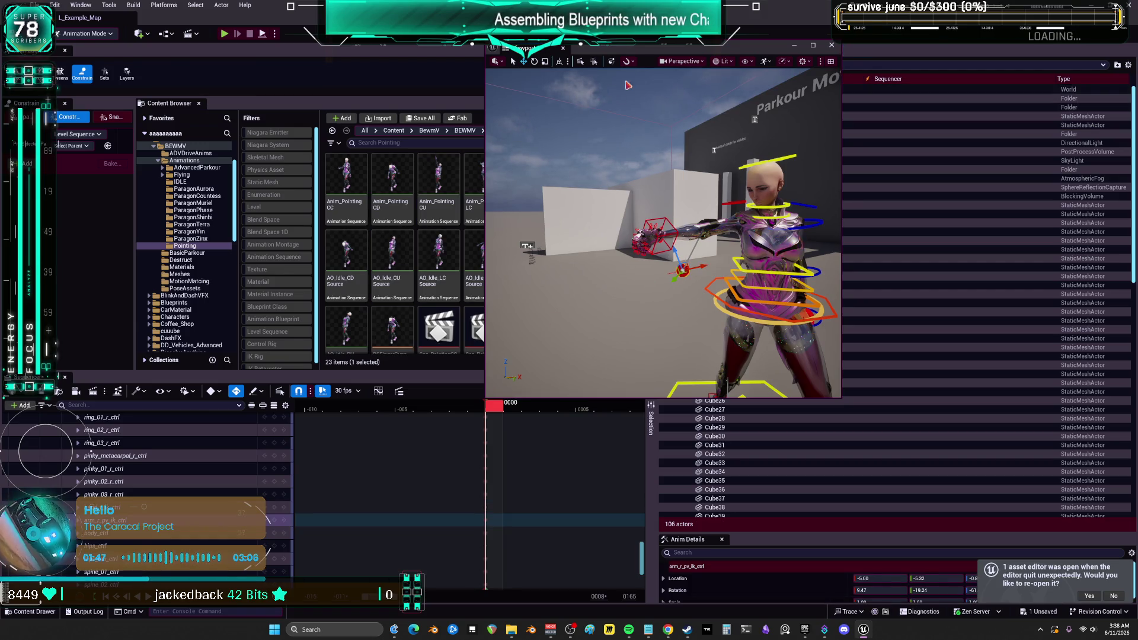
Open Seq_PointingCC and select the right-hand finger tracks starting at thumb_01_r_ctrl.
double_click(439, 317)
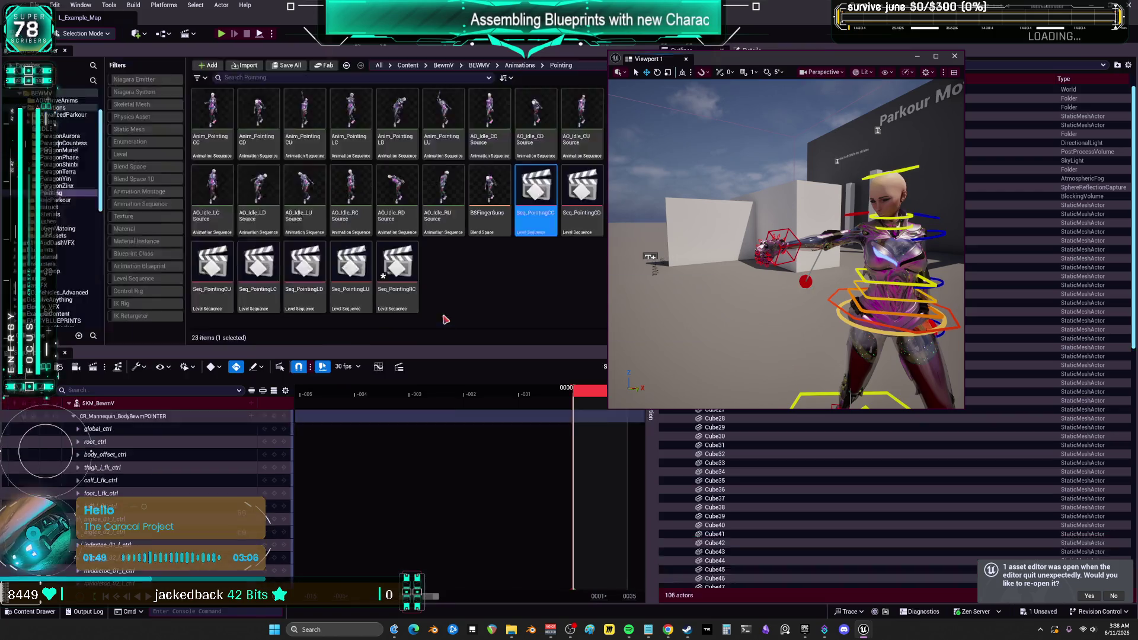
scroll(195, 483, "down", 10)
scroll(196, 474, "down", 10)
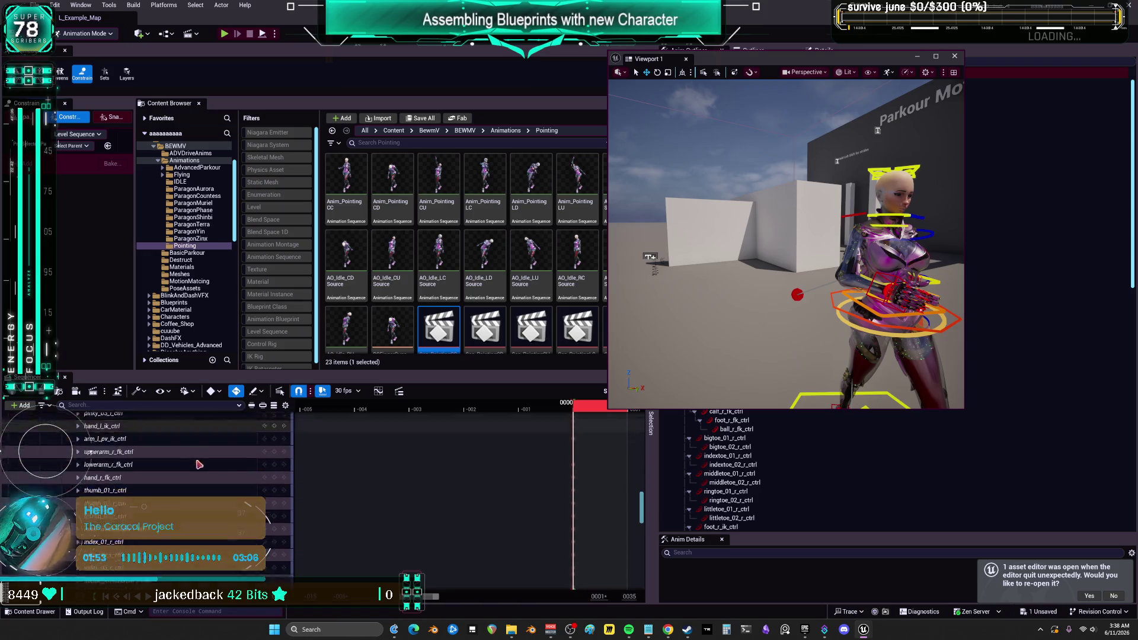
scroll(196, 462, "down", 5)
scroll(188, 463, "up", 3)
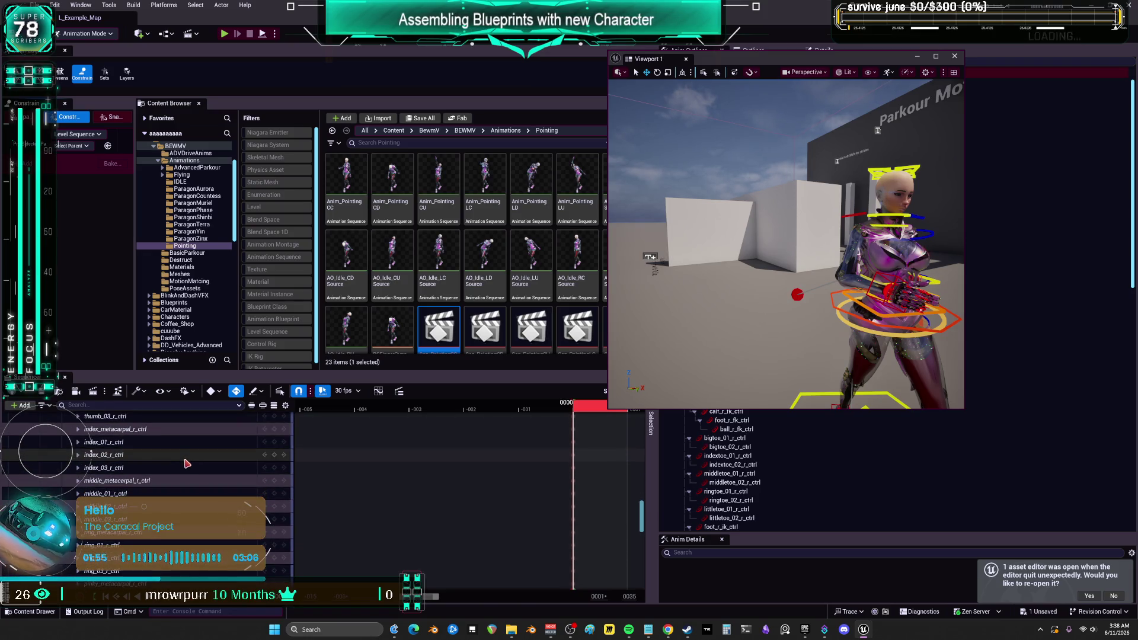
scroll(123, 460, "down", 2)
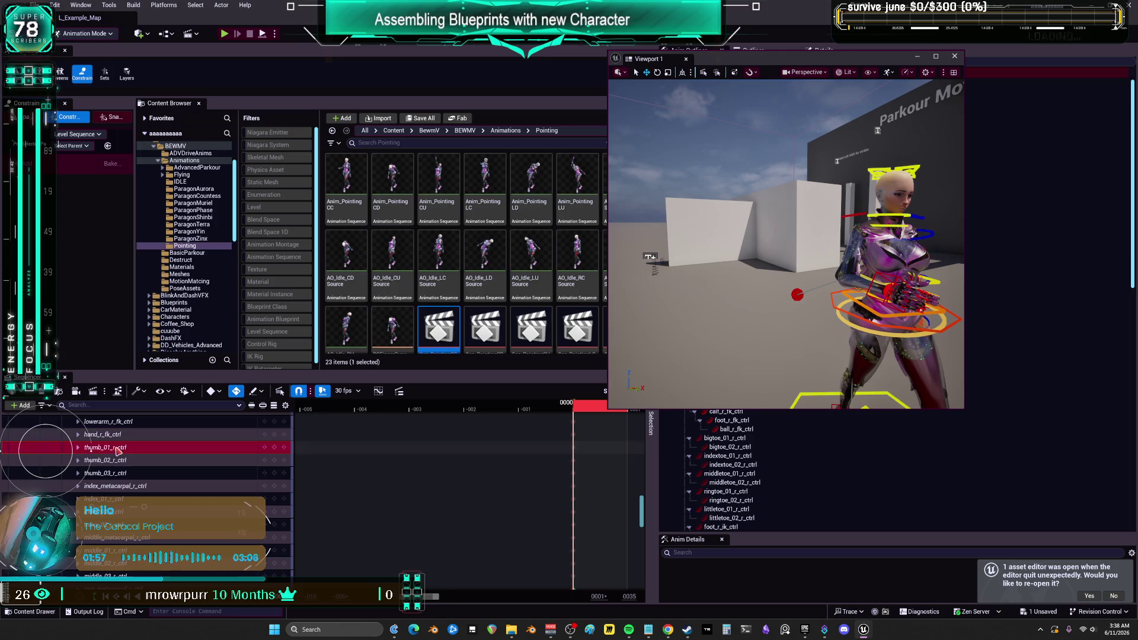
left_click(119, 447)
scroll(155, 485, "down", 5)
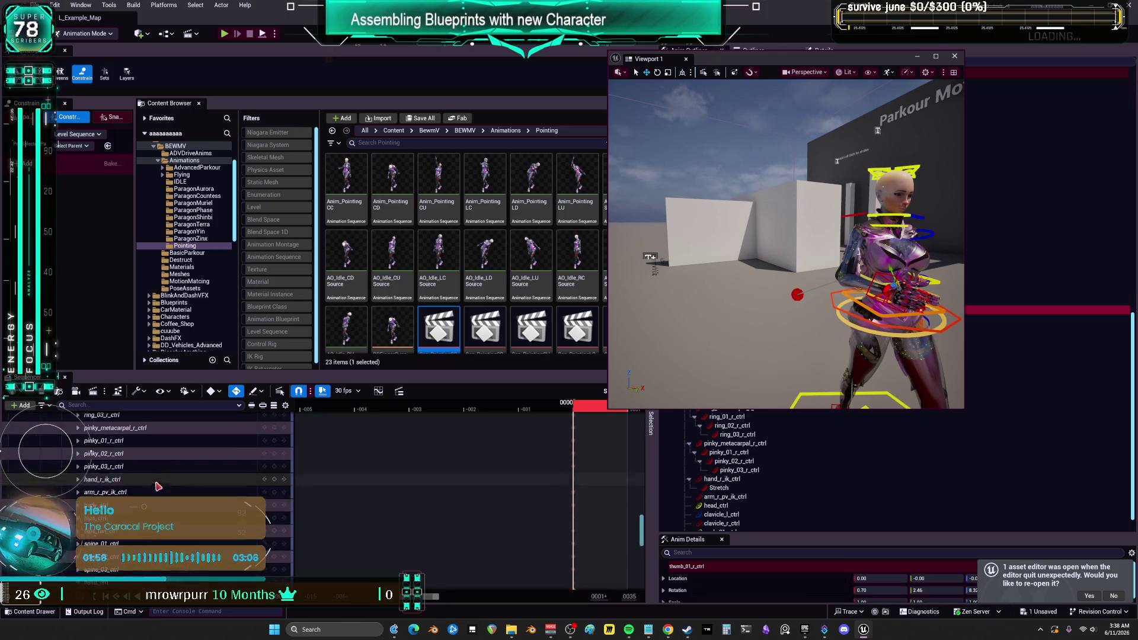
left_click(125, 482, "shift")
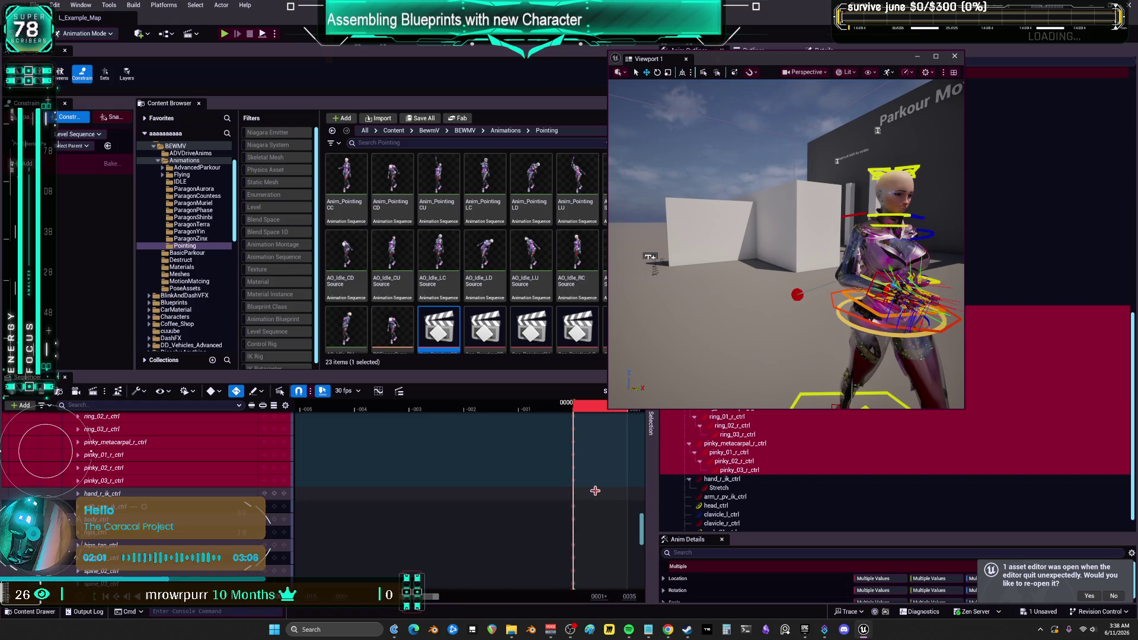
Copy the right-hand finger keys at frame 0.
left_click_drag(425, 599, 436, 601)
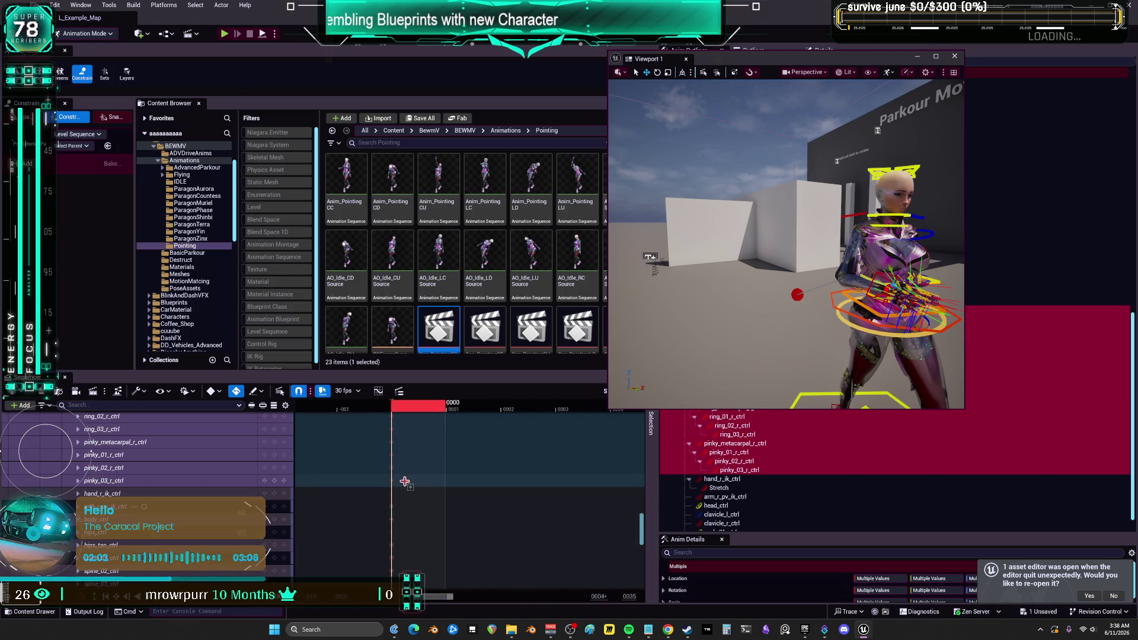
left_click_drag(381, 427, 389, 460)
right_click(393, 460)
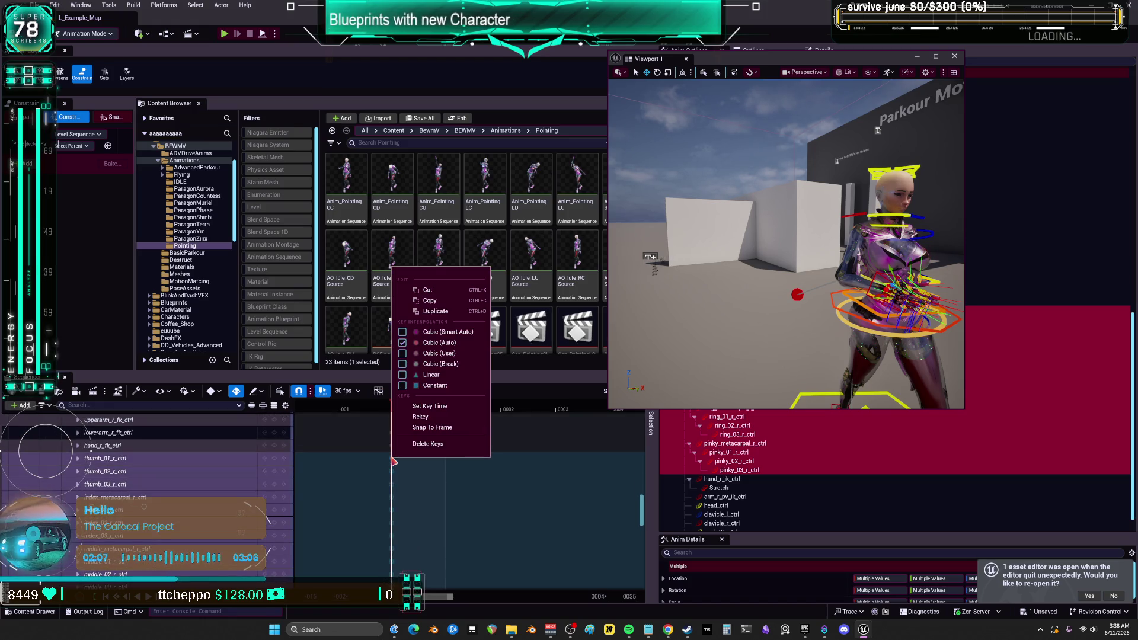
left_click(432, 307)
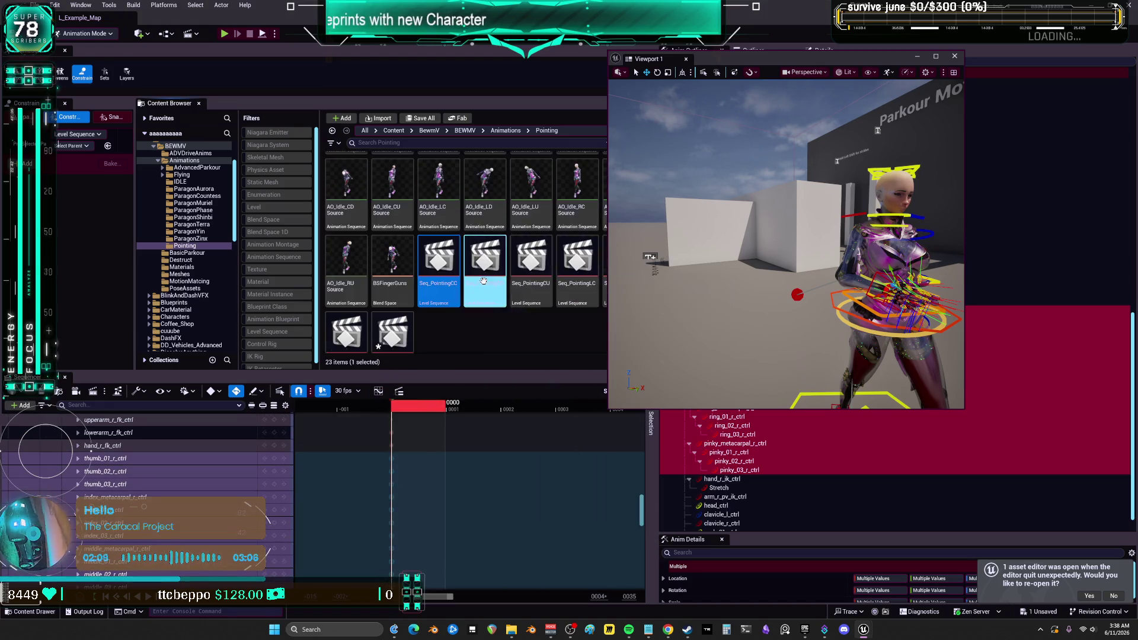
left_click(478, 345)
scroll(462, 338, "down", 1)
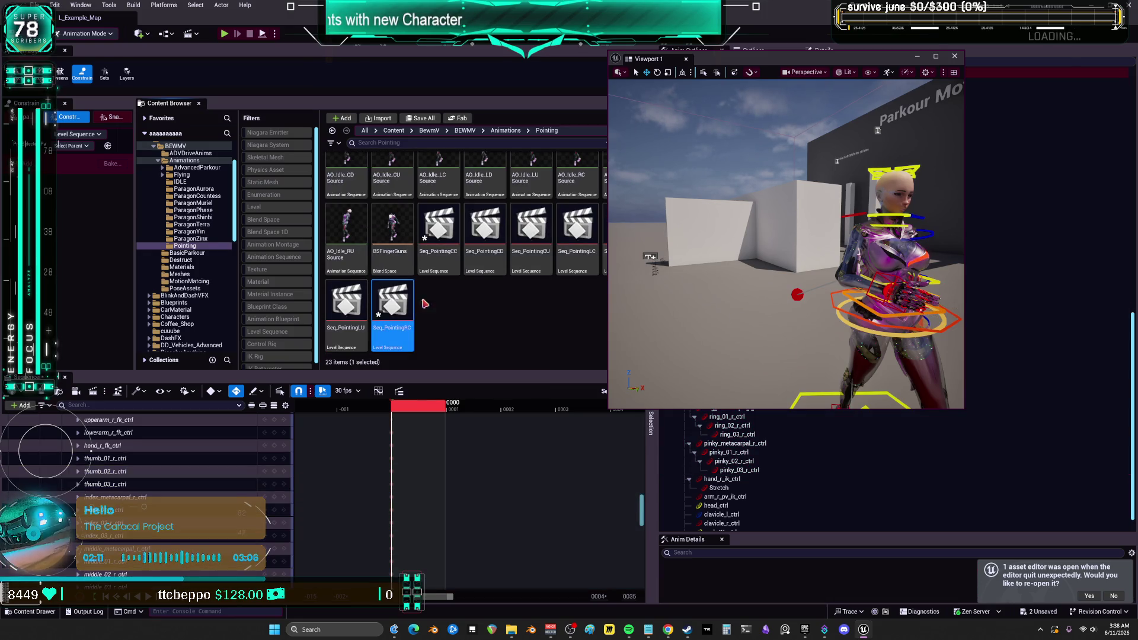
Open Seq_PointingRC, select the thumb_01_r_ctrl track, and frame the character in a fullscreen viewport.
double_click(393, 302)
key("f")
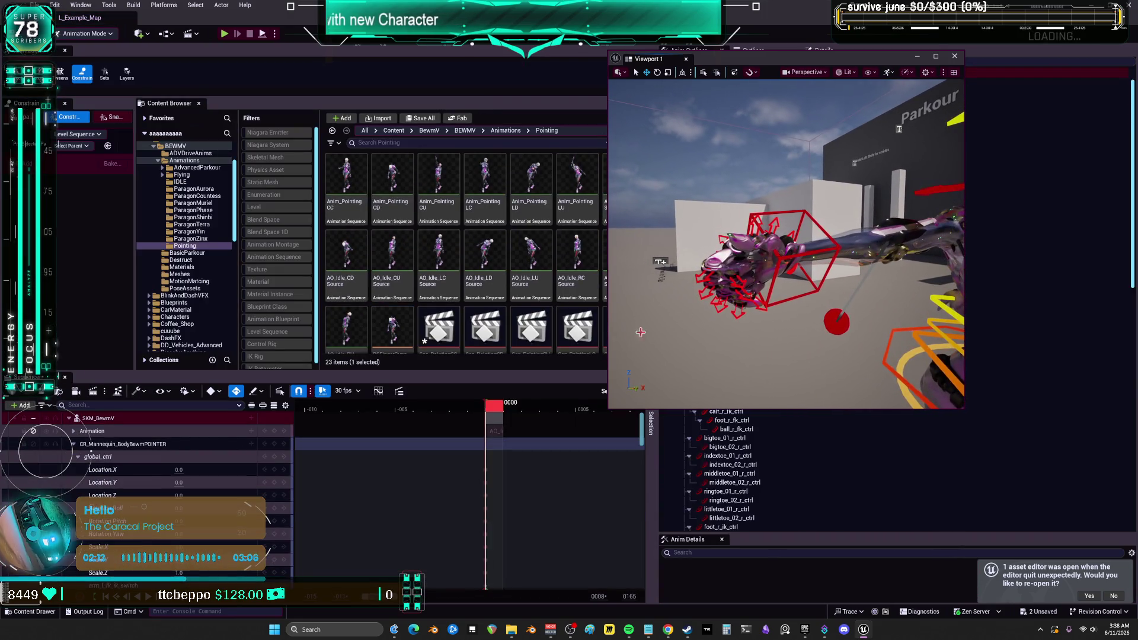
scroll(169, 487, "down", 15)
scroll(168, 487, "down", 8)
scroll(162, 500, "up", 5)
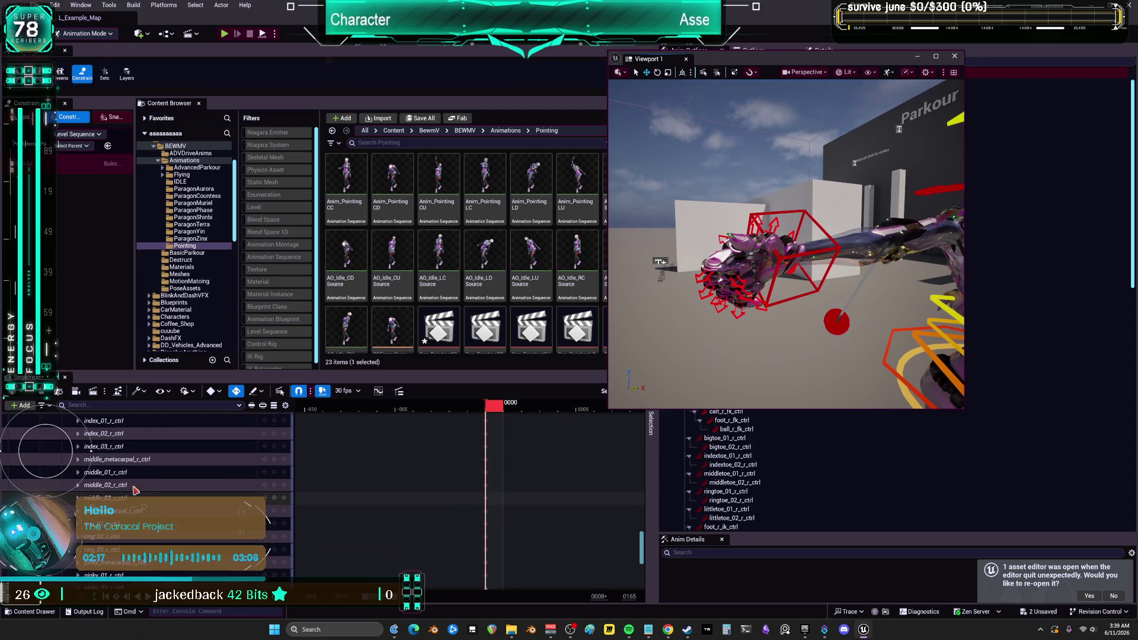
left_click(116, 470)
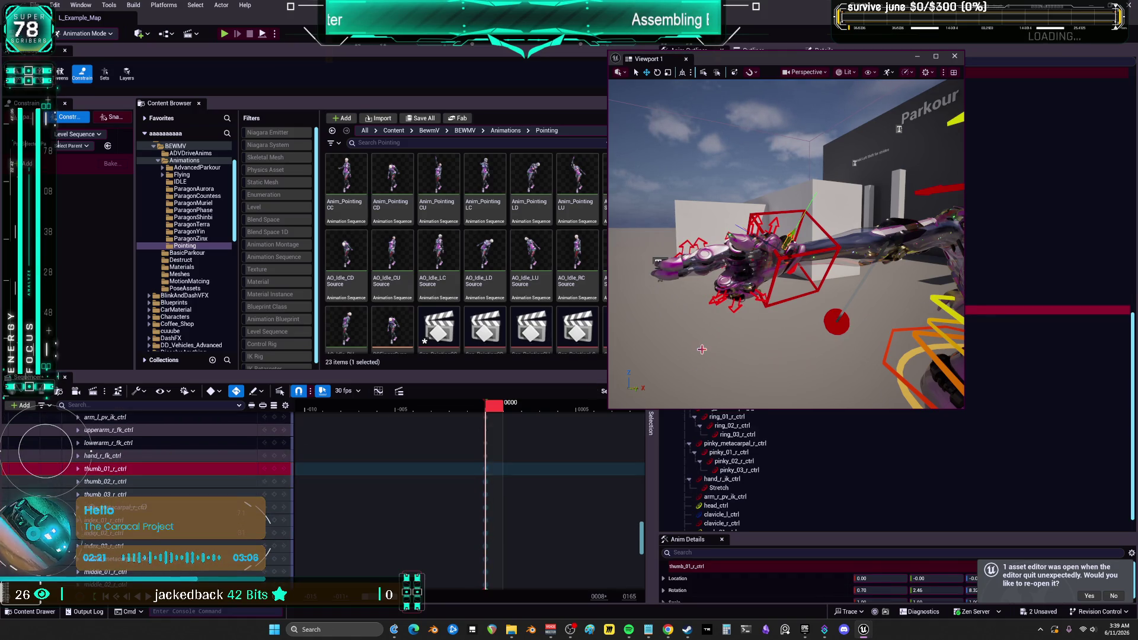
key("f")
key("F11")
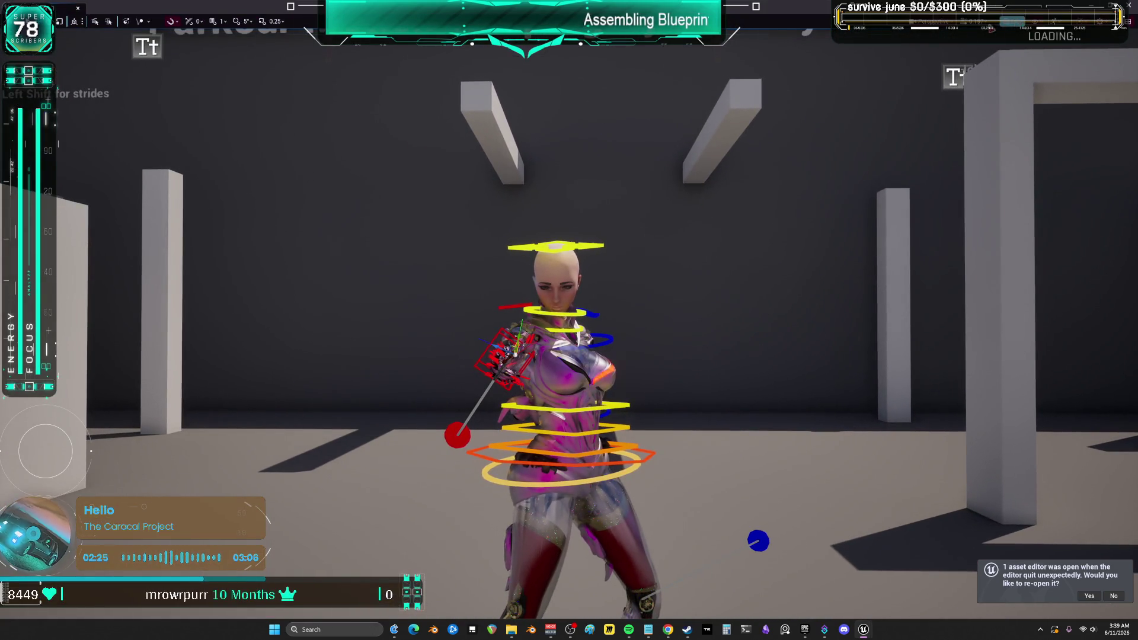
Narrow the viewport field of view to zoom in on the hand.
scroll(569, 320, "down", 3)
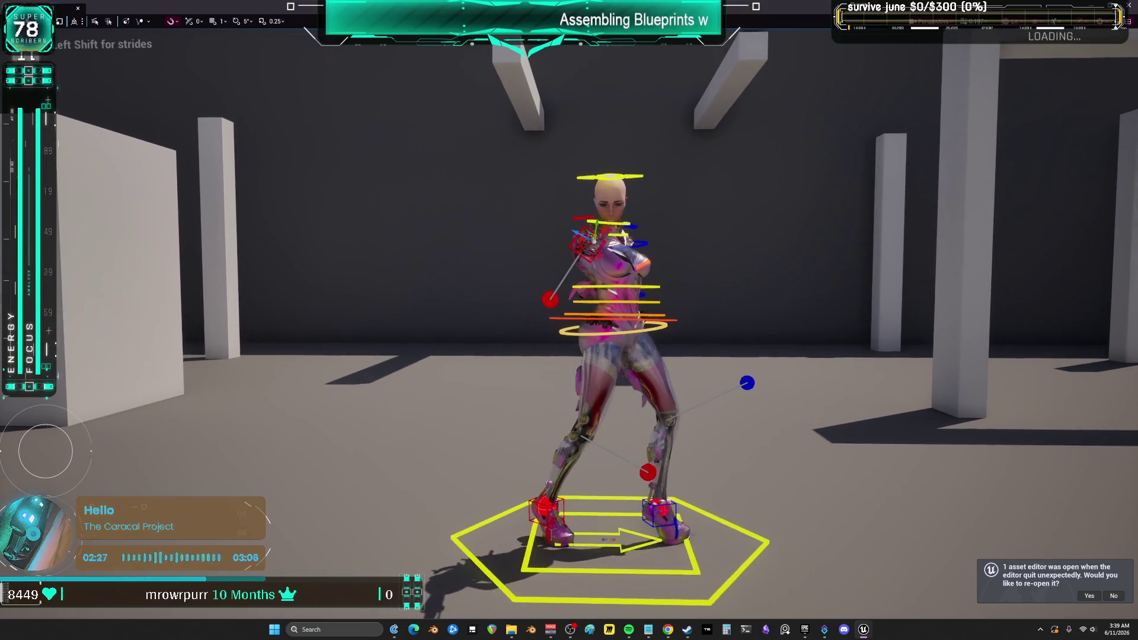
left_click(1013, 24)
left_click(933, 21)
left_click_drag(1018, 181, 925, 181)
scroll(569, 320, "down", 2)
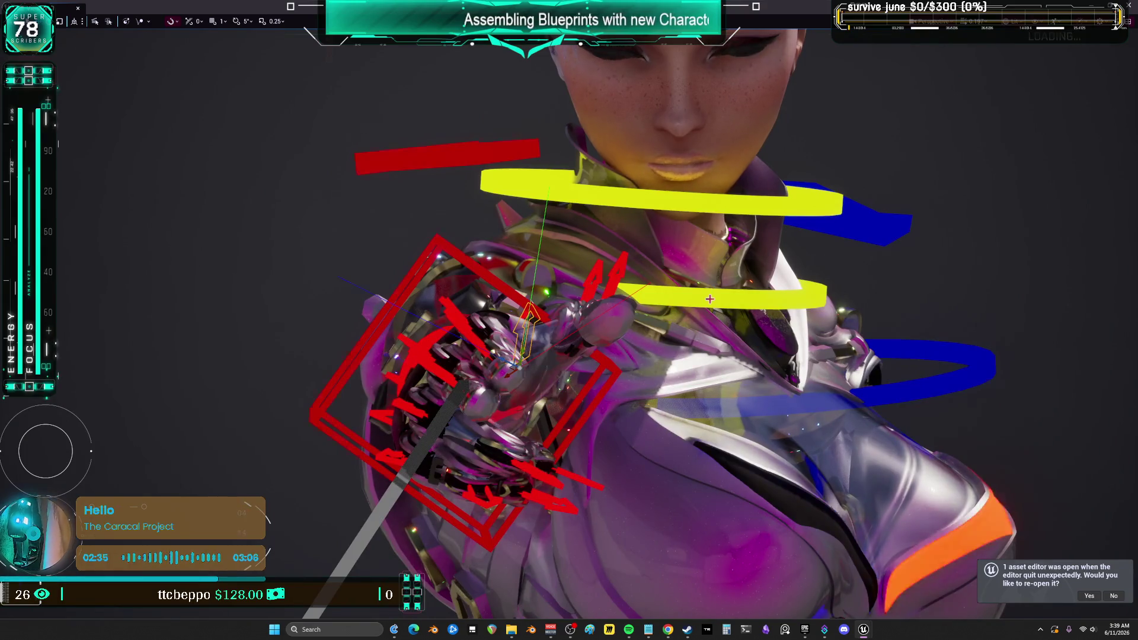
Reselect the hand control and rotate it, raising the hand toward the shoulder.
key("Escape")
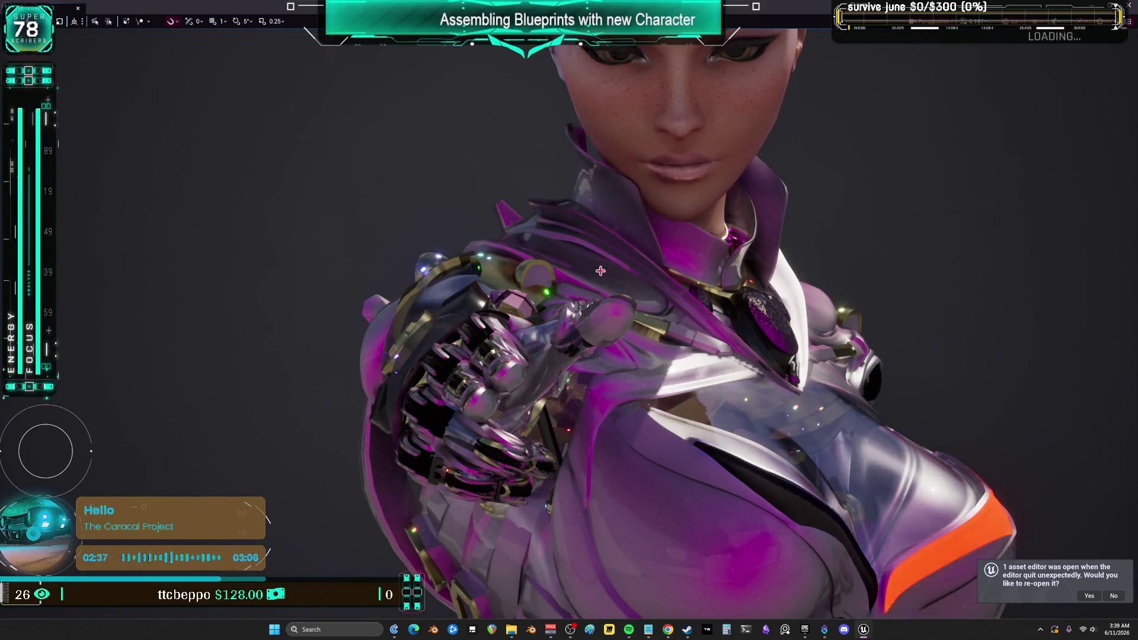
left_click(604, 262)
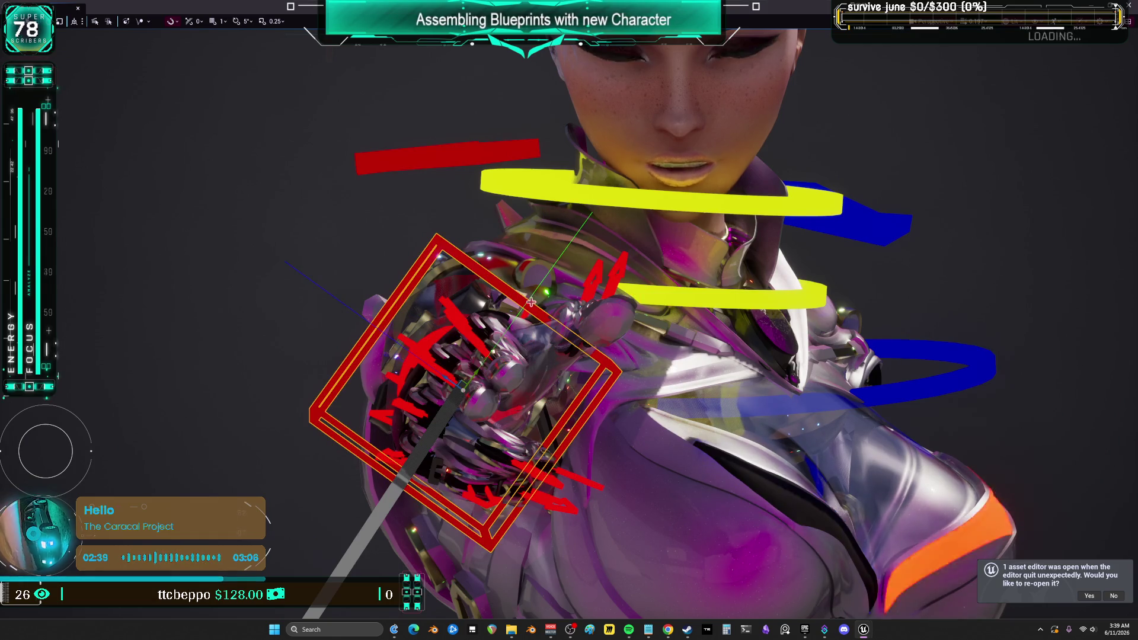
mouse_move(531, 303)
left_mouse_down()
mouse_move(543, 308)
mouse_move(528, 301)
mouse_move(471, 387)
mouse_move(431, 374)
left_mouse_up()
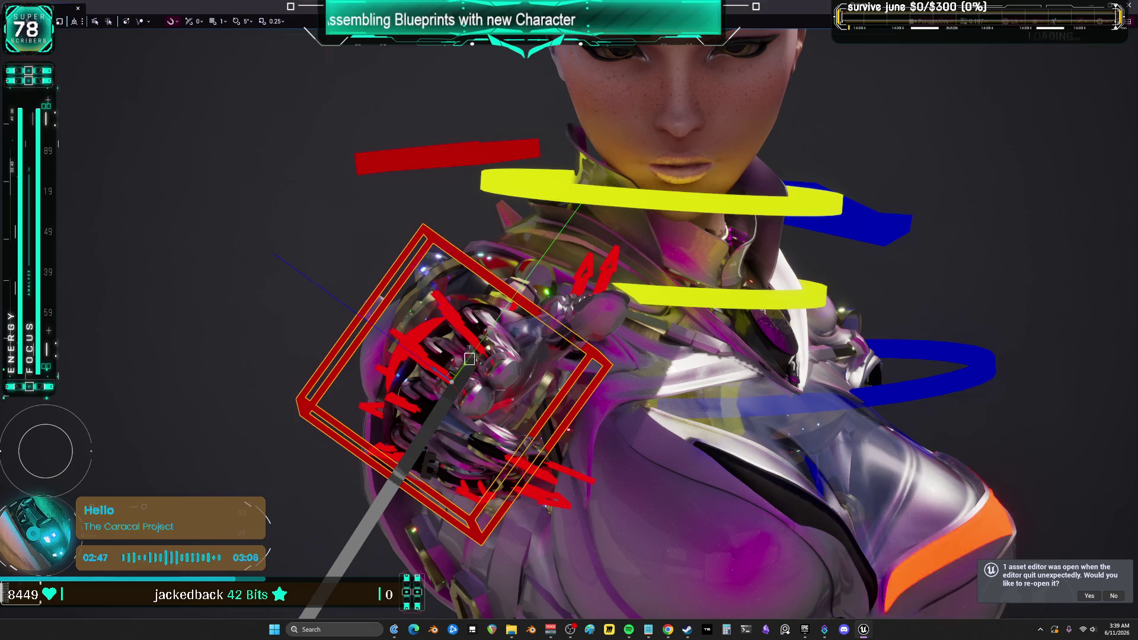
left_click(453, 378)
left_click(420, 230)
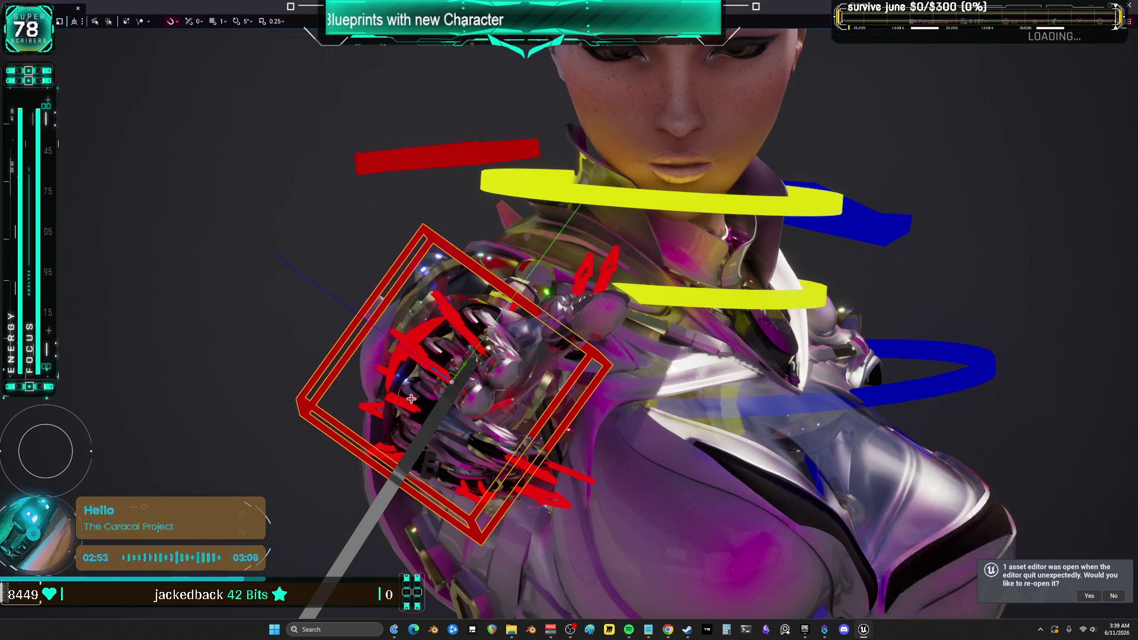
left_click_drag(455, 374, 466, 353)
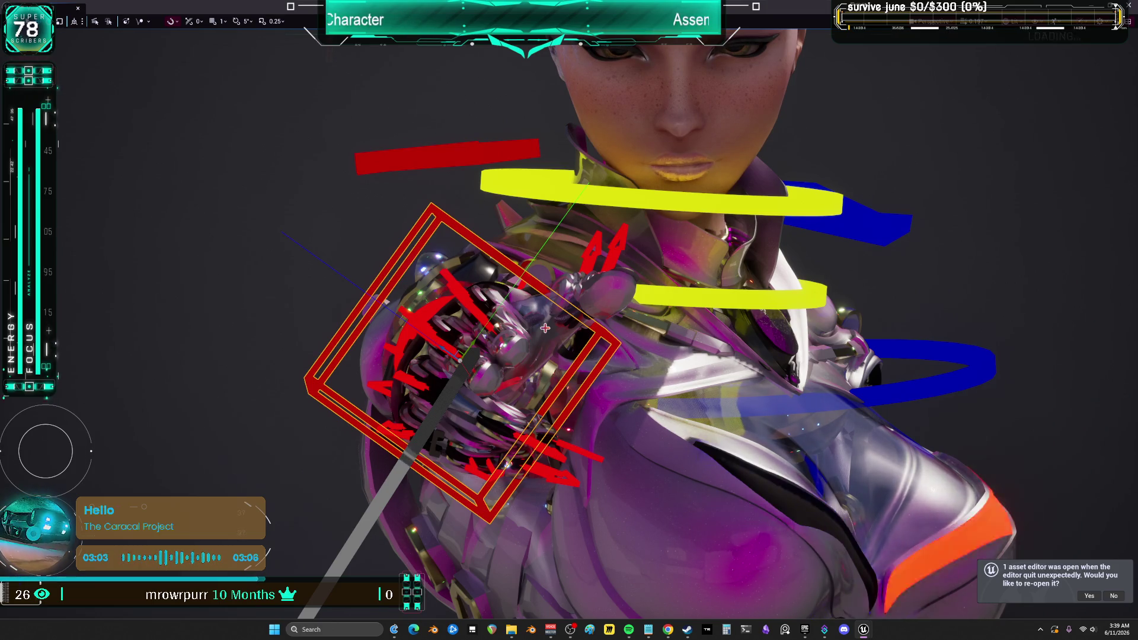
left_click(934, 21)
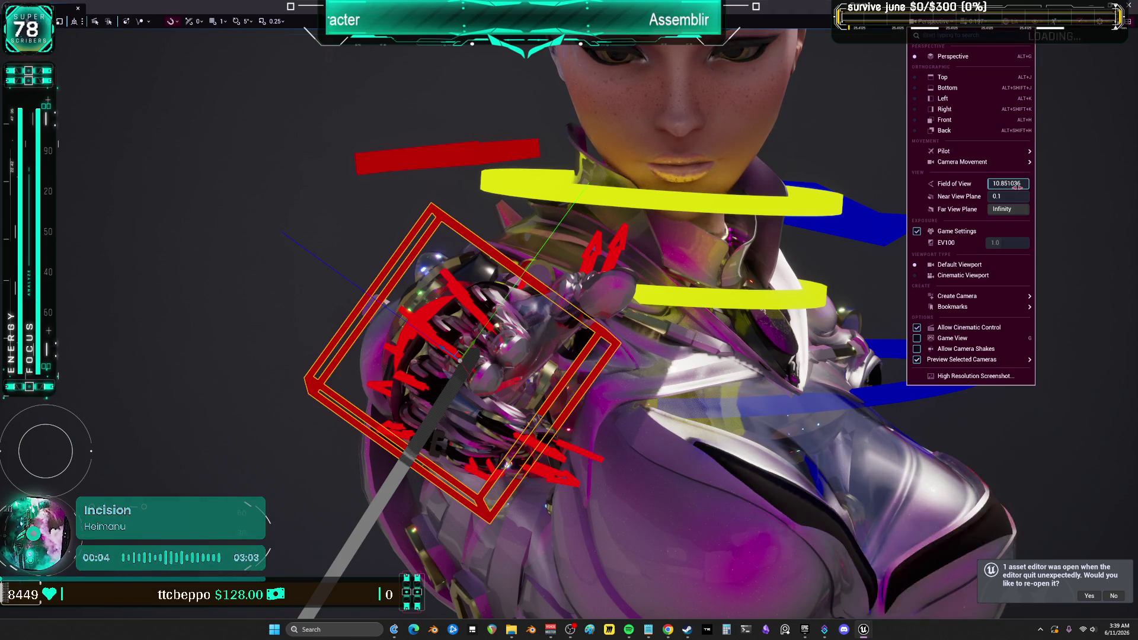
Widen the field of view back to about 84, check the pose from behind, and exit fullscreen.
left_click_drag(1008, 183, 1044, 183)
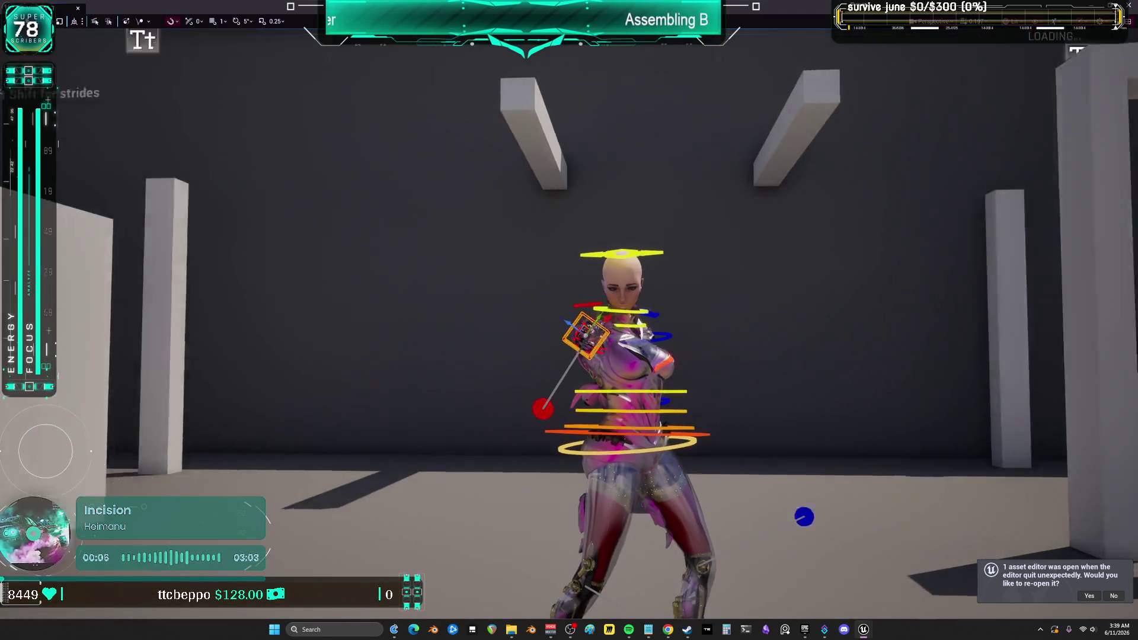
scroll(1039, 48, "down", 10)
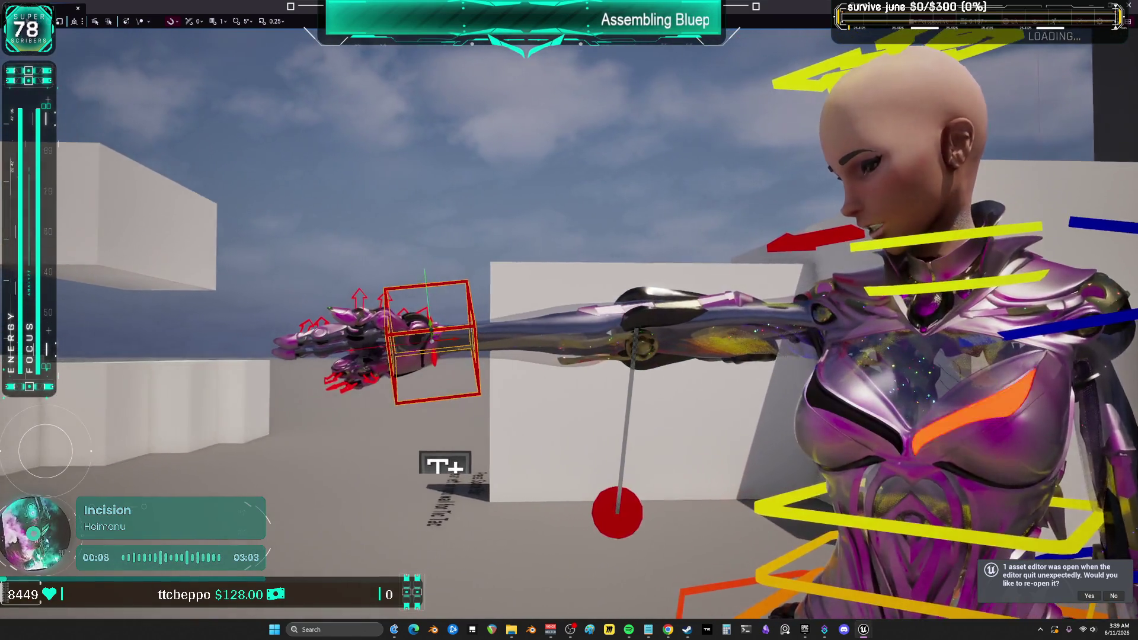
scroll(569, 320, "down", 3)
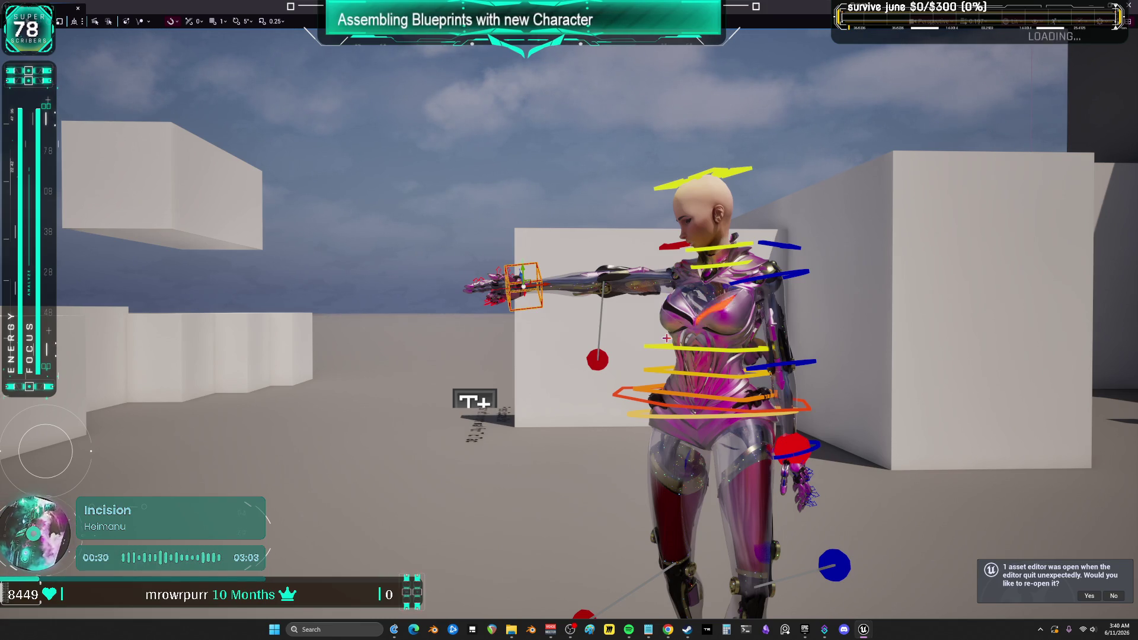
left_click_drag(828, 502, 829, 502)
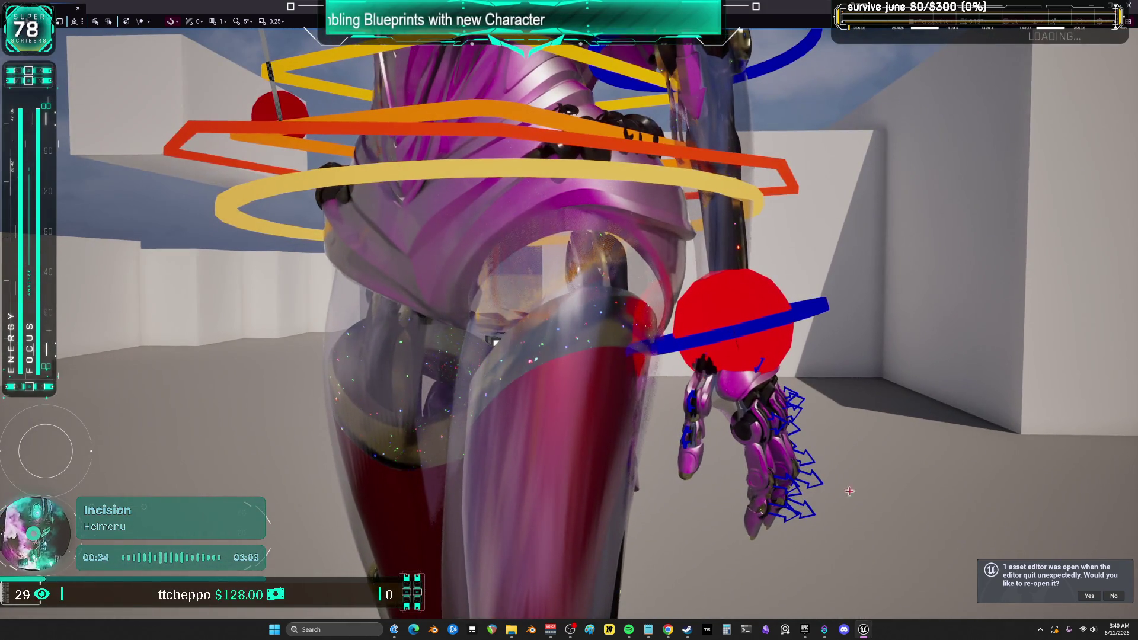
key("F11")
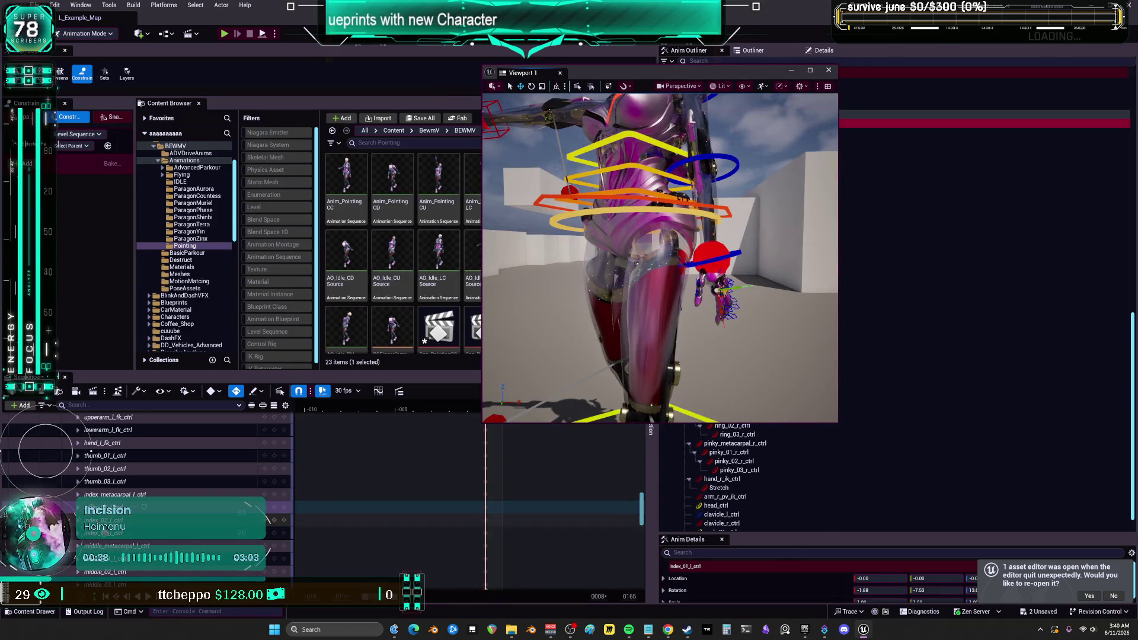
Select the left middle and ring finger controls and expand ring_02_l_ctrl's channels.
scroll(144, 509, "down", 3)
left_click(143, 518, "ctrl")
scroll(144, 517, "down", 3)
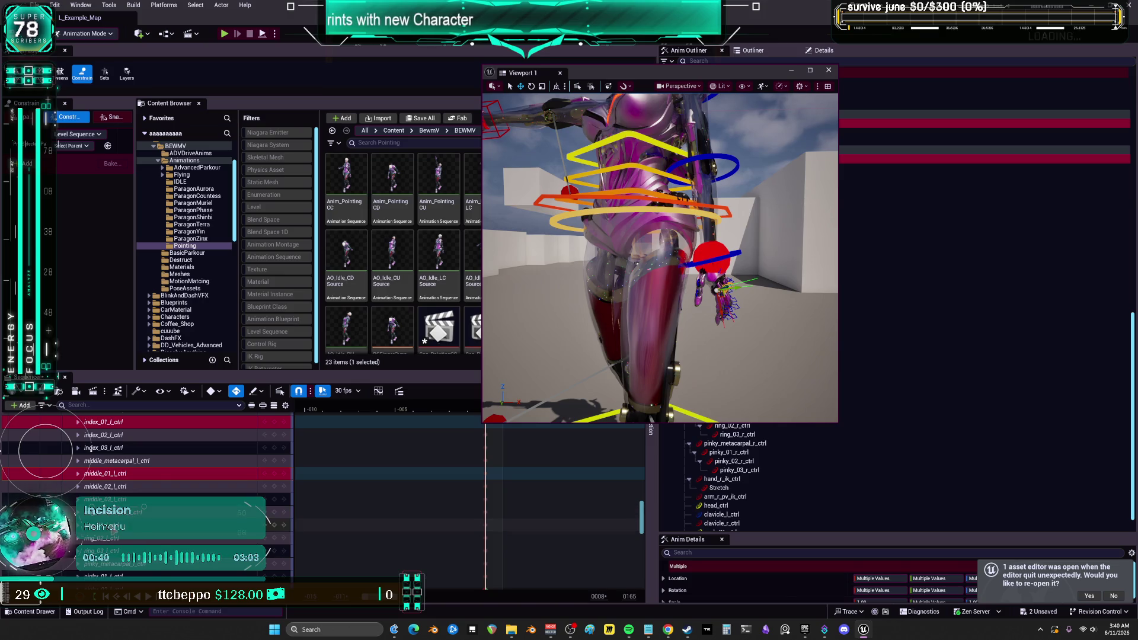
left_click(107, 525, "ctrl")
scroll(106, 526, "down", 3)
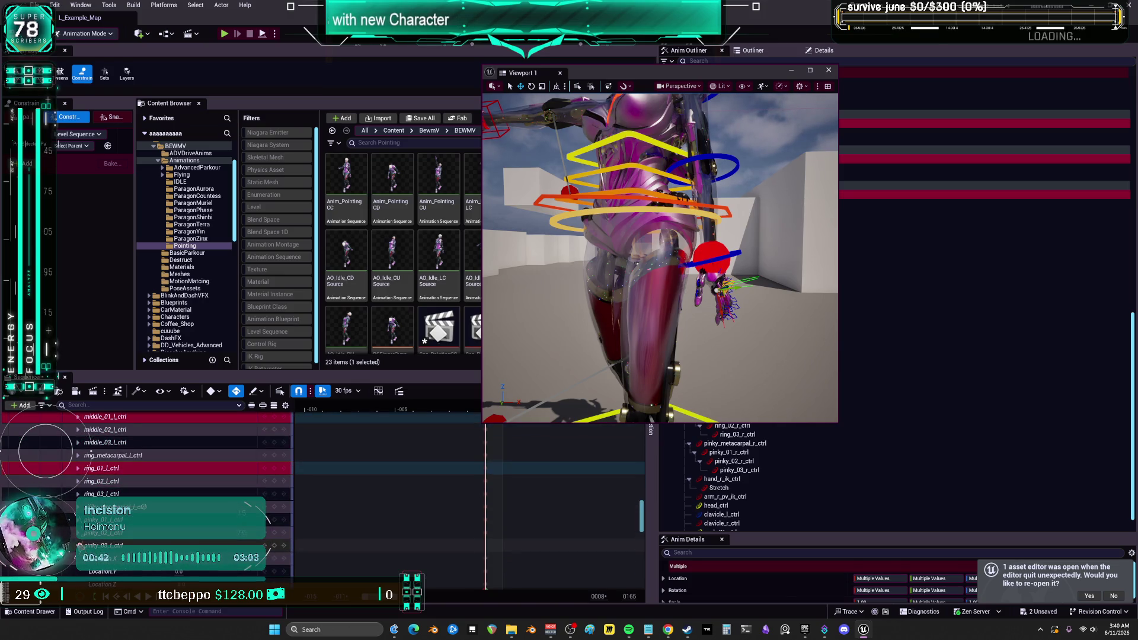
left_click(79, 481)
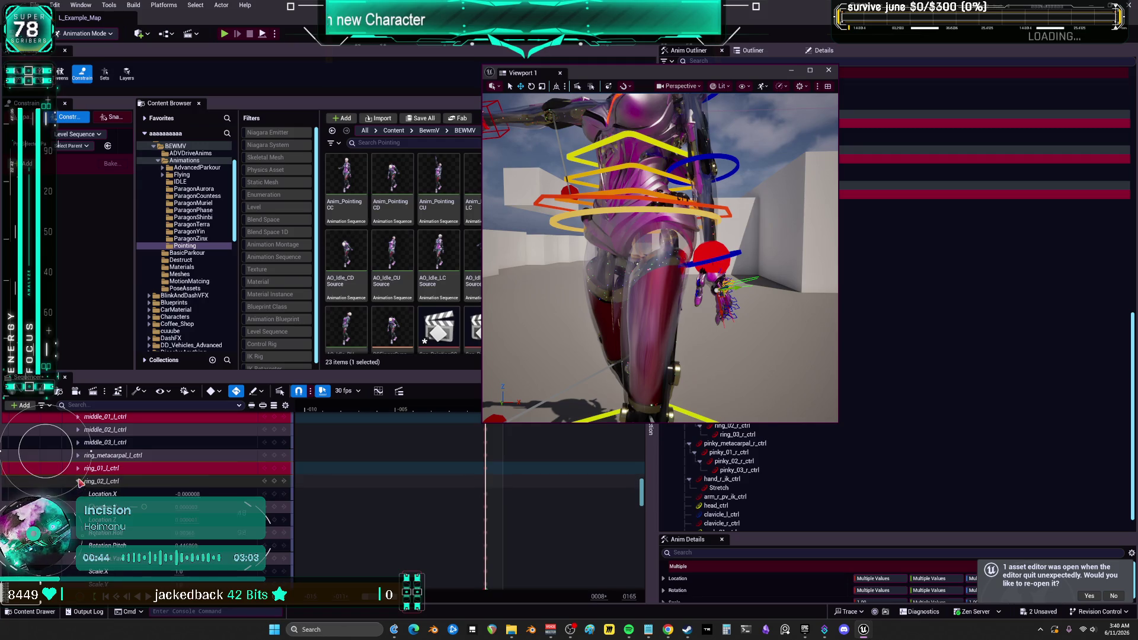
scroll(80, 484, "up", 10)
left_click(92, 455)
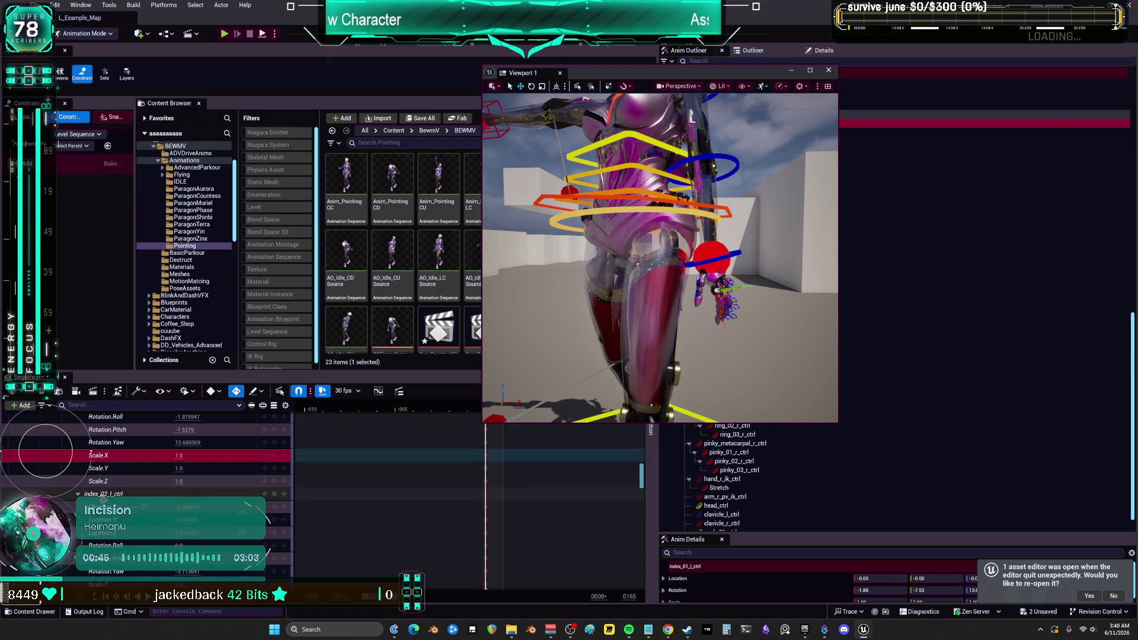
scroll(92, 455, "up", 5)
scroll(195, 499, "down", 8)
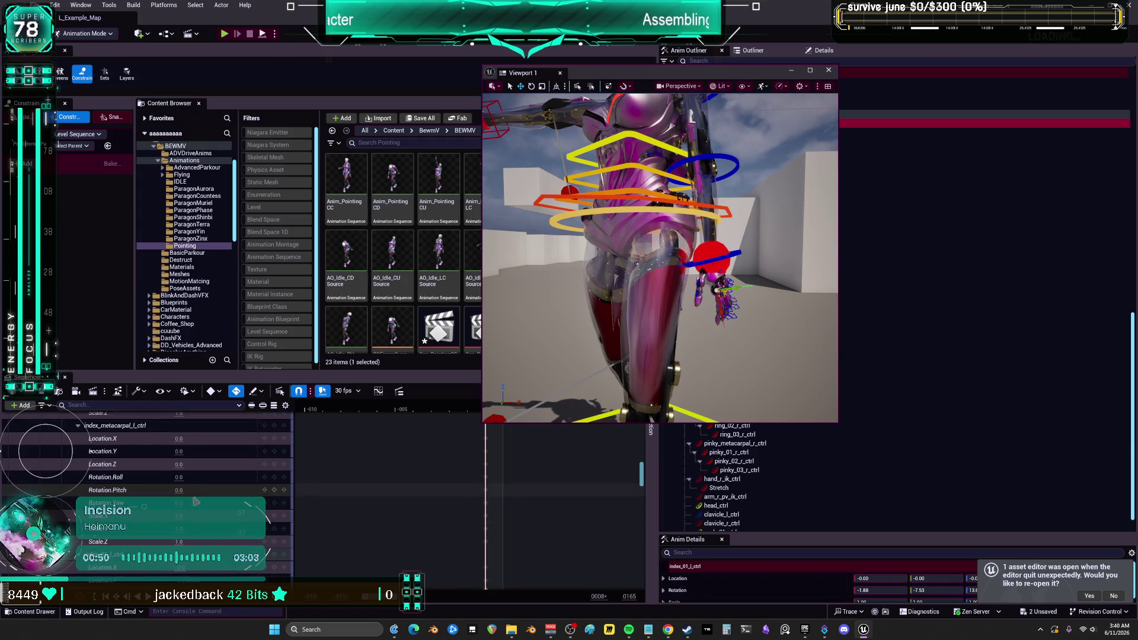
scroll(196, 486, "down", 5)
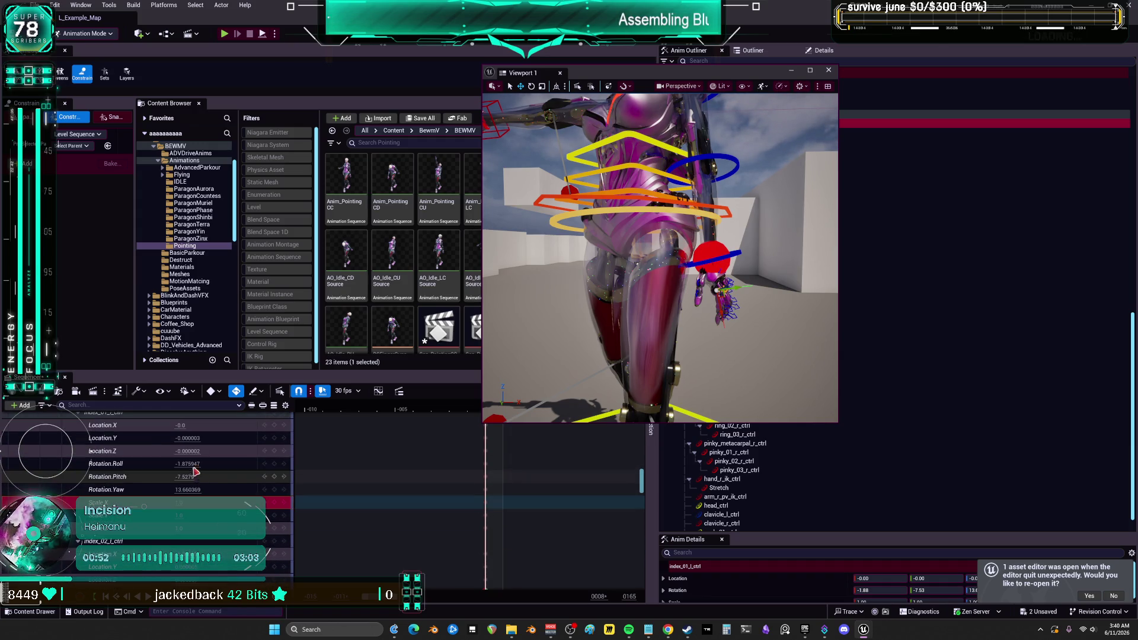
Set Rotation.Roll to 0 on index_01_l_ctrl, ring_01_l_ctrl and ring_02_l_ctrl.
left_click(189, 465)
type("0")
key("Return")
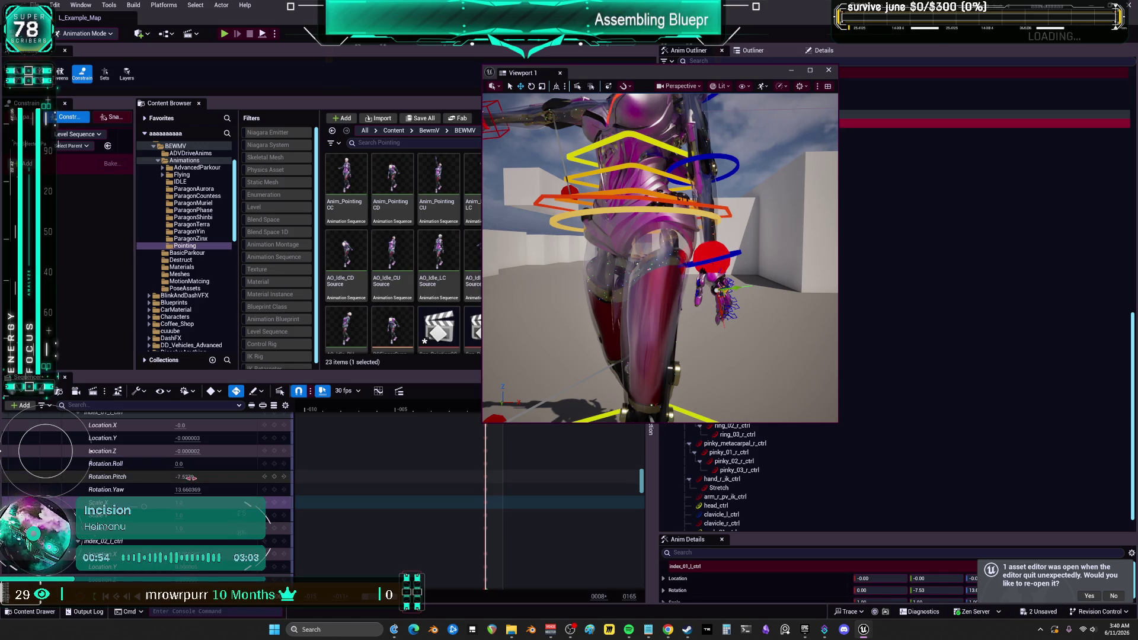
scroll(233, 484, "down", 4)
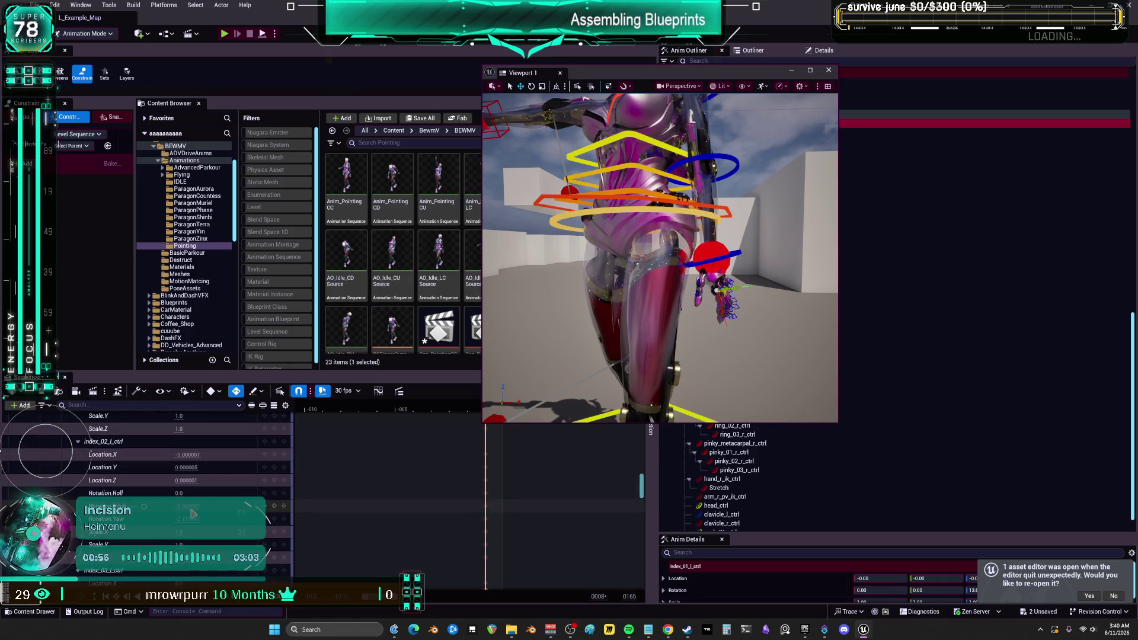
scroll(194, 504, "down", 10)
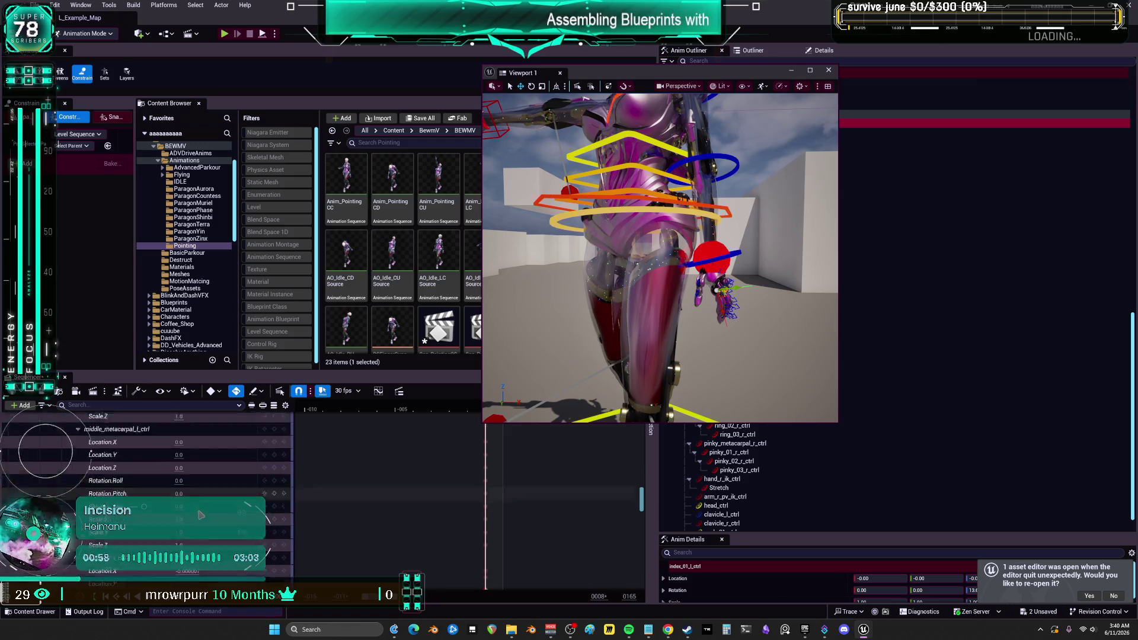
scroll(198, 524, "down", 8)
left_click(119, 493)
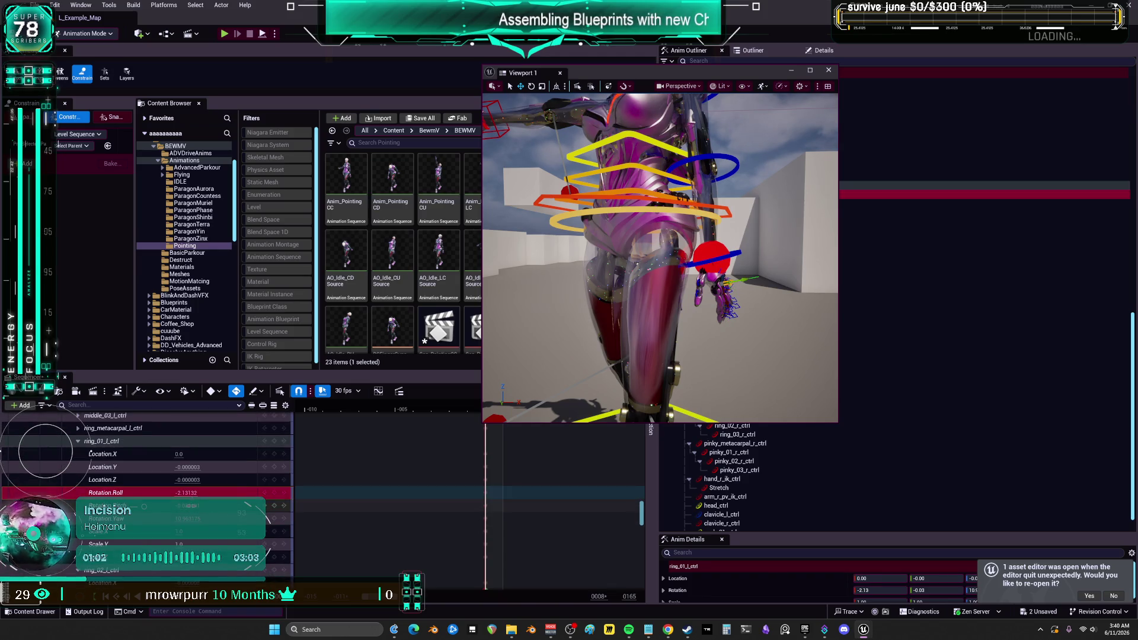
type("0")
key("Return")
scroll(189, 489, "down", 6)
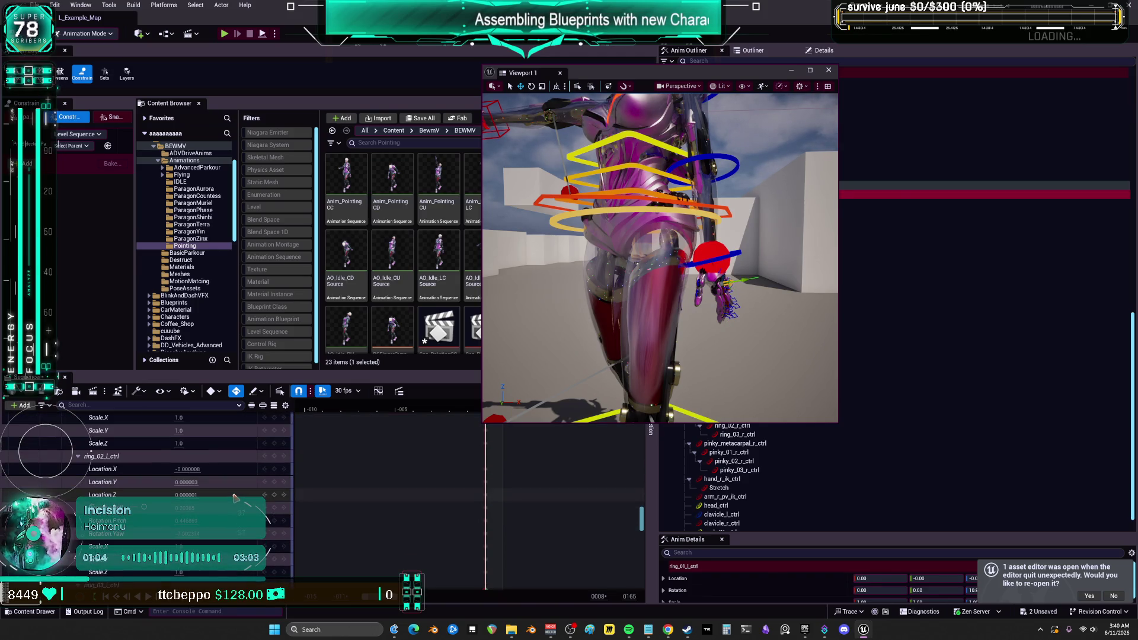
left_click(188, 479)
type("0")
key("Return")
Pull the view back to see the whole character and check the Edit menu's history.
scroll(196, 493, "down", 6)
scroll(195, 493, "down", 3)
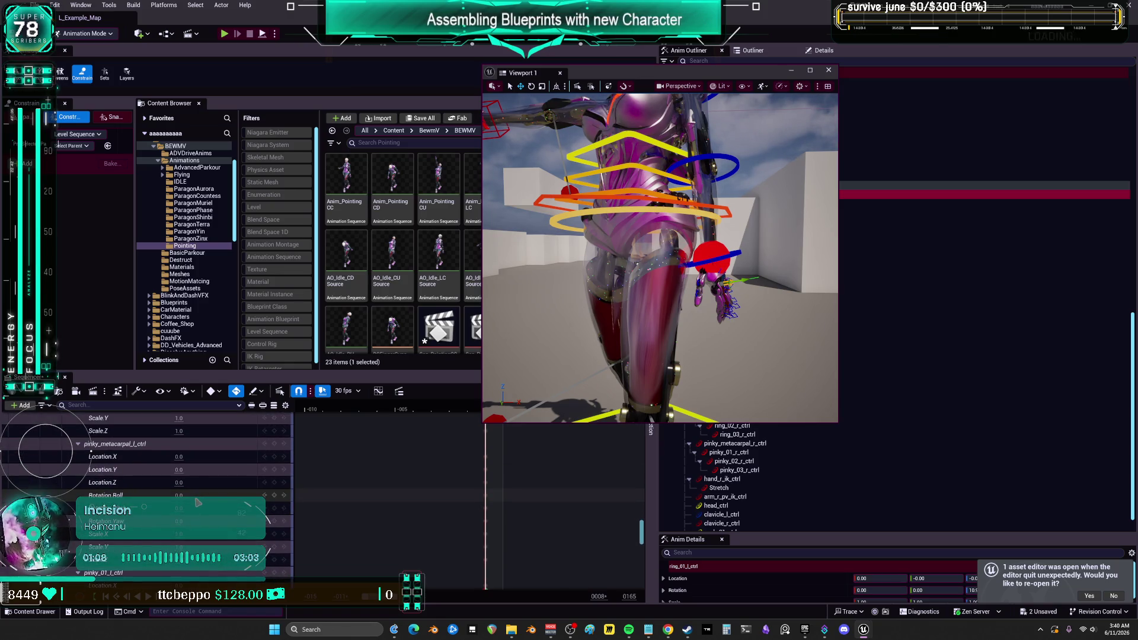
scroll(196, 492, "down", 3)
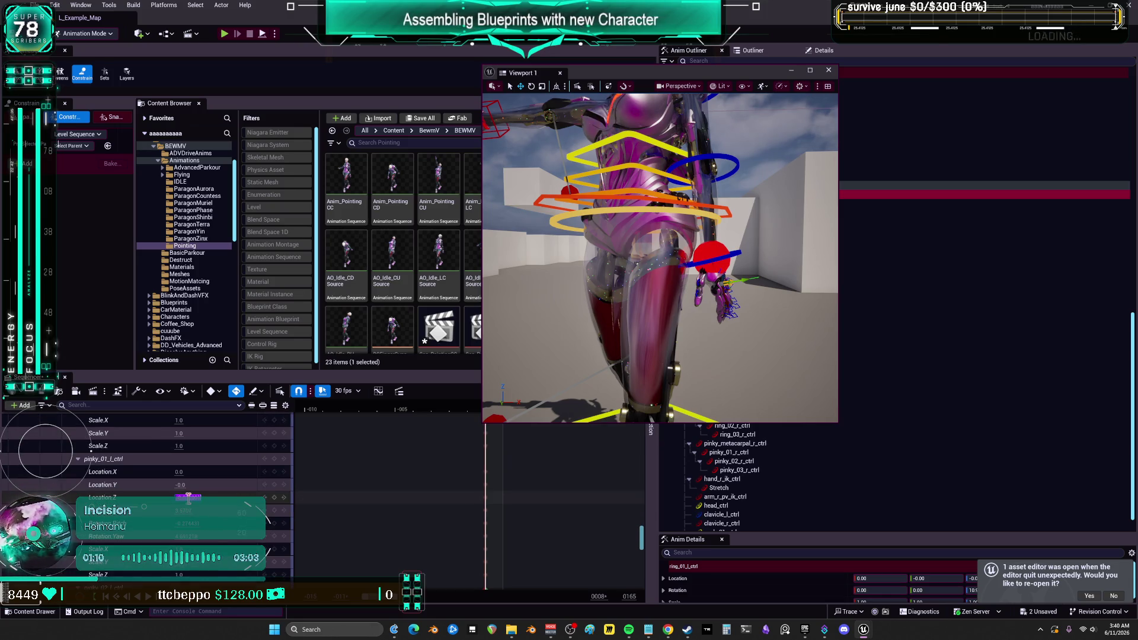
scroll(200, 524, "down", 9)
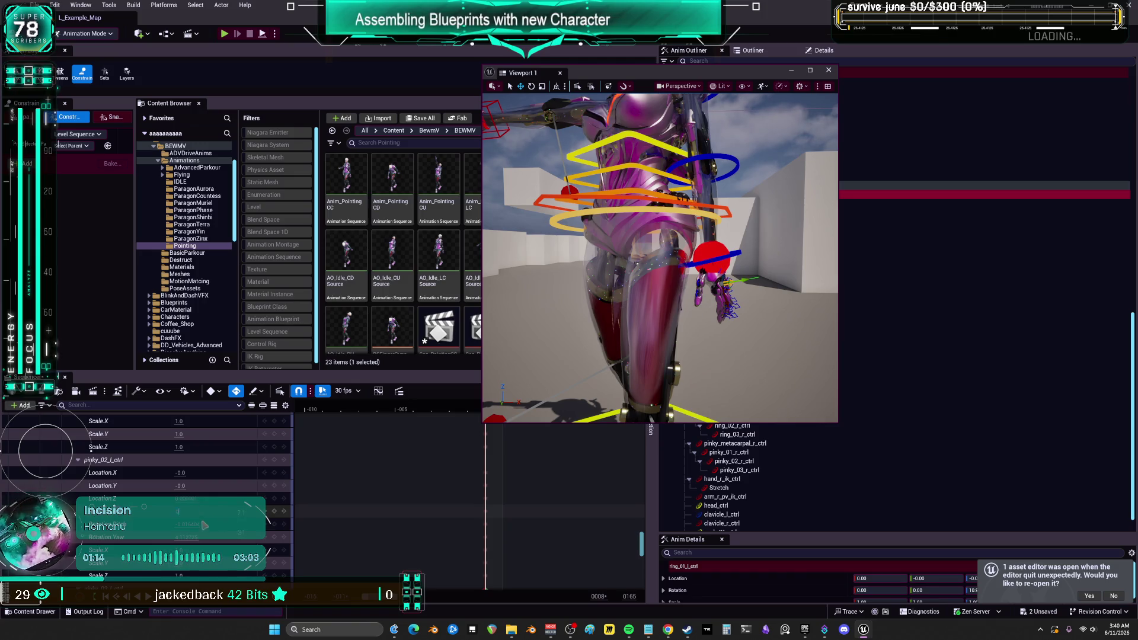
scroll(148, 492, "down", 9)
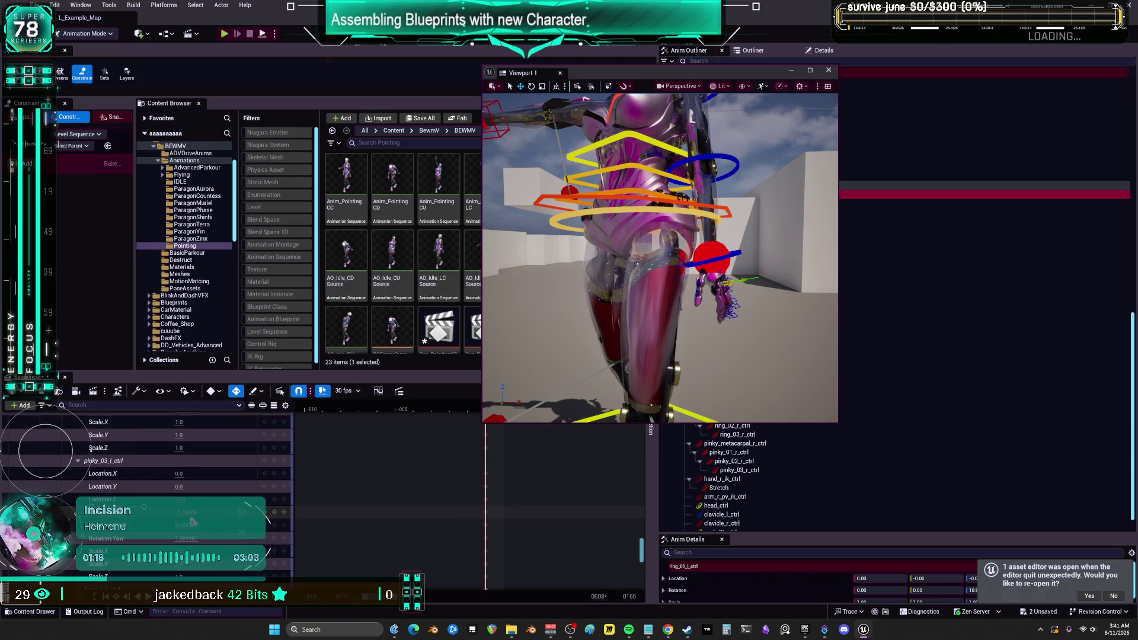
scroll(225, 521, "down", 5)
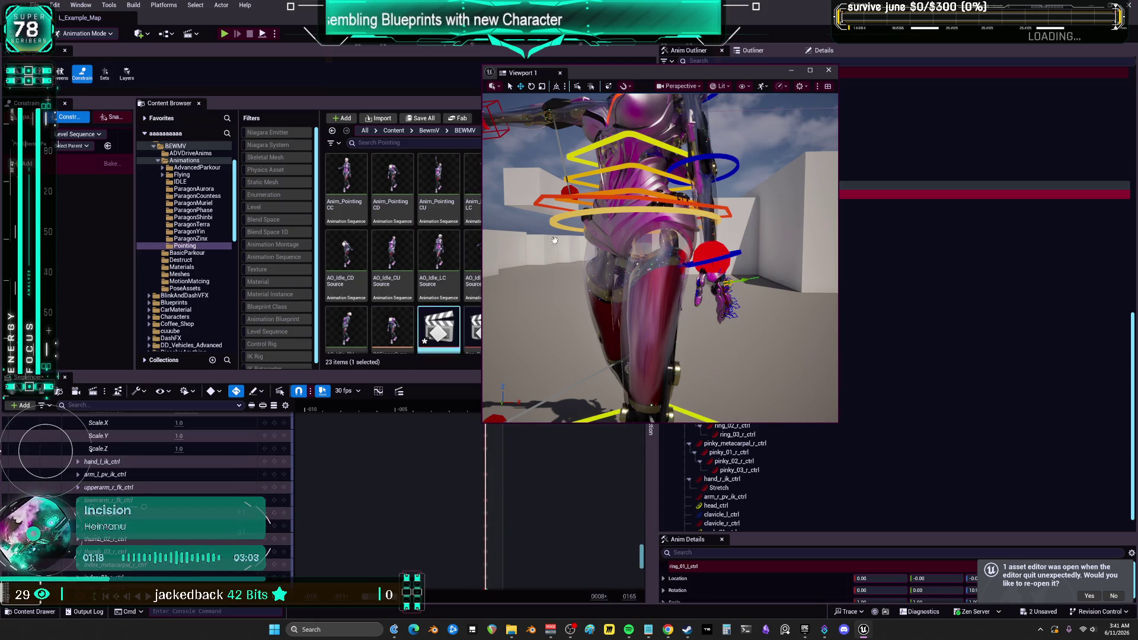
left_click_drag(711, 287, 779, 151)
scroll(685, 345, "up", 3)
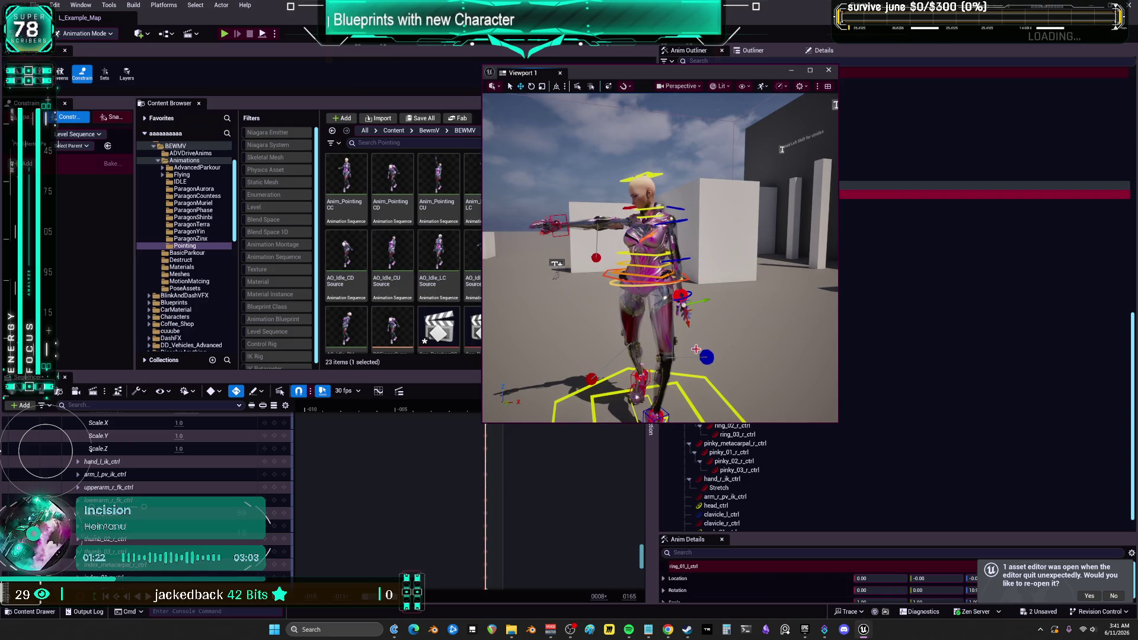
left_click(54, 5)
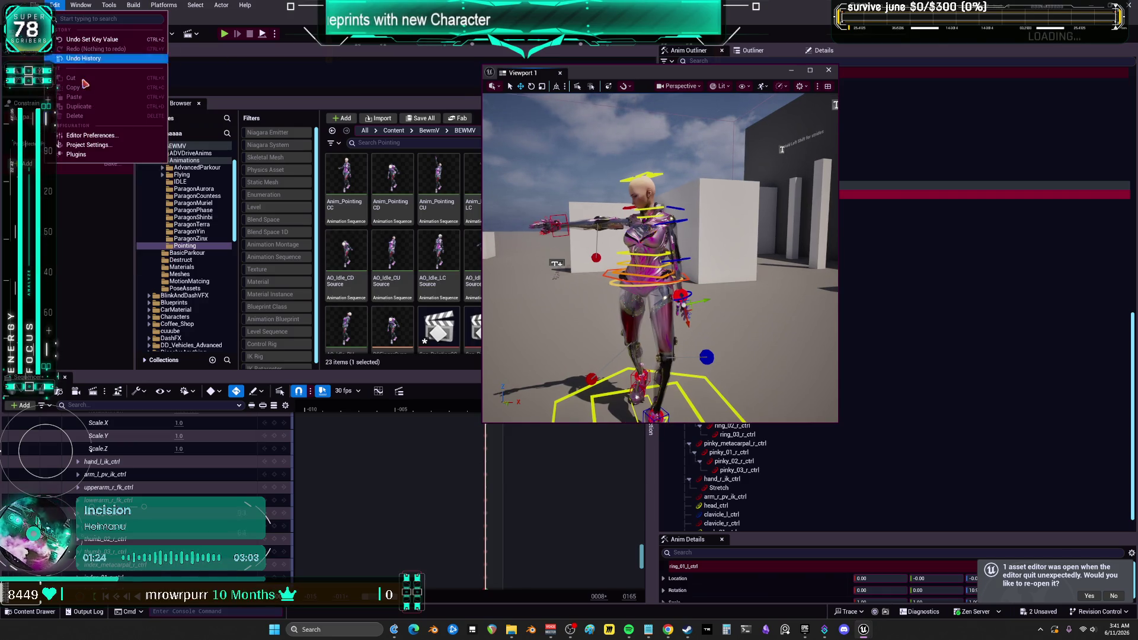
Delete the Animation track with its AO clip, leaving only the rig pose on SKM_BewmV.
left_click(386, 519)
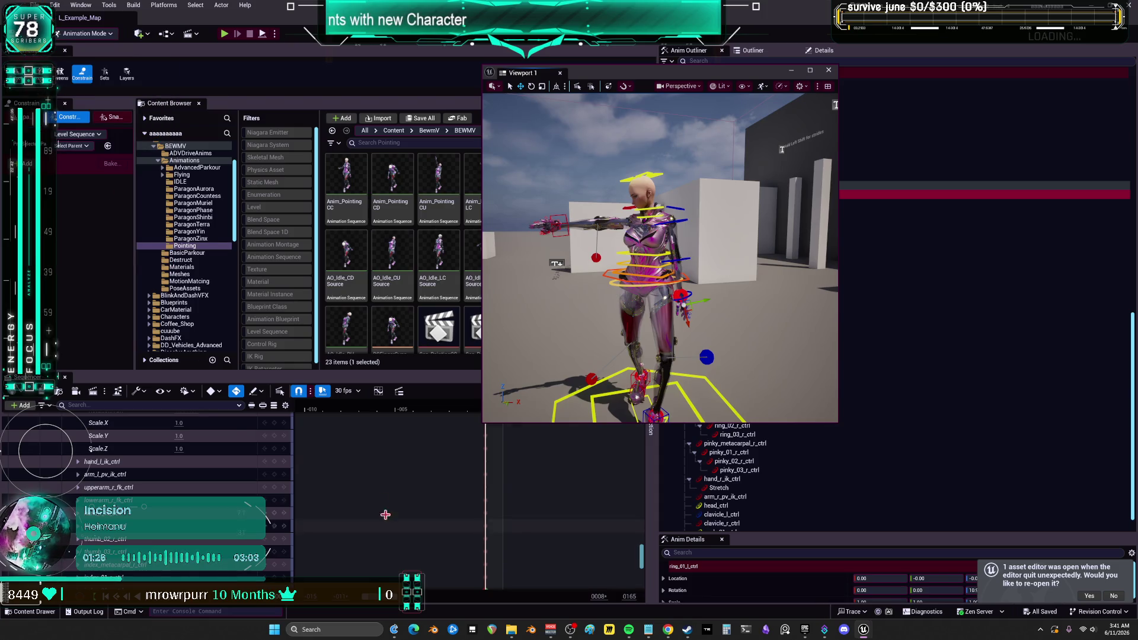
left_click_drag(652, 76, 819, 65)
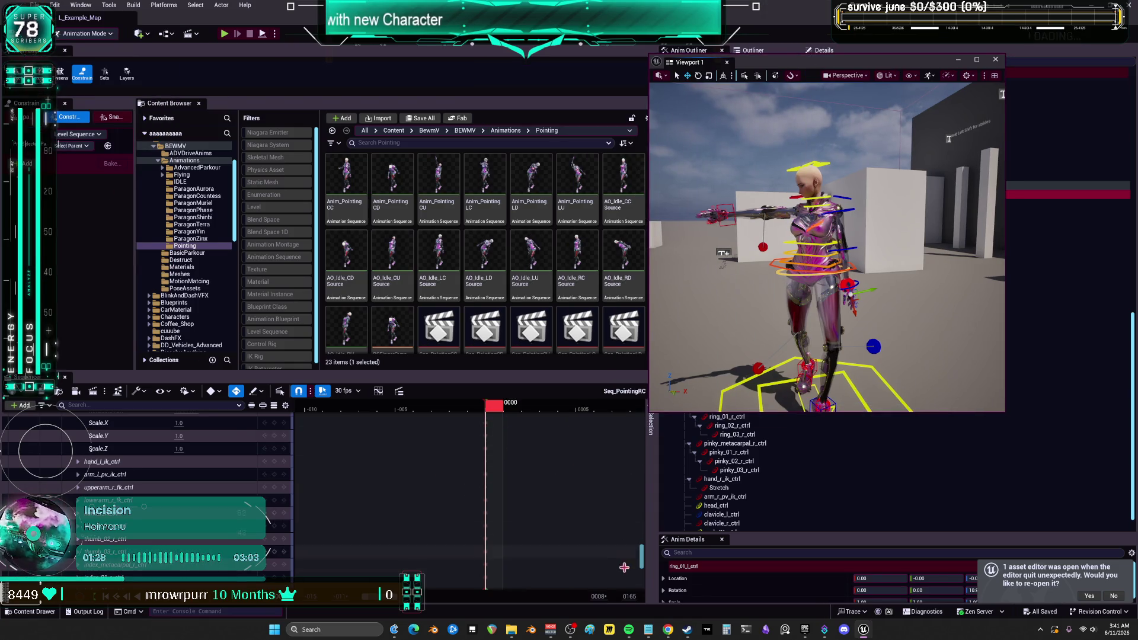
left_click_drag(643, 543, 645, 394)
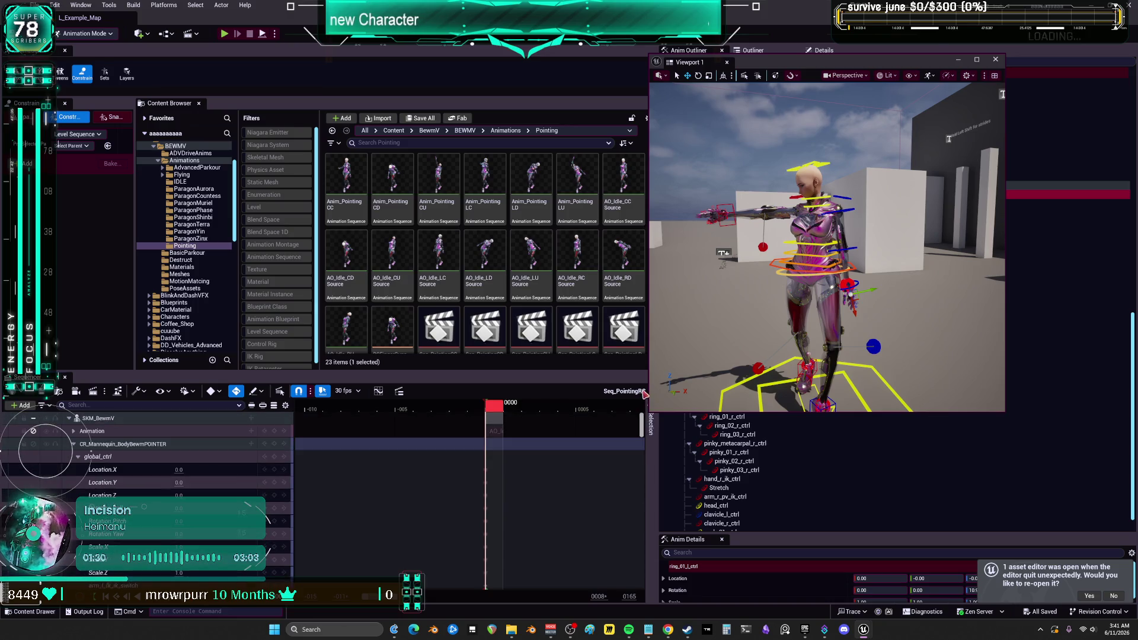
left_click(101, 431)
key("Delete")
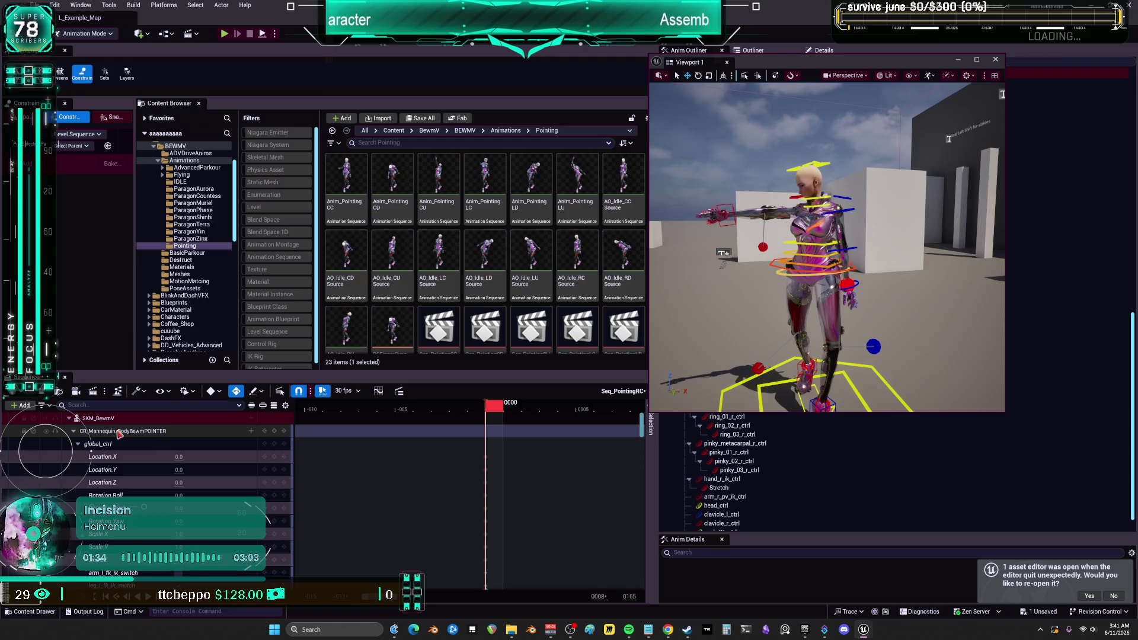
left_click(112, 419)
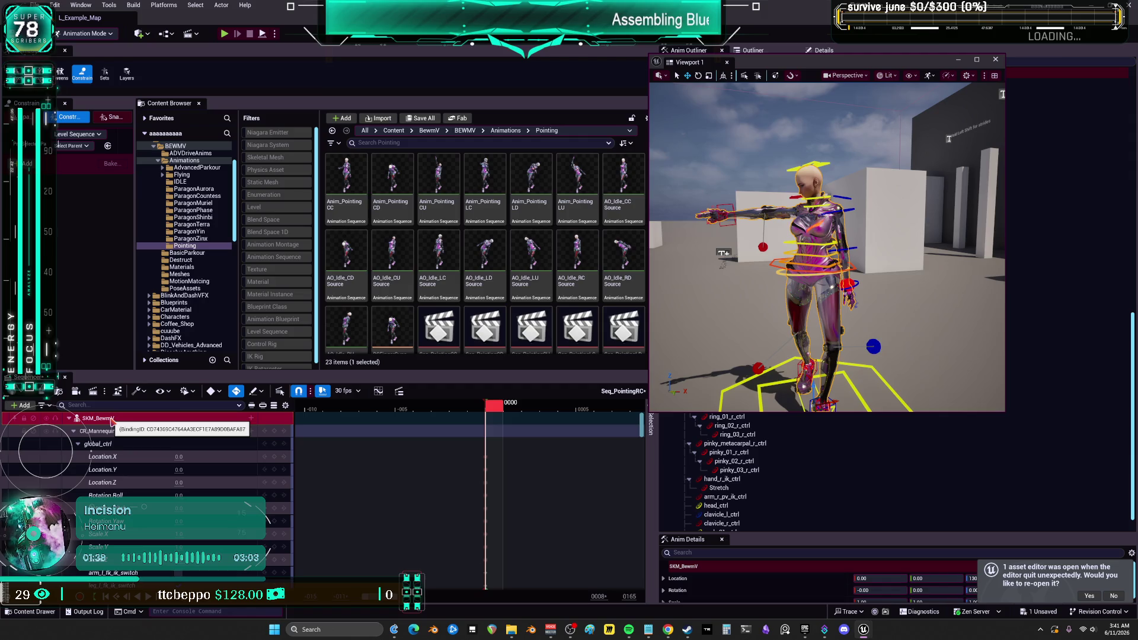
left_click(441, 217)
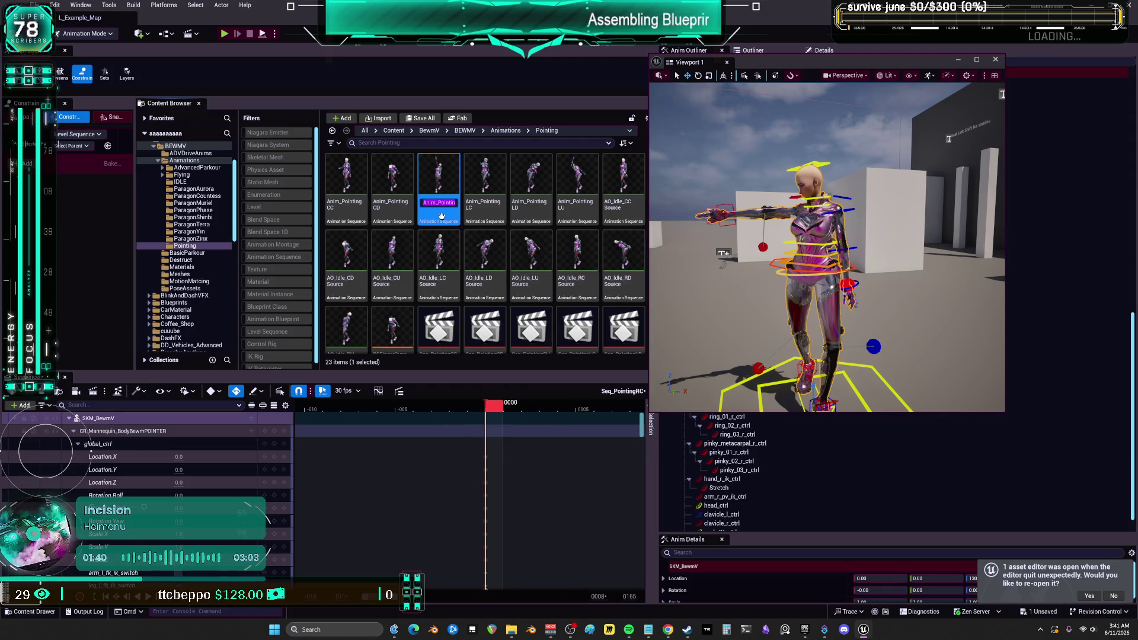
right_click(100, 420)
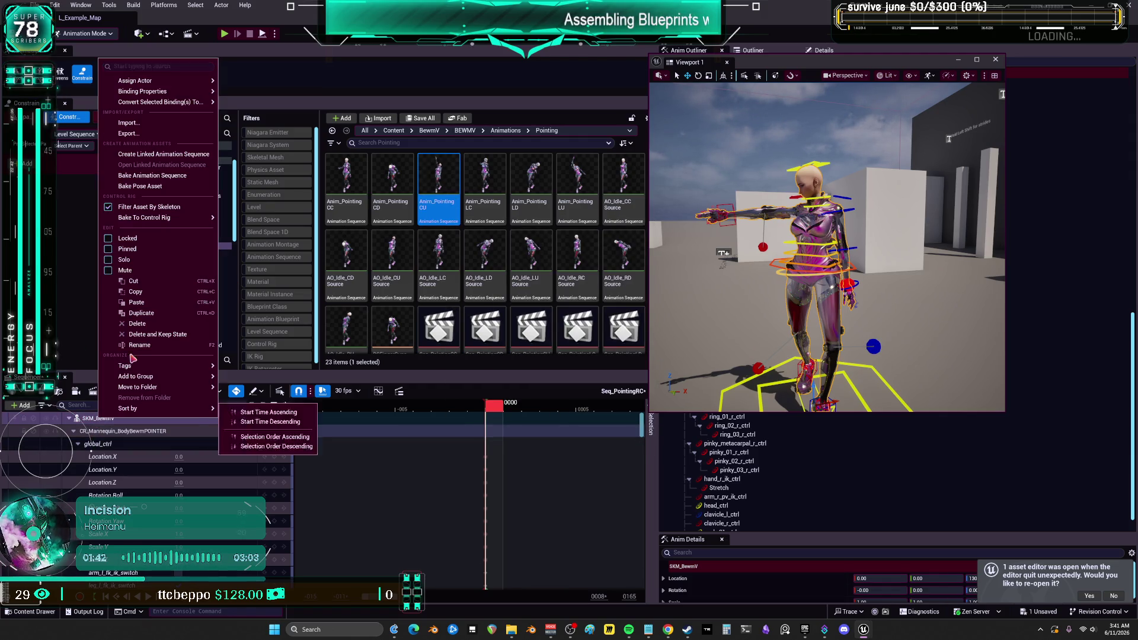
Bake SKM_BewmV to a new animation sequence in the Pointing folder named Anim_PointingCU.
left_click(153, 175)
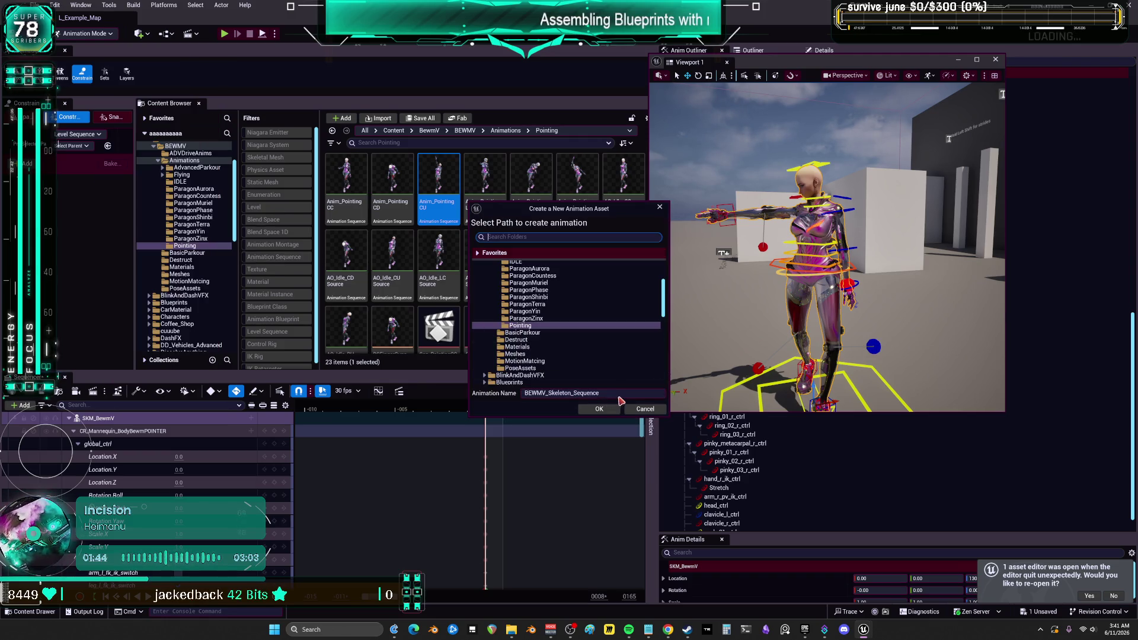
key("ctrl+a")
type("Anim_PointingCU")
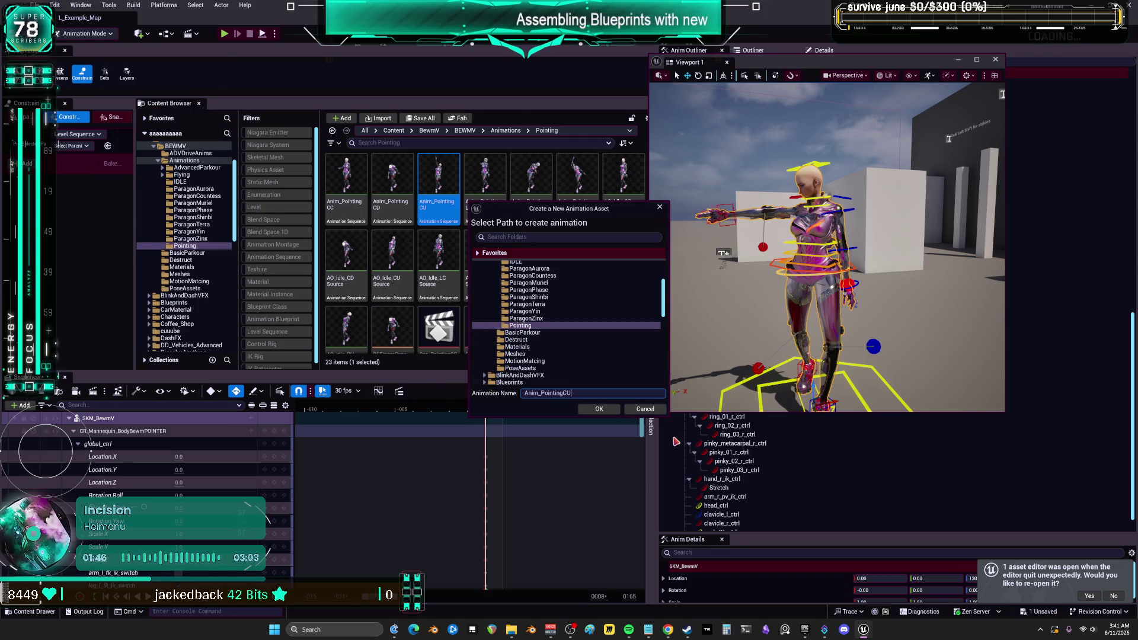
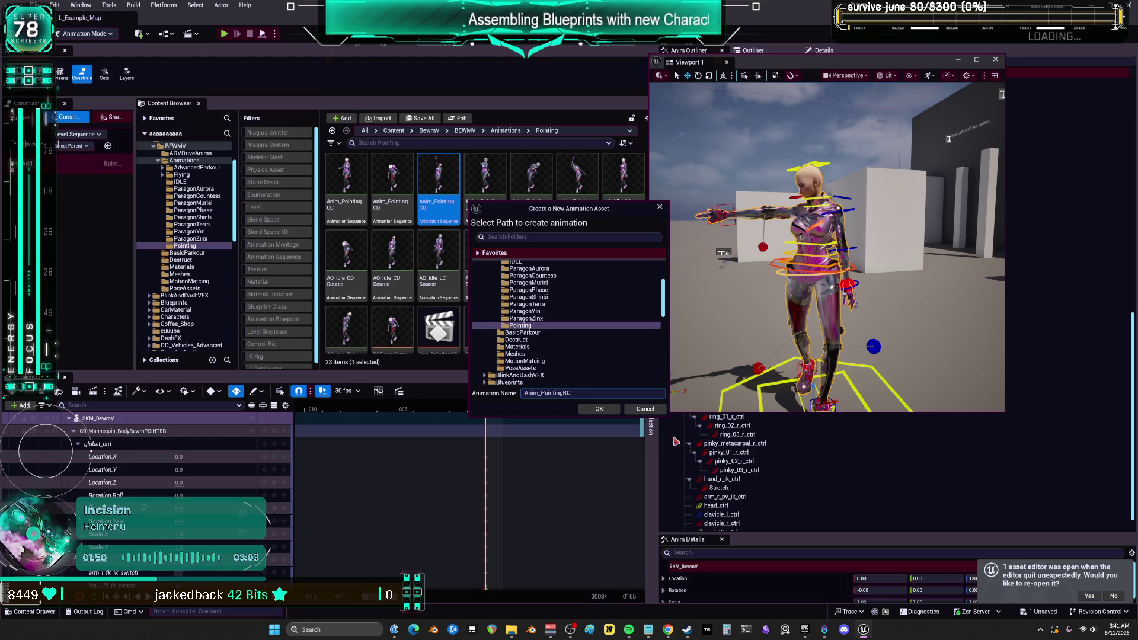
Confirm and export the baked Anim_PointingRC animation, then save all assets.
left_click_drag(624, 213, 594, 273)
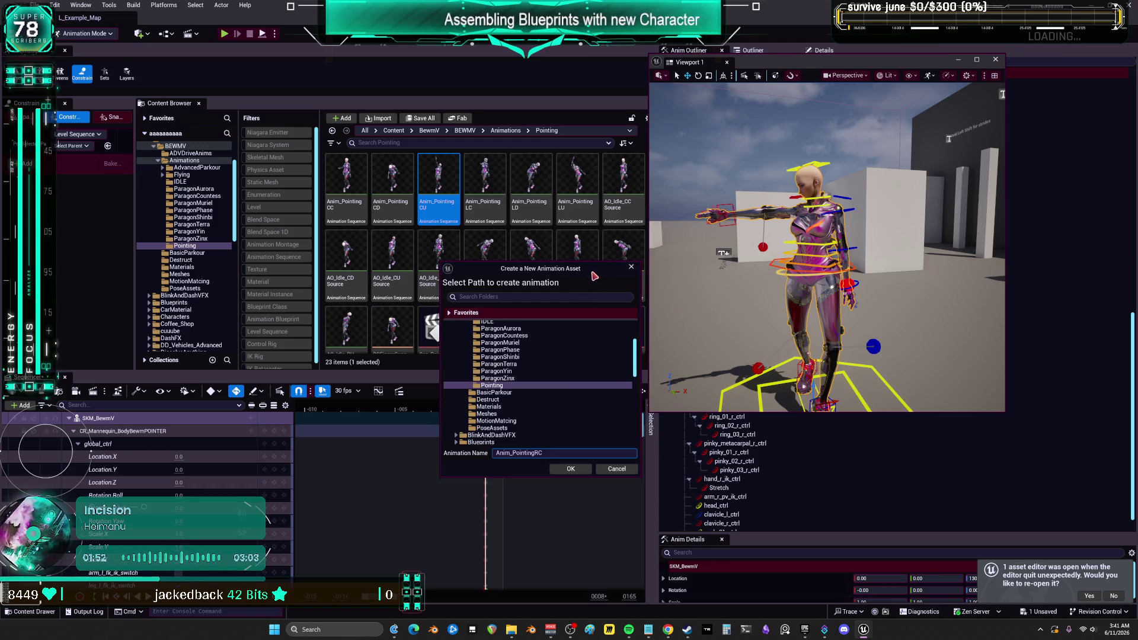
left_click(586, 468)
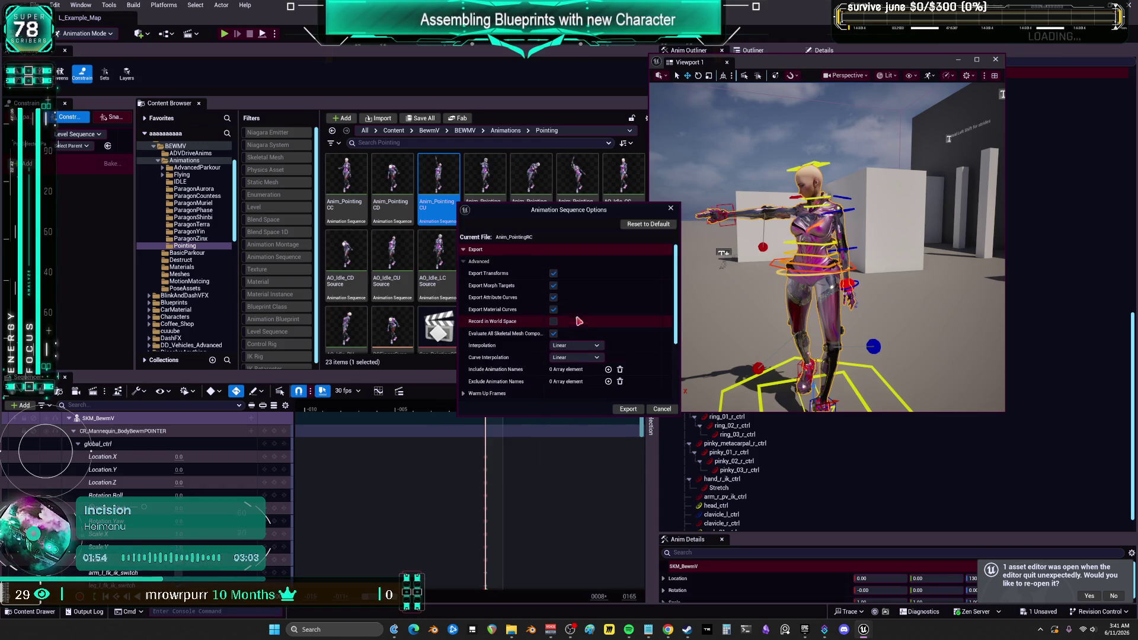
left_click(628, 409)
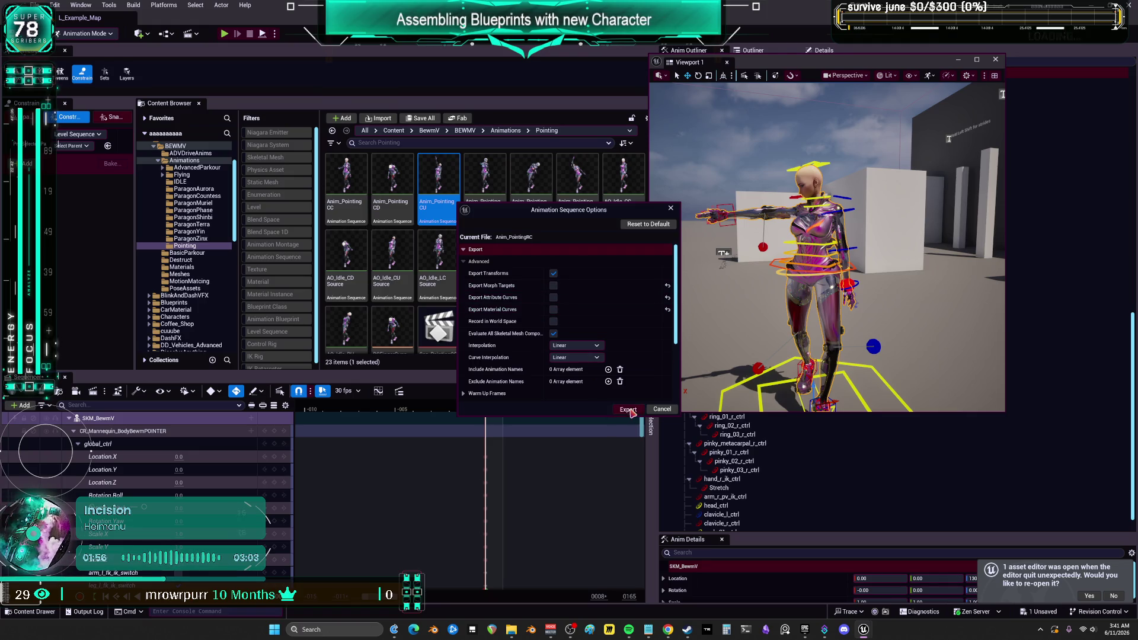
scroll(532, 328, "down", 2)
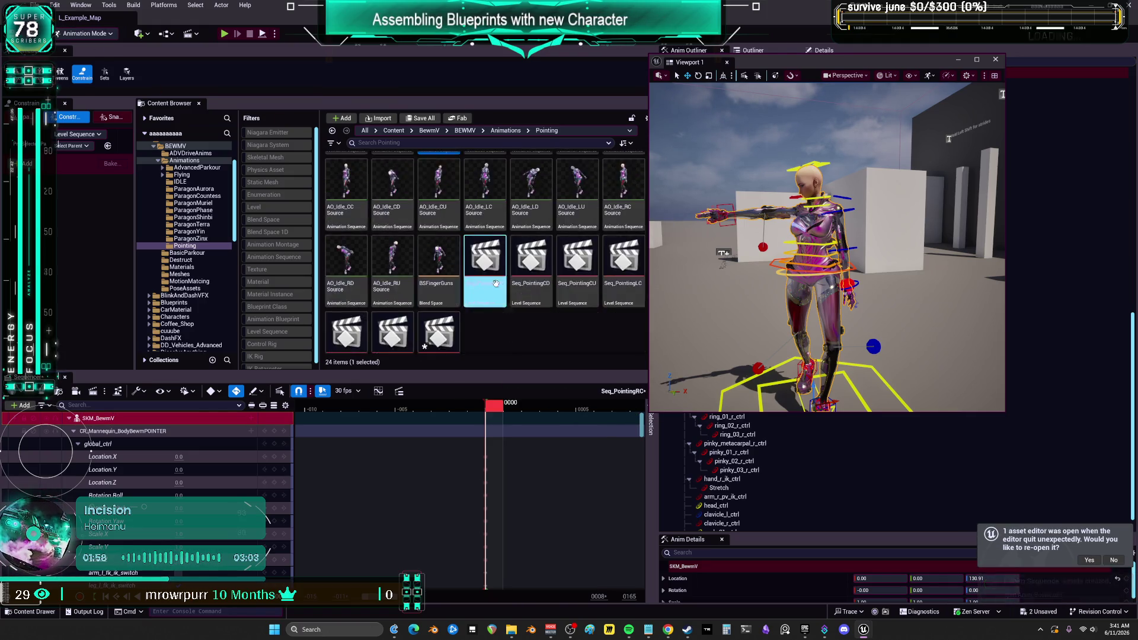
left_click(37, 5)
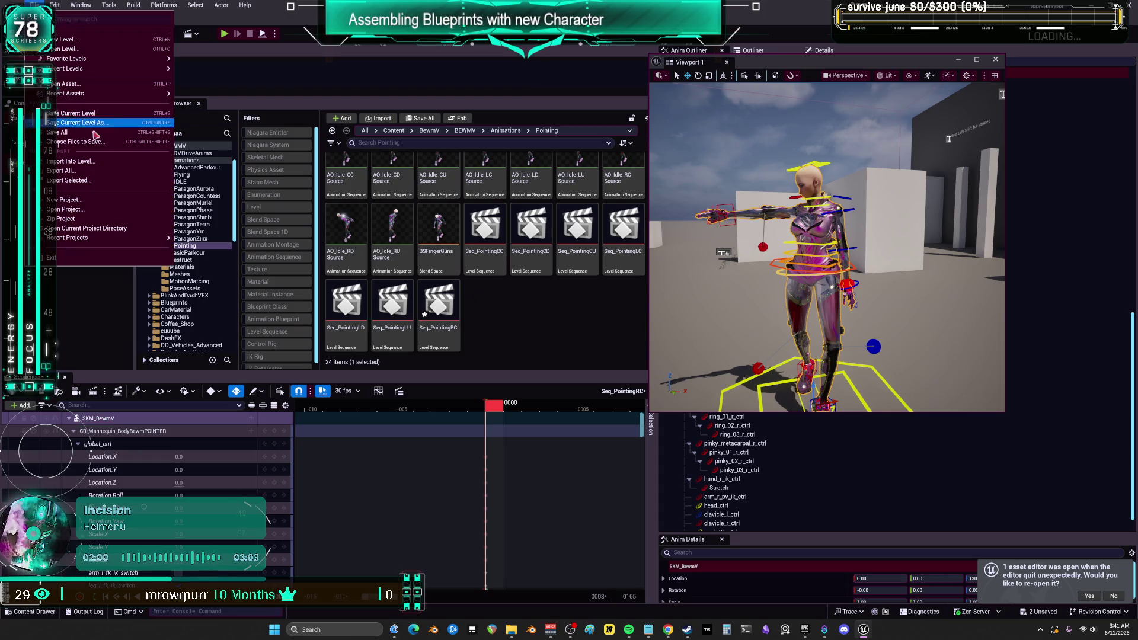
left_click(101, 112)
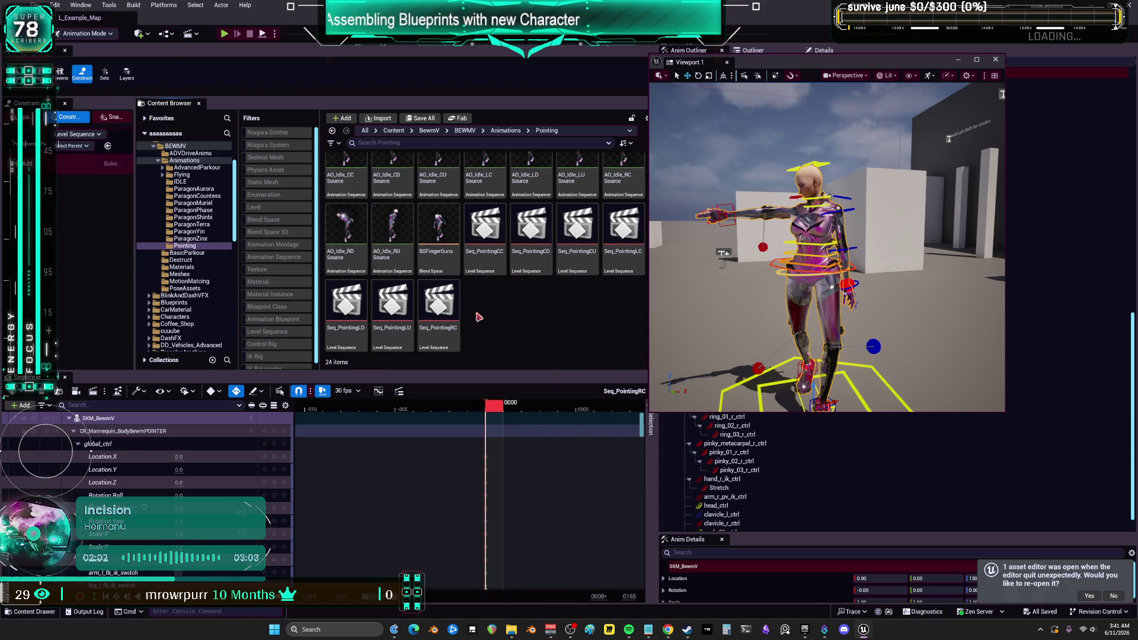
Create a Level Sequence named Seq_PointingRU in the Pointing folder and open it.
left_click(503, 302)
right_click(503, 301)
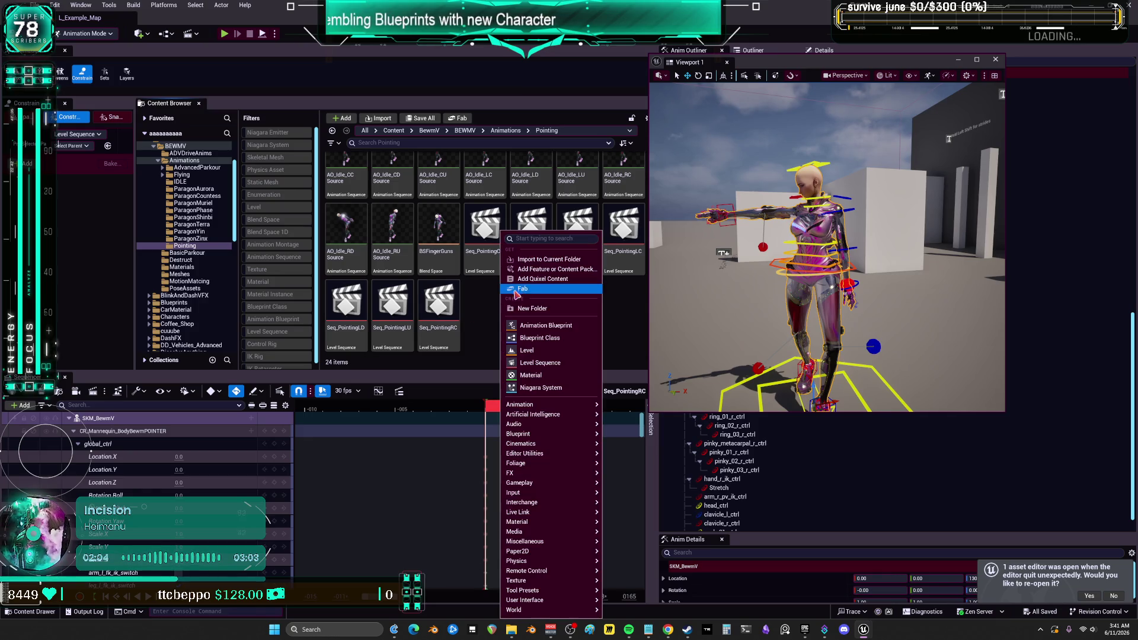
left_click(544, 361)
type("Seq_PointingRC")
key("BackSpace")
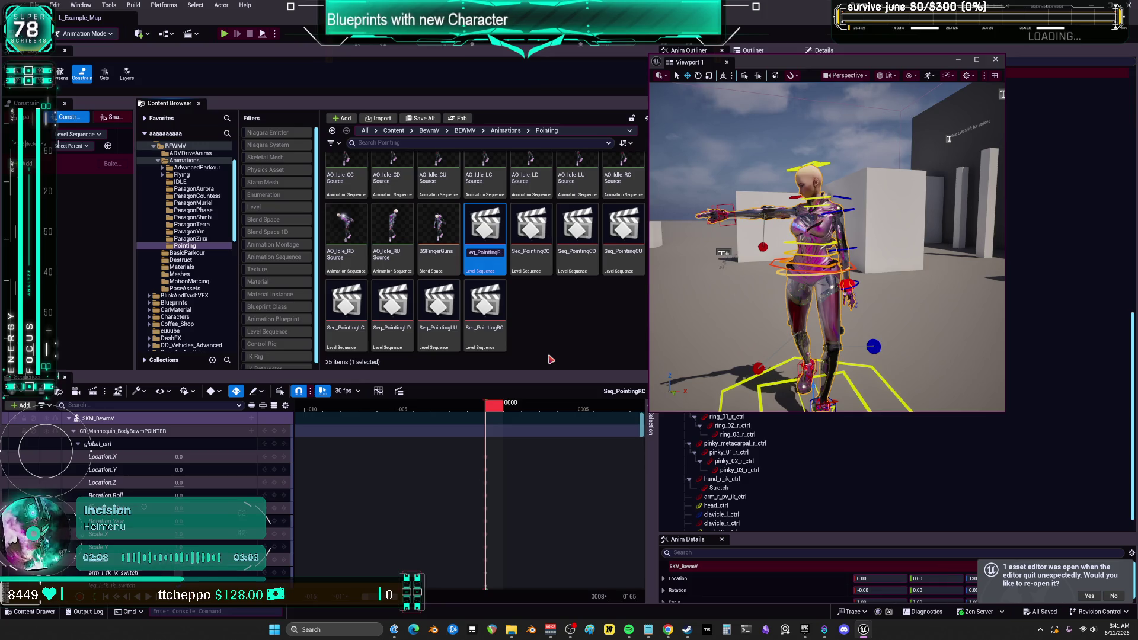
key("Return")
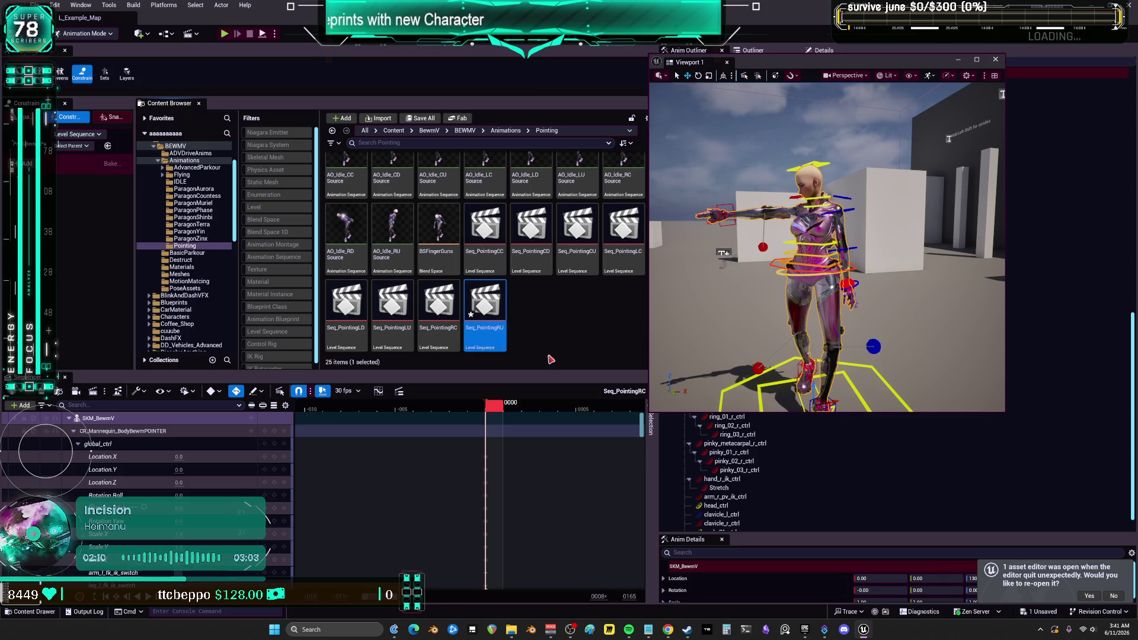
double_click(499, 299)
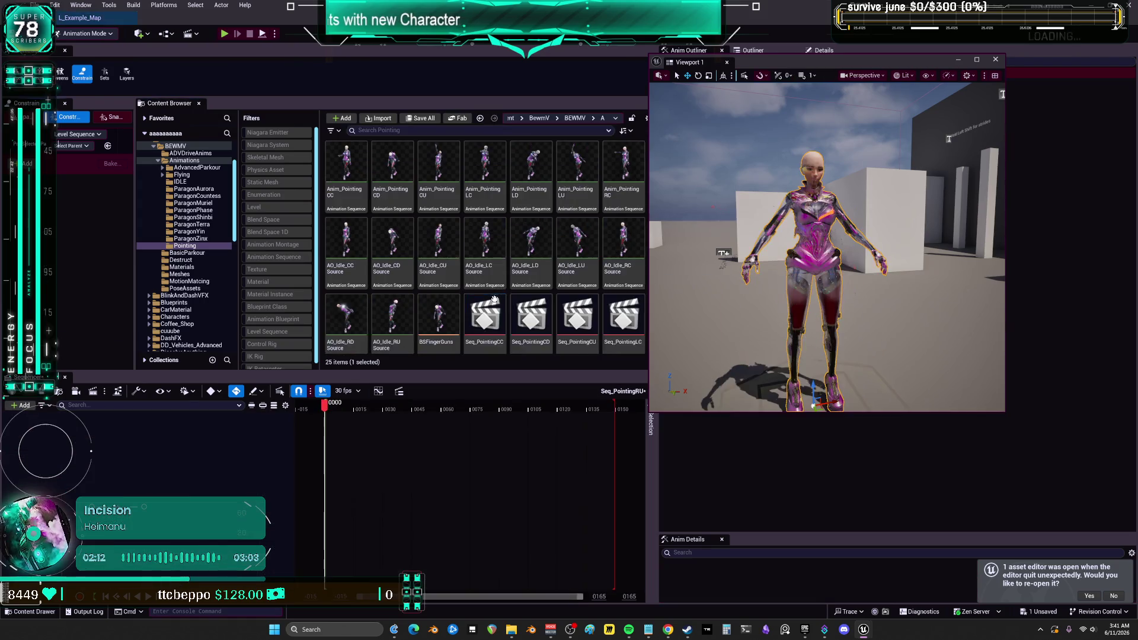
Add the SKM_BewmV character to the sequence and give it the AO_Idle_RU Source animation.
scroll(528, 285, "up", 2)
scroll(553, 299, "down", 1)
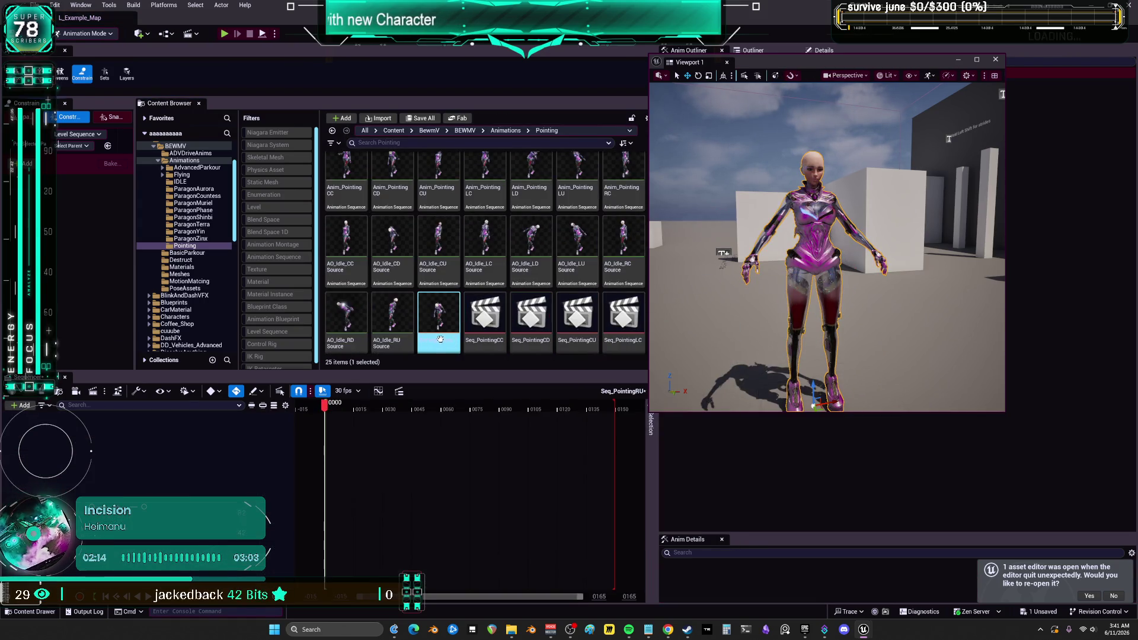
left_click(412, 328)
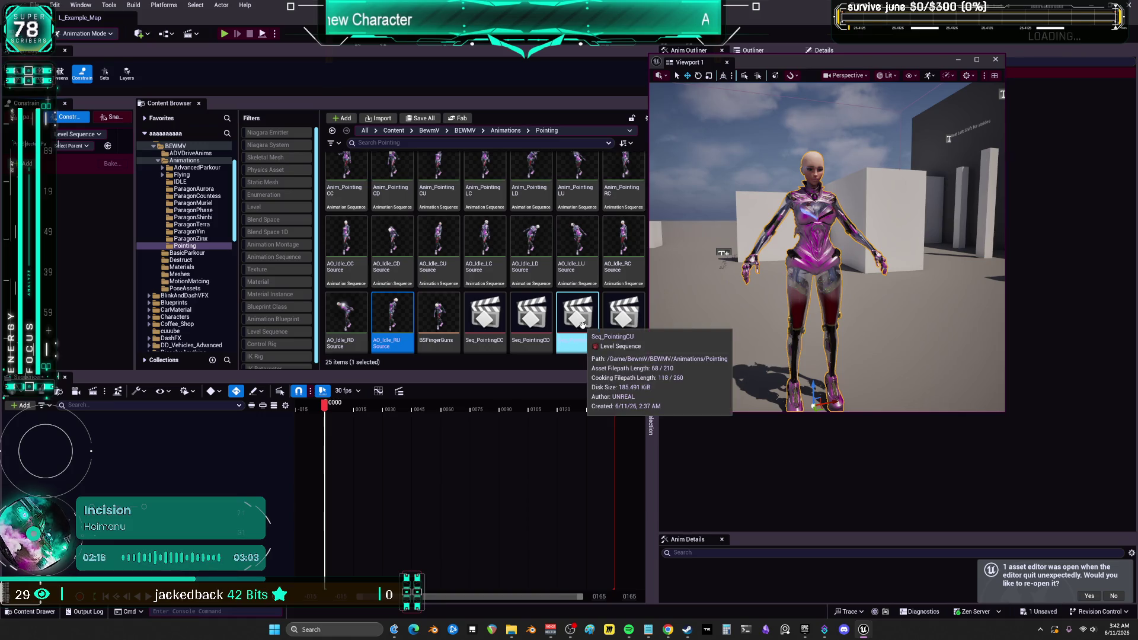
scroll(582, 325, "down", 3)
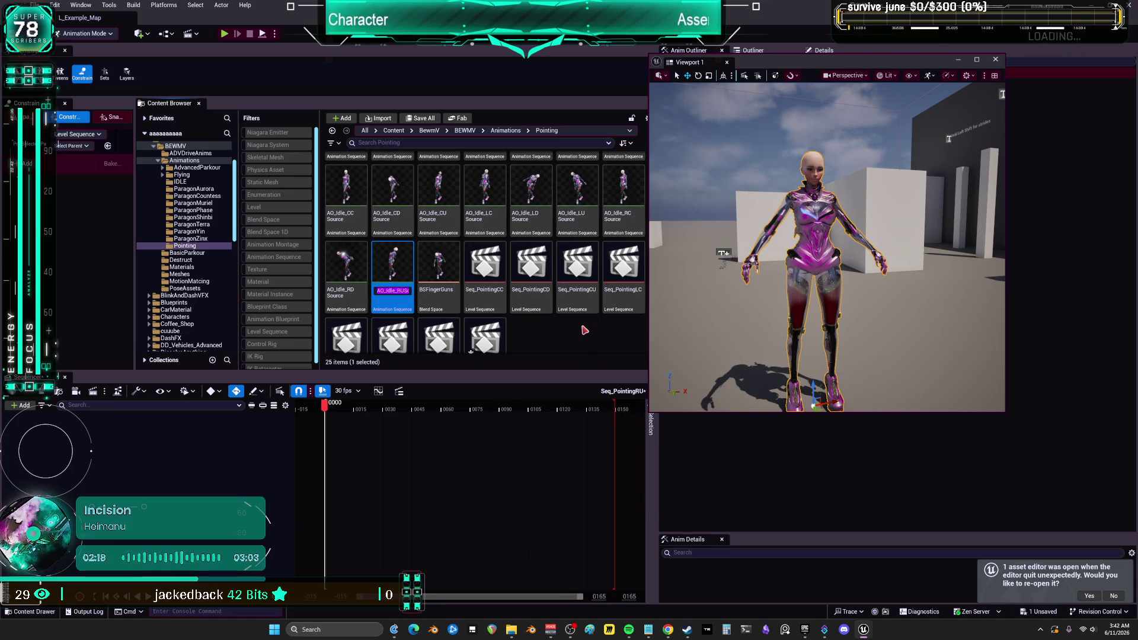
left_click(584, 330)
scroll(584, 328, "down", 3)
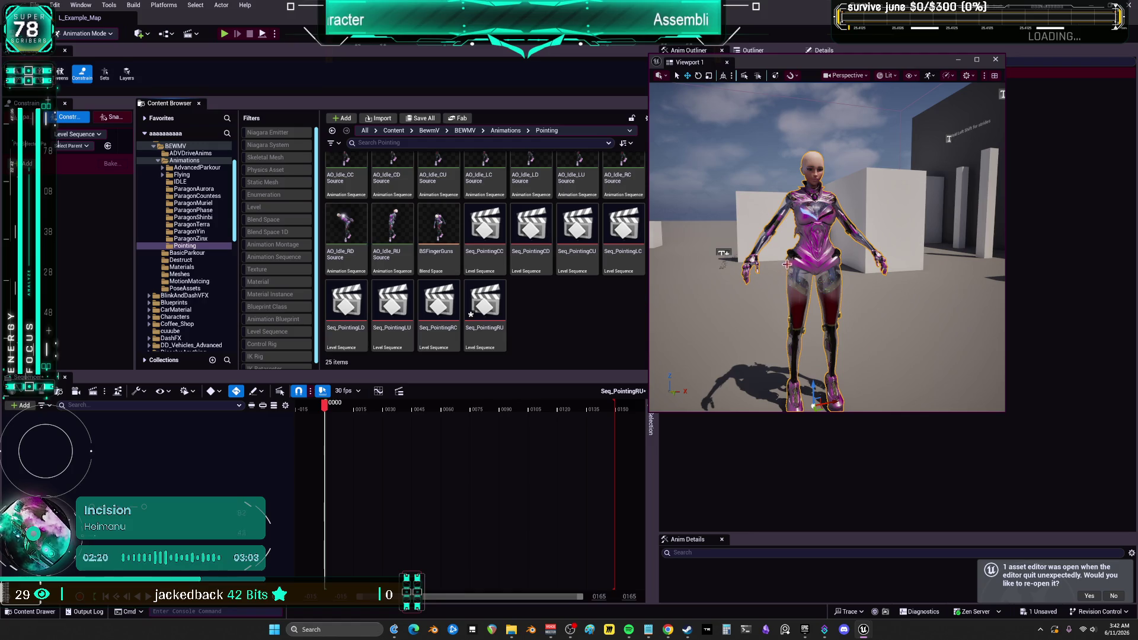
left_click_drag(770, 62, 720, 72)
left_click(753, 50)
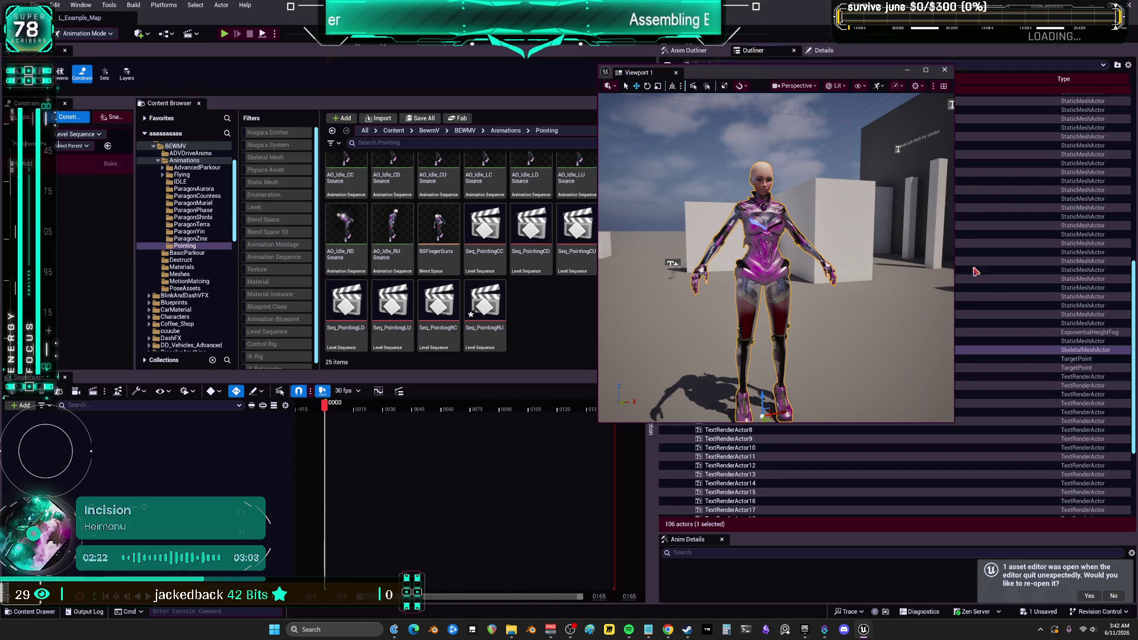
left_click_drag(1085, 350, 153, 468)
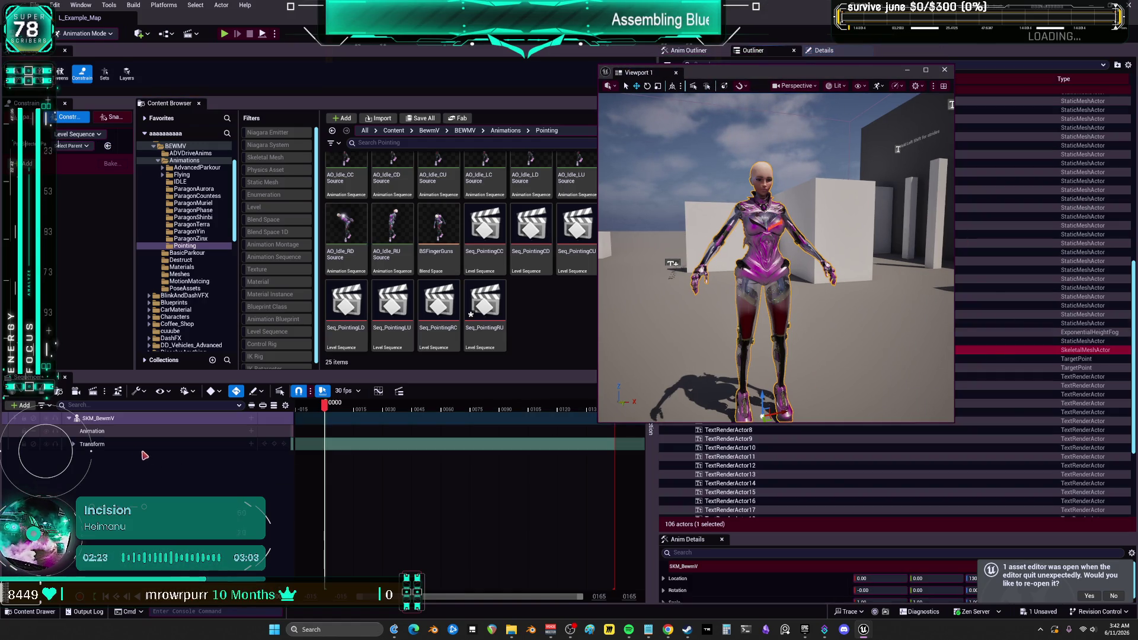
left_click(252, 431)
type("AO_Idle_RUSource")
left_click(314, 507)
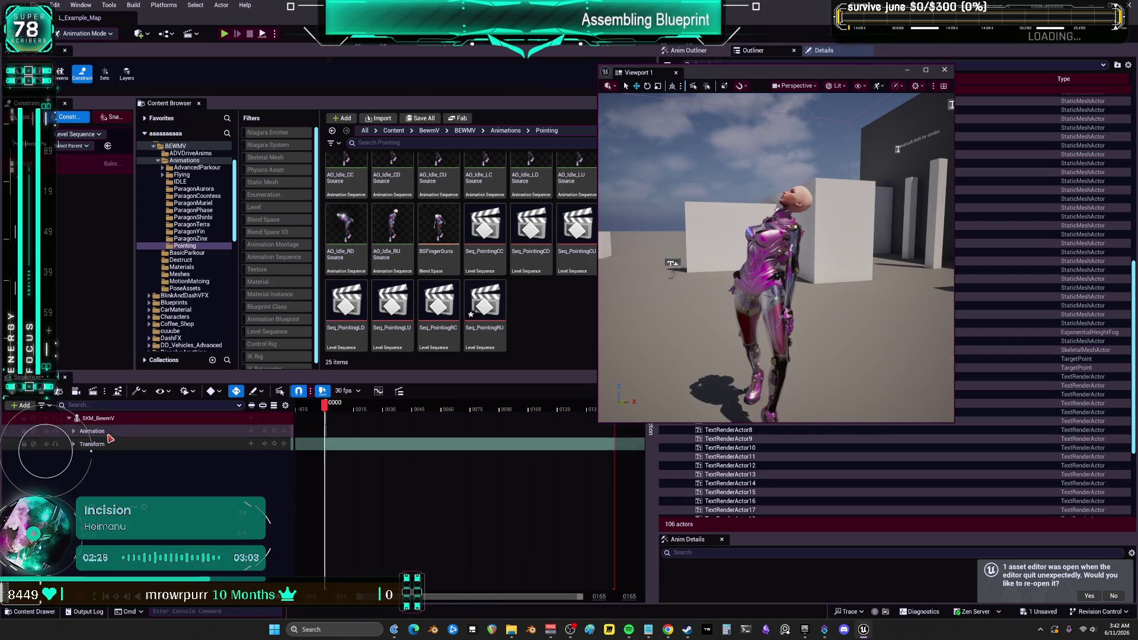
Bake the track to CR_Mannequin_BodyBewmPOINTER without material curves, attribute curves or morph targets.
right_click(95, 419)
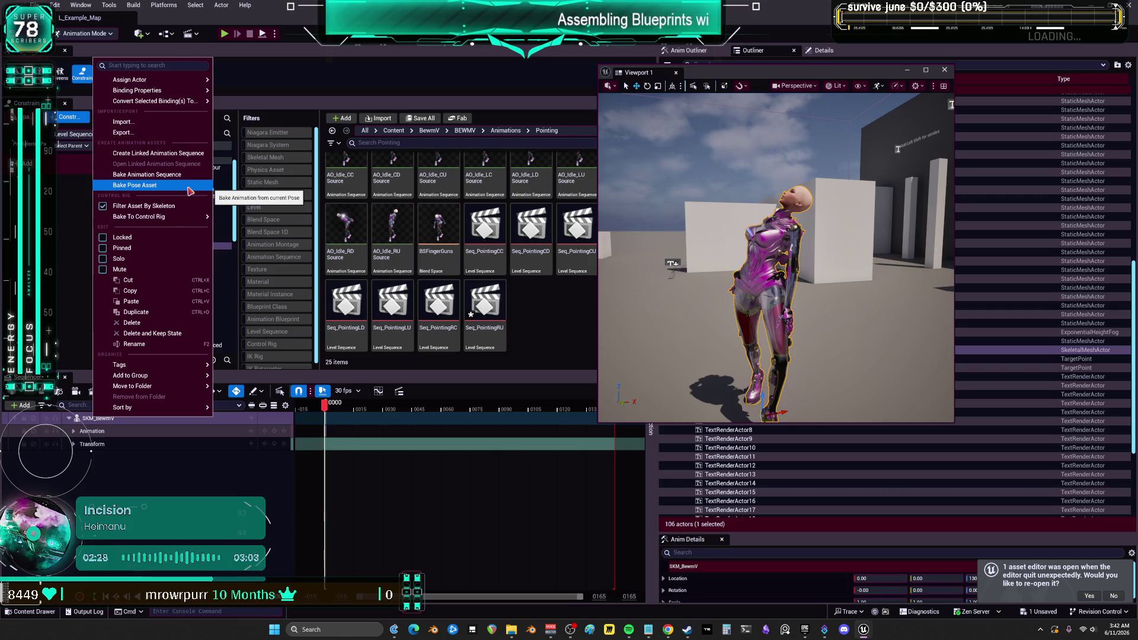
mouse_move(189, 217)
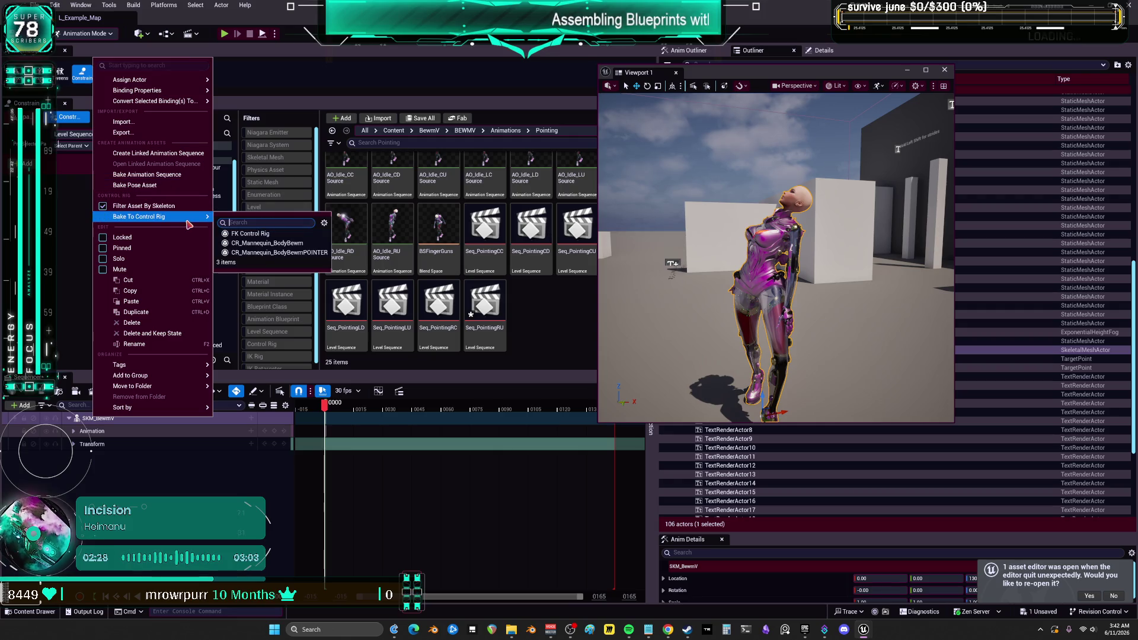
left_click(303, 253)
left_click(553, 309)
left_click(553, 298)
left_click(554, 285)
left_click(628, 409)
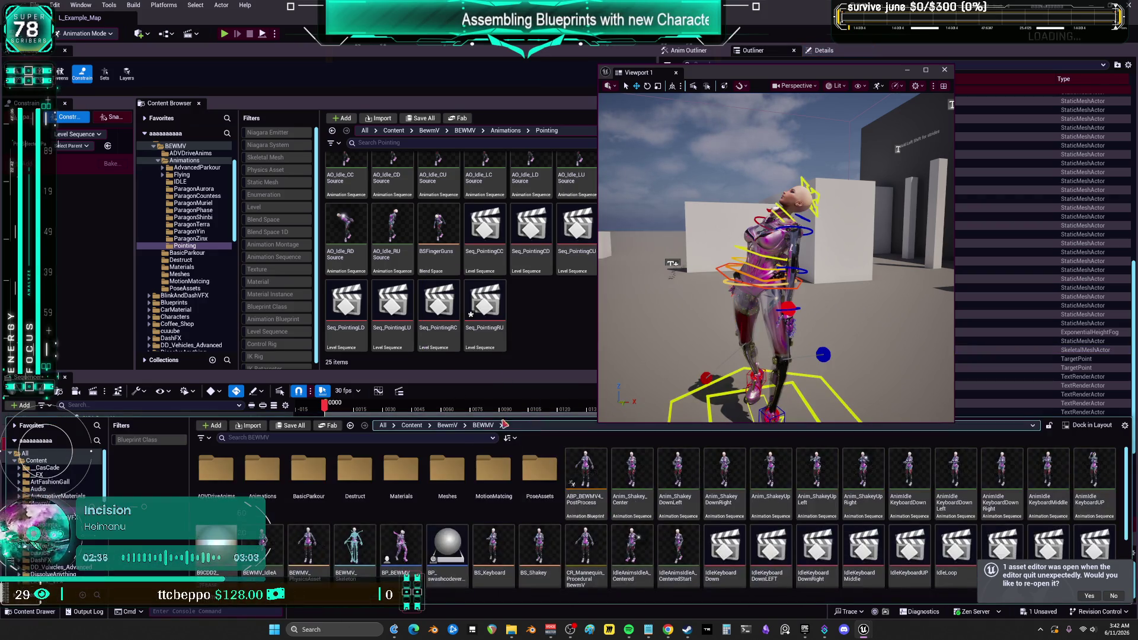
Delete all rig keys after frame 0, end the sequence after frame 0, and remove the empty Animation track.
left_click(598, 449)
left_click_drag(625, 457, 330, 442)
key("Delete")
left_click_drag(576, 601, 454, 601)
left_click_drag(641, 444, 446, 434)
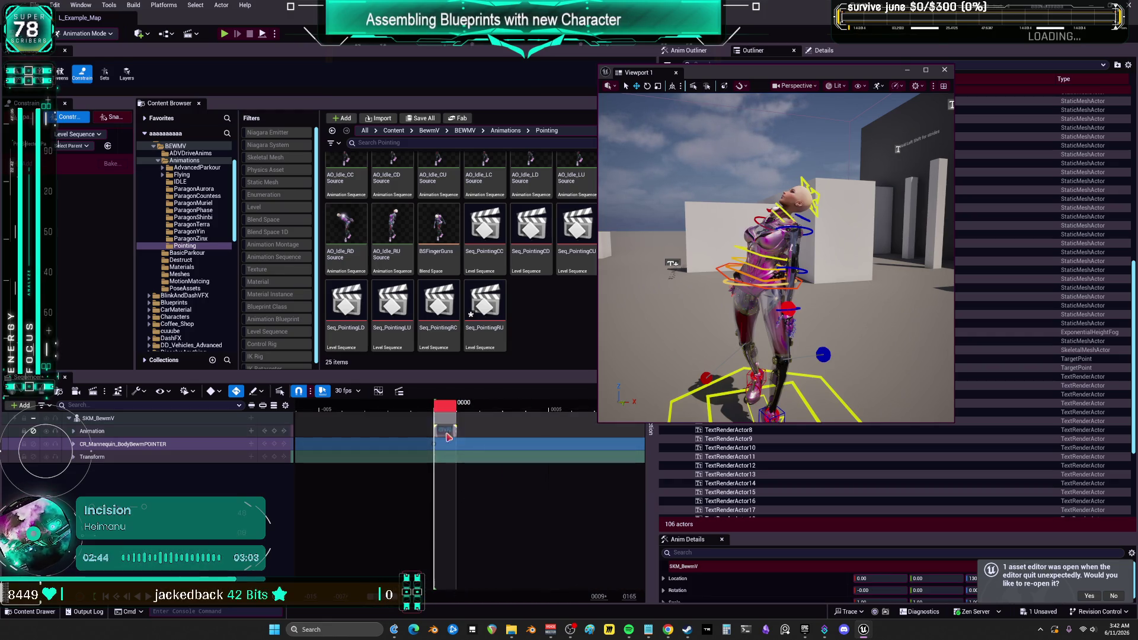
left_click(481, 439)
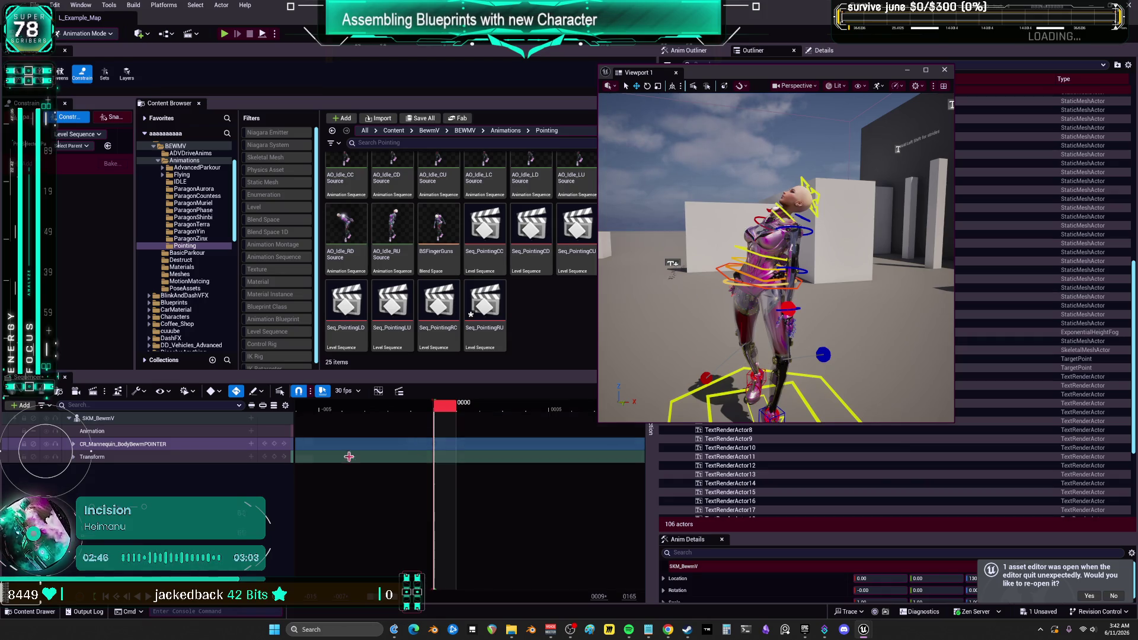
left_click(92, 431)
key("Delete")
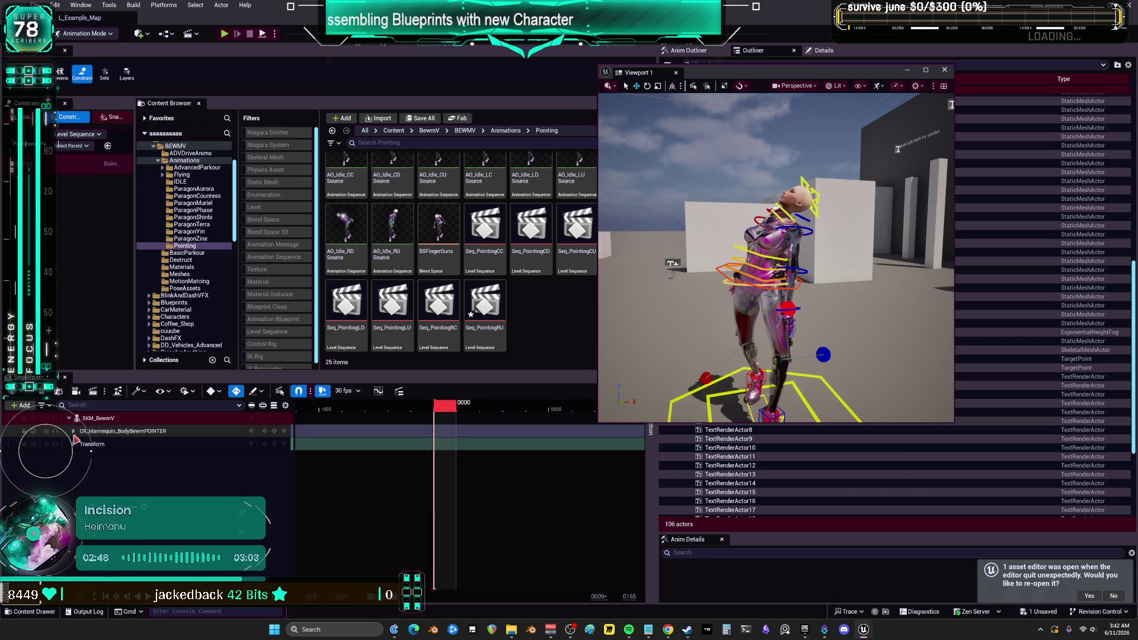
Expand the control rig channels, save, and select the right-hand IK control.
left_click(73, 431)
scroll(152, 479, "down", 3)
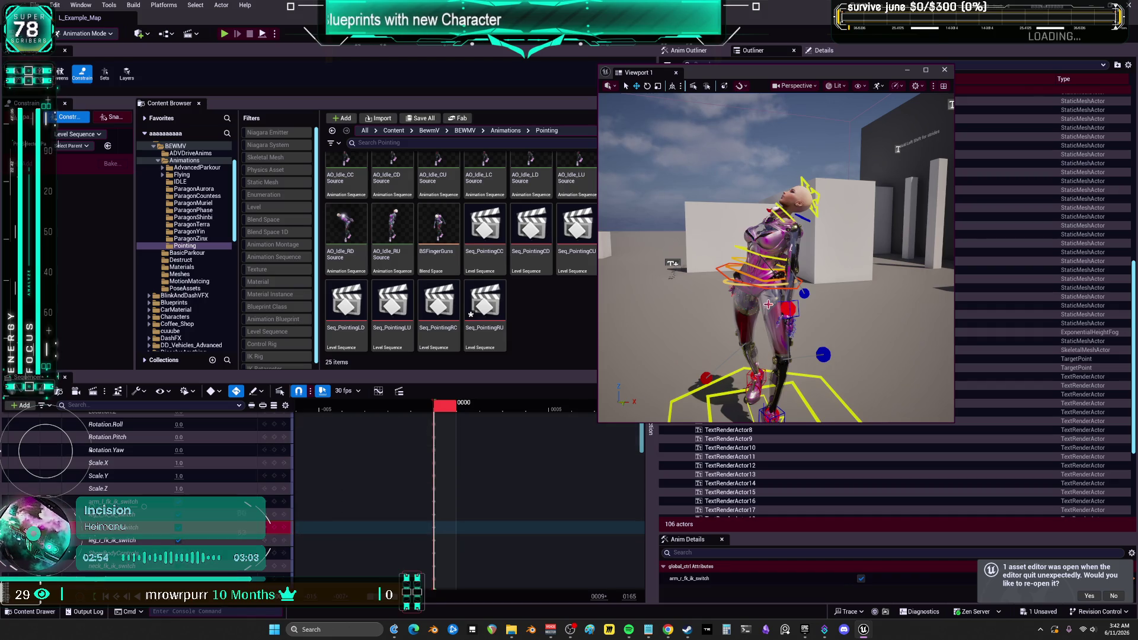
scroll(265, 495, "down", 2)
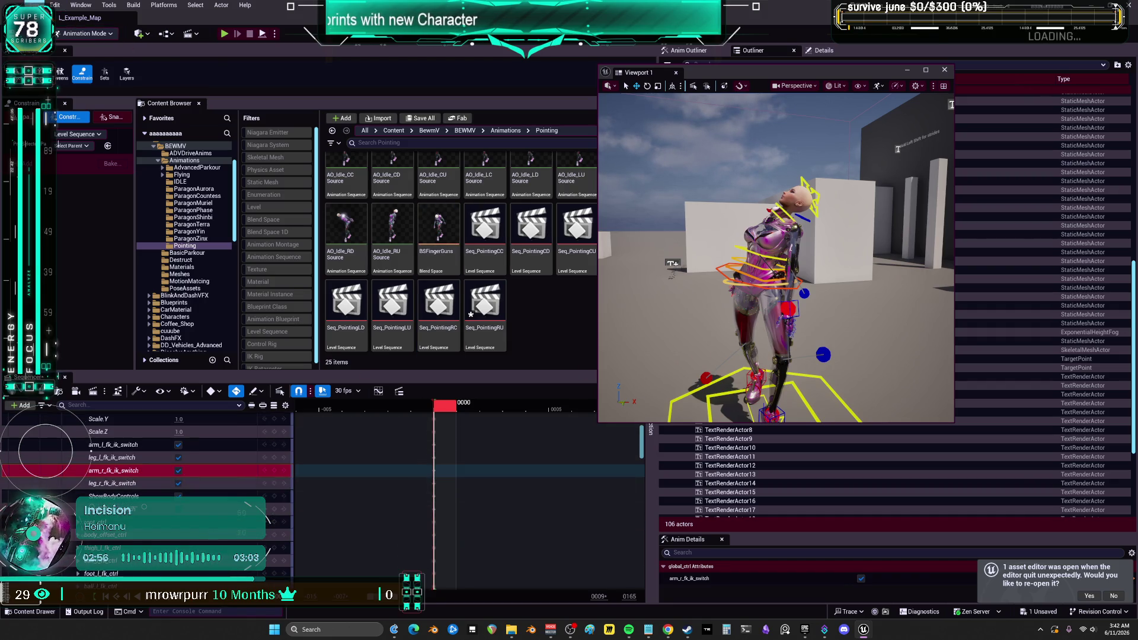
key("ctrl+s")
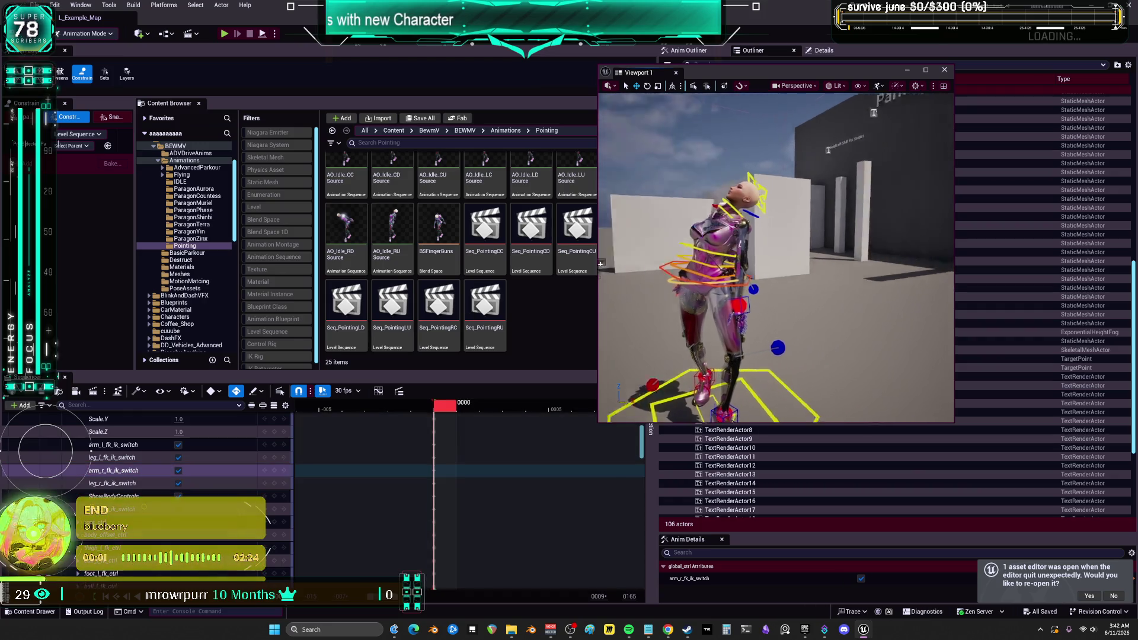
left_click(725, 291)
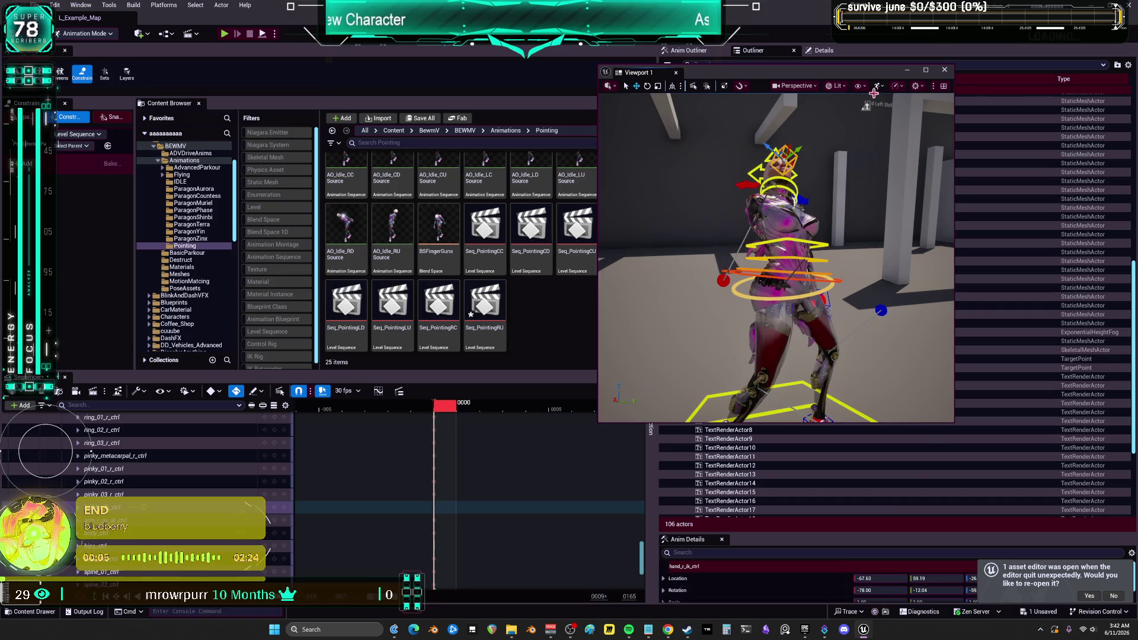
In full-screen viewport, raise the right hand IK control above the head and rotate it.
key("F11")
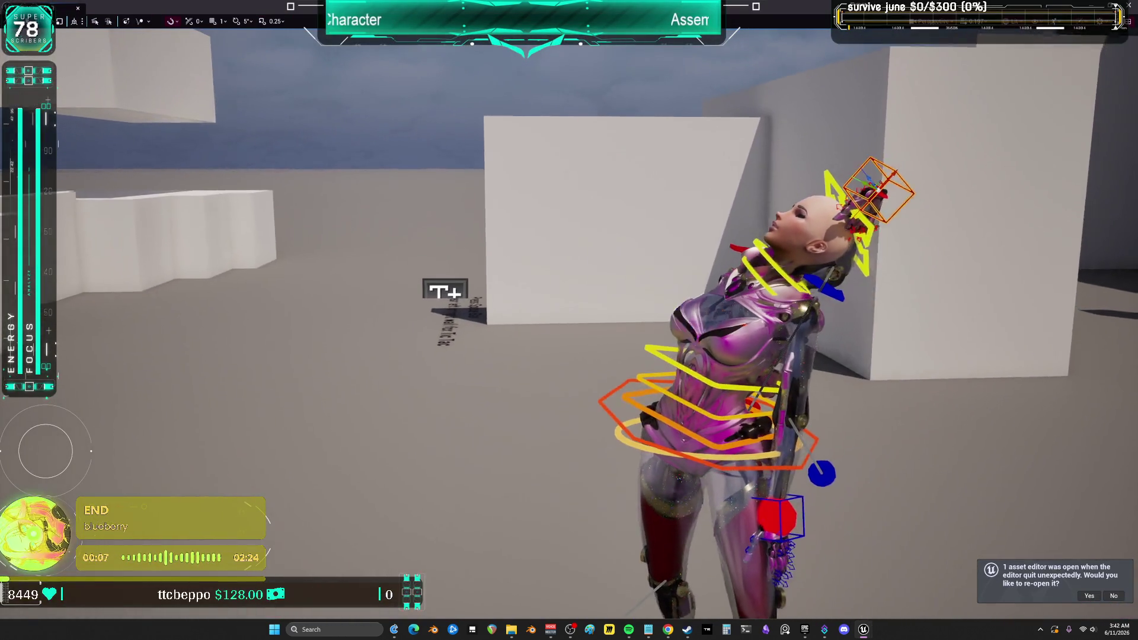
mouse_move(918, 175)
left_mouse_down()
mouse_move(775, 178)
mouse_move(749, 77)
left_mouse_up()
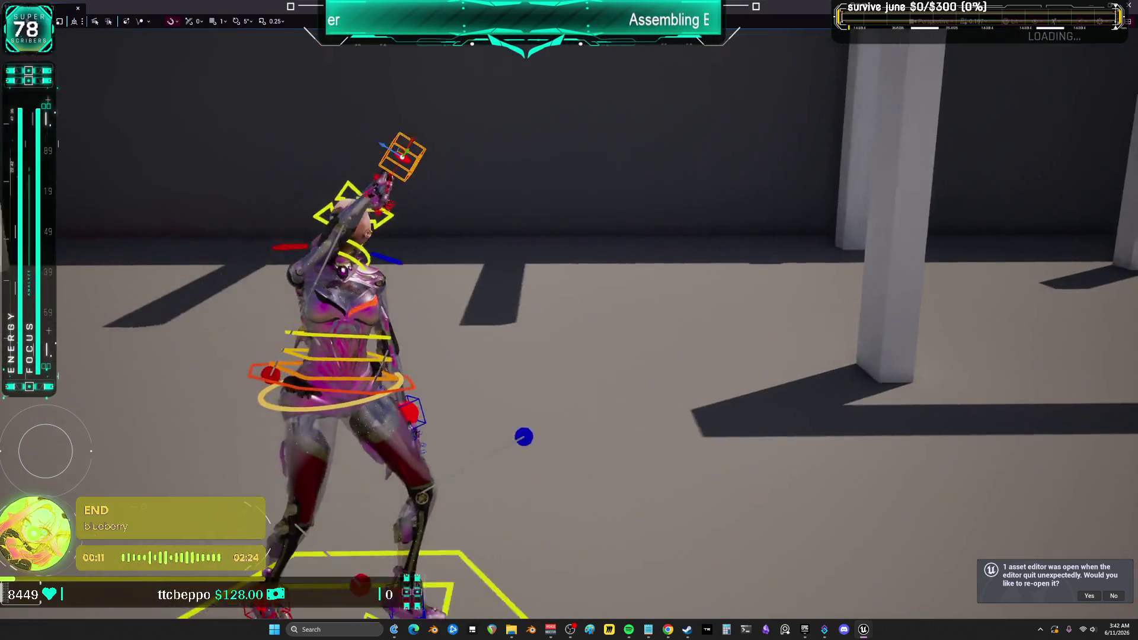
mouse_move(569, 320)
left_mouse_down()
mouse_move(504, 315)
mouse_move(665, 119)
mouse_move(566, 159)
mouse_move(415, 151)
mouse_move(534, 196)
mouse_move(664, 208)
mouse_move(628, 134)
left_mouse_up()
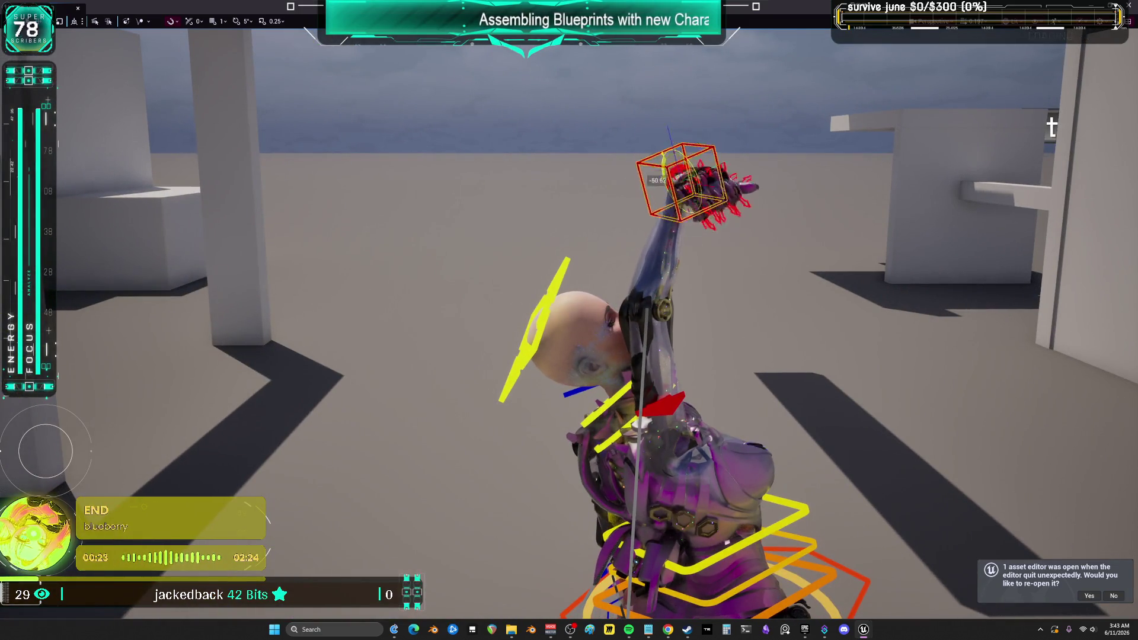
left_click_drag(627, 134, 634, 114)
left_click_drag(676, 165, 691, 170)
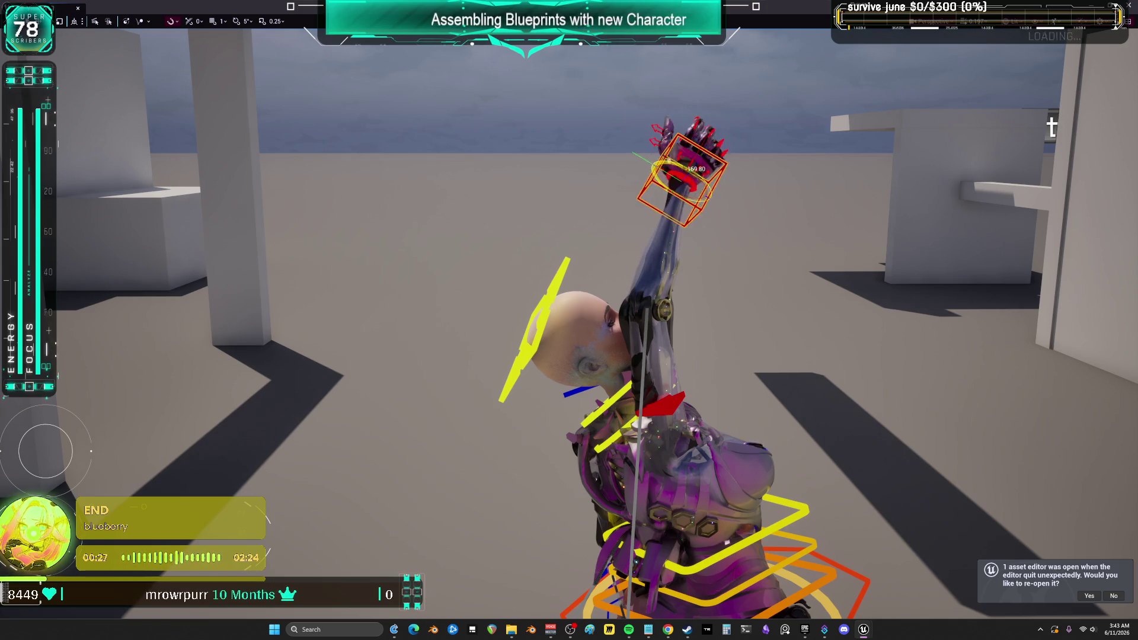
Orbit to check the pose from behind, front and side, then leave full-screen mode.
left_click_drag(688, 323, 688, 323)
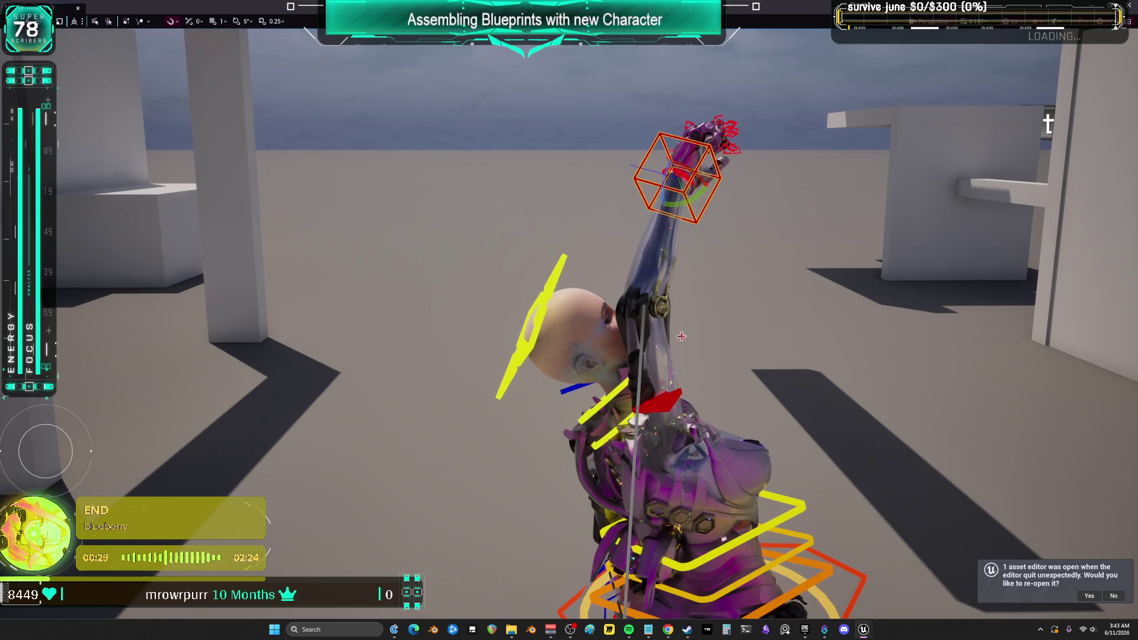
left_click_drag(627, 459, 651, 409)
left_click_drag(718, 339, 717, 339)
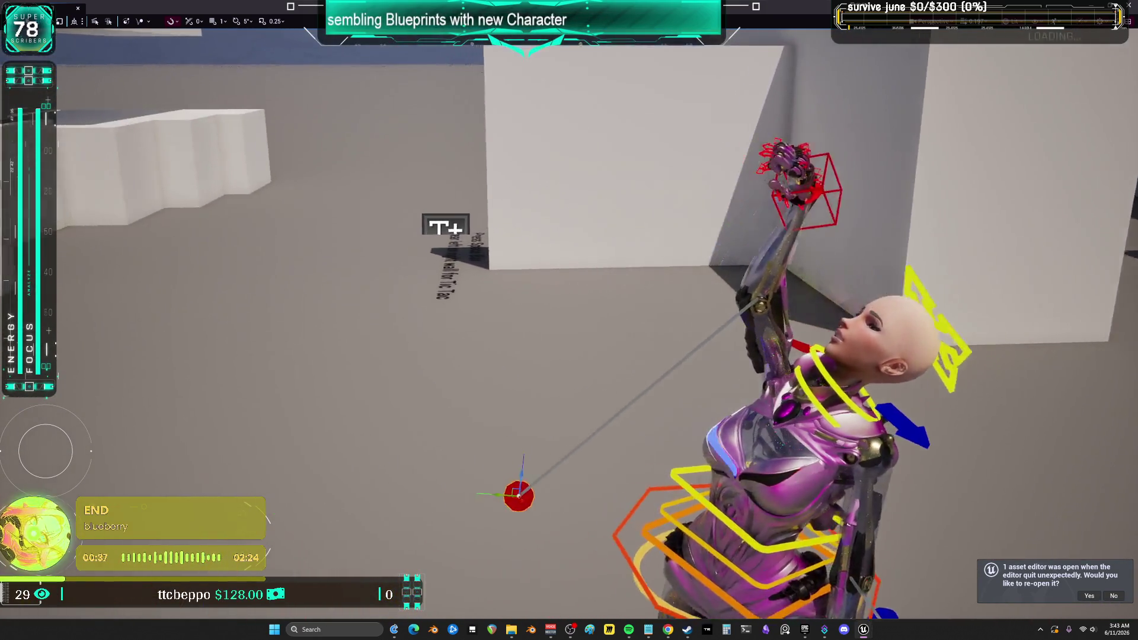
left_click_drag(648, 376, 648, 375)
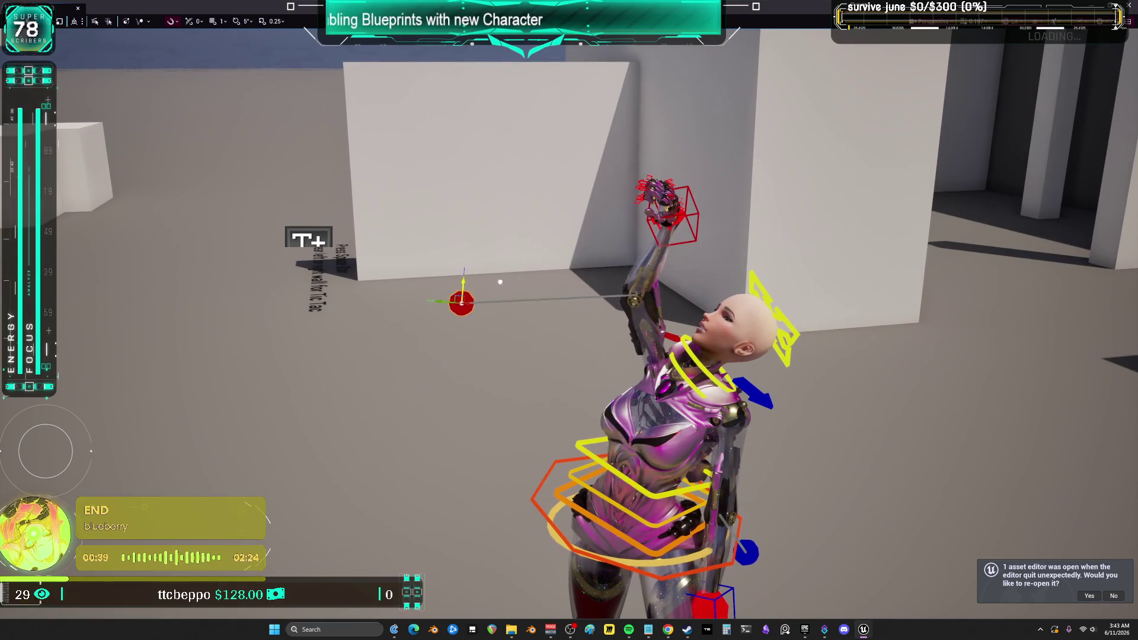
left_click_drag(553, 306, 511, 271)
left_click_drag(614, 97, 614, 97)
key("F11")
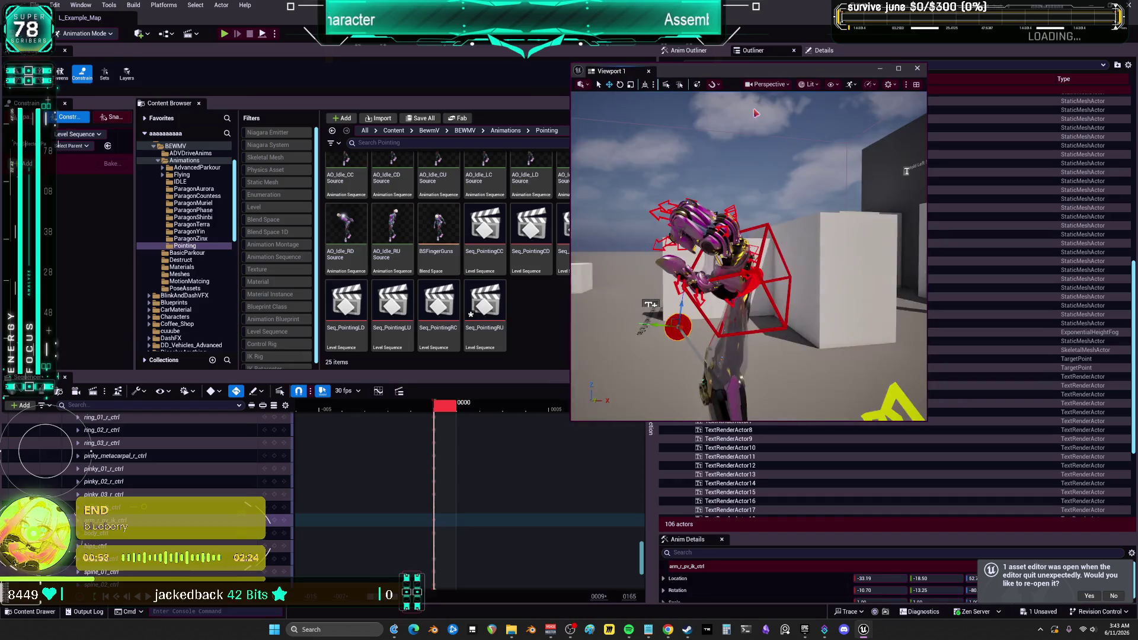
Save all pending changes and open a pointing level sequence in Sequencer.
left_click(35, 5)
left_click(88, 143)
left_click(498, 345)
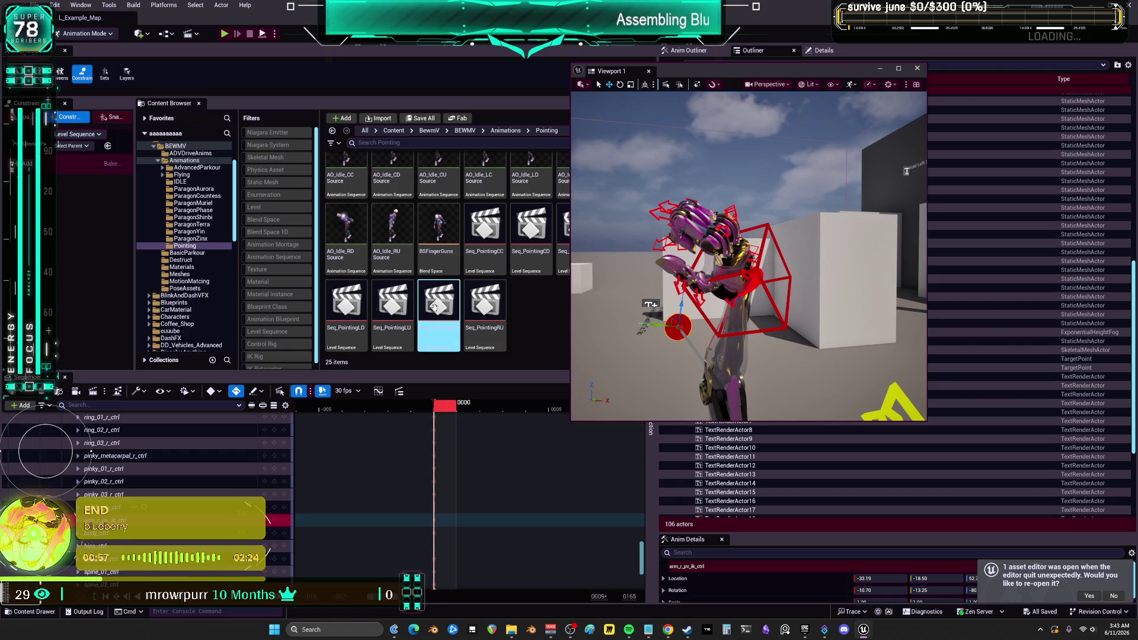
double_click(485, 228)
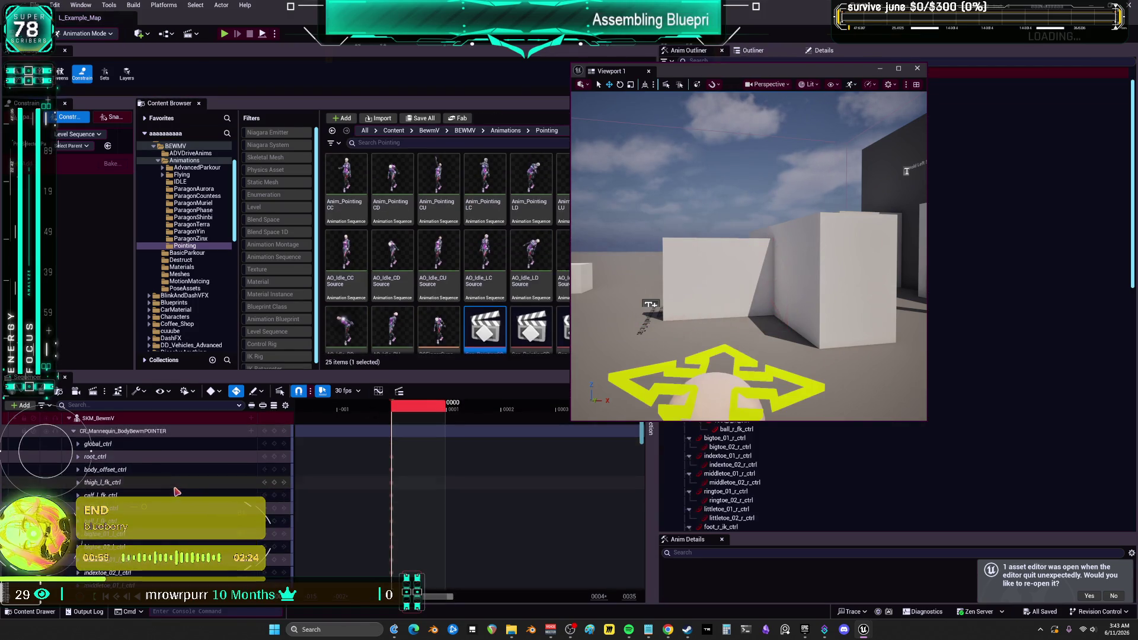
left_click_drag(591, 346, 611, 335)
scroll(90, 453, "down", 10)
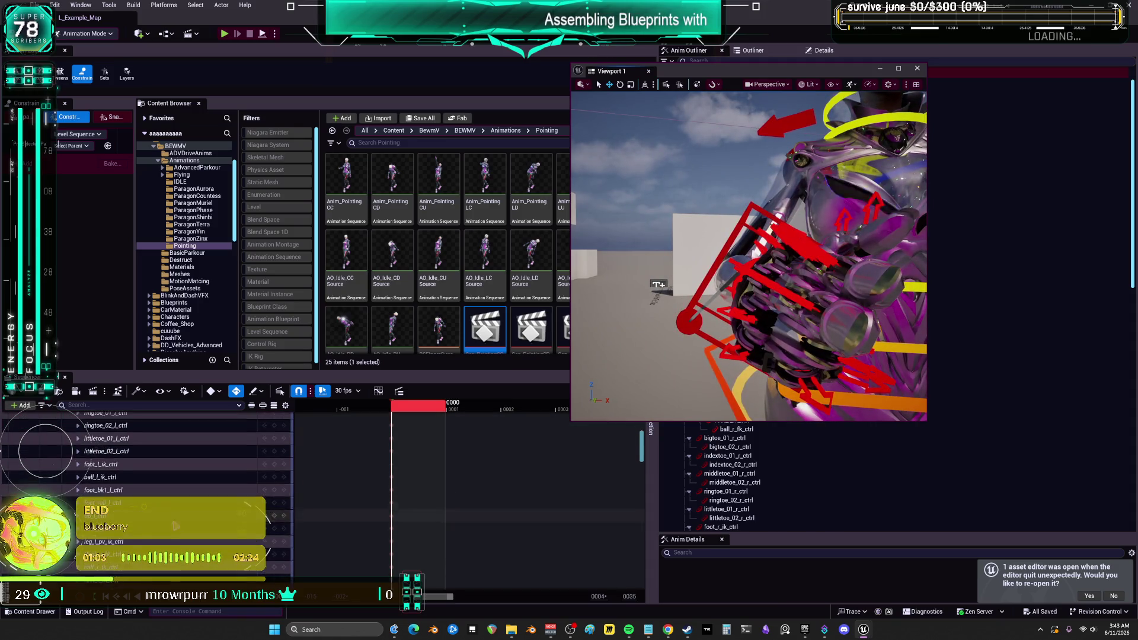
scroll(90, 453, "down", 10)
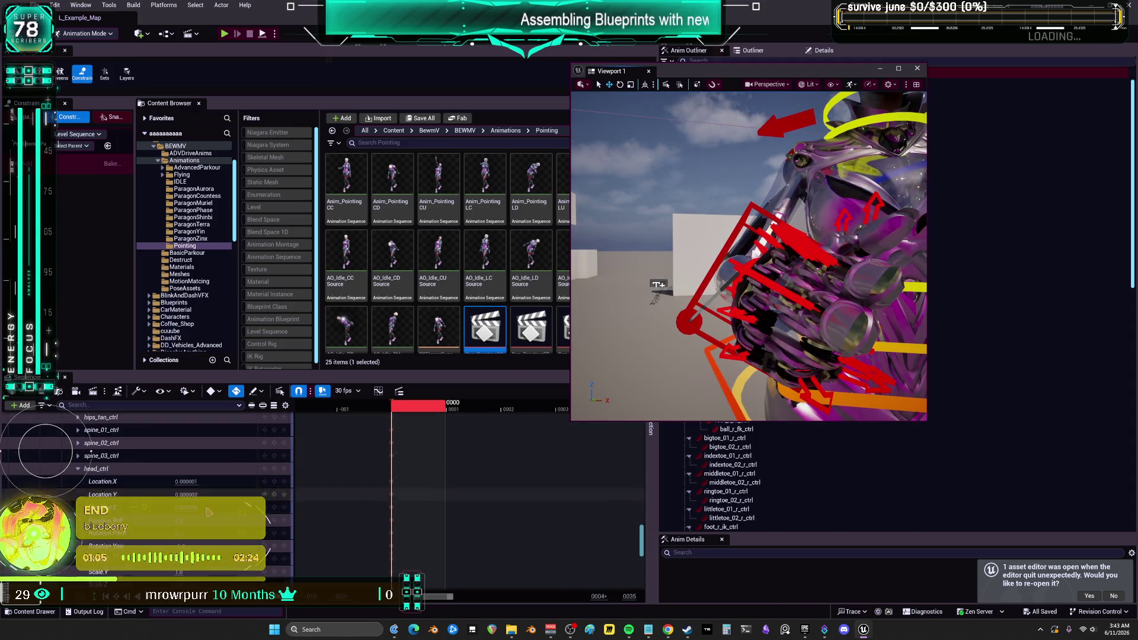
Collapse head_ctrl and select the right-hand finger controls from thumb_01_r_ctrl to pinky_03_r_ctrl.
left_click(78, 469)
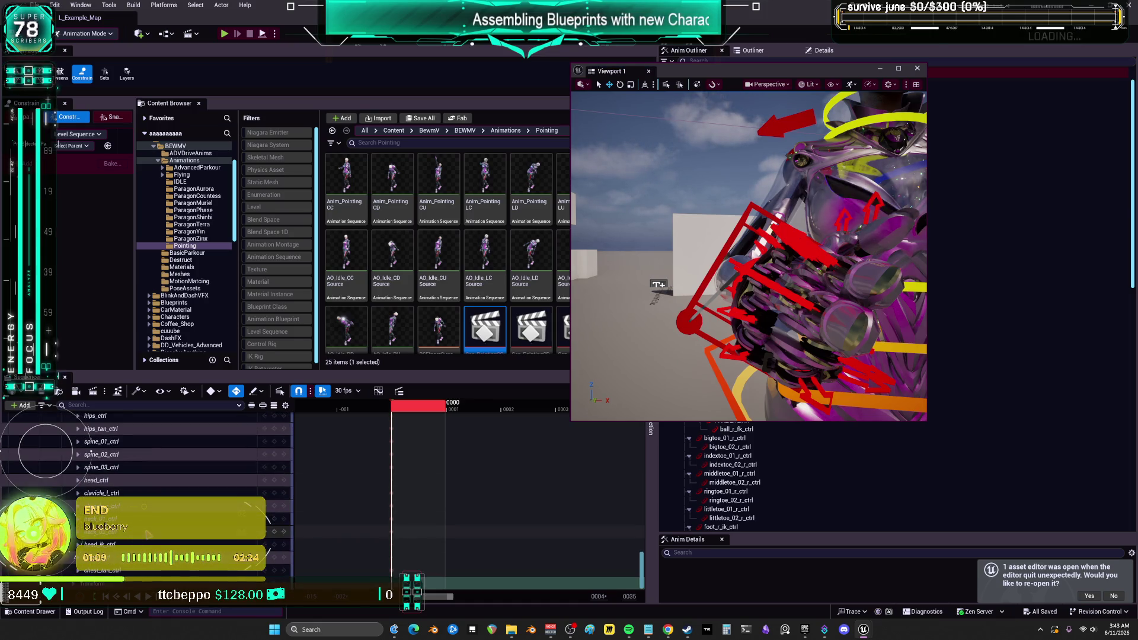
scroll(148, 535, "up", 3)
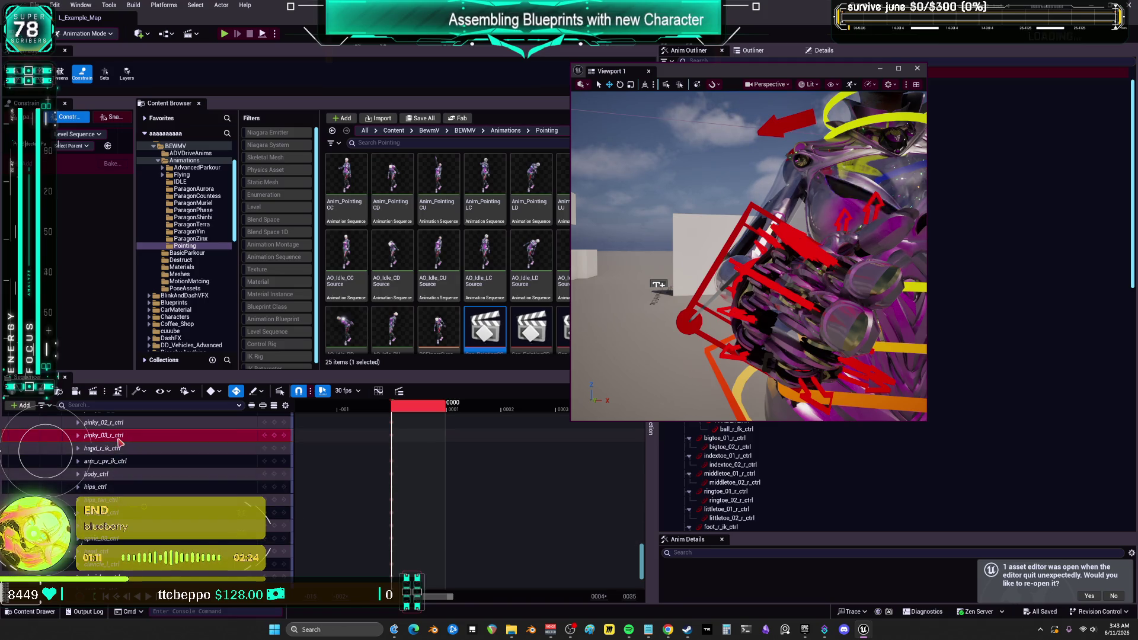
left_click(101, 435)
scroll(217, 479, "up", 5)
scroll(217, 479, "up", 3)
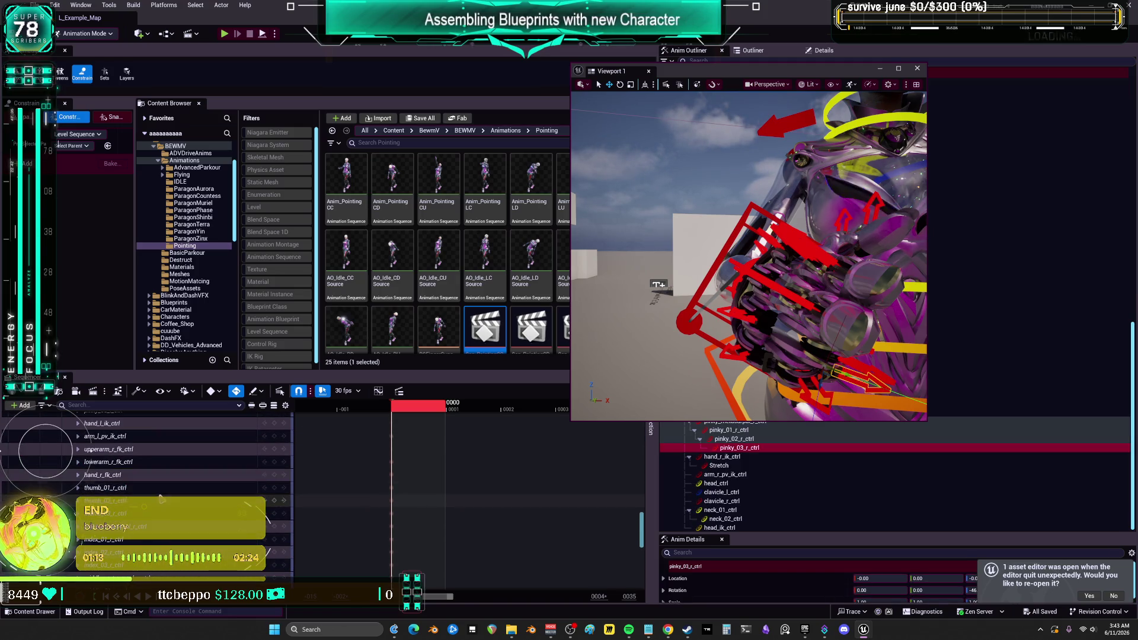
left_click(119, 492, "shift")
mouse_move(382, 491)
left_mouse_down()
mouse_move(388, 533)
mouse_move(467, 623)
mouse_move(439, 575)
left_mouse_up()
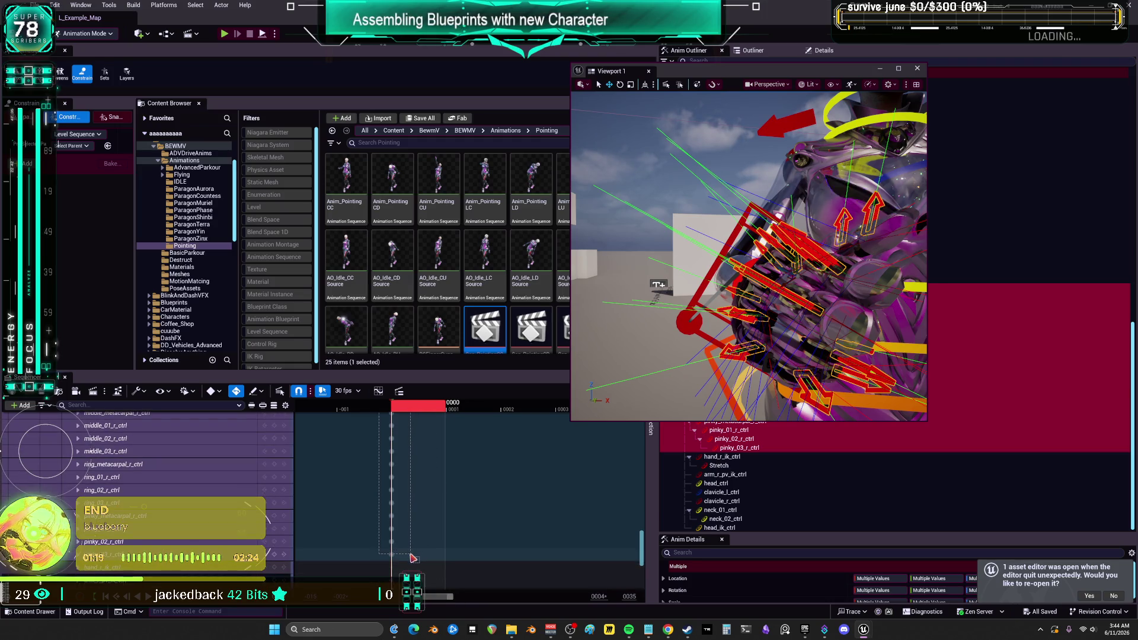
scroll(558, 331, "down", 2)
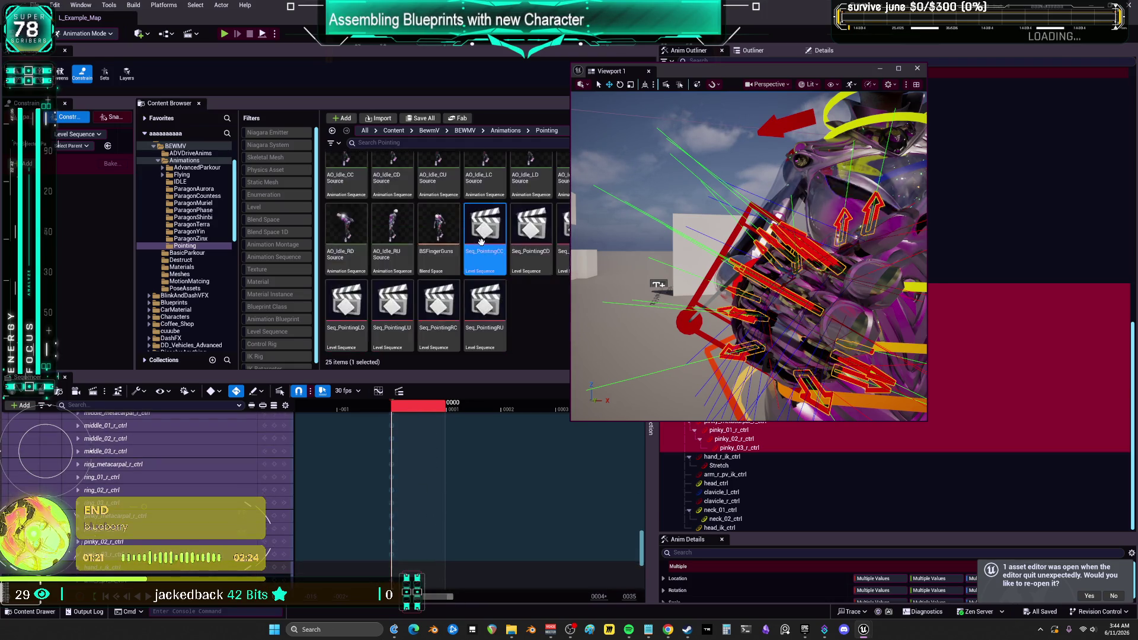
Open the Seq_PointingCC level sequence and scroll through its control rig tracks.
double_click(494, 304)
scroll(493, 267, "up", 2)
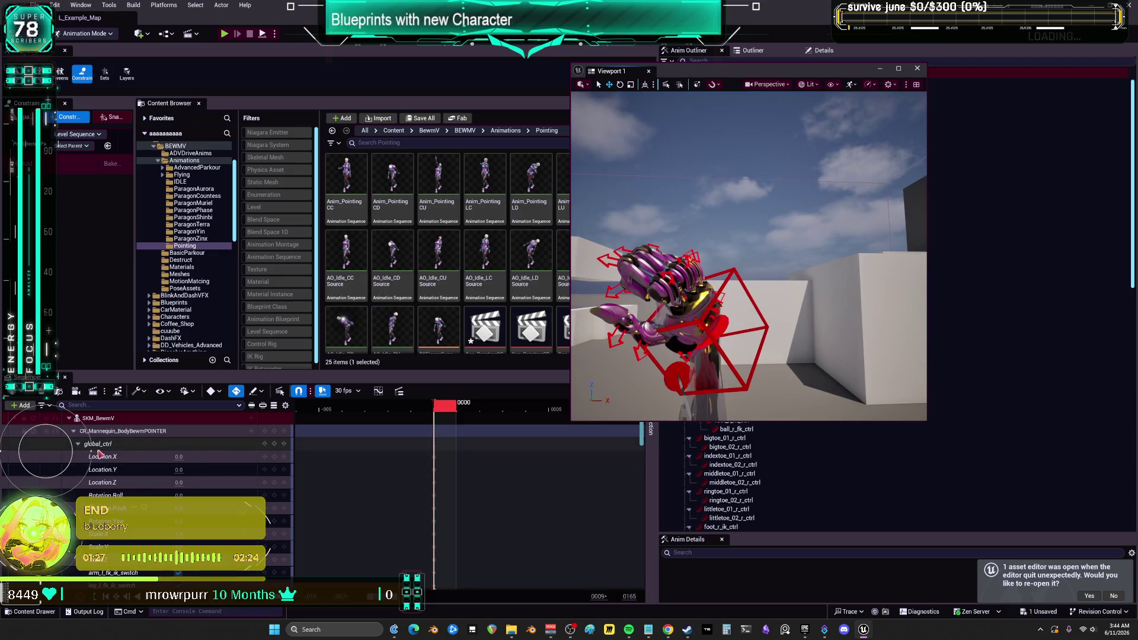
scroll(148, 474, "down", 10)
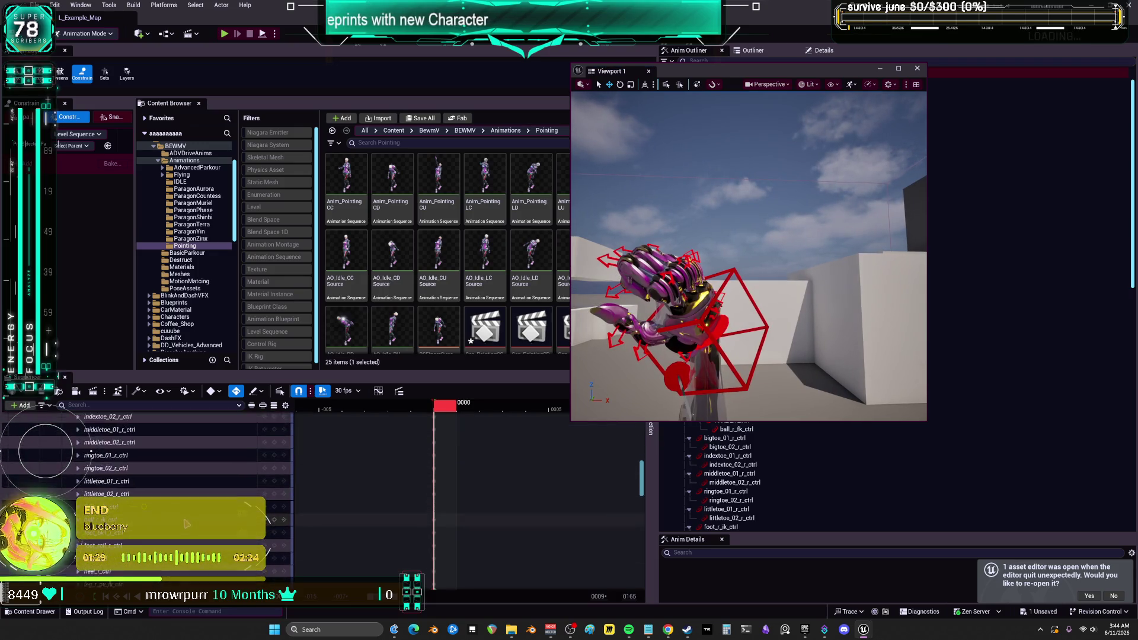
scroll(148, 475, "down", 10)
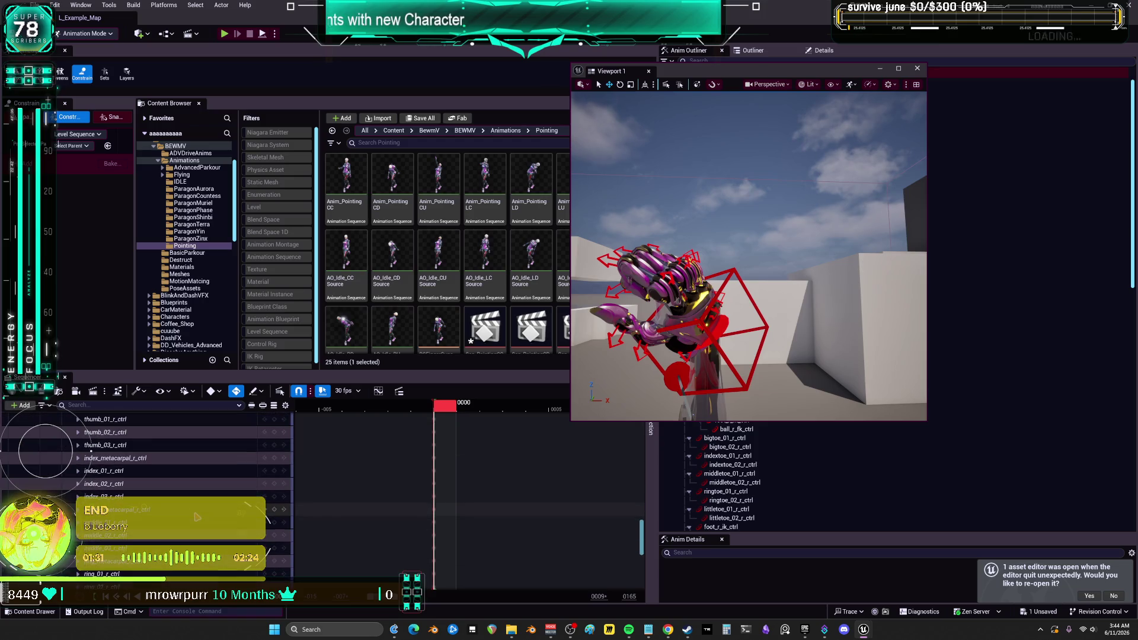
Select thumb_01_r_ctrl through pinky_03_r_ctrl and reset those fingers to their extended pose.
scroll(136, 475, "up", 3)
left_click(136, 463)
scroll(148, 492, "down", 5)
scroll(87, 463, "down", 5)
left_click(104, 466, "shift")
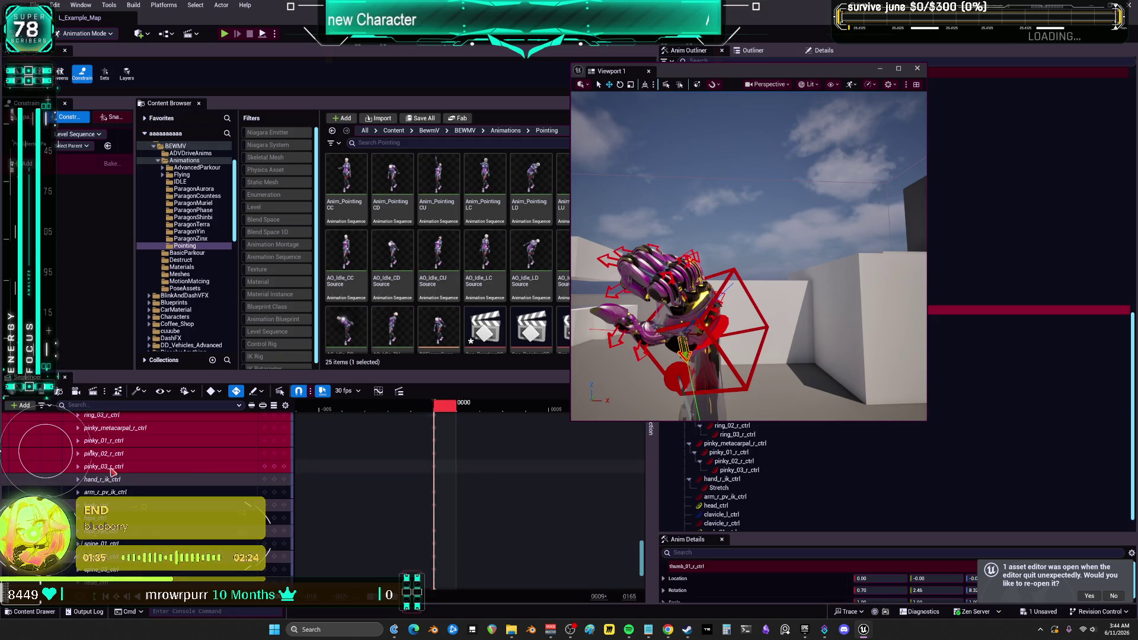
scroll(148, 468, "up", 8)
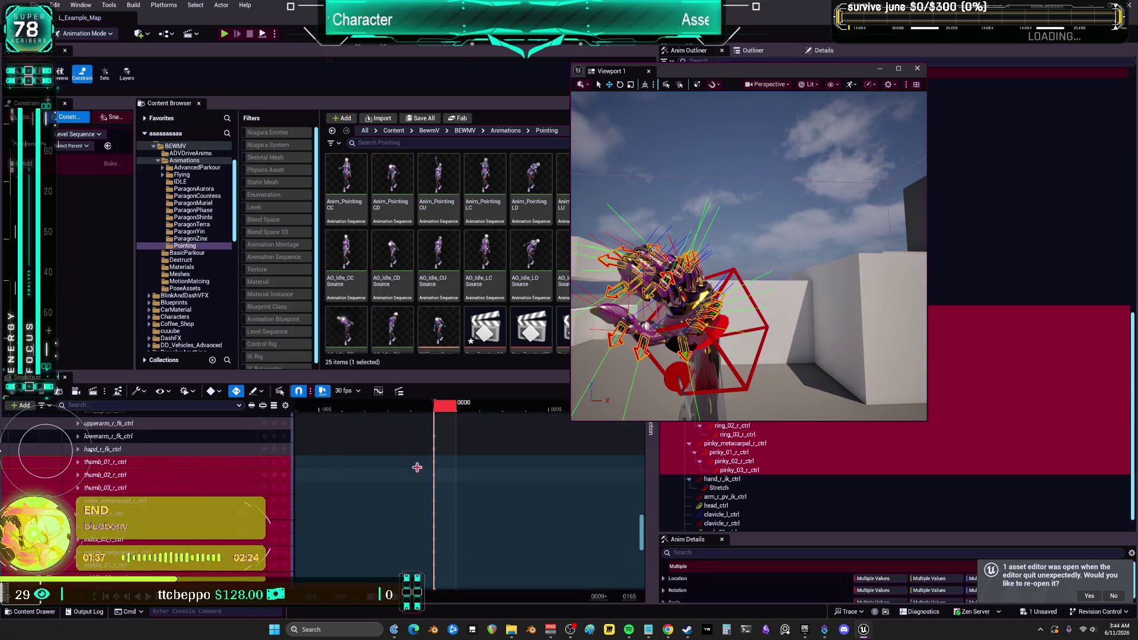
key("ctrl+z")
left_click_drag(762, 339, 883, 157)
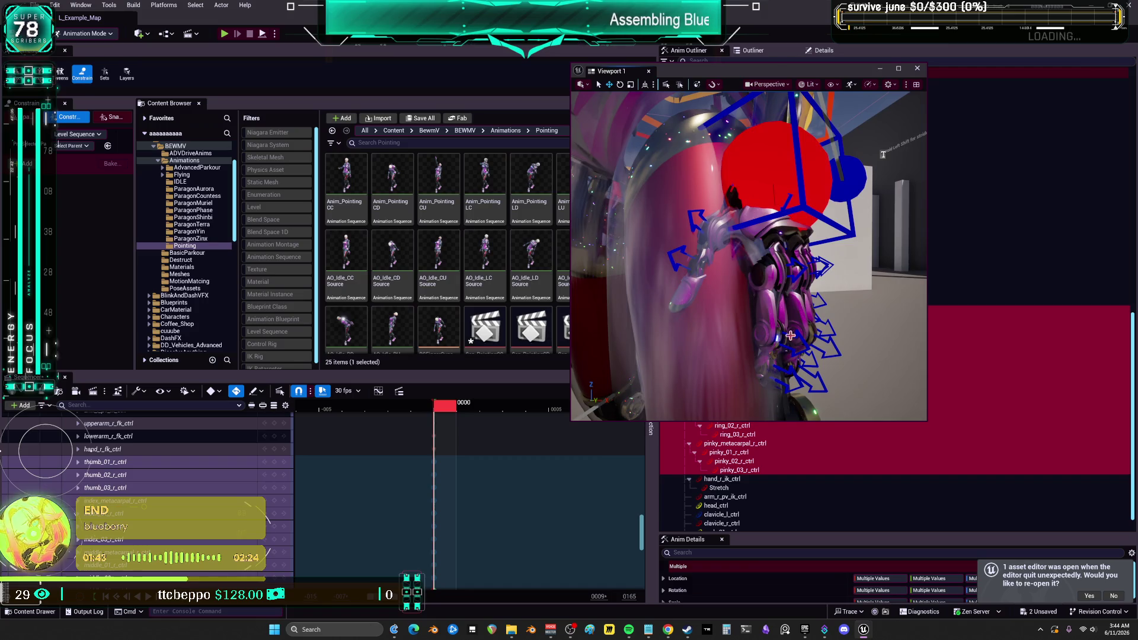
left_click(800, 268)
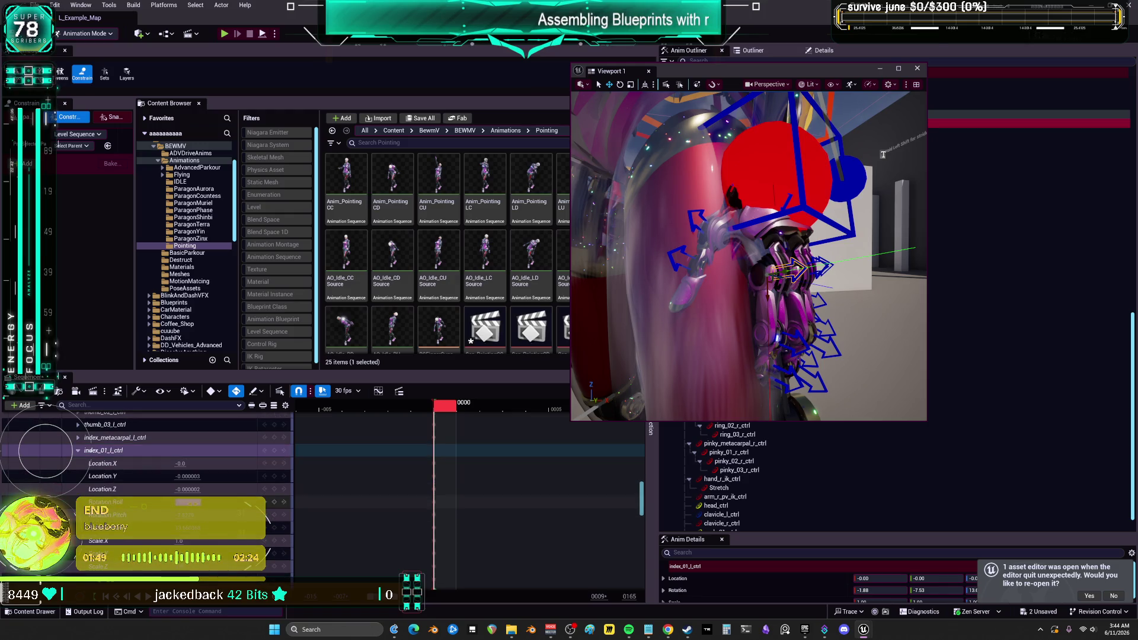
key("Tab")
type("0")
key("Return")
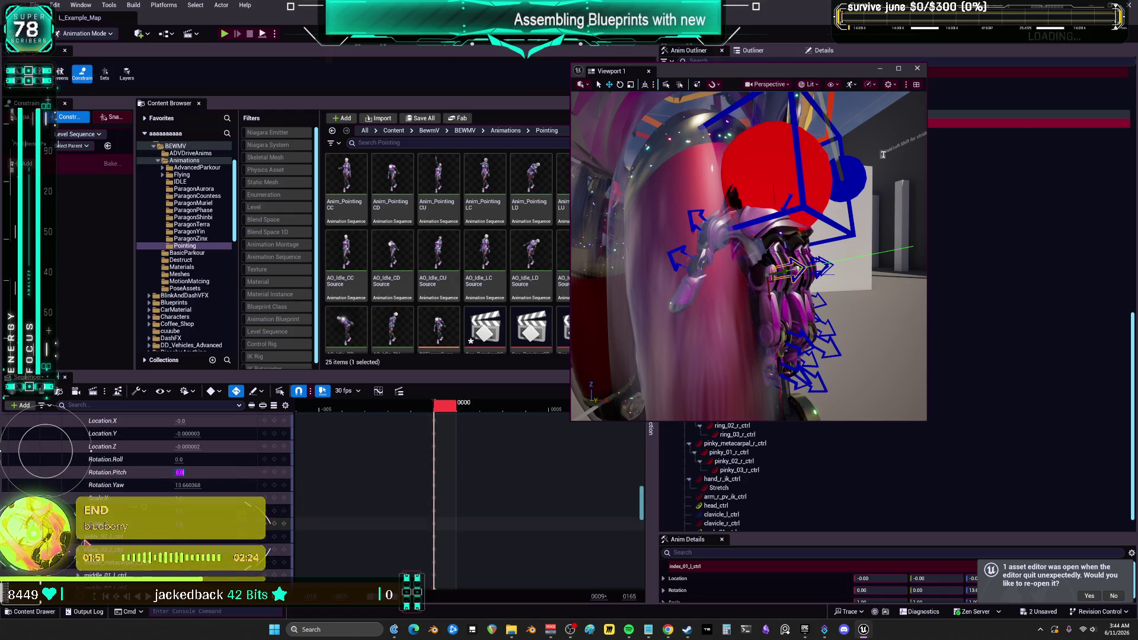
key("Tab")
scroll(210, 542, "down", 5)
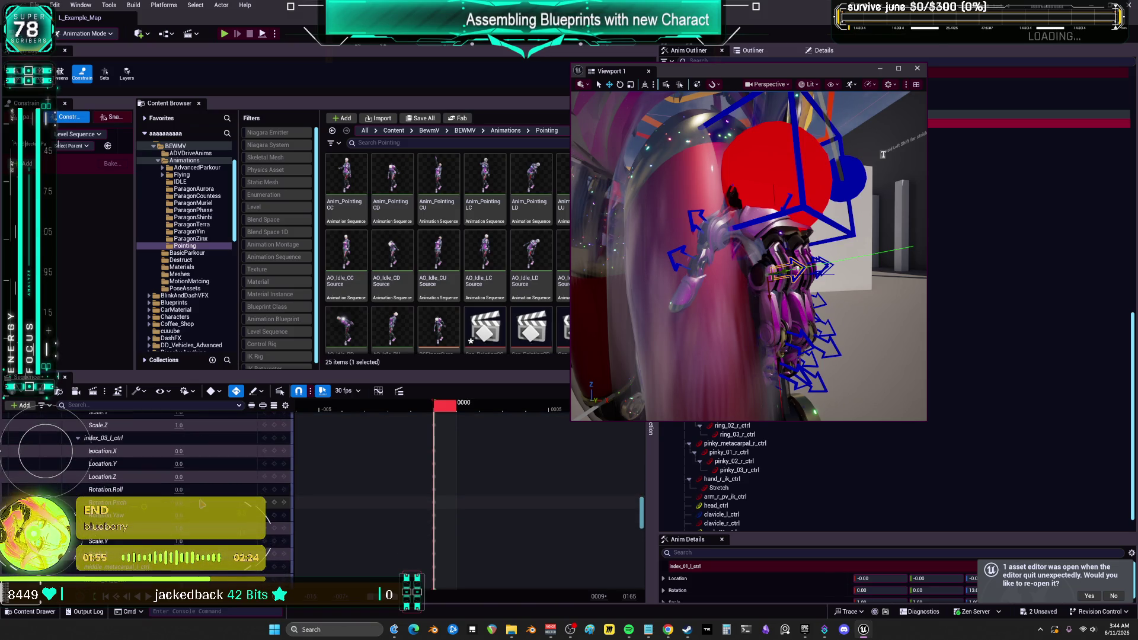
scroll(166, 519, "down", 3)
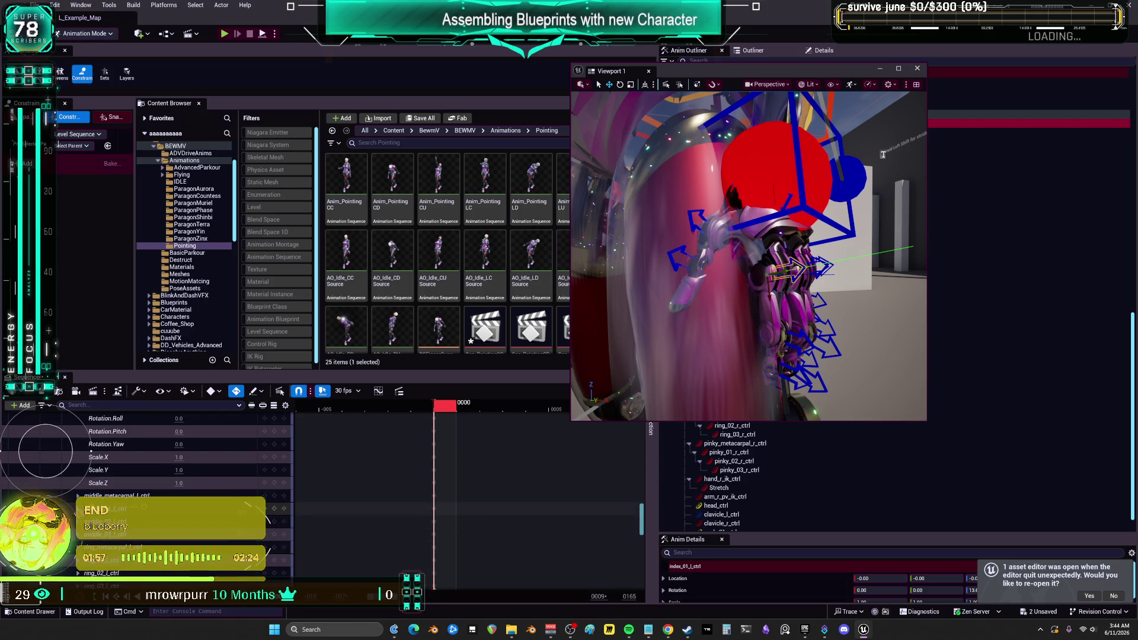
scroll(90, 452, "down", 3)
scroll(90, 452, "down", 3)
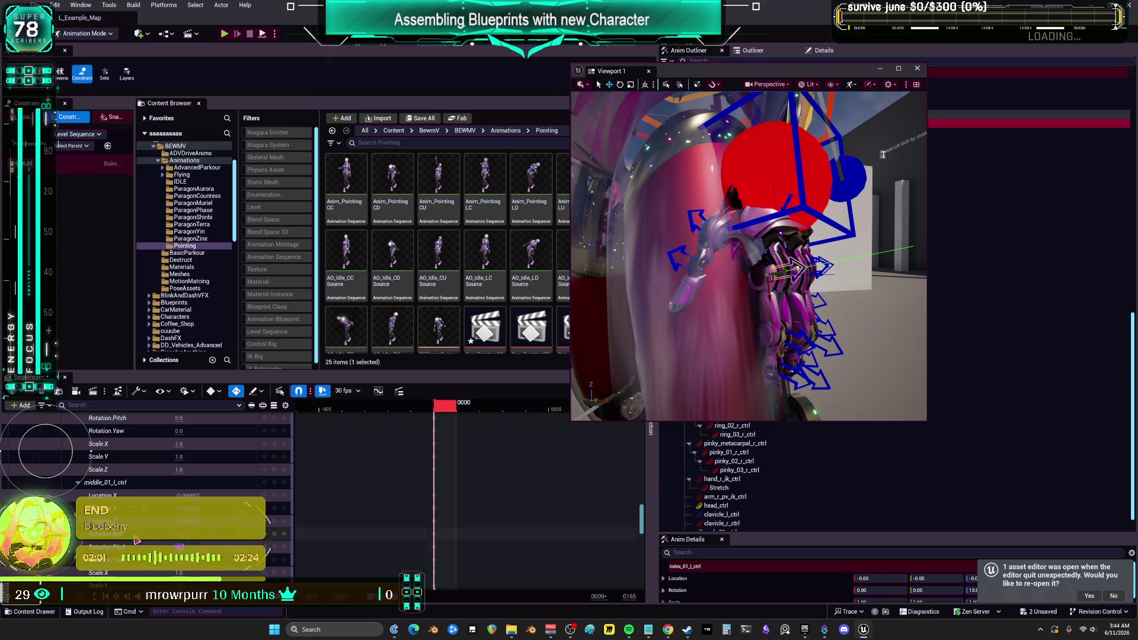
scroll(90, 452, "down", 5)
left_click(74, 501)
scroll(74, 501, "down", 1)
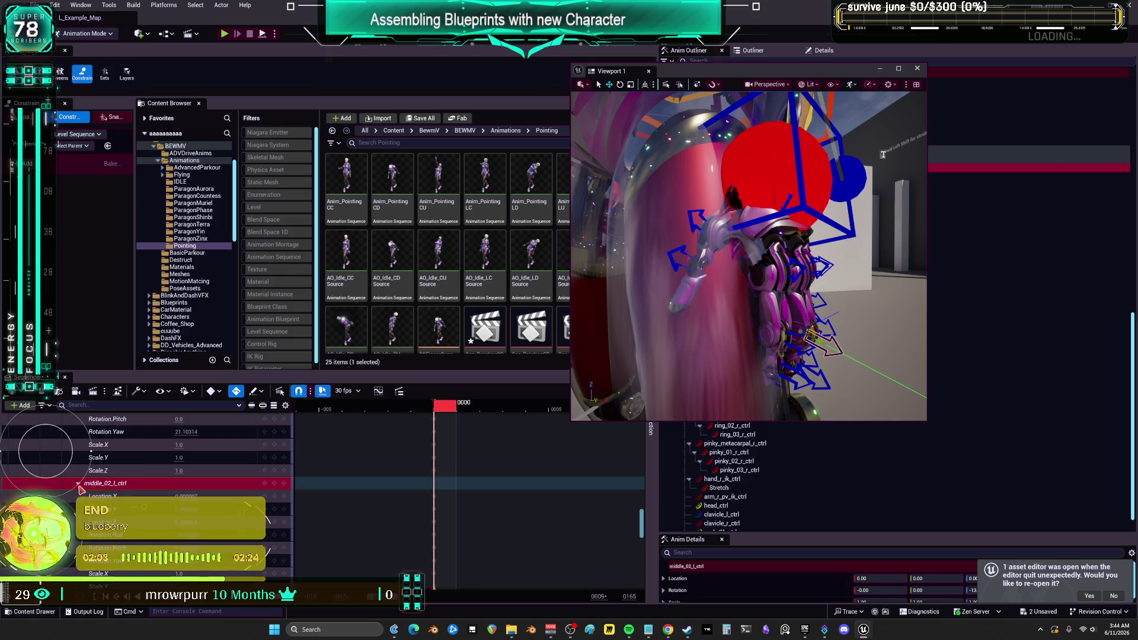
scroll(80, 487, "down", 3)
key("Return")
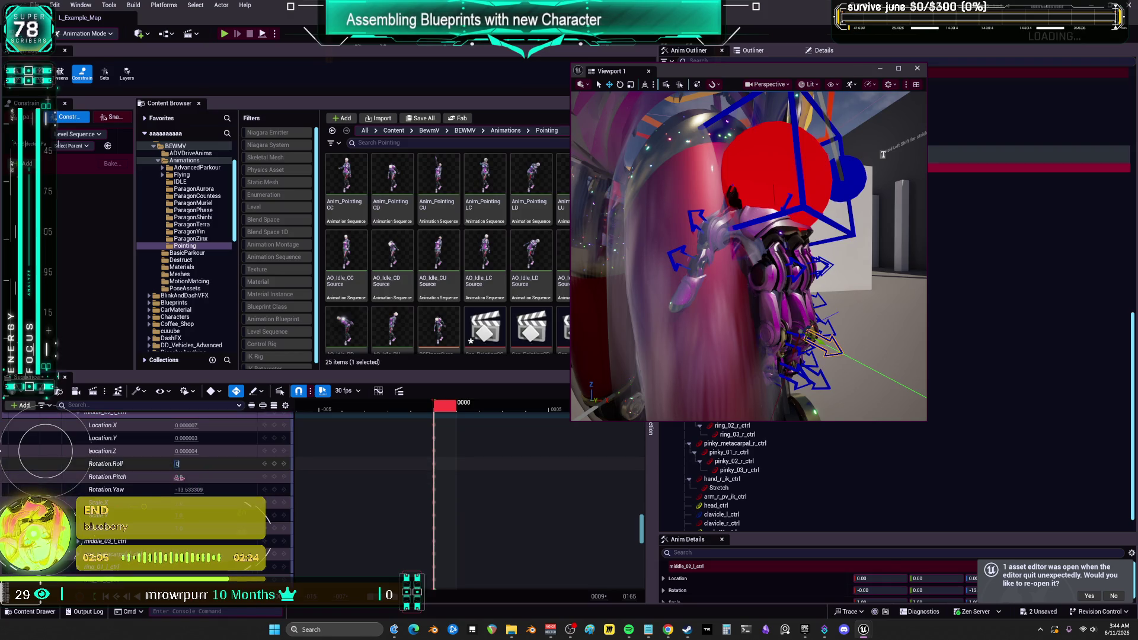
scroll(81, 490, "down", 2)
scroll(108, 494, "down", 3)
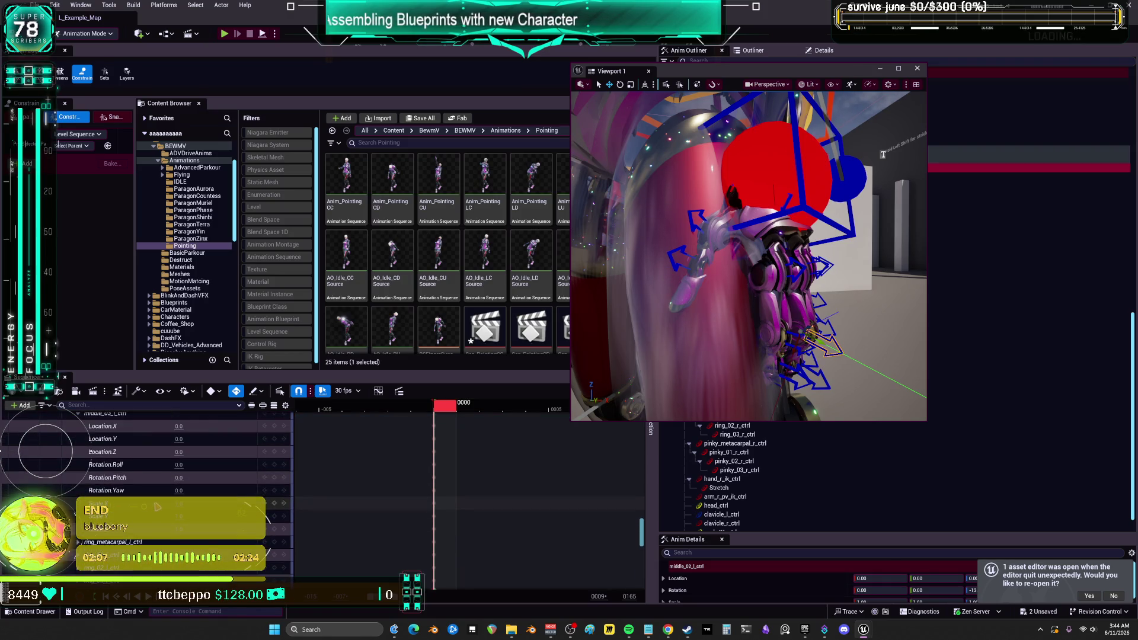
scroll(91, 452, "down", 2)
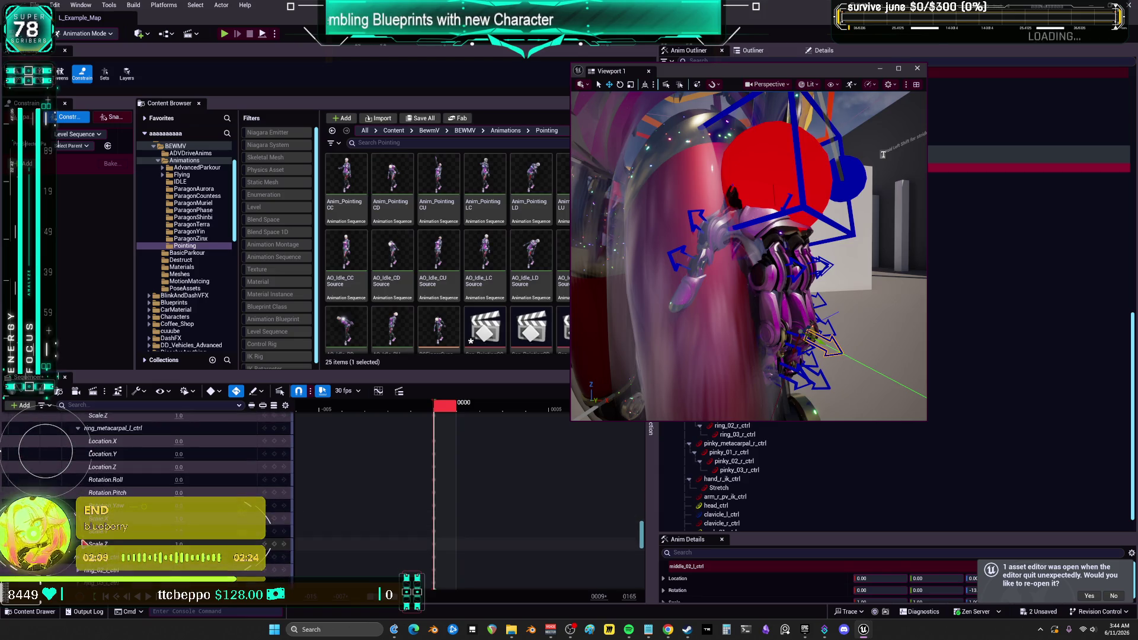
scroll(91, 451, "down", 3)
left_click(187, 480)
type("0")
left_click(187, 493)
type("0")
left_click(187, 455)
type("0")
key("Return")
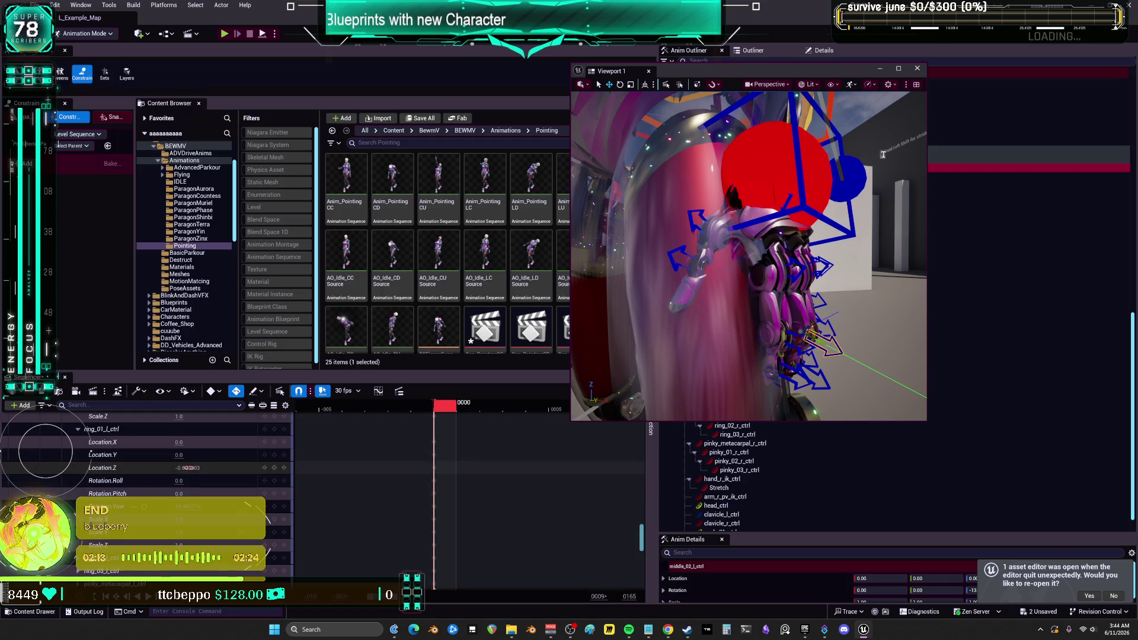
scroll(90, 449, "down", 3)
left_click(78, 487)
scroll(118, 475, "down", 3)
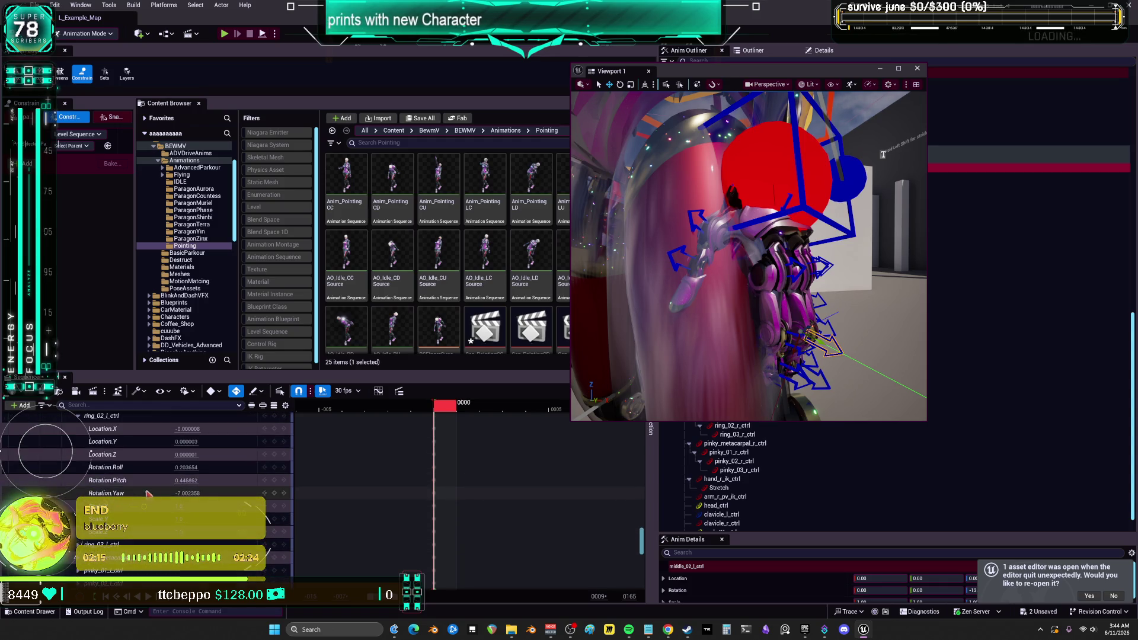
left_click(184, 480)
scroll(204, 525, "down", 4)
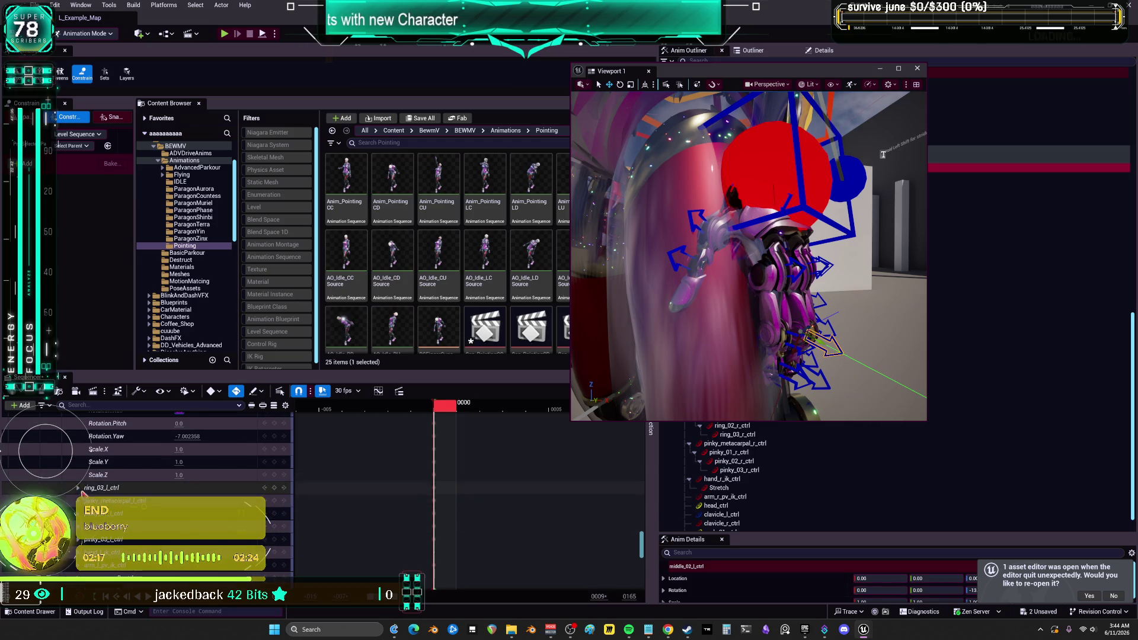
scroll(148, 544, "down", 2)
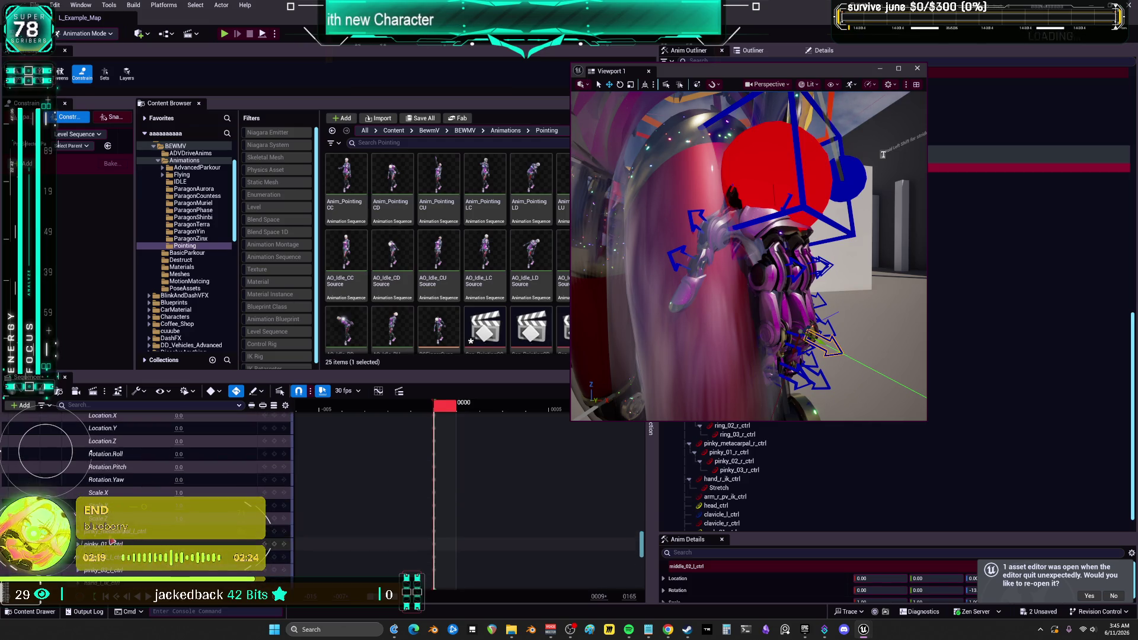
scroll(90, 453, "down", 2)
scroll(90, 449, "down", 2)
scroll(129, 541, "down", 2)
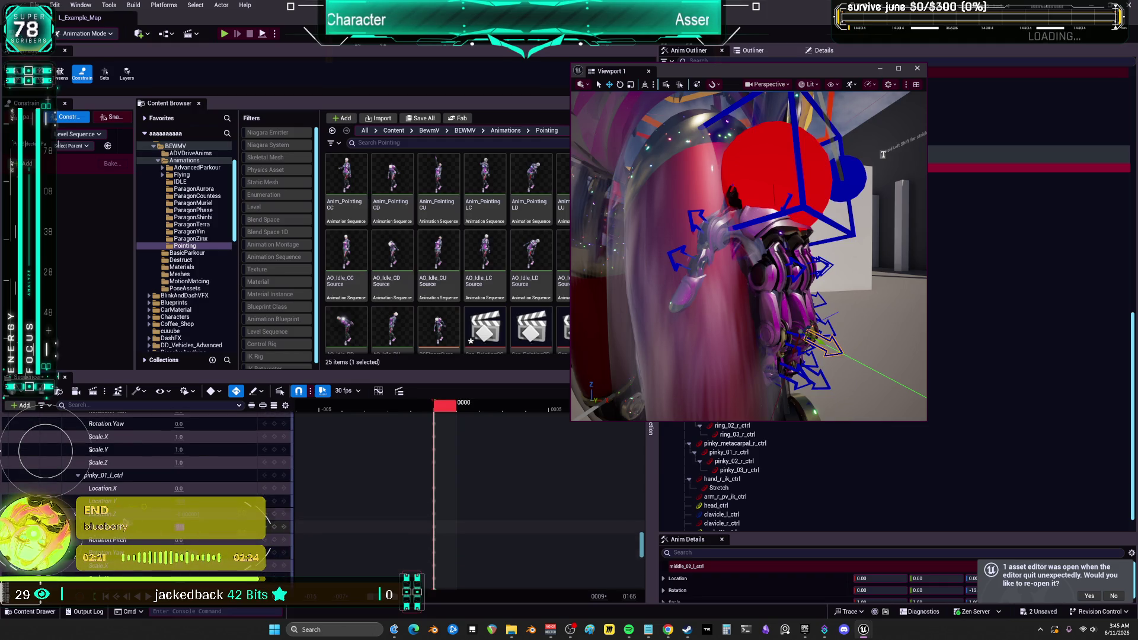
scroll(90, 450, "down", 3)
scroll(90, 446, "down", 3)
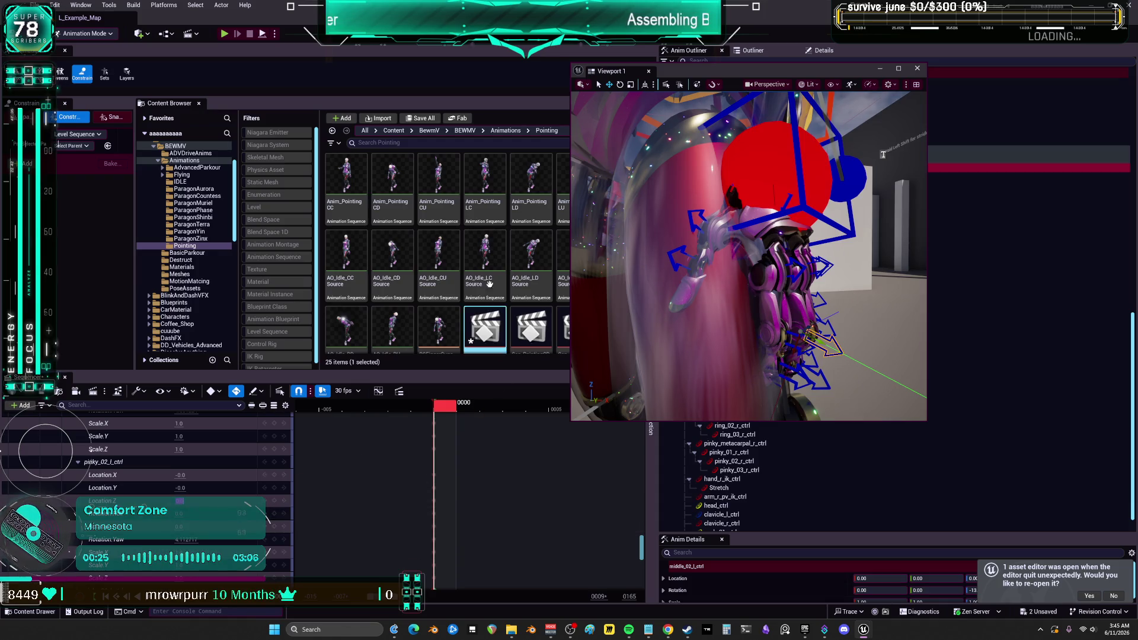
Select hand_l_ik_ctrl, frame the character's upper body, and enter immersive viewport with F11.
mouse_move(747, 255)
left_mouse_down()
mouse_move(687, 266)
mouse_move(712, 239)
mouse_move(749, 231)
left_mouse_up()
left_click(703, 252)
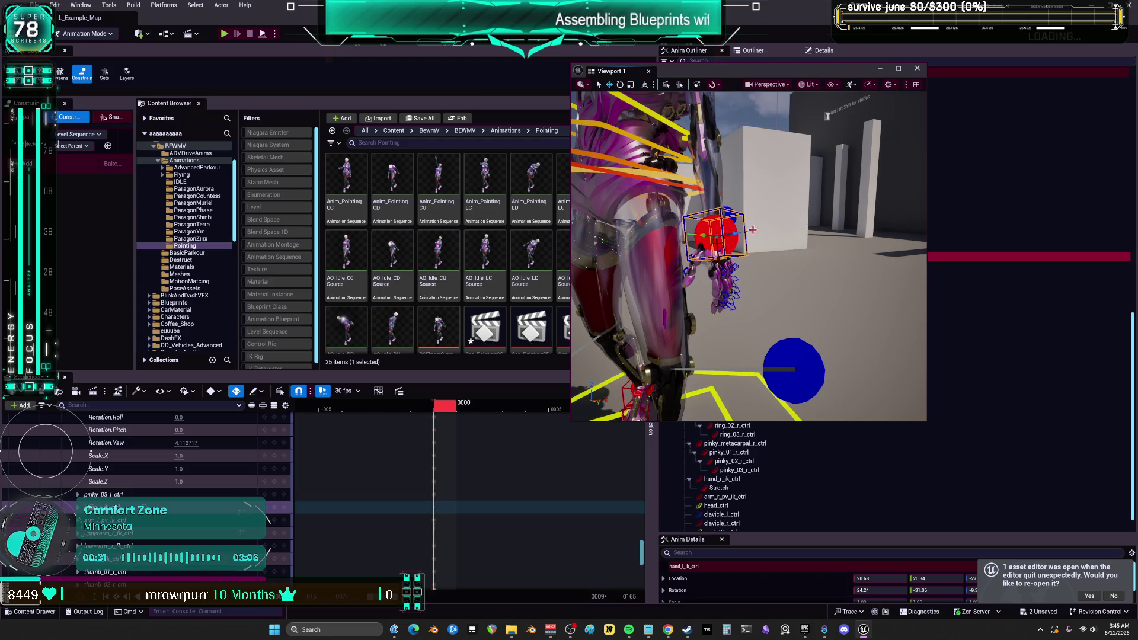
left_click_drag(828, 116, 871, 260)
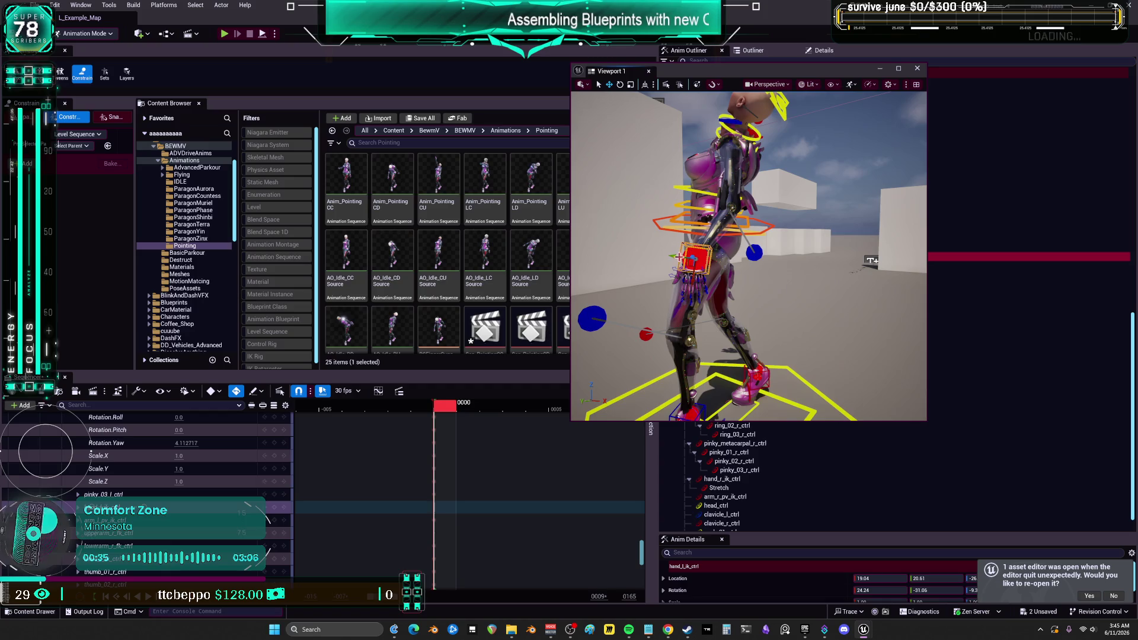
mouse_move(695, 259)
left_mouse_down()
mouse_move(810, 238)
mouse_move(723, 256)
mouse_move(759, 234)
left_mouse_up()
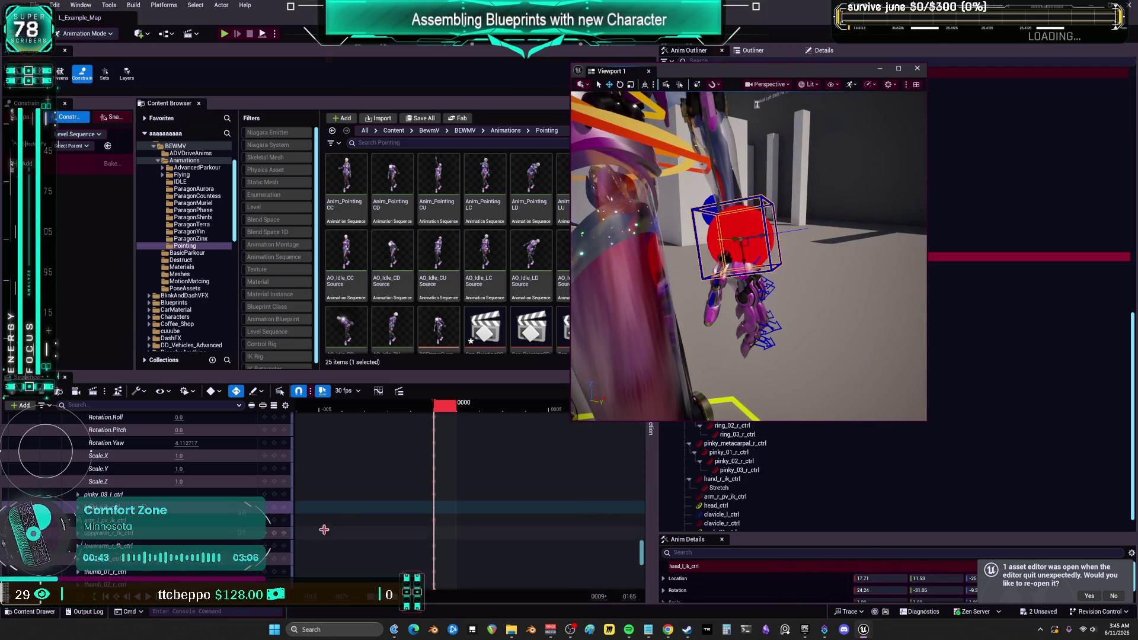
left_click_drag(728, 285, 711, 187)
key("F11")
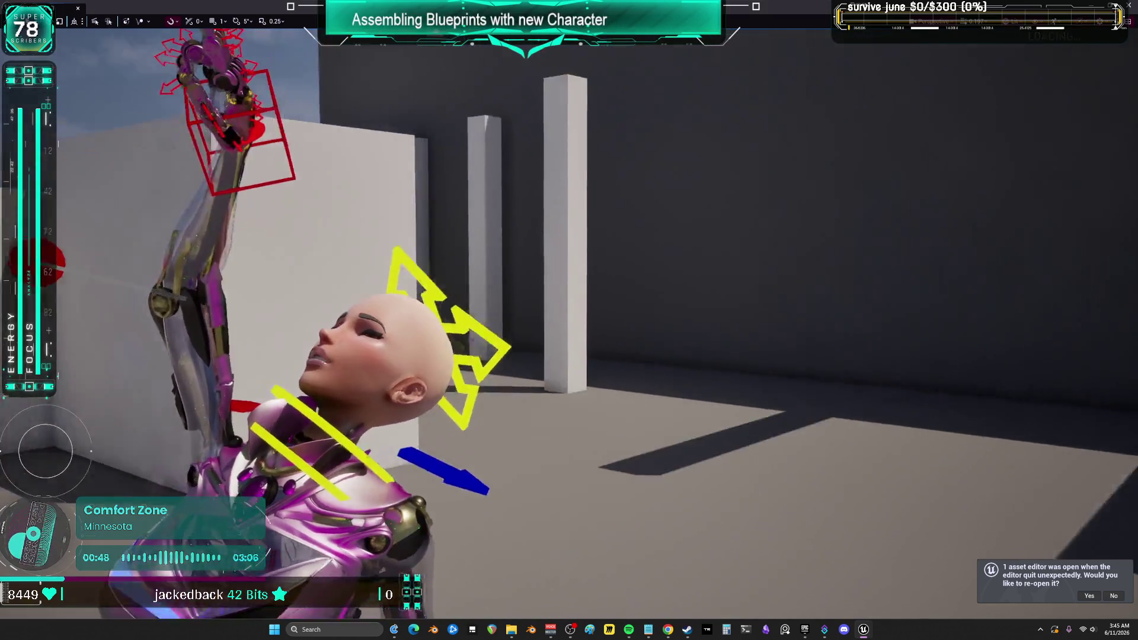
Select the raised arm's control and rotate the arm up and to the left.
left_click_drag(569, 320, 480, 335)
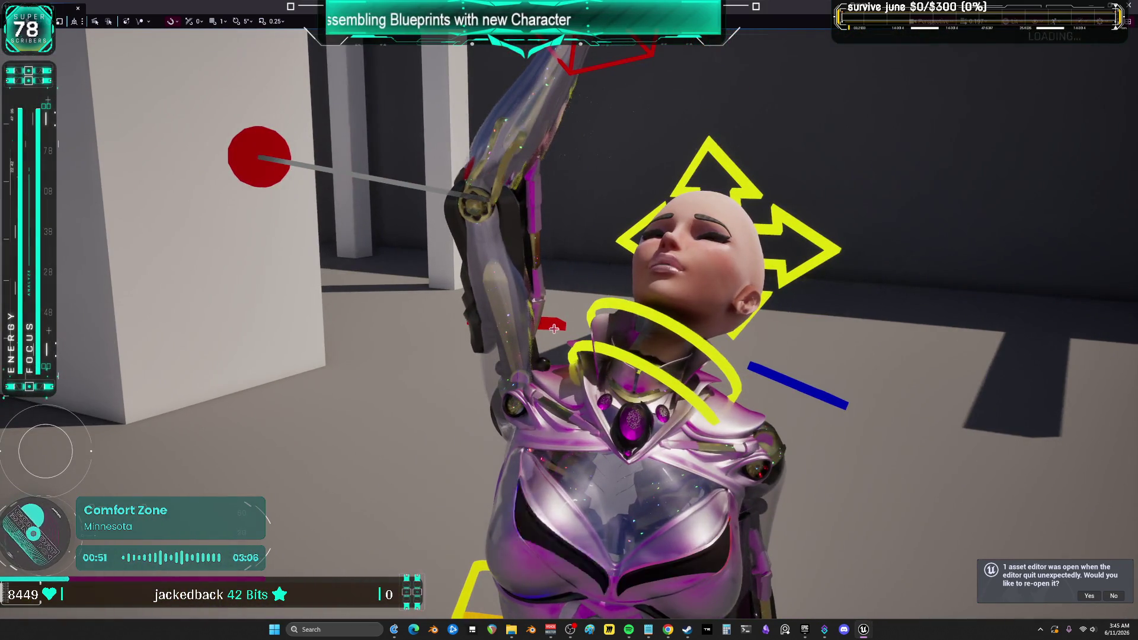
left_click(580, 317)
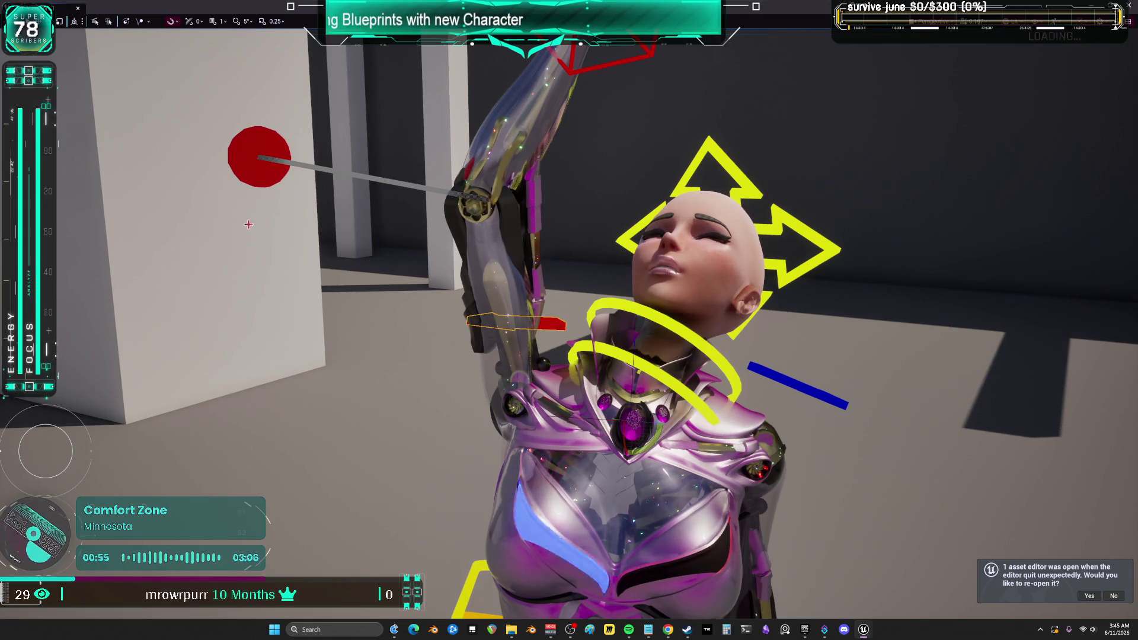
left_click_drag(656, 442, 662, 449)
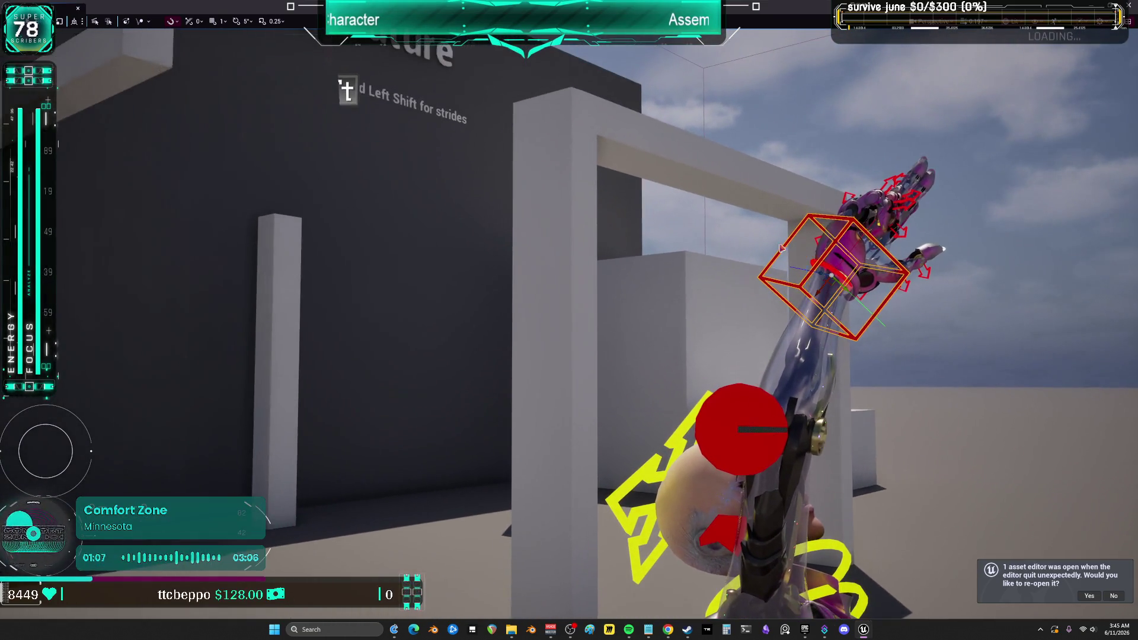
mouse_move(660, 279)
left_mouse_down()
mouse_move(550, 259)
mouse_move(536, 278)
mouse_move(542, 267)
left_mouse_up()
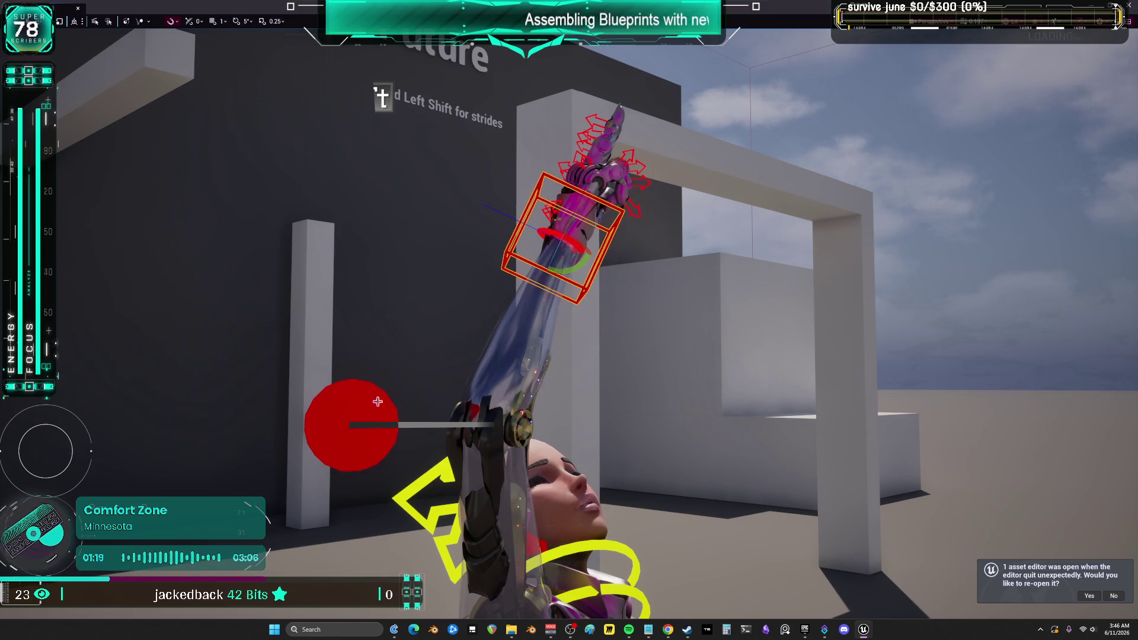
Reposition the elbow pole control, then raise the hand IK control so the arm points straight up.
left_click(395, 418)
mouse_move(369, 428)
left_mouse_down()
mouse_move(373, 418)
mouse_move(554, 416)
left_mouse_up()
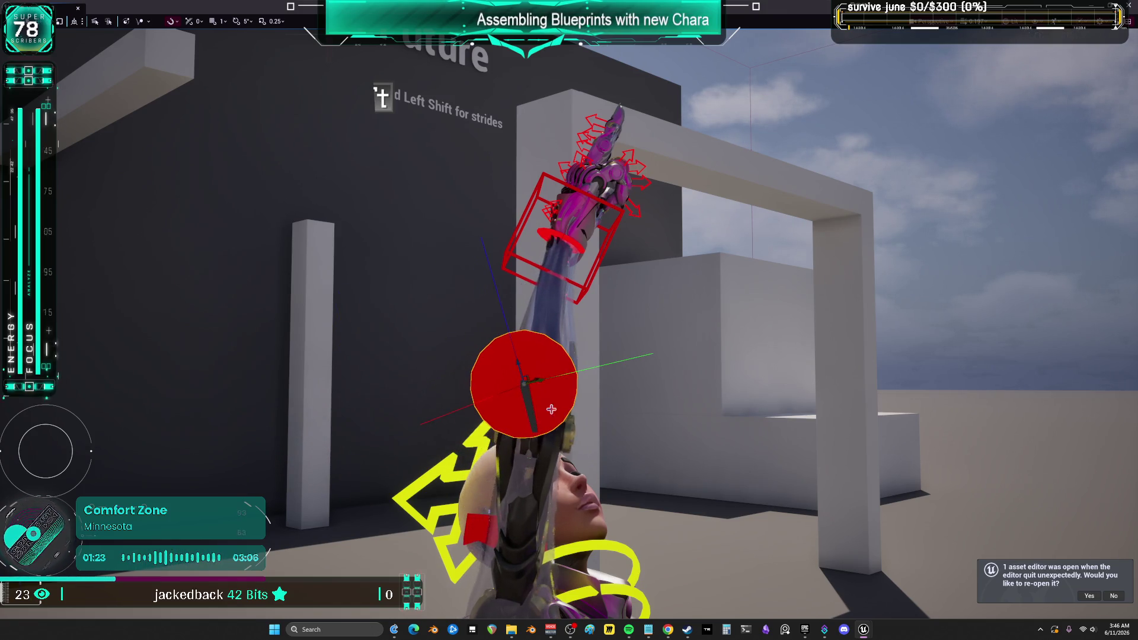
left_click_drag(518, 362, 533, 431)
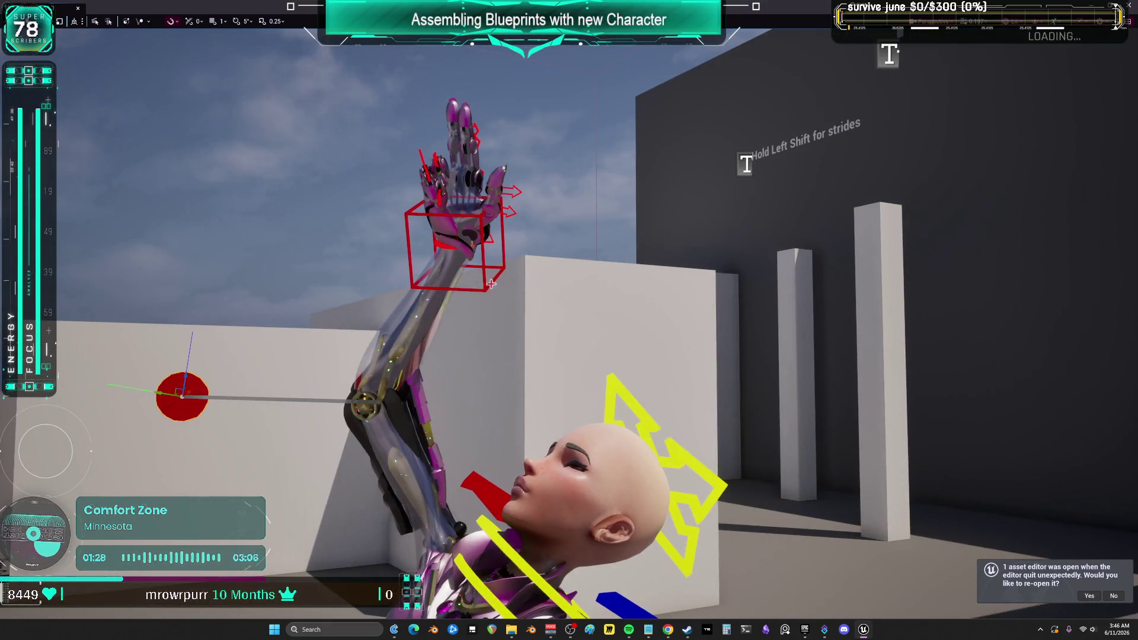
left_click(492, 279)
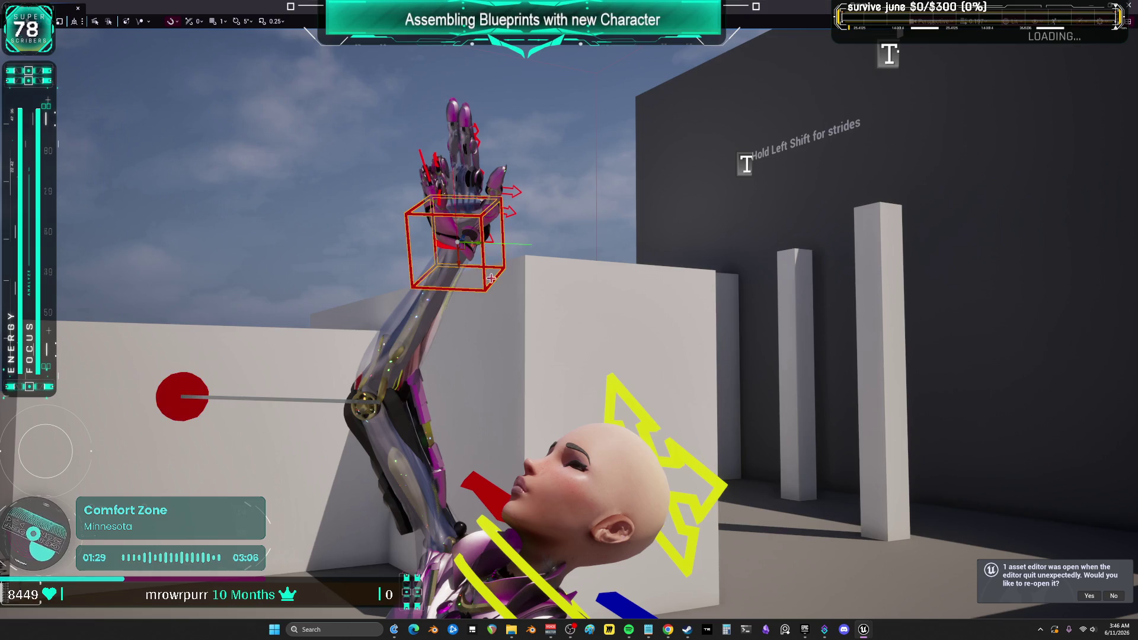
mouse_move(457, 243)
left_mouse_down()
mouse_move(439, 210)
mouse_move(453, 195)
left_mouse_up()
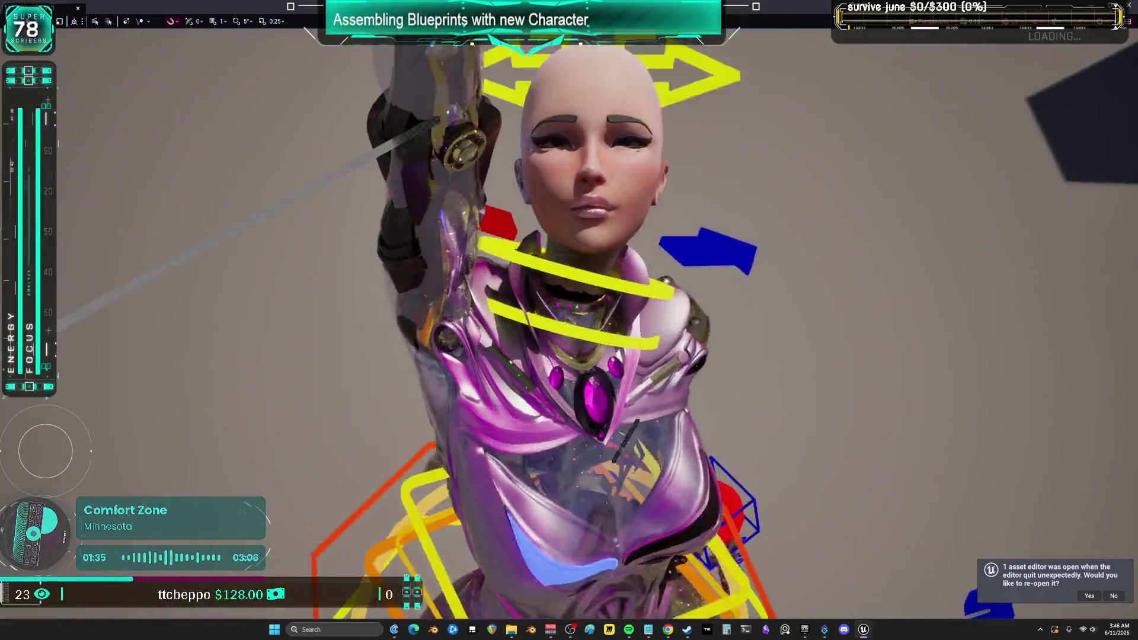
scroll(892, 59, "down", 5)
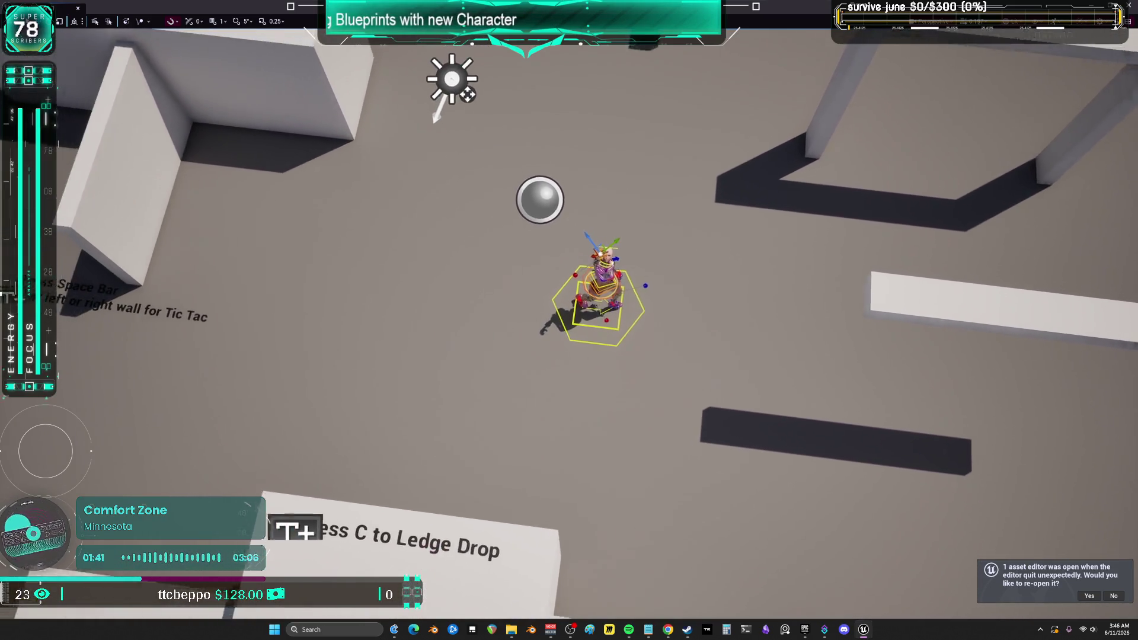
Narrow Field of View to 5, then move hand_r_ik_ctrl toward the chest, rotated about 17 degrees.
left_click(934, 21)
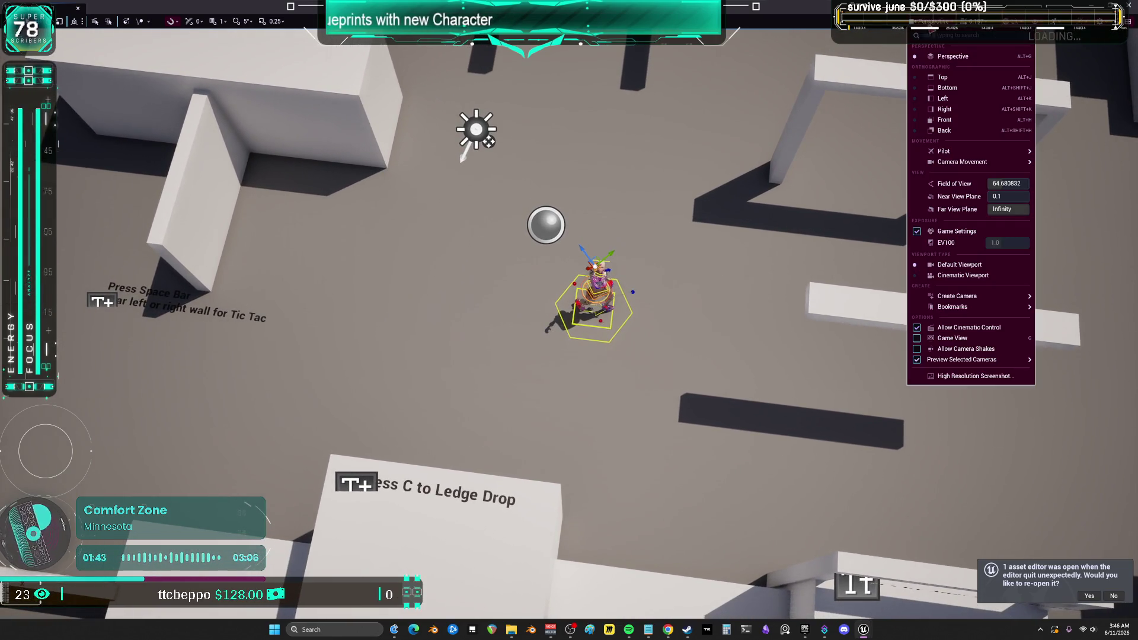
left_click_drag(1008, 183, 973, 184)
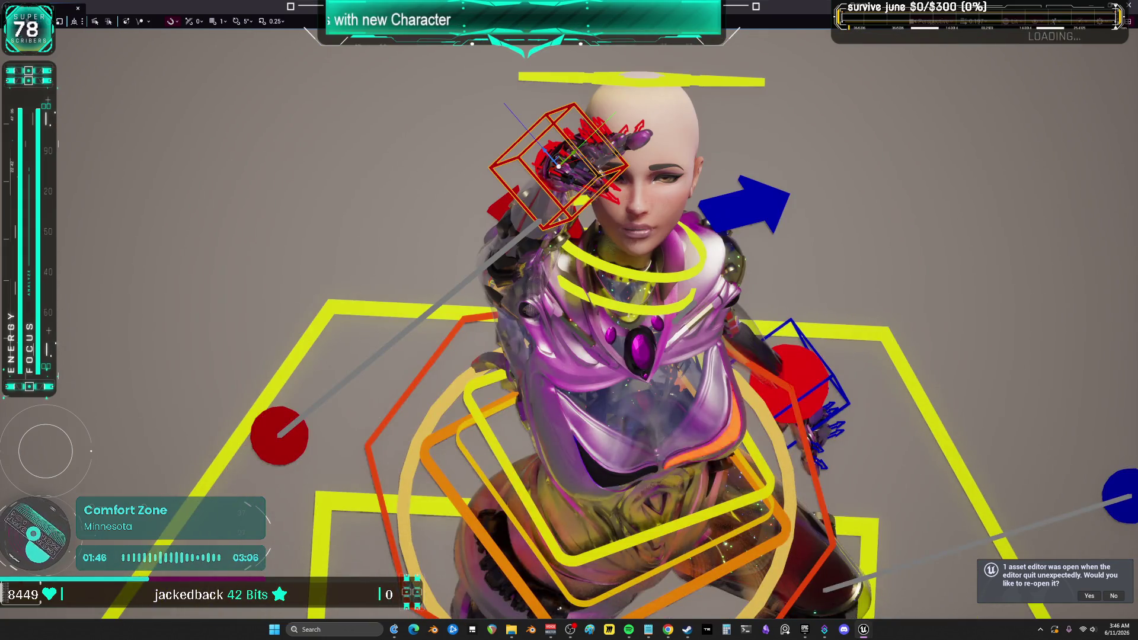
left_click(634, 187)
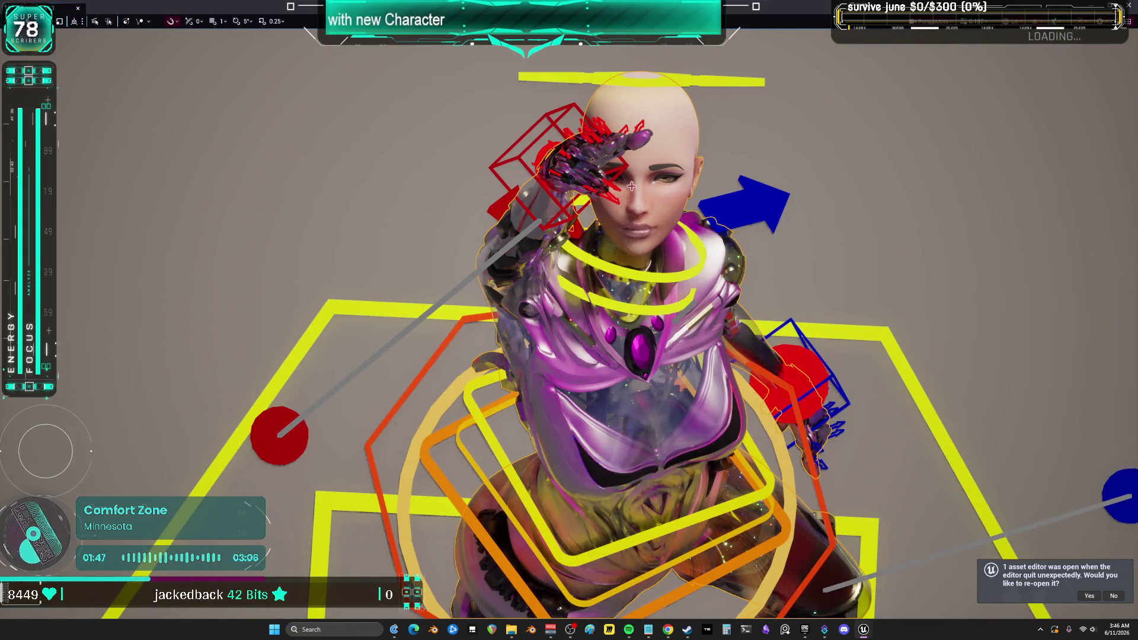
left_click(552, 119)
mouse_move(575, 159)
left_mouse_down()
mouse_move(479, 239)
mouse_move(465, 256)
mouse_move(471, 277)
left_mouse_up()
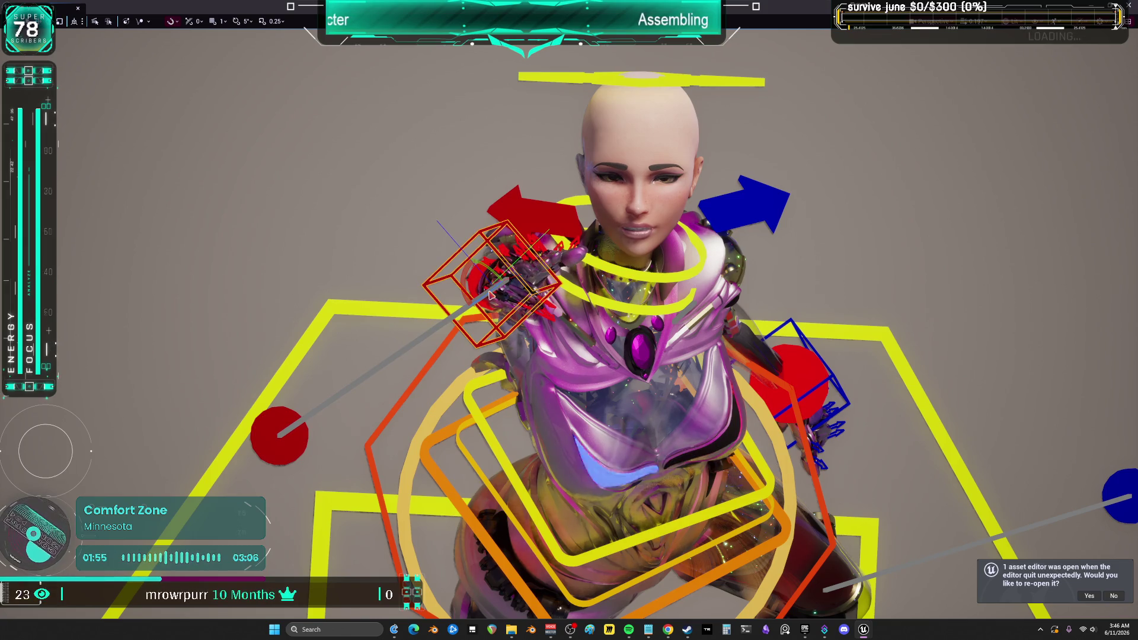
left_click_drag(487, 294, 499, 281)
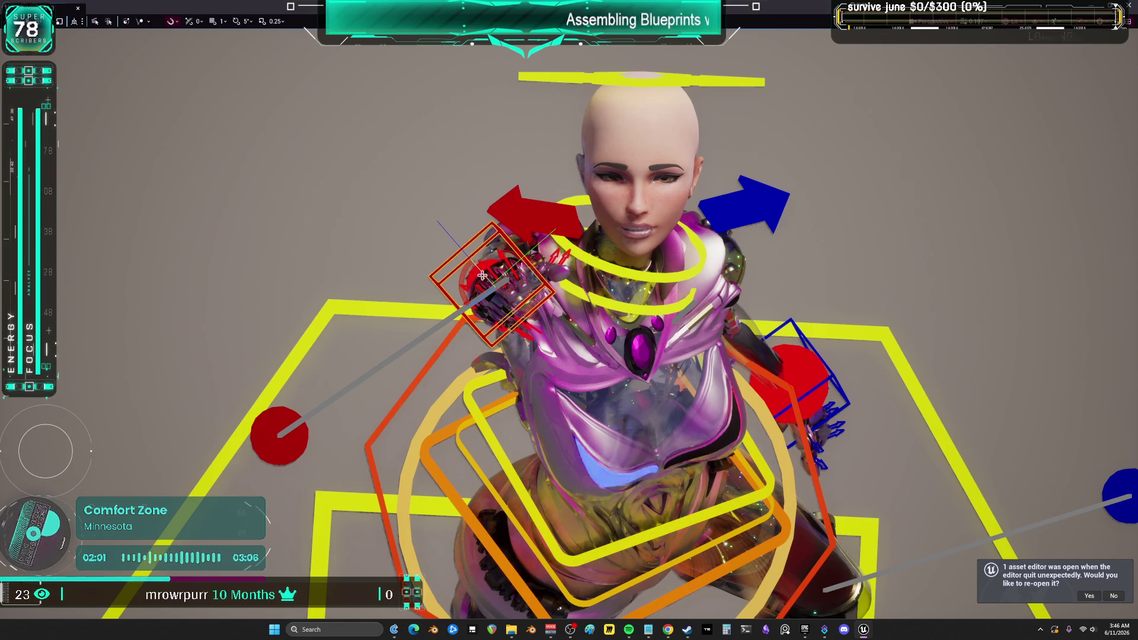
mouse_move(480, 270)
left_mouse_down()
mouse_move(472, 259)
mouse_move(517, 283)
mouse_move(494, 289)
mouse_move(500, 296)
left_mouse_up()
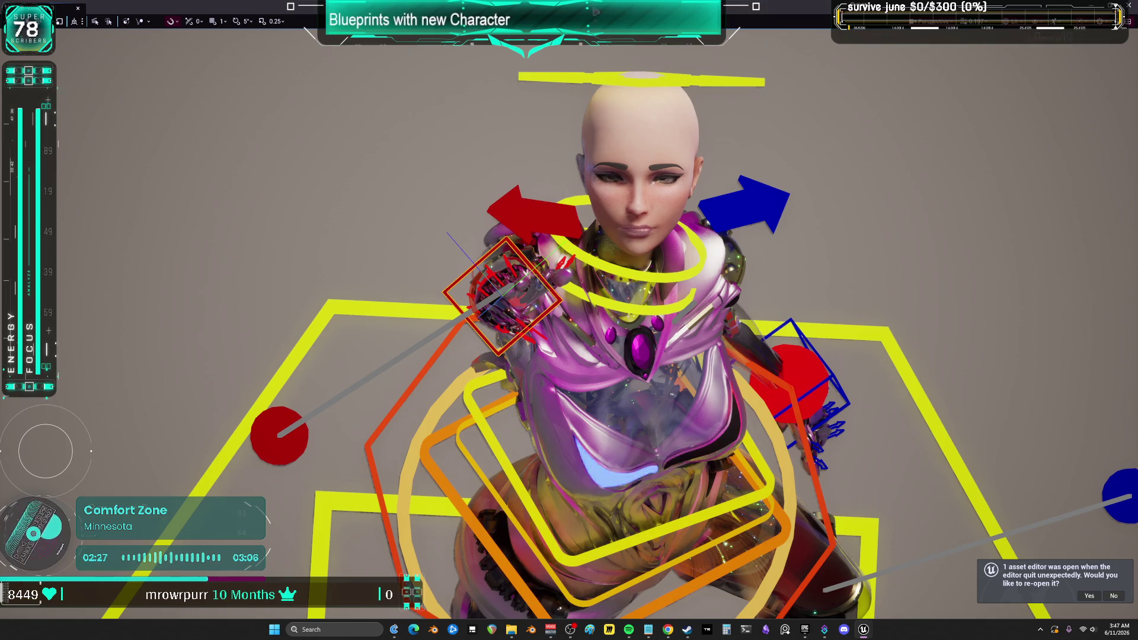
key("F11")
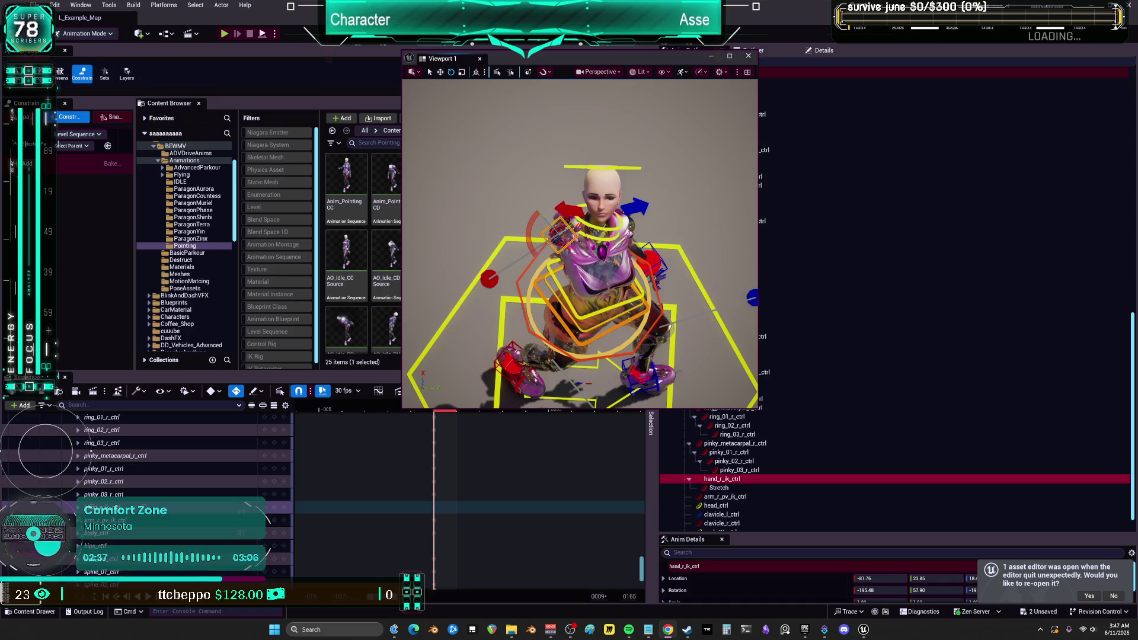
Widen the Field of View back out and reframe the character from a low front view.
left_click(599, 72)
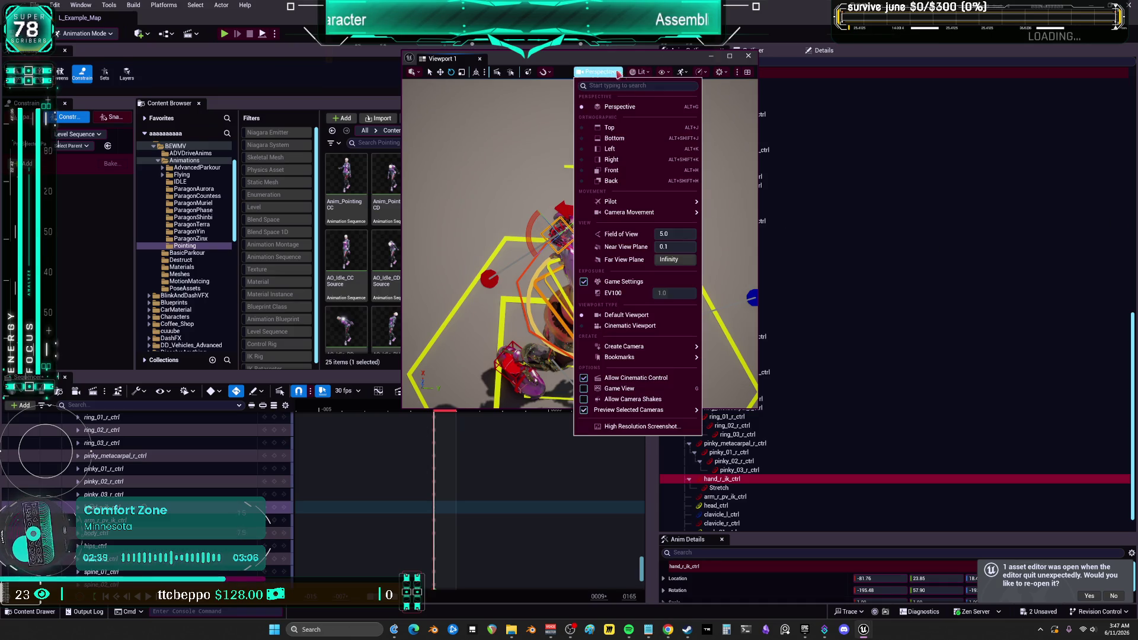
left_click_drag(675, 233, 736, 233)
scroll(408, 125, "up", 10)
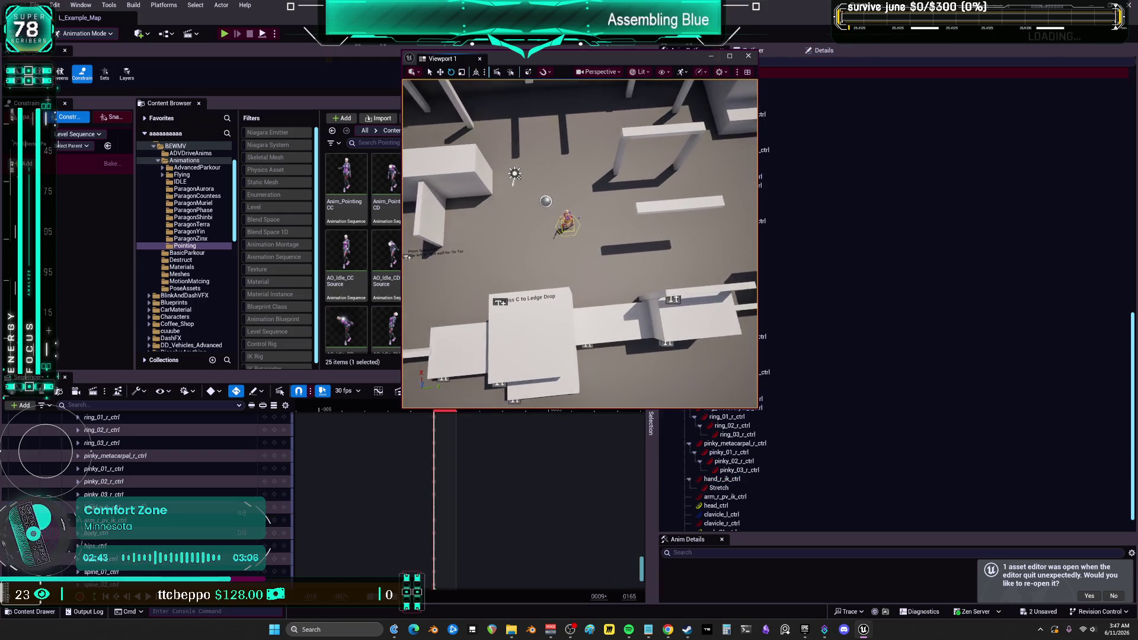
scroll(408, 125, "up", 5)
left_click_drag(408, 126, 616, 89)
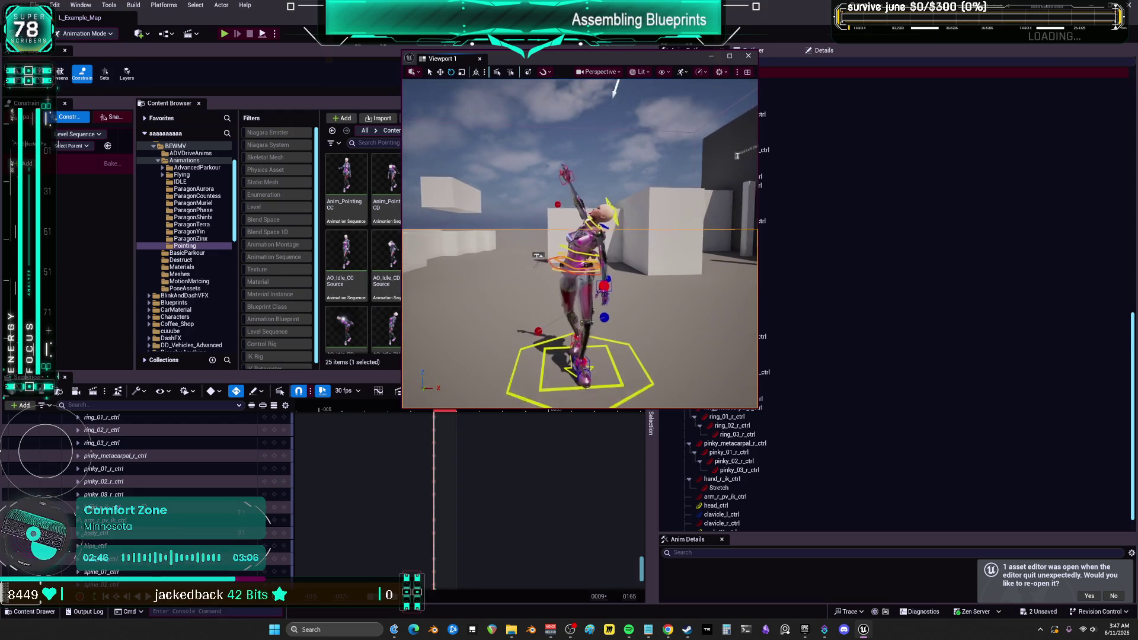
left_click_drag(522, 58, 697, 71)
scroll(191, 522, "up", 4)
scroll(192, 522, "up", 10)
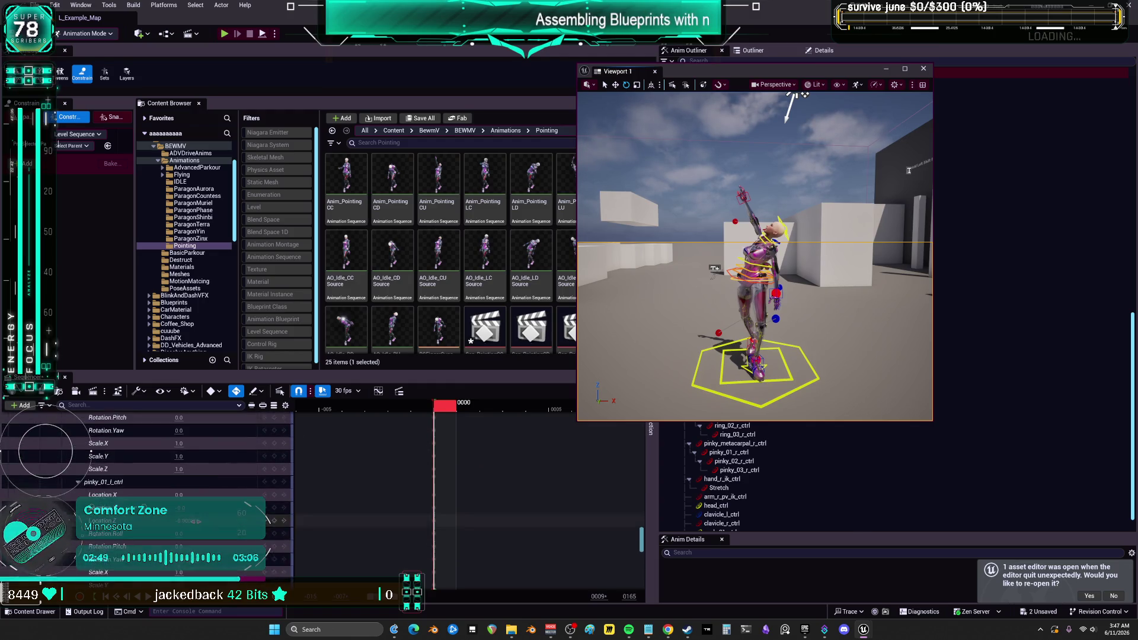
scroll(208, 516, "up", 10)
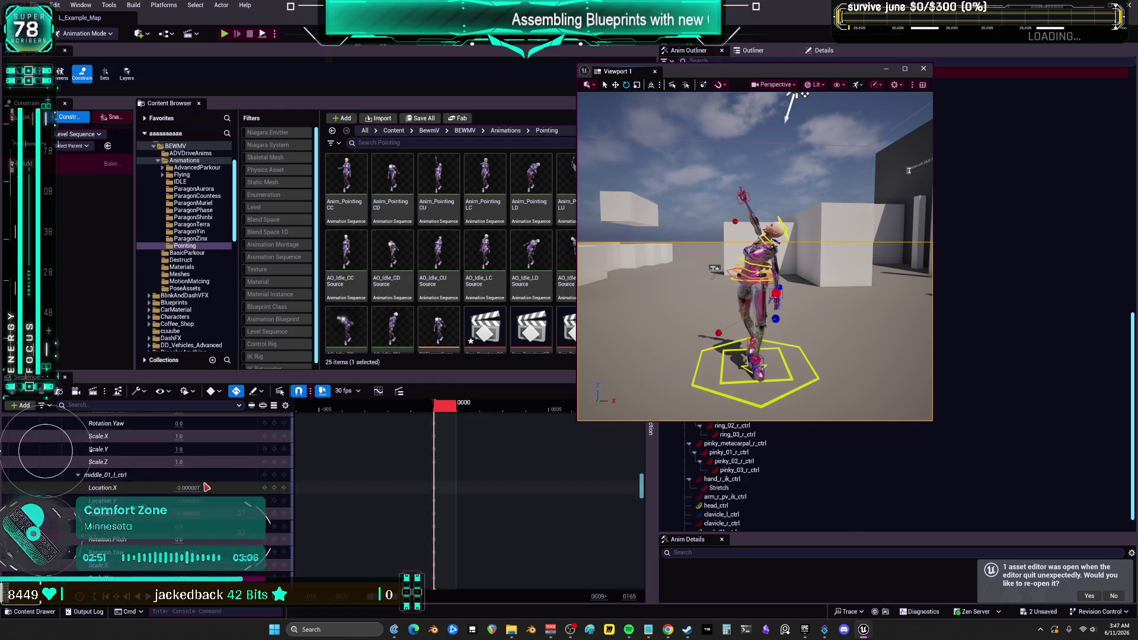
scroll(208, 488, "up", 10)
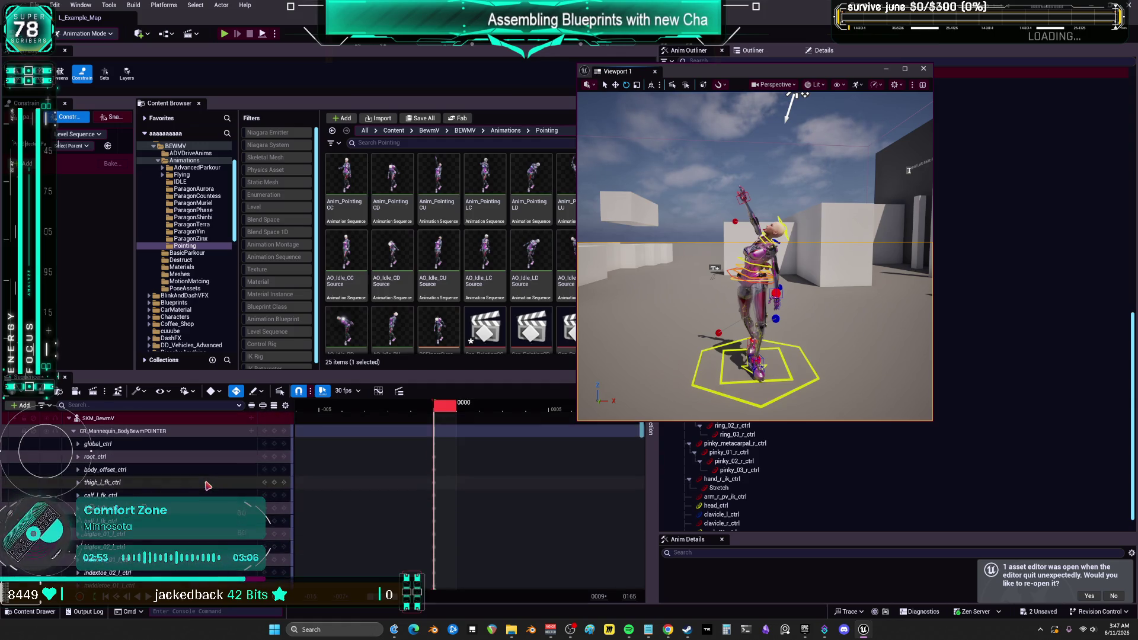
Collapse the CR_Mannequin_BodyBewmPOINTER channels and select the SKM_BewmV track.
left_click(75, 432)
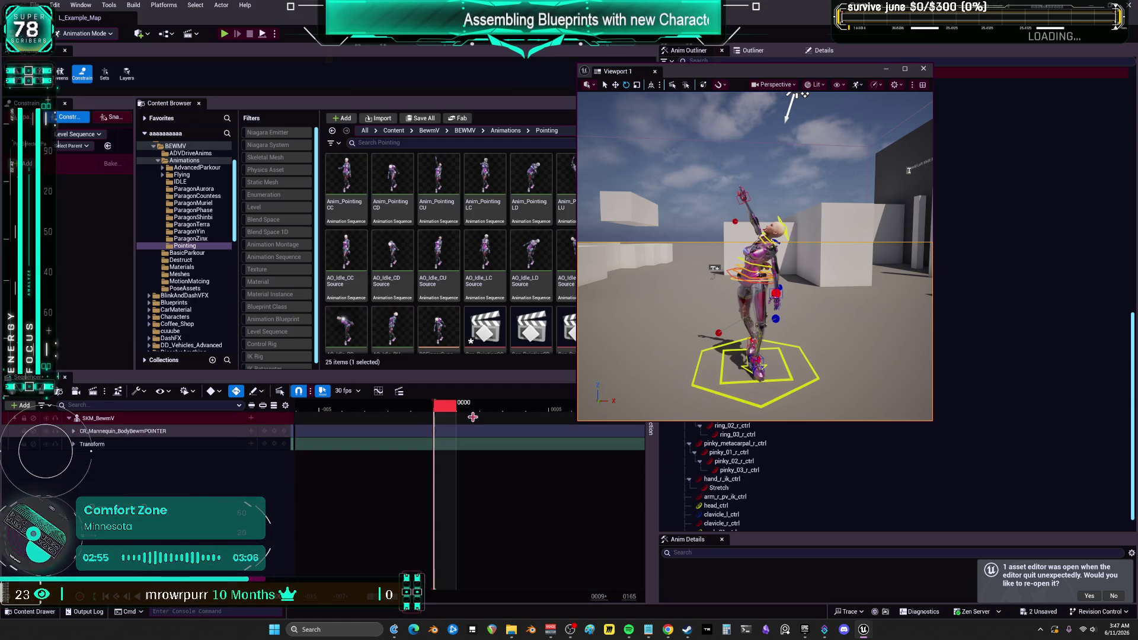
left_click(229, 418)
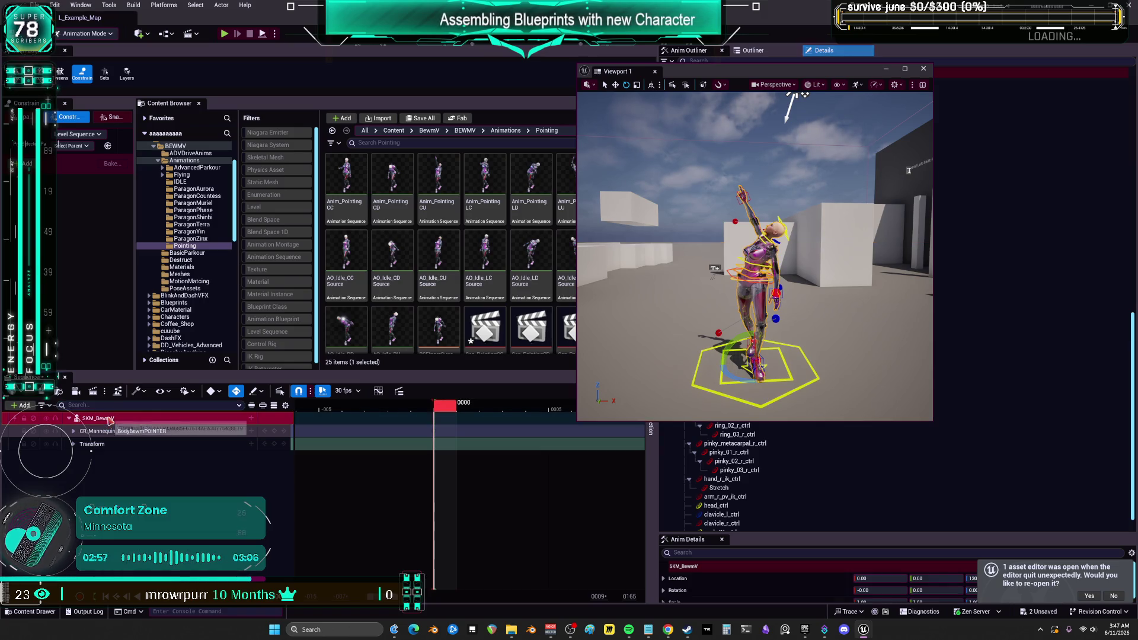
scroll(470, 249, "down", 2)
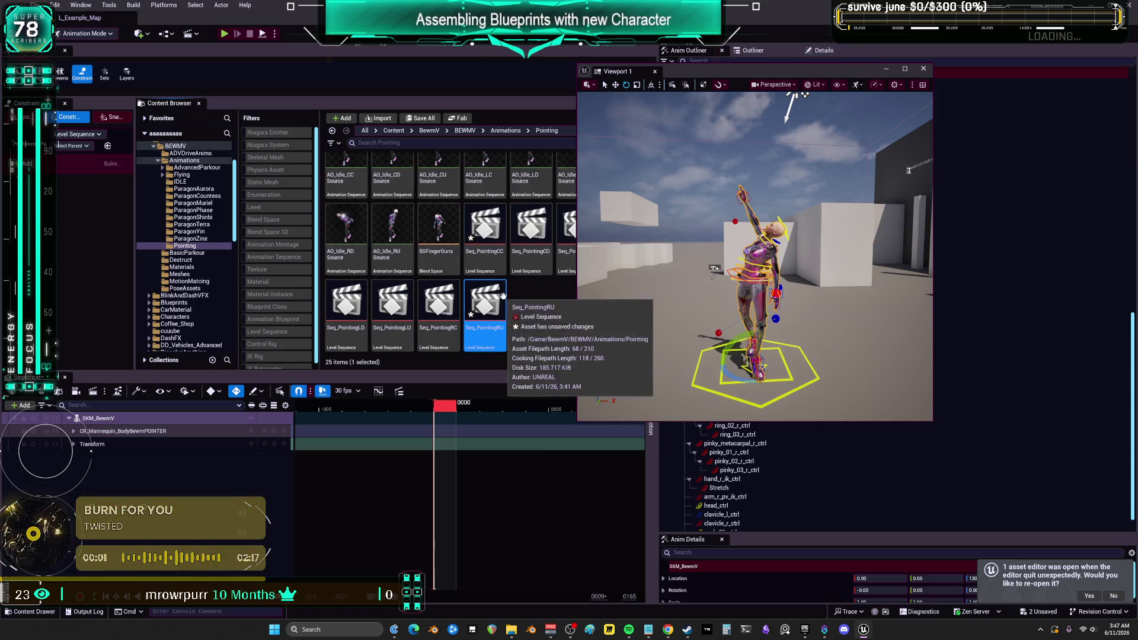
Select the AO_Idle_LC Source and Anim_Pointing LC assets in the Content Browser.
scroll(516, 275, "up", 2)
left_click(486, 222)
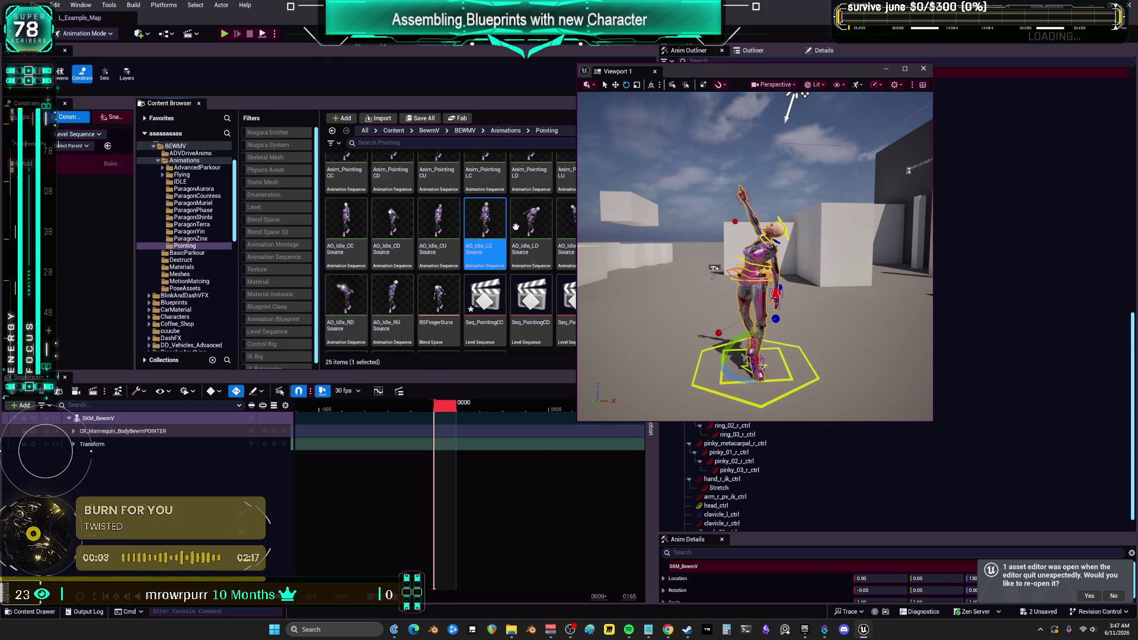
scroll(517, 232, "up", 1)
left_click(501, 214)
left_click(485, 261)
Bake SKM_BewmV to Anim_PointingRU in the Pointing folder, export it, and save all.
right_click(106, 419)
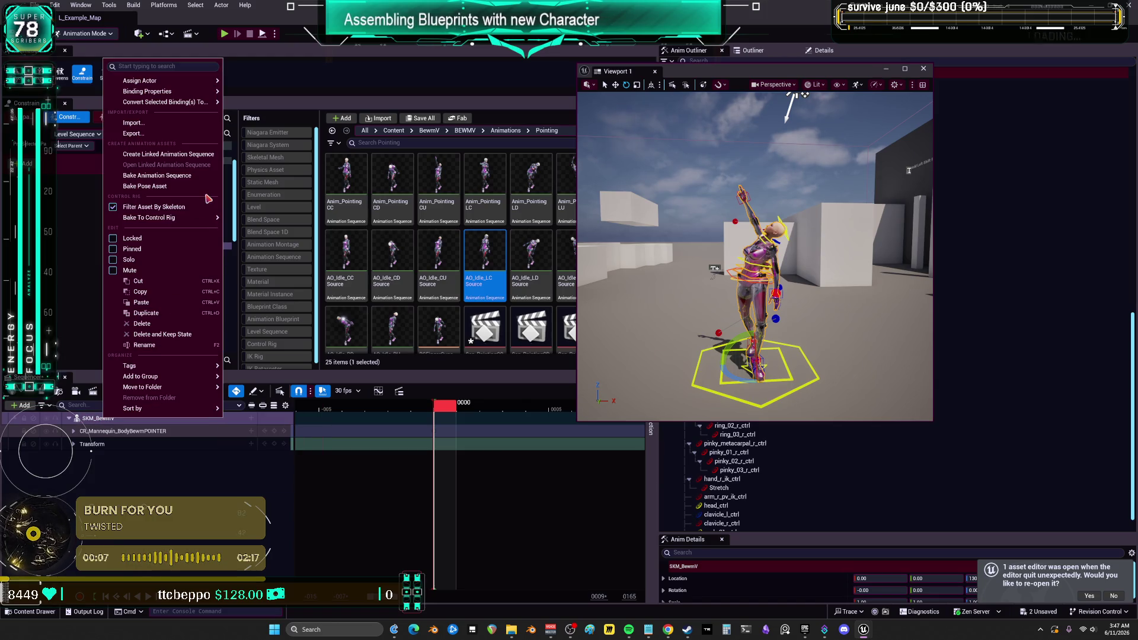
left_click(176, 177)
left_click(608, 394)
type("Anim_PointingLC")
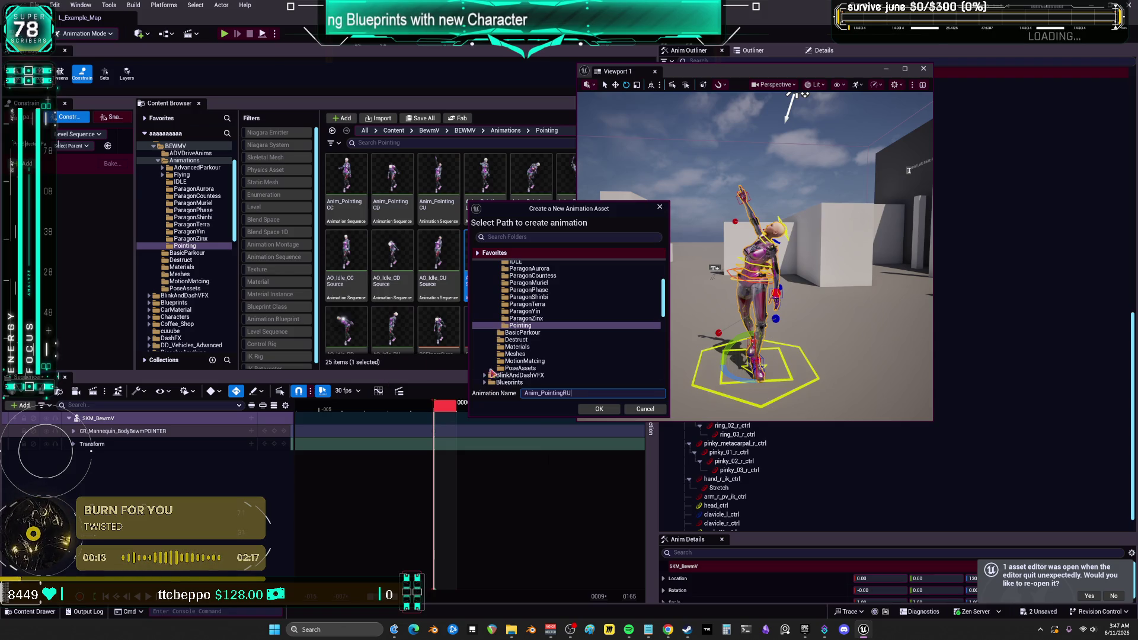
left_click(598, 410)
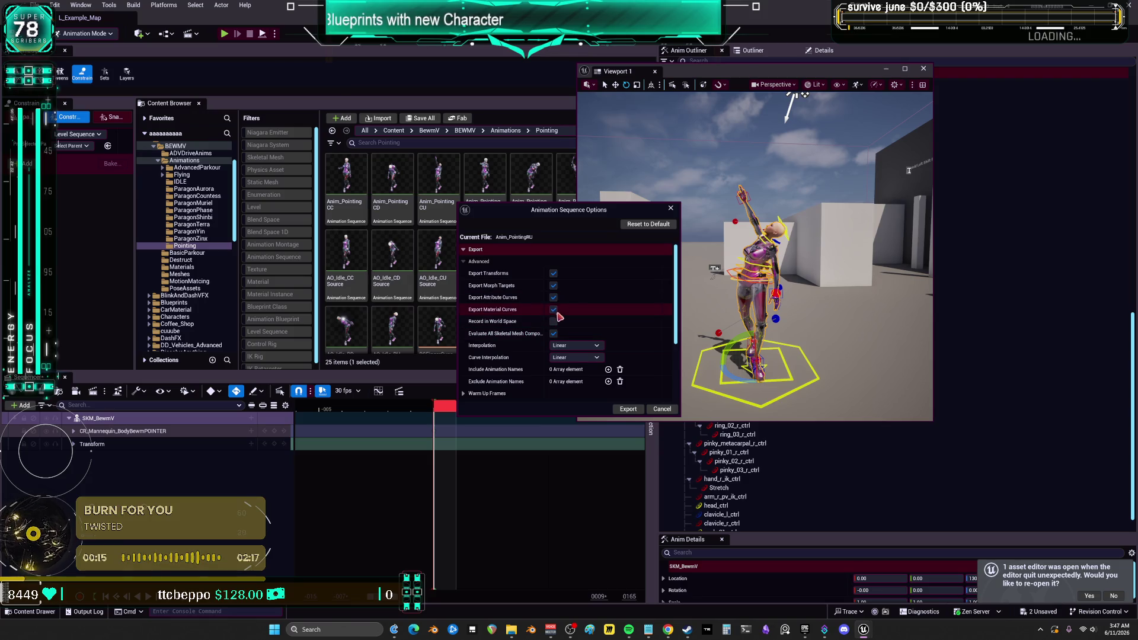
left_click(628, 409)
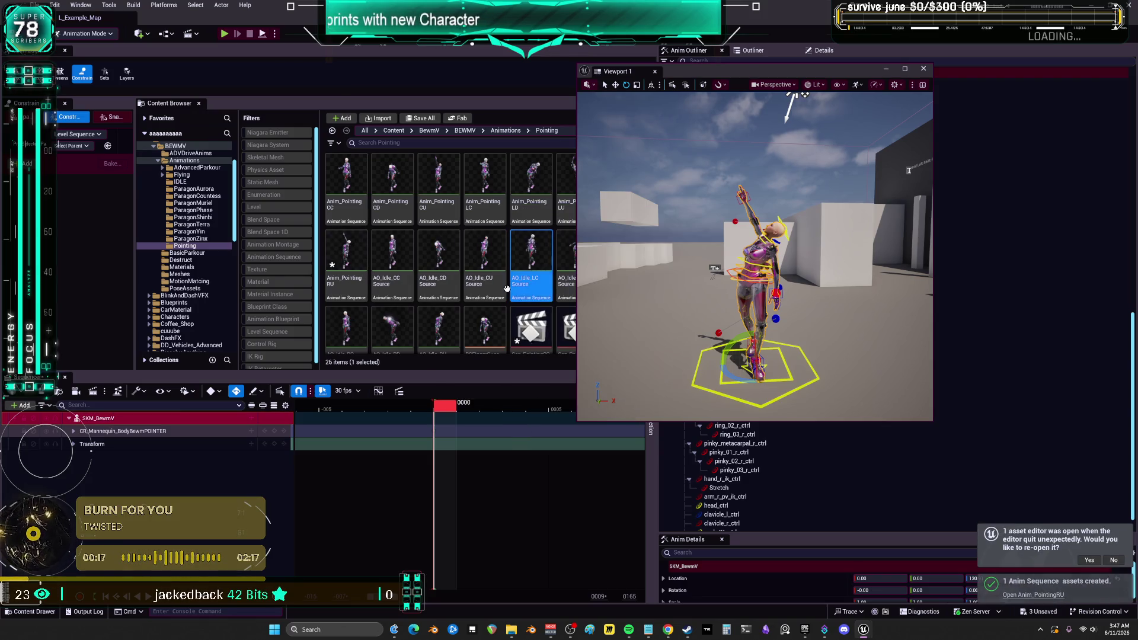
left_click(36, 5)
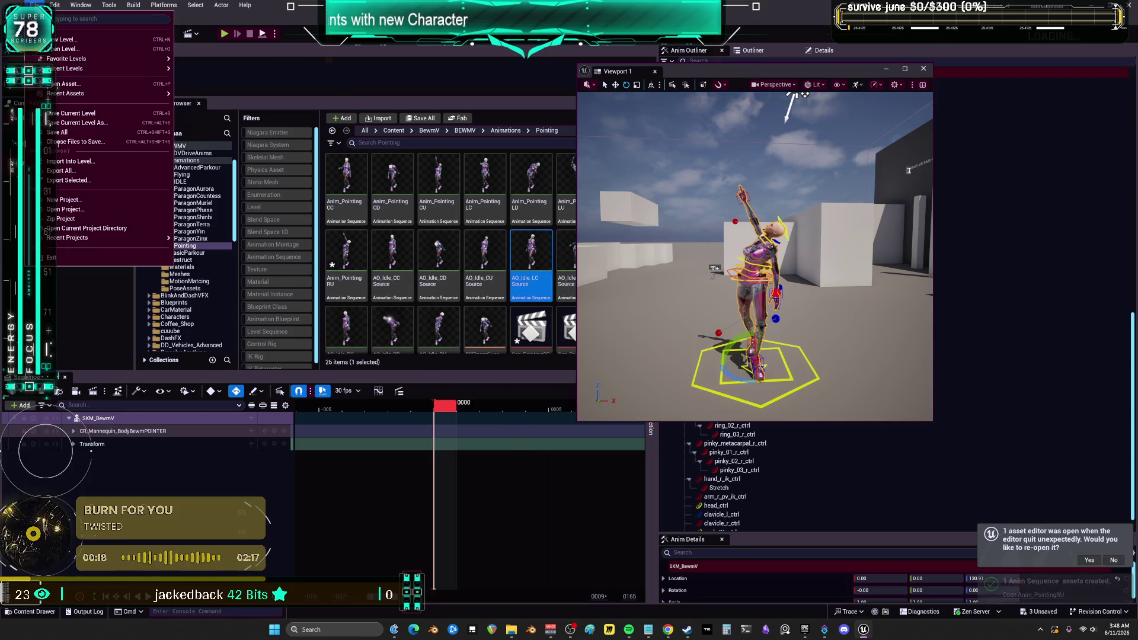
left_click(59, 133)
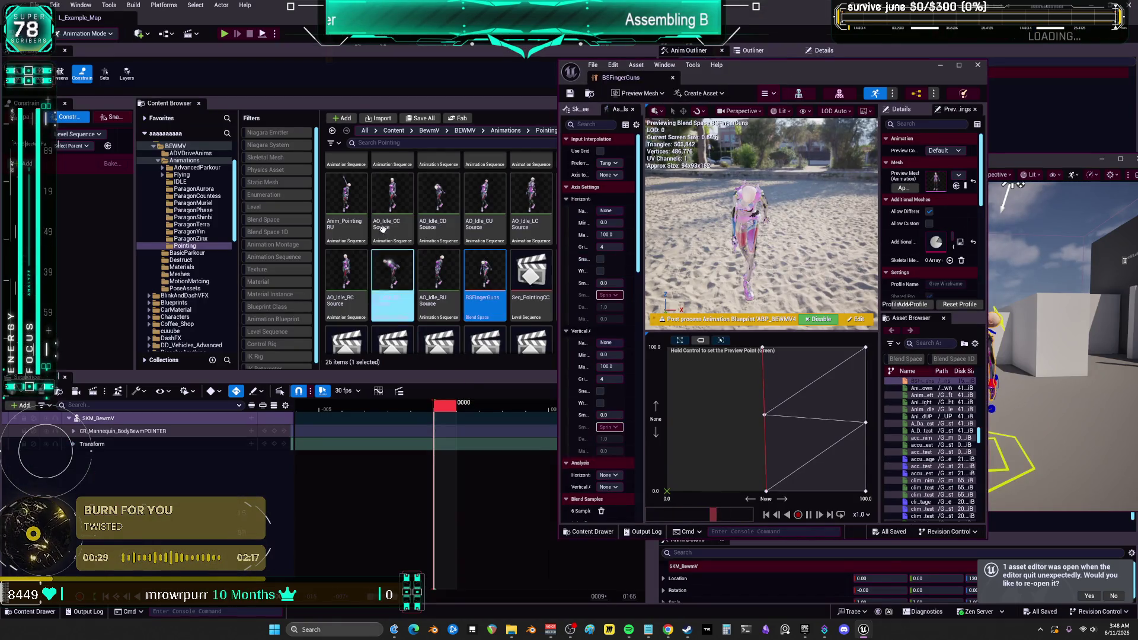
Place Anim_Pointing RU and RC as samples on the BSFingerGuns blend space grid.
mouse_move(342, 203)
left_mouse_down()
mouse_move(717, 398)
mouse_move(670, 356)
left_mouse_up()
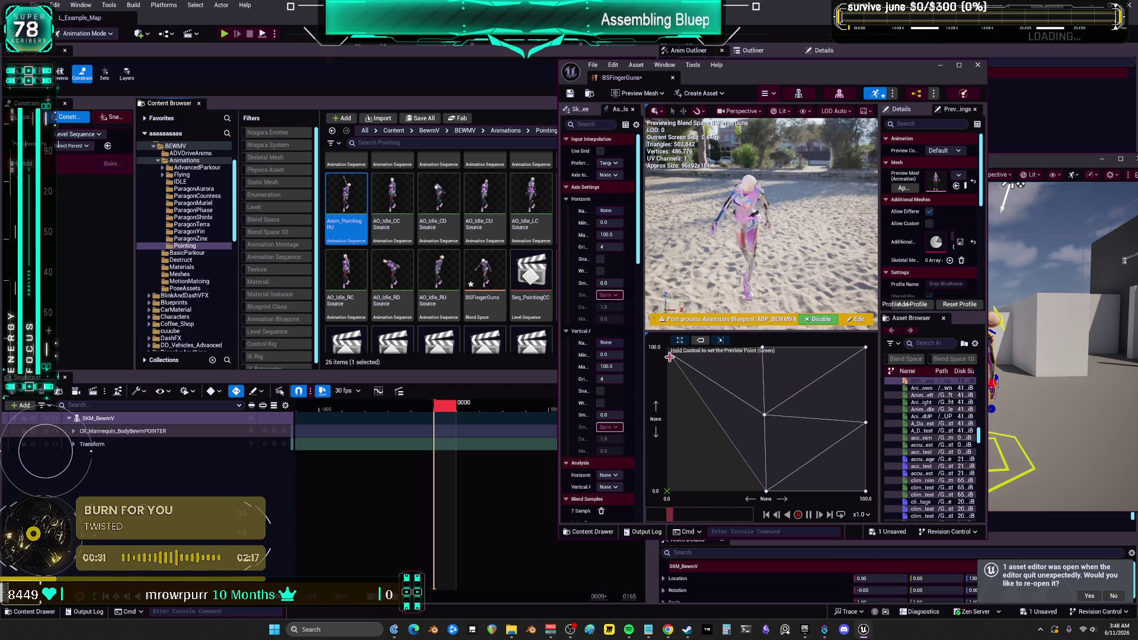
mouse_move(442, 305)
left_mouse_down()
mouse_move(567, 294)
mouse_move(533, 280)
mouse_move(815, 74)
mouse_move(949, 83)
left_mouse_up()
left_click_drag(624, 183, 804, 432)
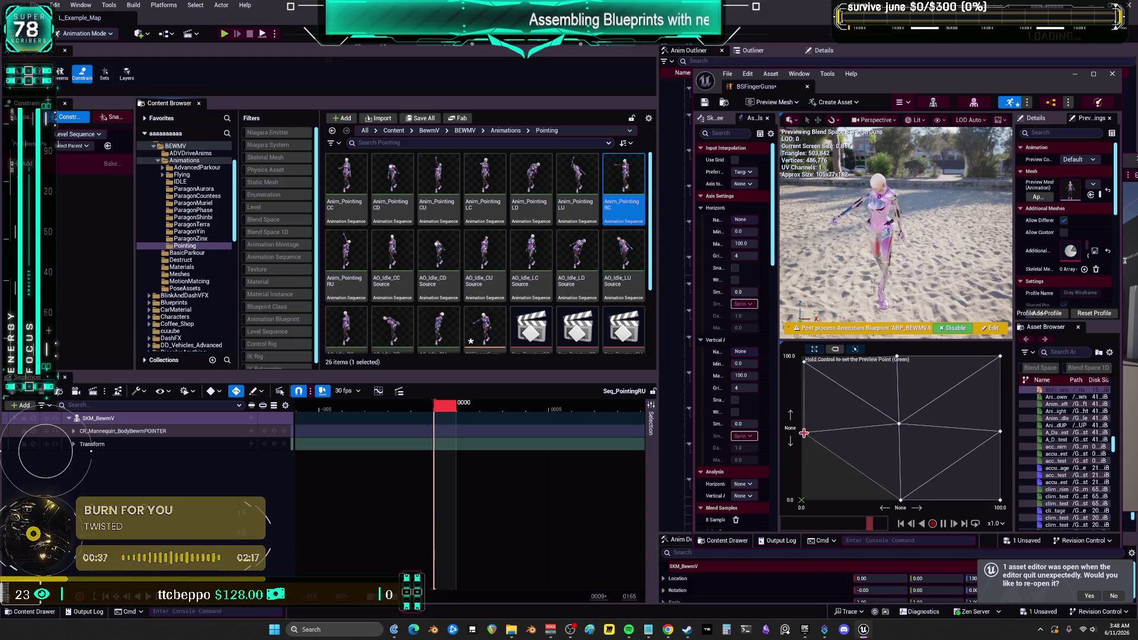
Maximize the blend space editor and drag the splitter down to enlarge the preview viewport.
double_click(868, 84)
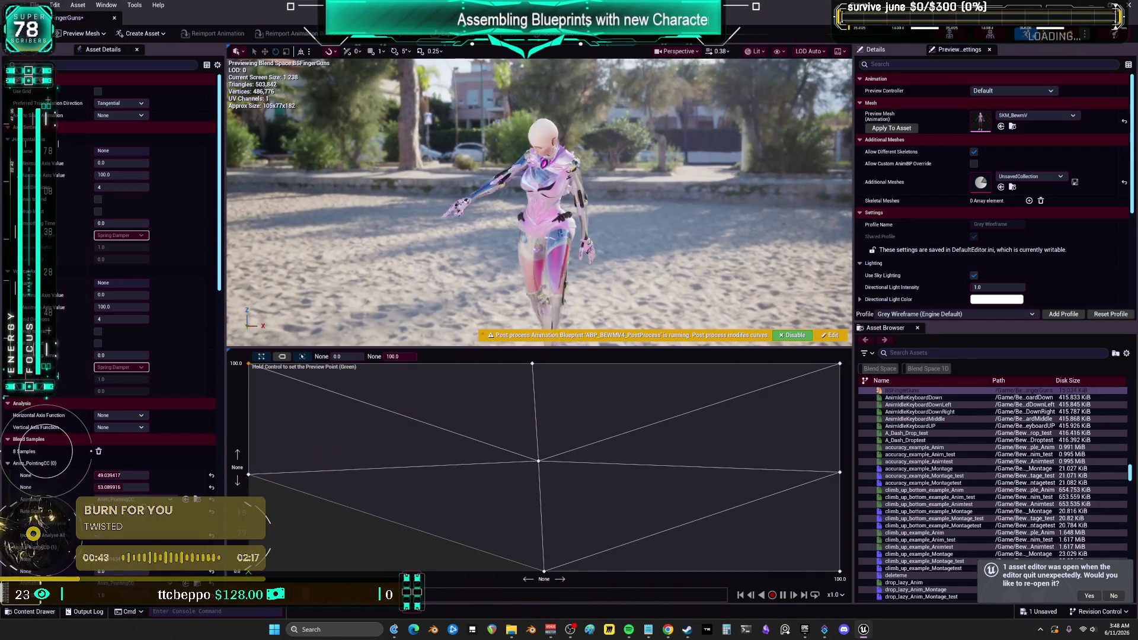
mouse_move(606, 350)
left_mouse_down()
mouse_move(568, 535)
mouse_move(569, 495)
left_mouse_up()
scroll(709, 278, "up", 5)
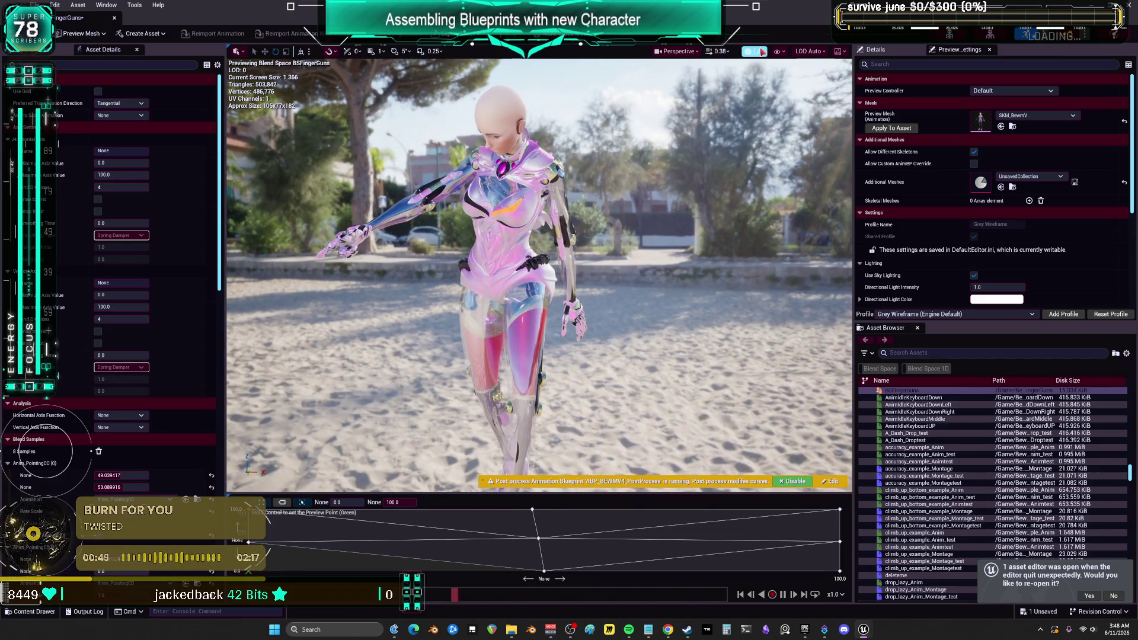
Switch the preview viewport's view mode to Lighting Only.
left_click(756, 51)
left_click(770, 105)
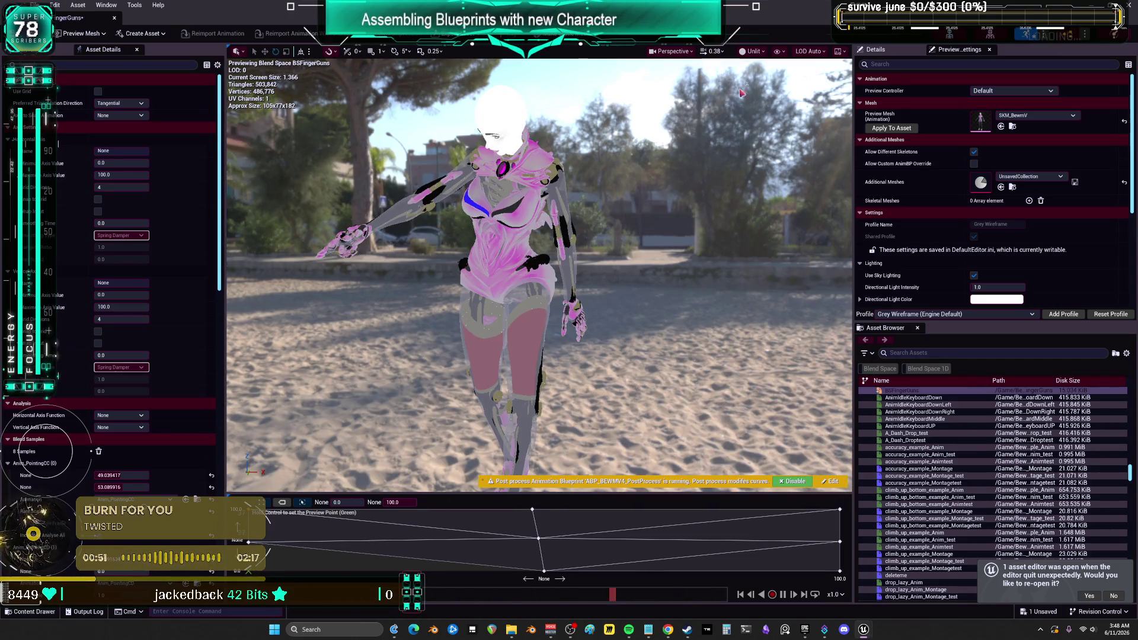
left_click(756, 51)
left_click(803, 133)
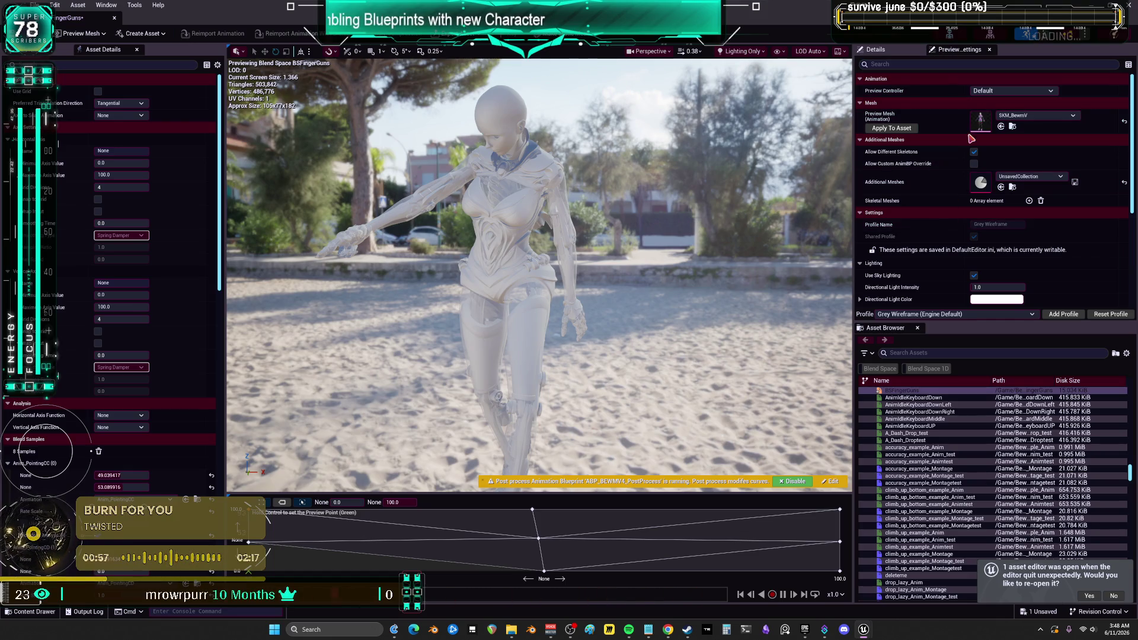
Set the Environment Cube Map in Preview Settings to mikuHDRI.
scroll(970, 178, "down", 5)
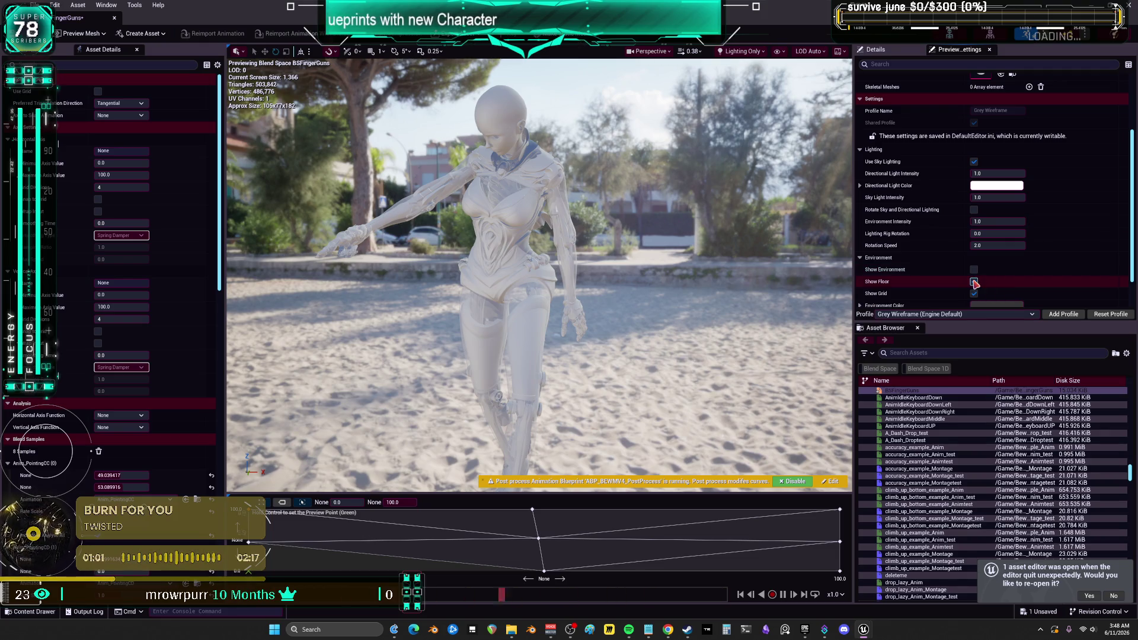
scroll(984, 279, "down", 2)
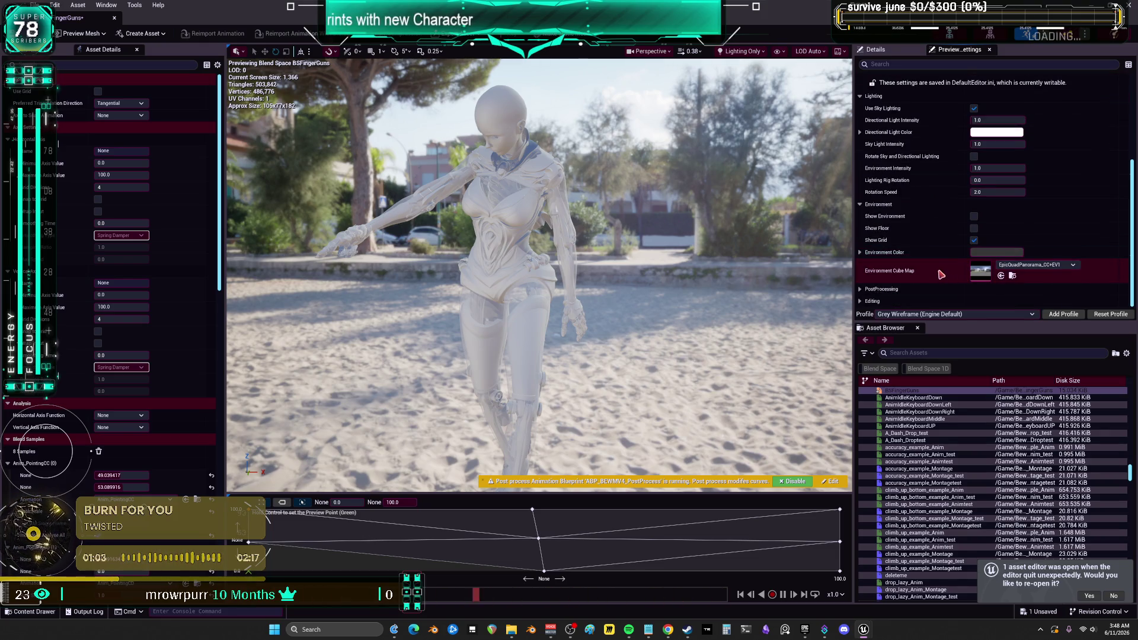
left_click(1019, 268)
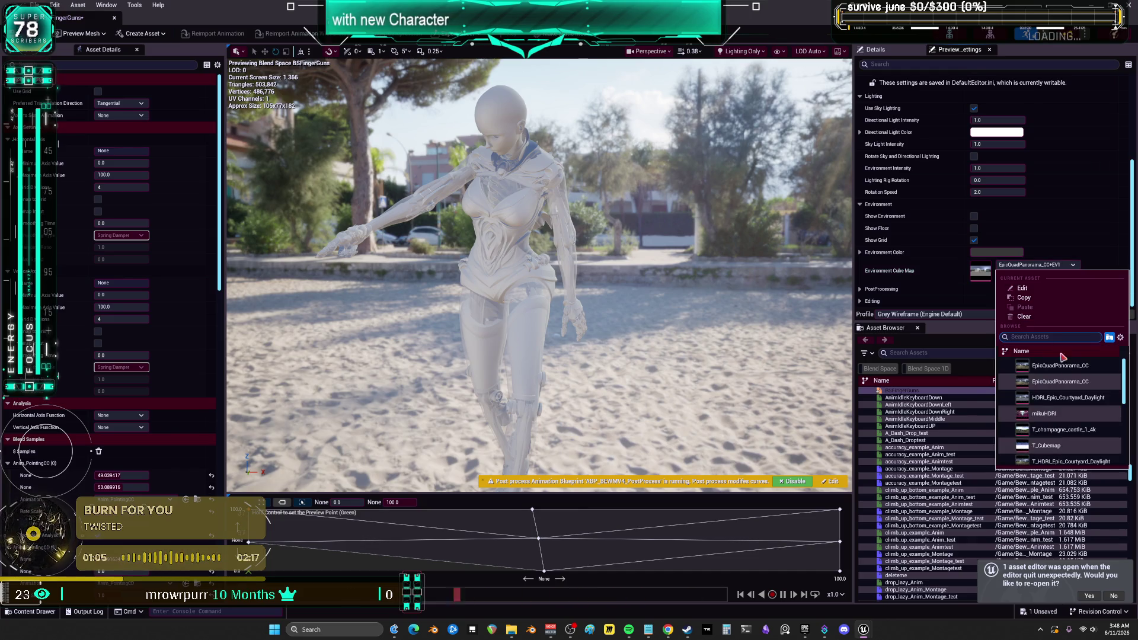
left_click(1050, 372)
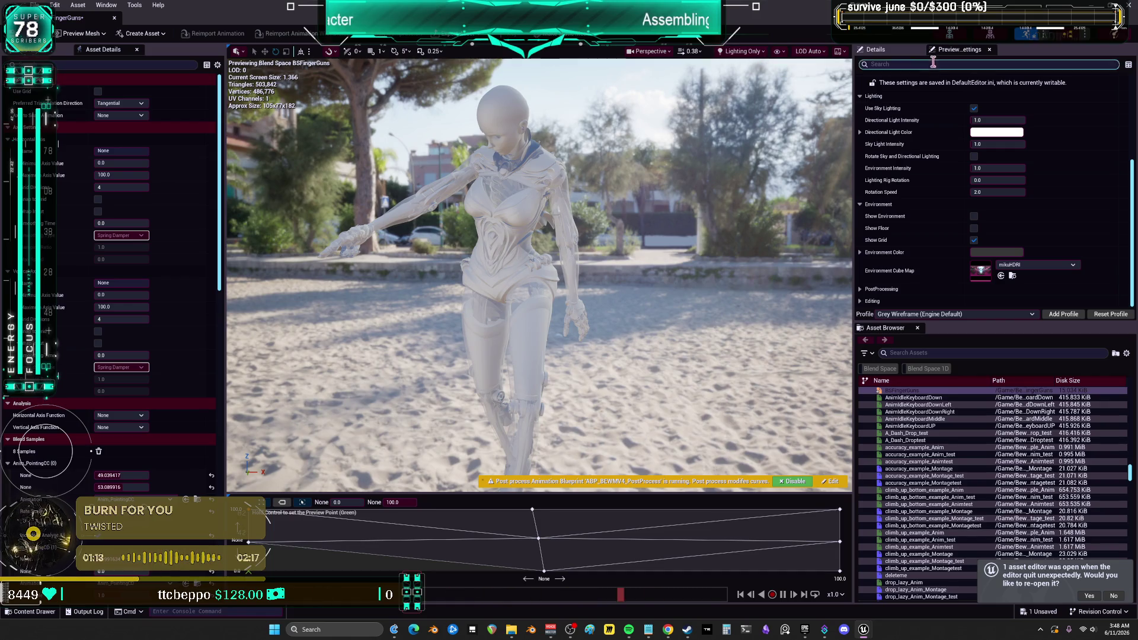
left_click(886, 52)
left_click(956, 51)
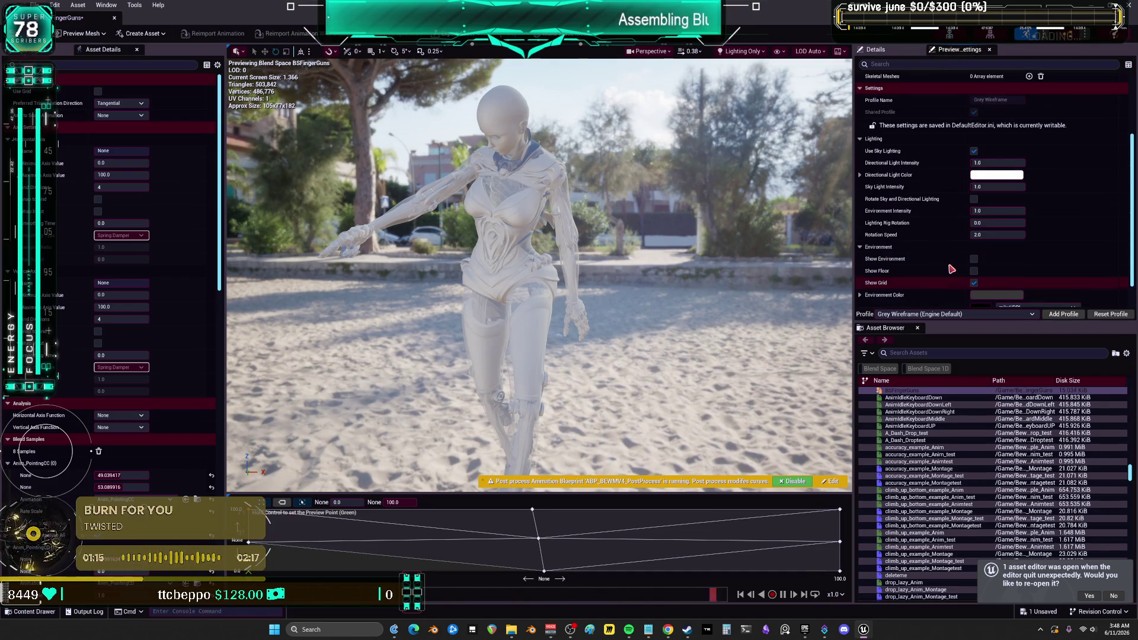
scroll(913, 207, "down", 5)
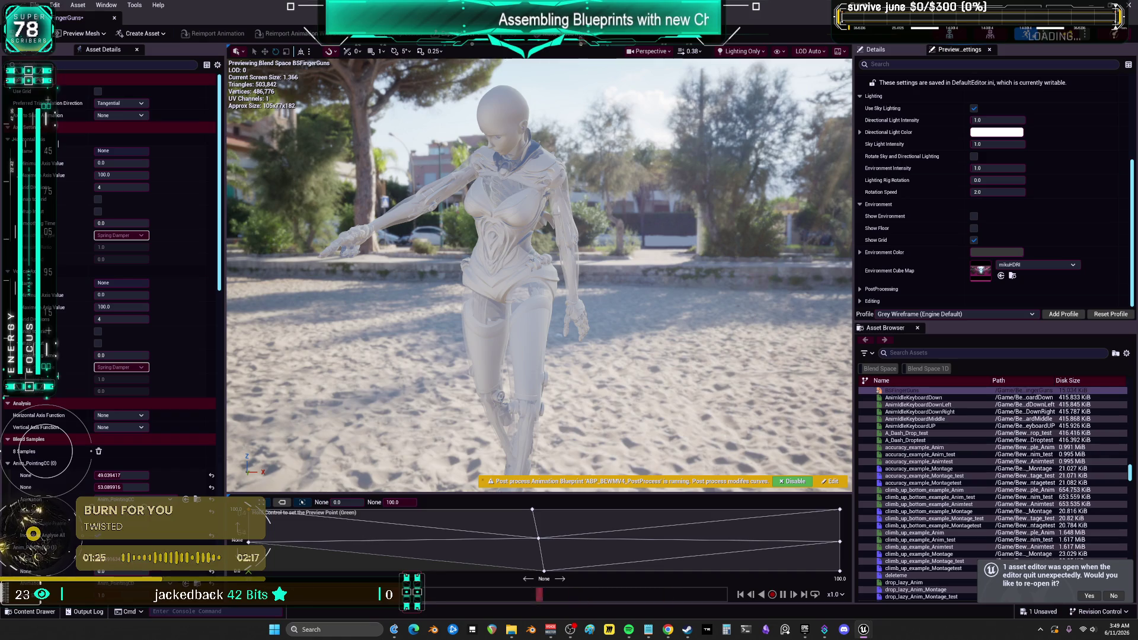
Change the preview scene profile to Grey Wireframe.
left_click(741, 51)
left_click(781, 52)
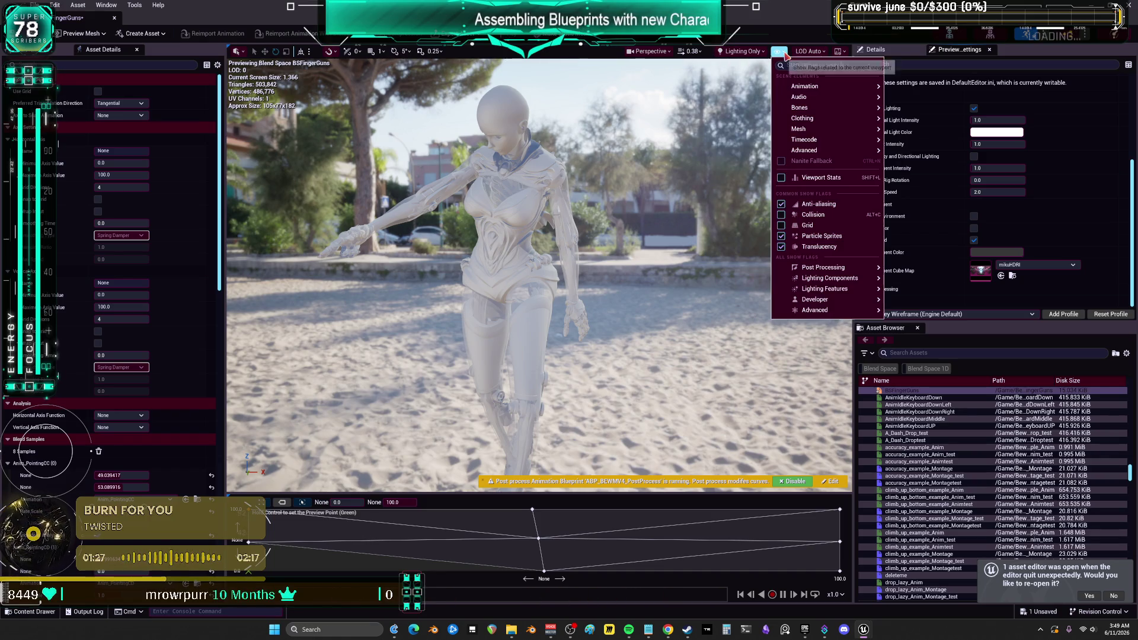
left_click(740, 52)
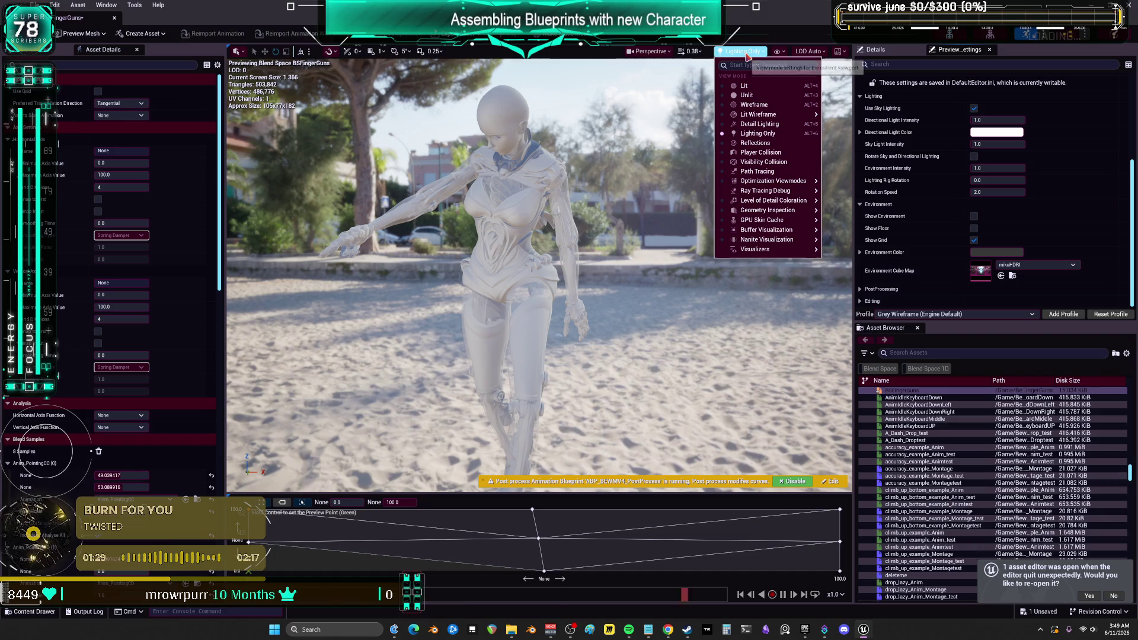
left_click(838, 52)
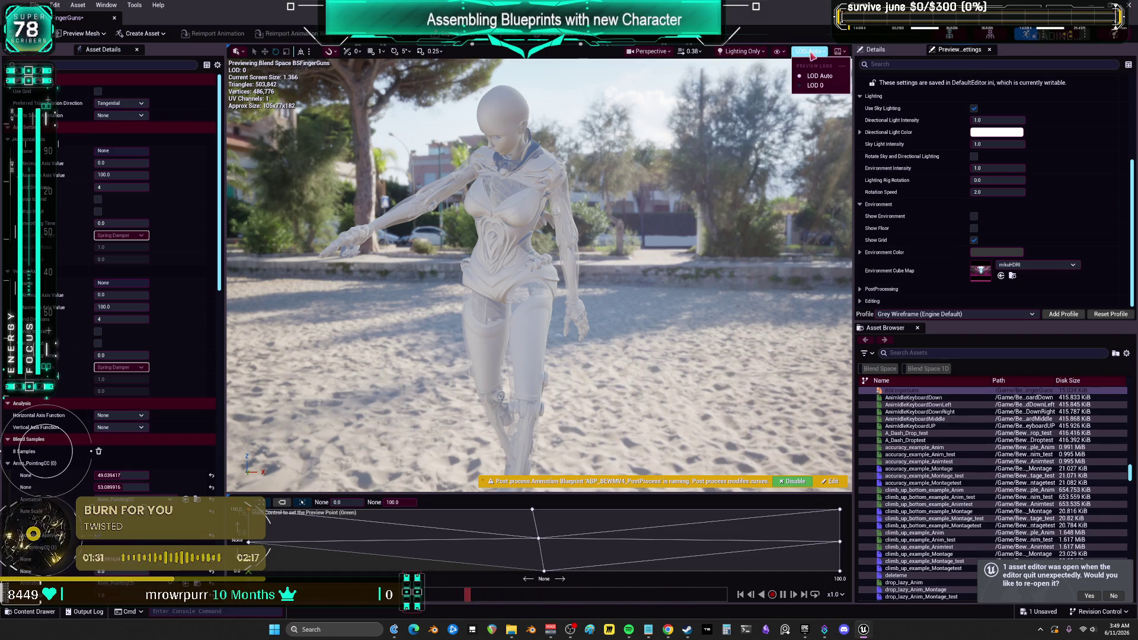
left_click(840, 54)
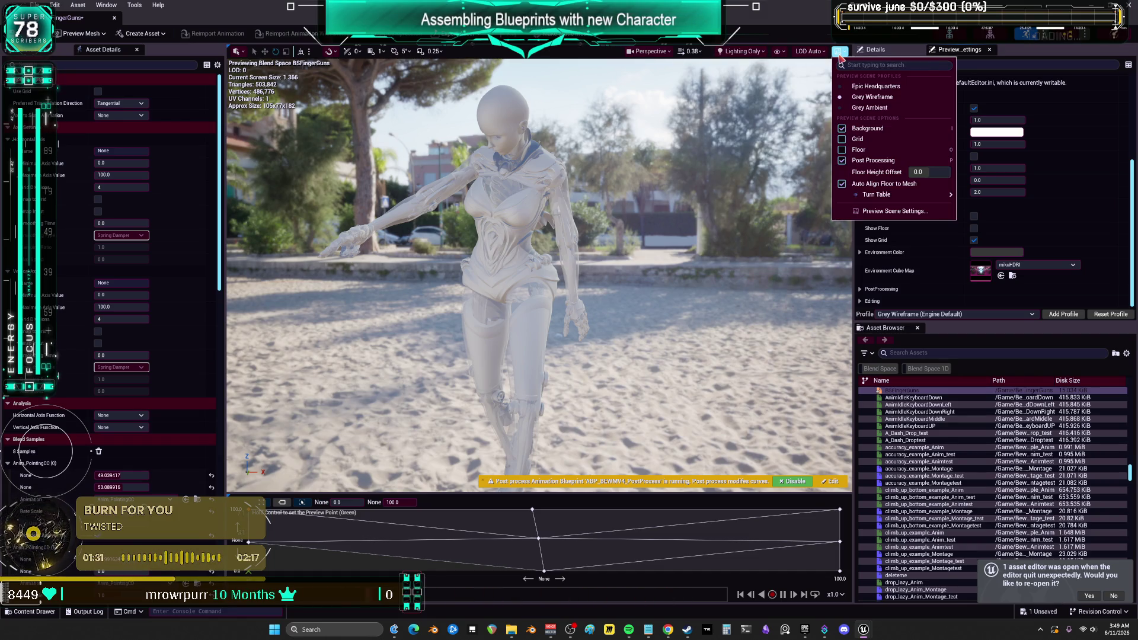
left_click(892, 87)
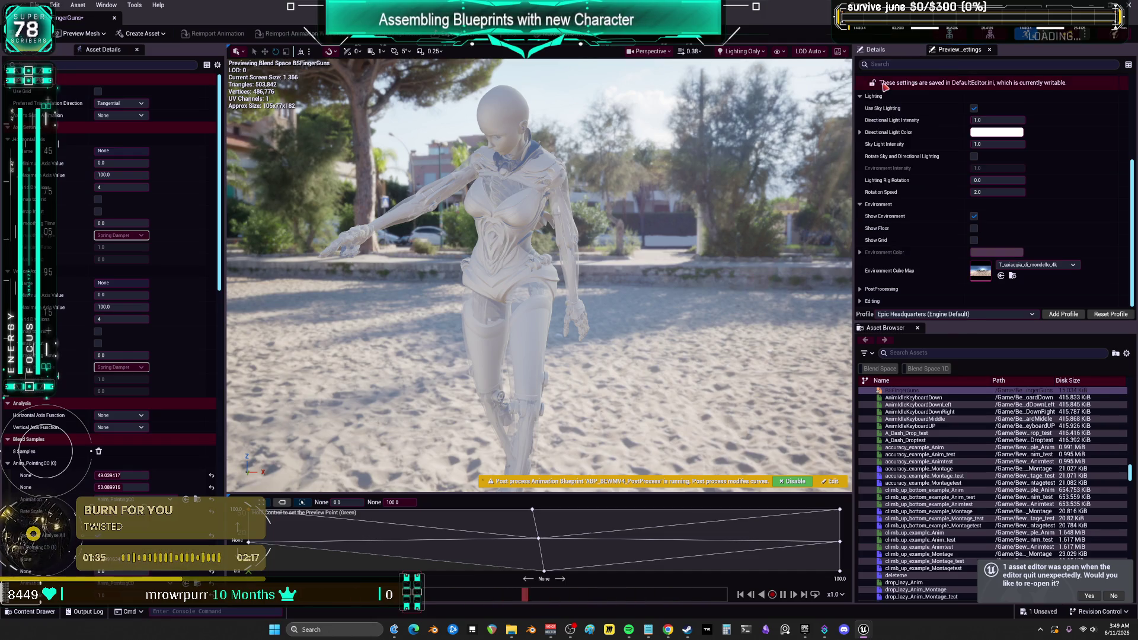
left_click(839, 53)
left_click(877, 94)
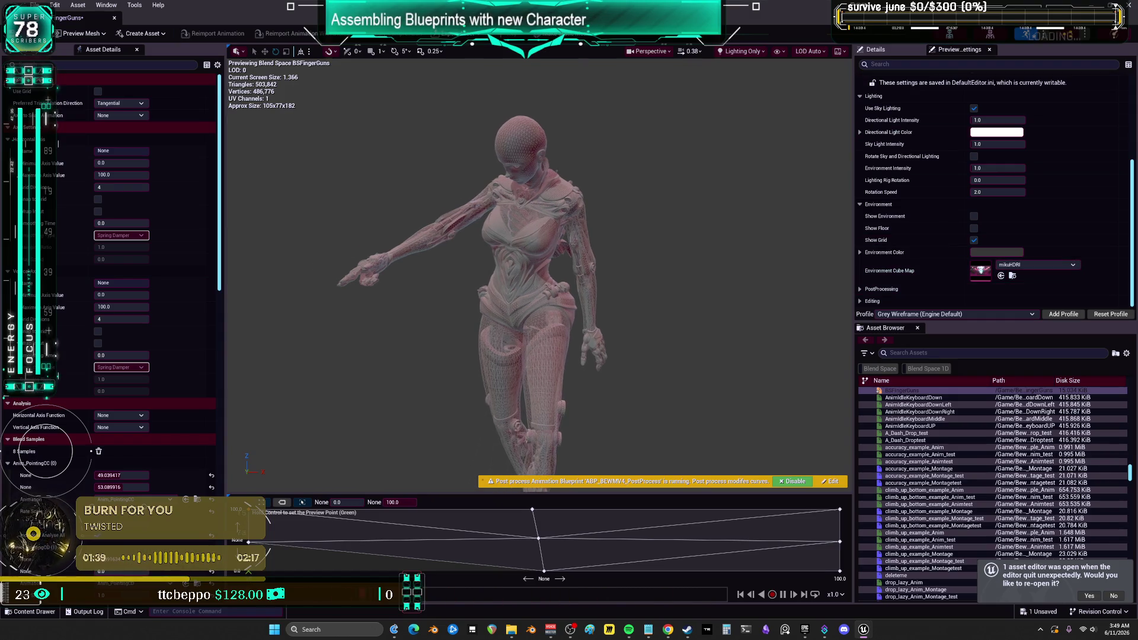
mouse_move(536, 542)
left_mouse_down()
mouse_move(776, 544)
mouse_move(325, 534)
mouse_move(312, 504)
mouse_move(318, 558)
mouse_move(309, 513)
mouse_move(474, 513)
mouse_move(679, 544)
left_mouse_up()
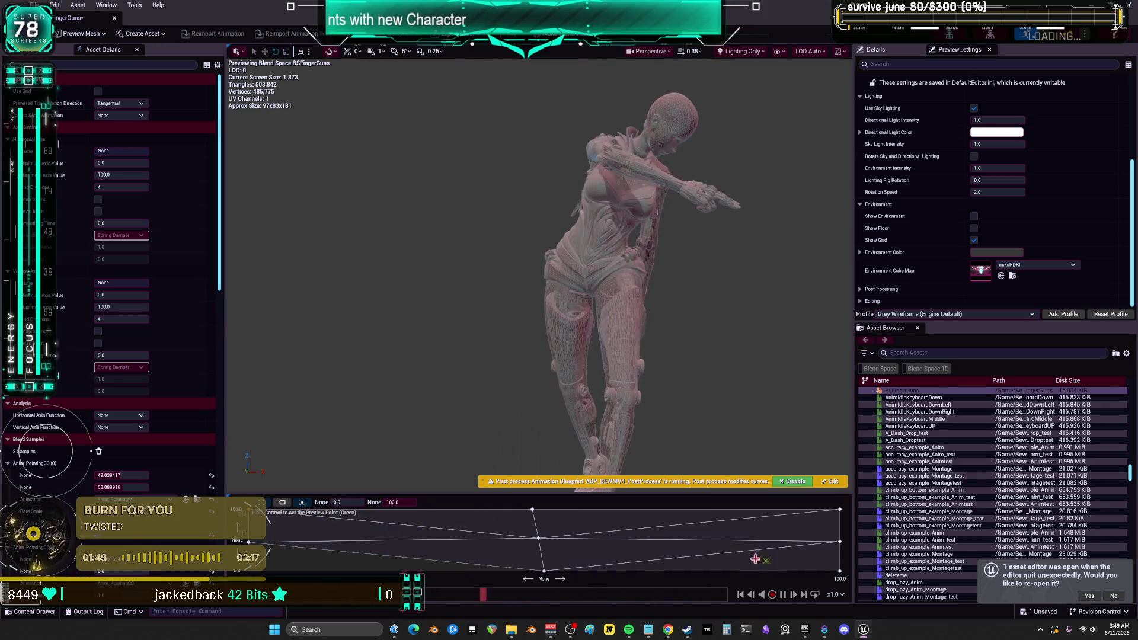
left_click_drag(757, 560, 746, 603)
mouse_move(654, 555)
left_mouse_down()
mouse_move(545, 566)
mouse_move(767, 572)
mouse_move(765, 526)
mouse_move(273, 534)
mouse_move(489, 535)
left_mouse_up()
mouse_move(633, 544)
left_mouse_down()
mouse_move(415, 524)
mouse_move(379, 539)
mouse_move(585, 544)
left_mouse_up()
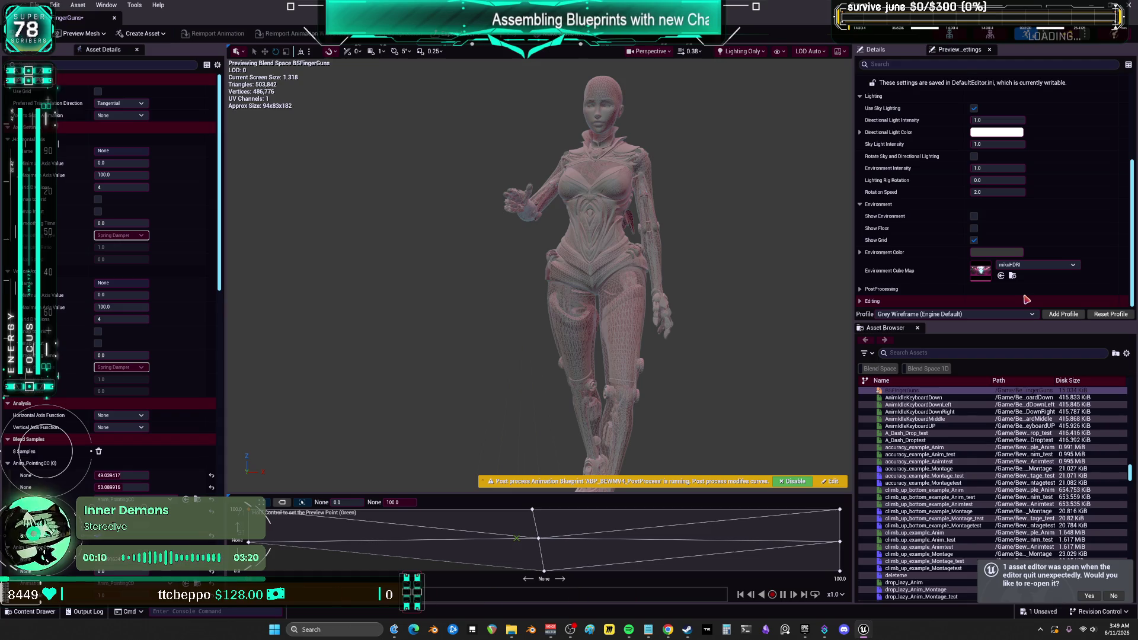
left_click(974, 216)
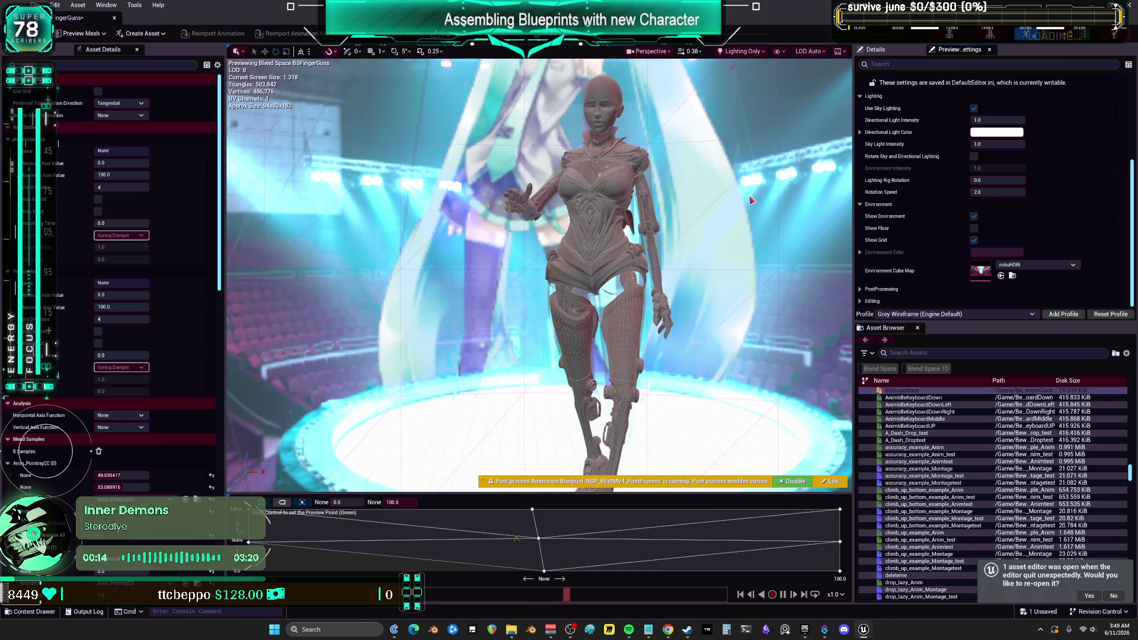
Render the preview Lit and widen the camera field of view to about 94.
left_click(741, 51)
left_click(744, 86)
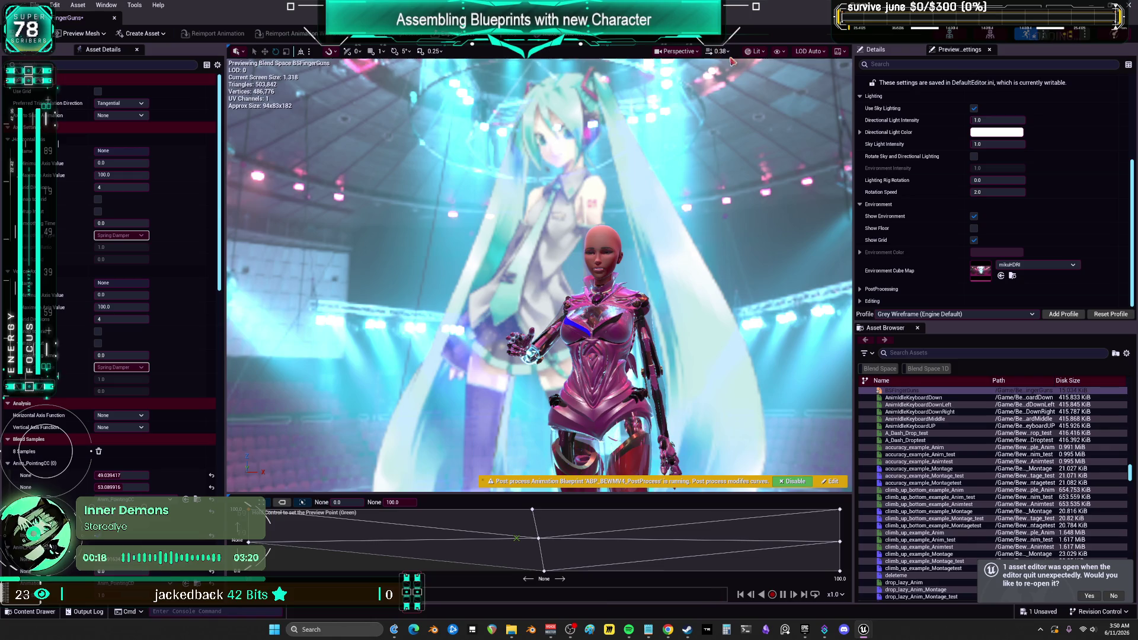
left_click(685, 54)
left_click_drag(757, 240, 756, 240)
Dolly the camera closer to the character and scrub the preview point across the pointing poses.
left_click_drag(627, 270, 627, 231)
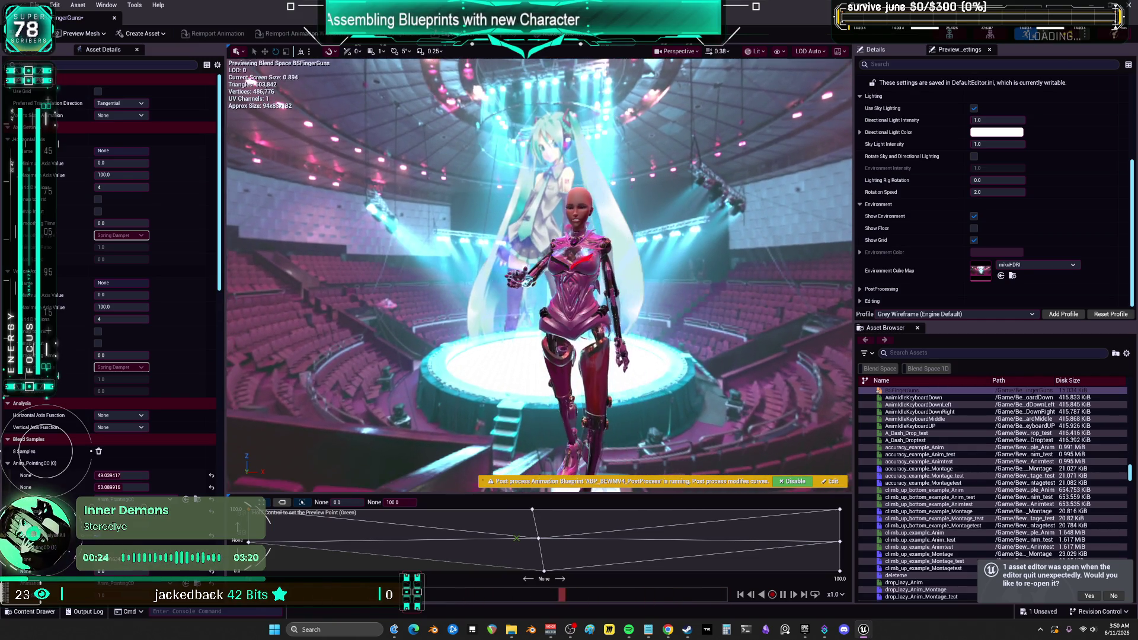
mouse_move(517, 538)
left_mouse_down()
mouse_move(285, 528)
mouse_move(593, 531)
mouse_move(806, 519)
mouse_move(698, 542)
mouse_move(427, 517)
mouse_move(705, 533)
mouse_move(409, 542)
mouse_move(490, 549)
left_mouse_up()
mouse_move(683, 546)
left_mouse_down()
mouse_move(551, 561)
mouse_move(462, 543)
mouse_move(486, 526)
left_mouse_up()
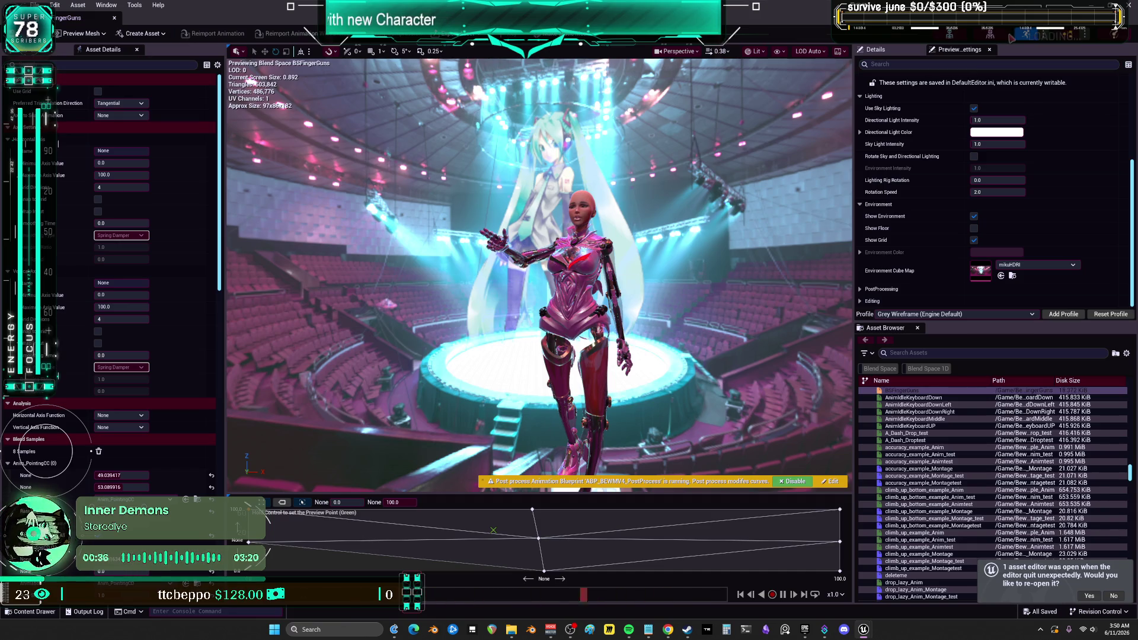
key("alt+Tab")
Create a new Level Sequence in the Content Browser named Seq_PointingRD.
scroll(540, 278, "down", 3)
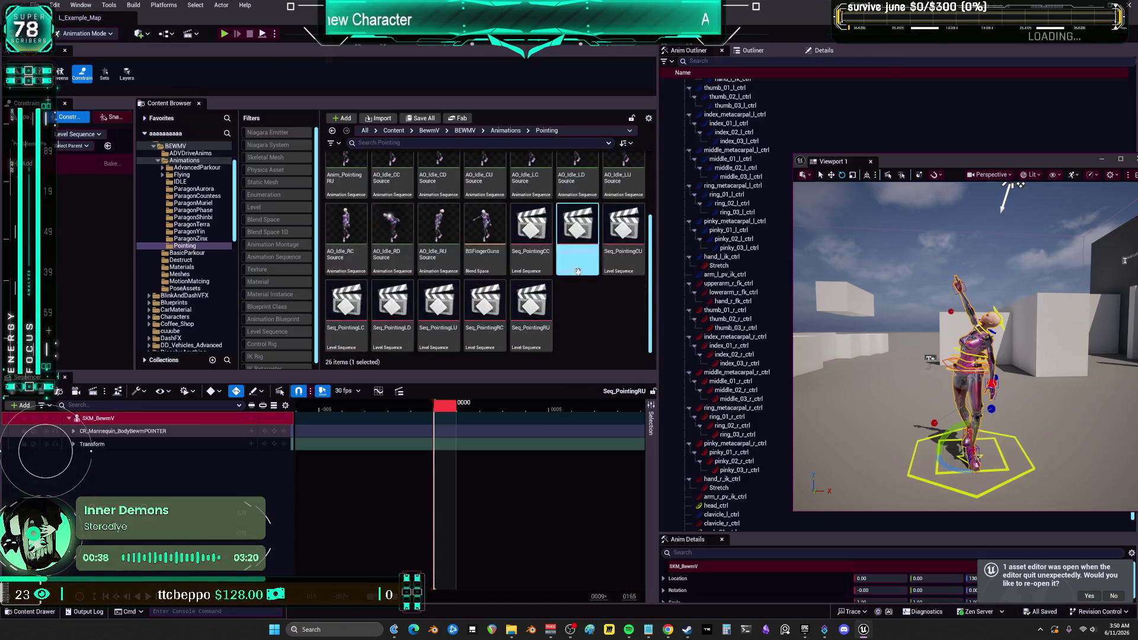
left_click(546, 303)
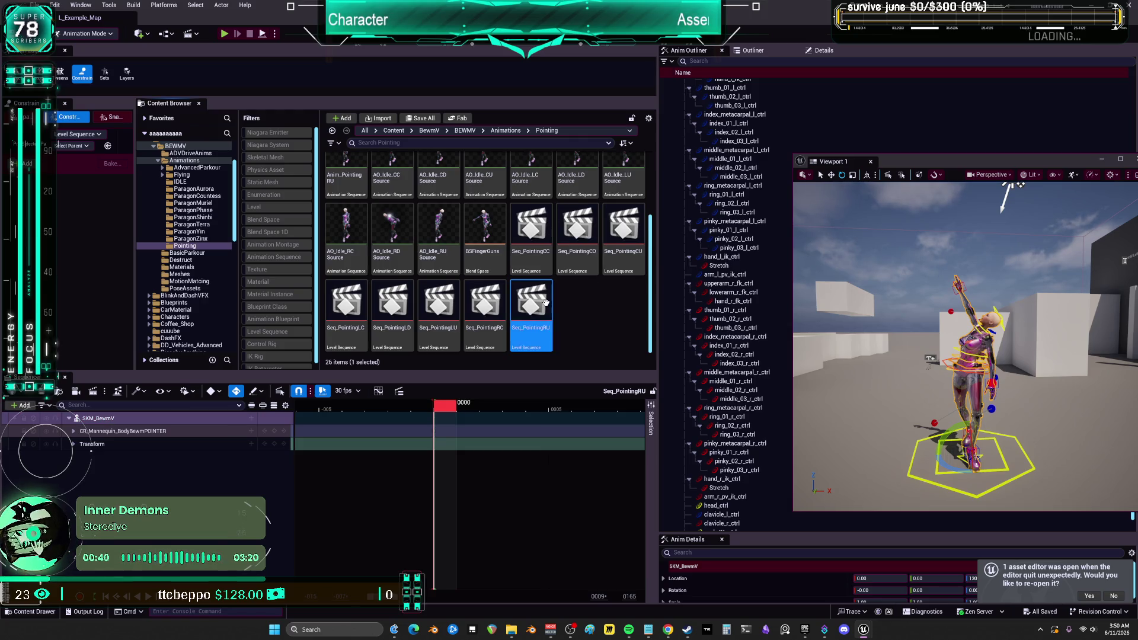
right_click(586, 304)
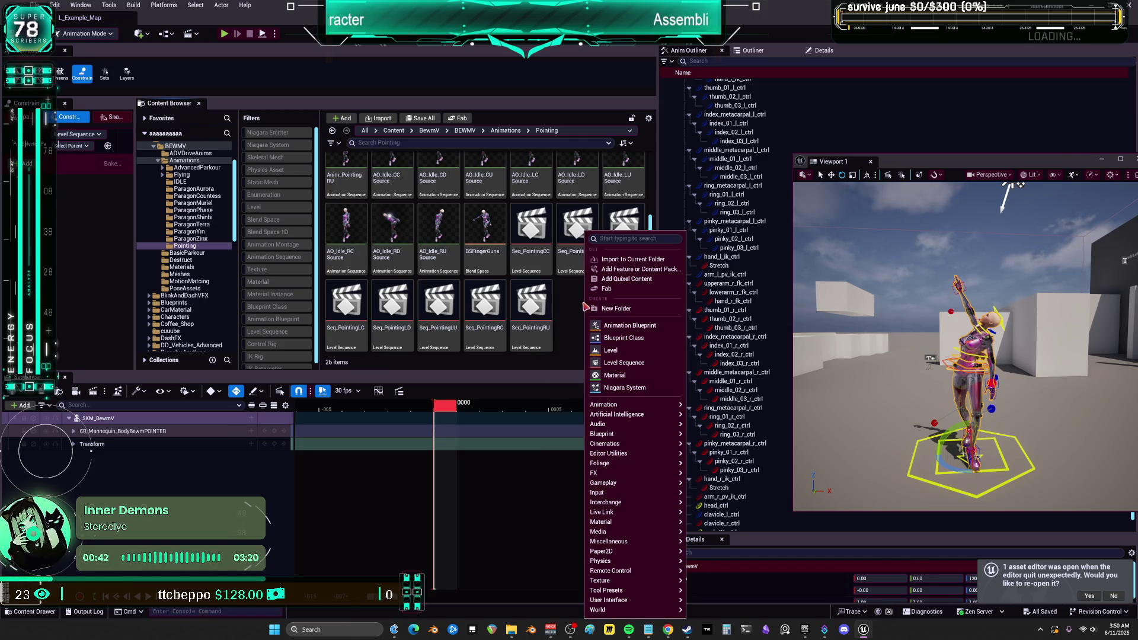
left_click(624, 369)
key("BackSpace")
type("D")
key("Return")
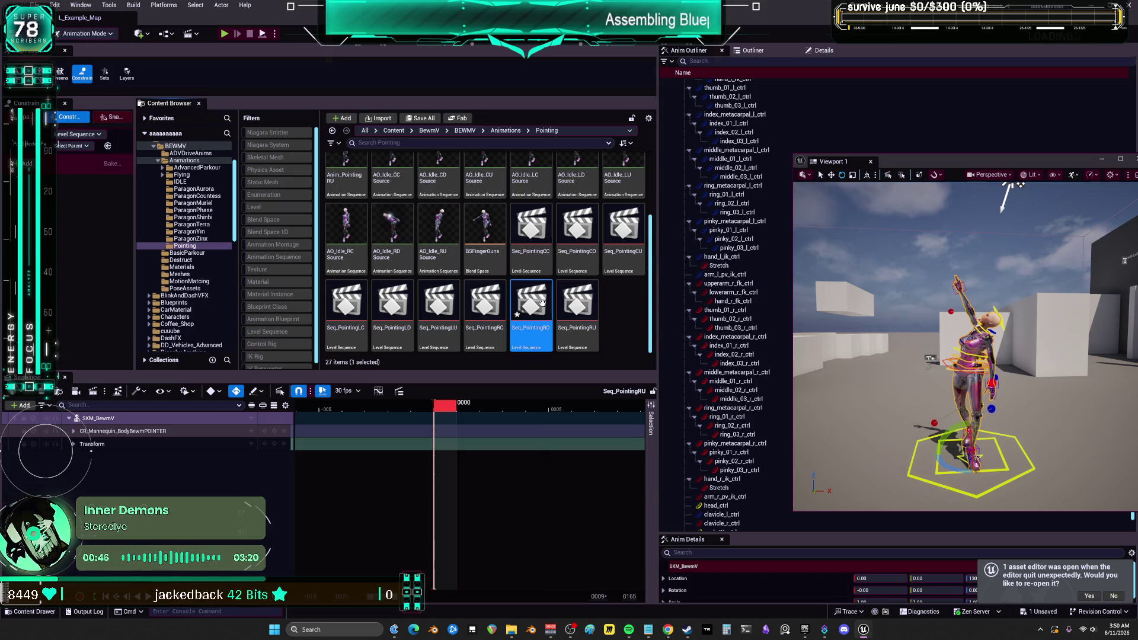
Open Seq_PointingRD and add SKM_BewmV from the Outliner as a track.
double_click(546, 307)
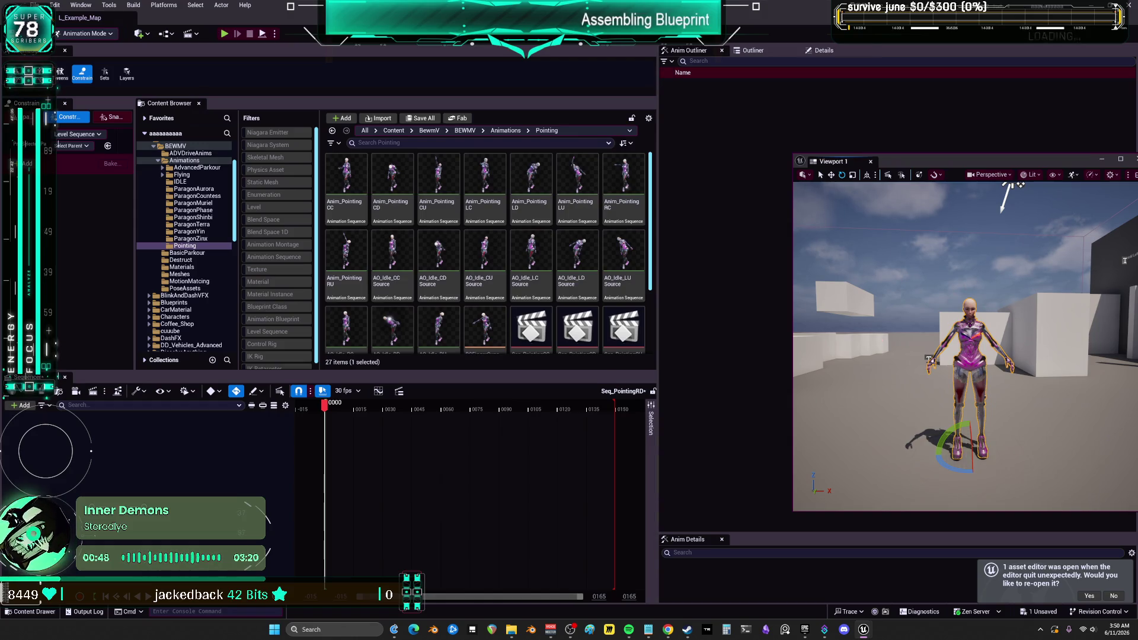
left_click(766, 54)
left_click_drag(735, 354, 135, 470)
Put the AO_Idle_RD Source animation on SKM_BewmV's Animation track.
left_click(436, 327)
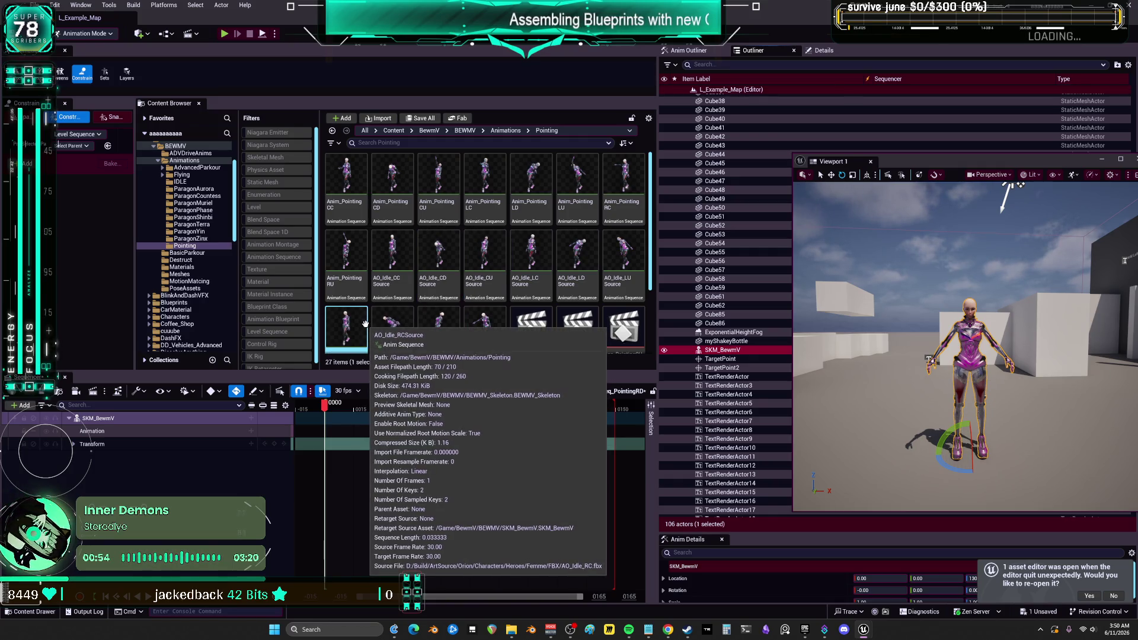
left_click(606, 337)
left_click(570, 312)
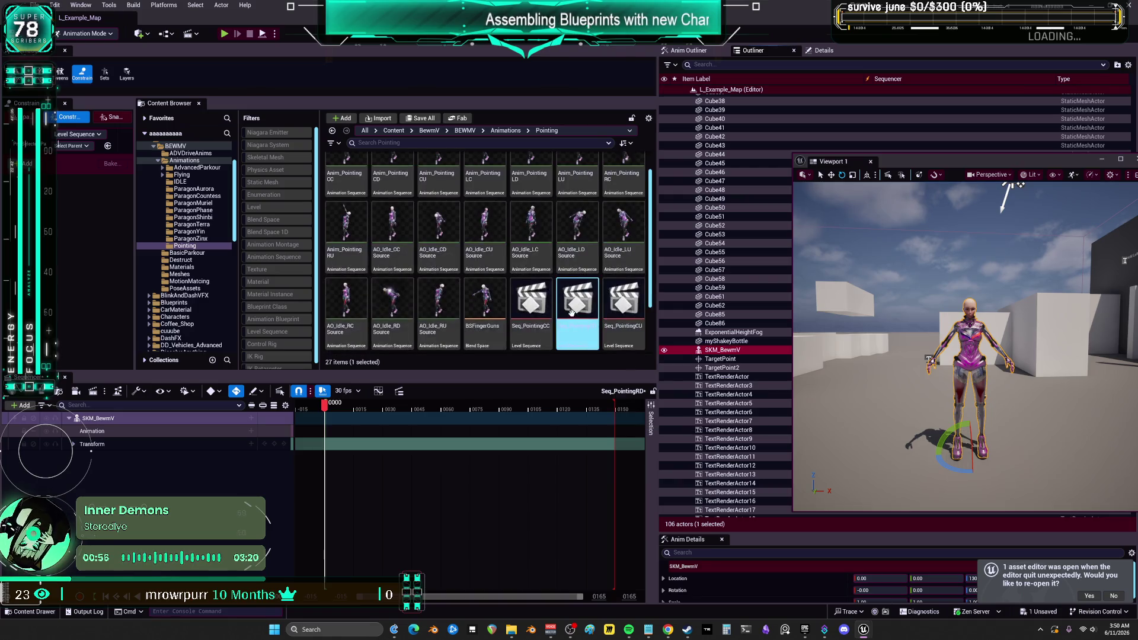
left_click(400, 309)
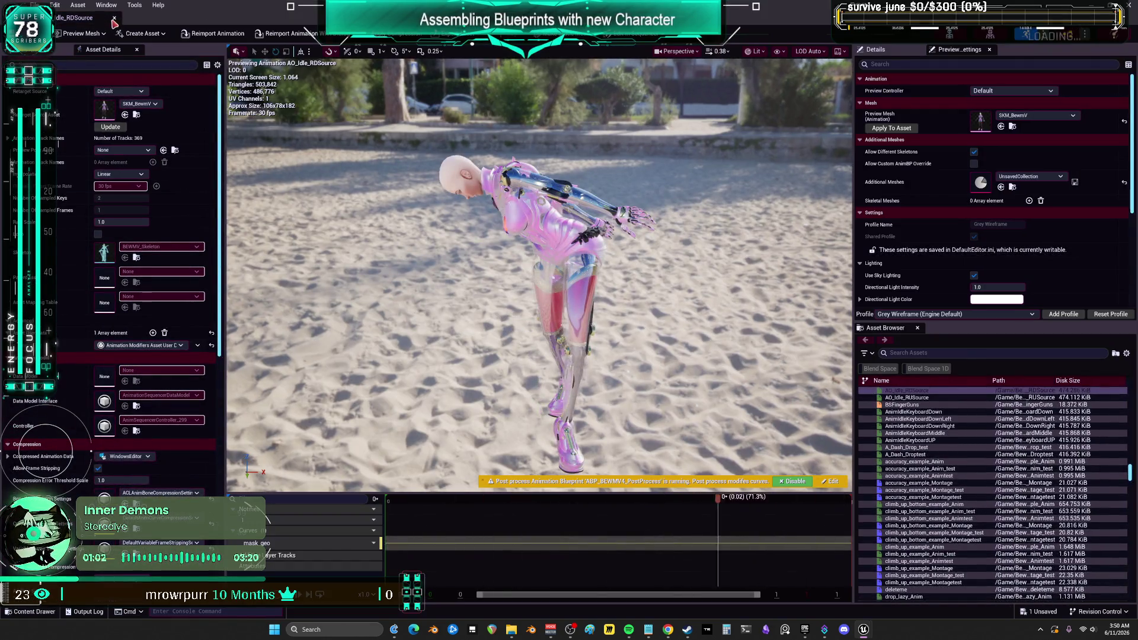
left_click(113, 19)
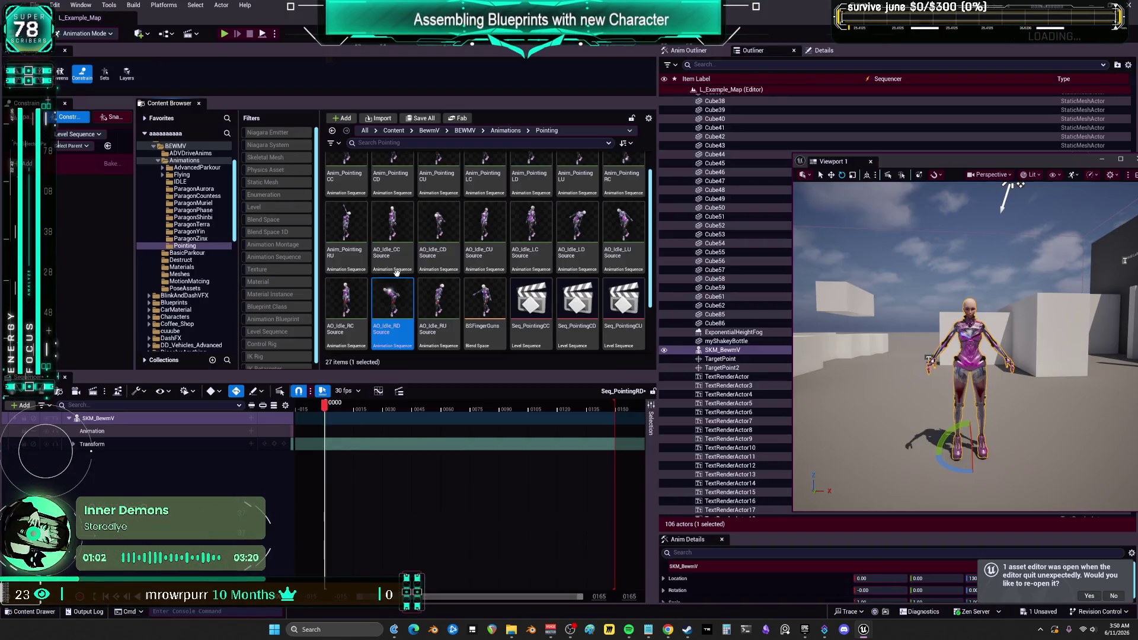
scroll(401, 311, "down", 1)
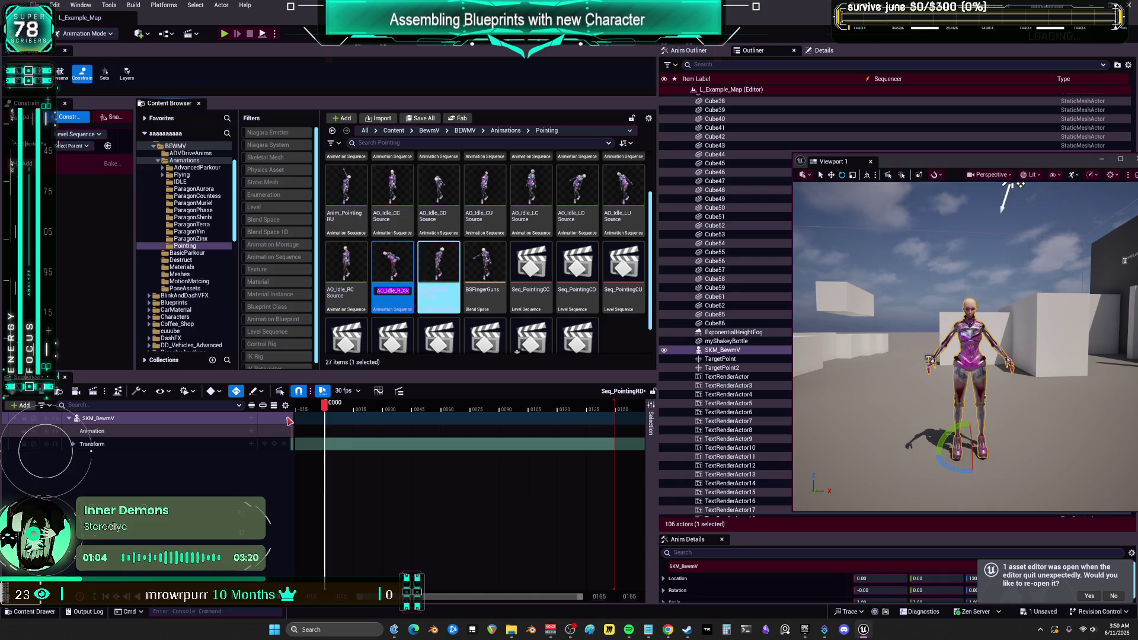
left_click(258, 433)
left_click(250, 434)
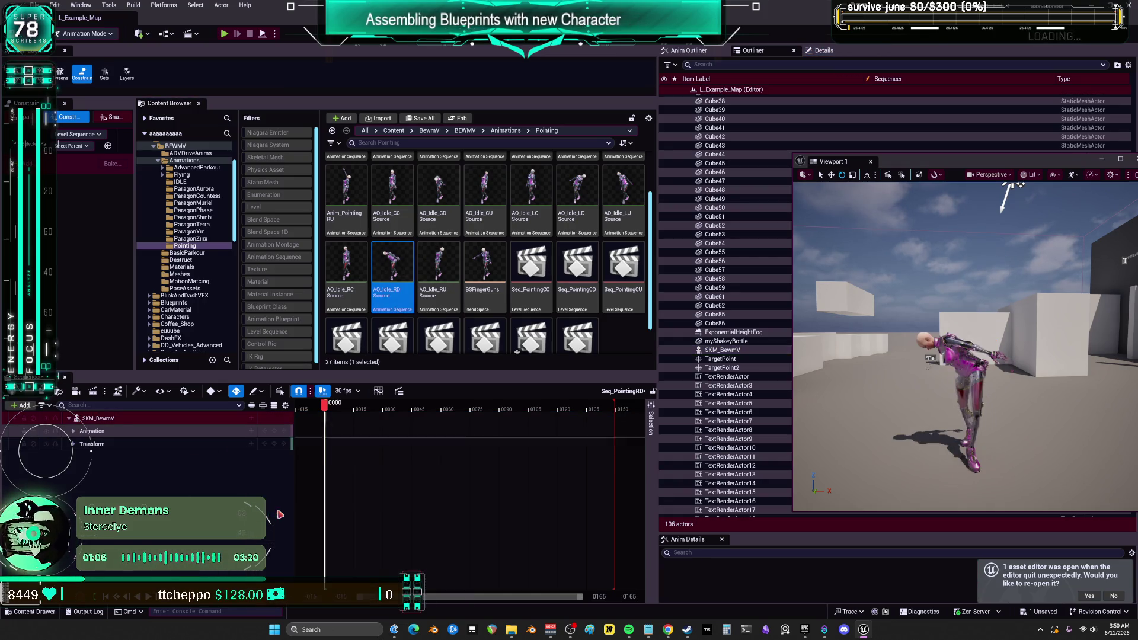
Bake SKM_BewmV to the CR_Mannequin_BodyBewm control rig without morph targets or attribute curves.
right_click(102, 420)
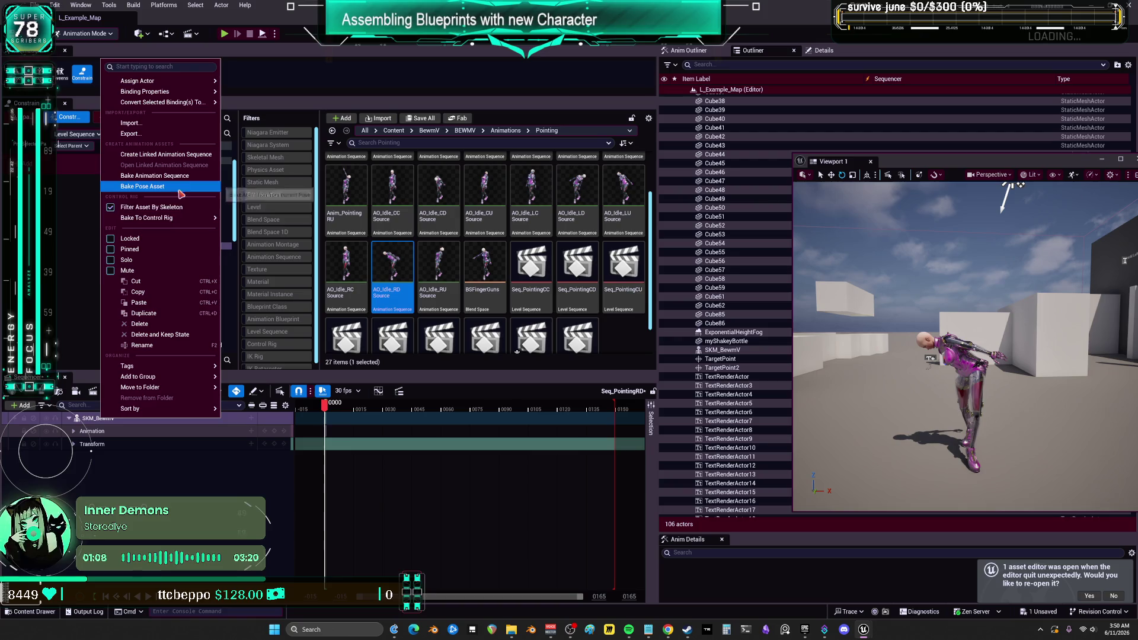
mouse_move(196, 217)
left_click(299, 245)
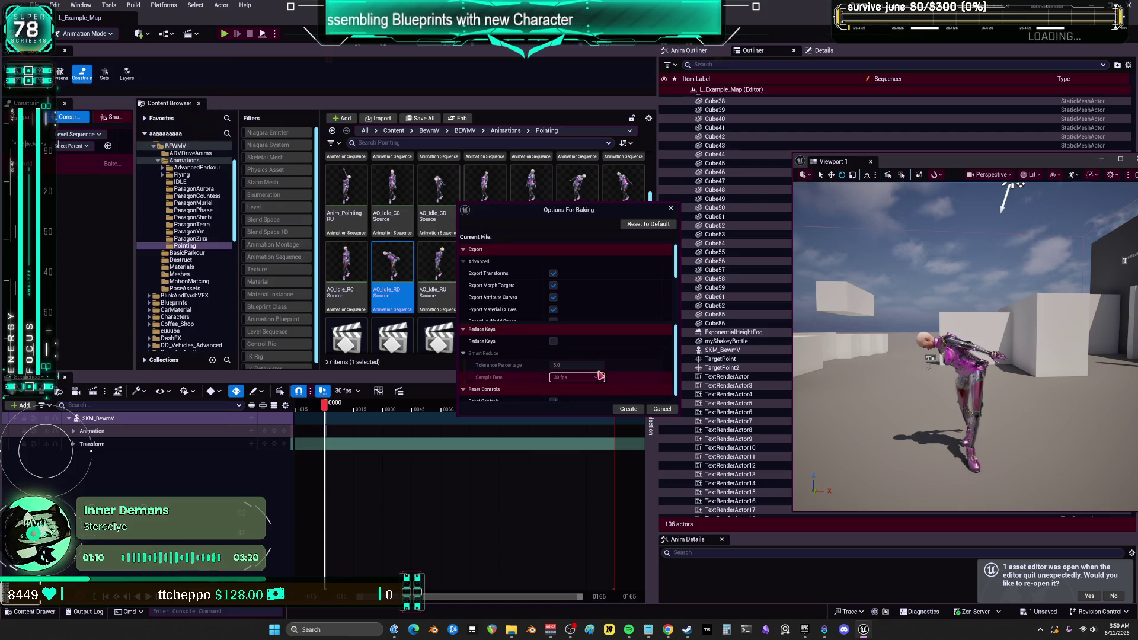
left_click(555, 298)
left_click(553, 286)
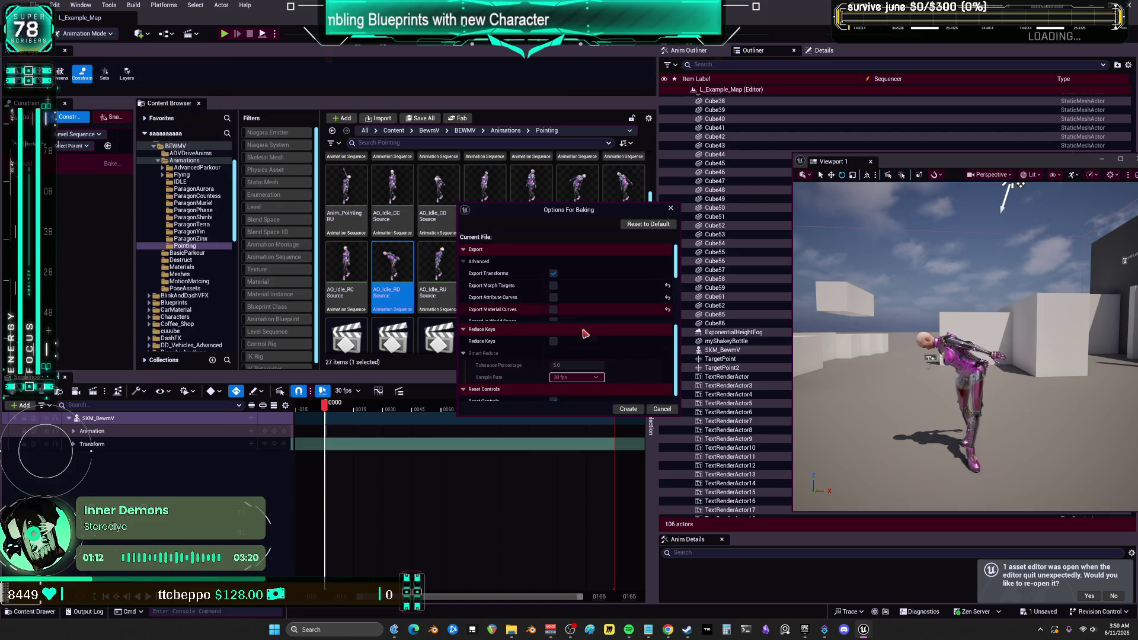
left_click(628, 409)
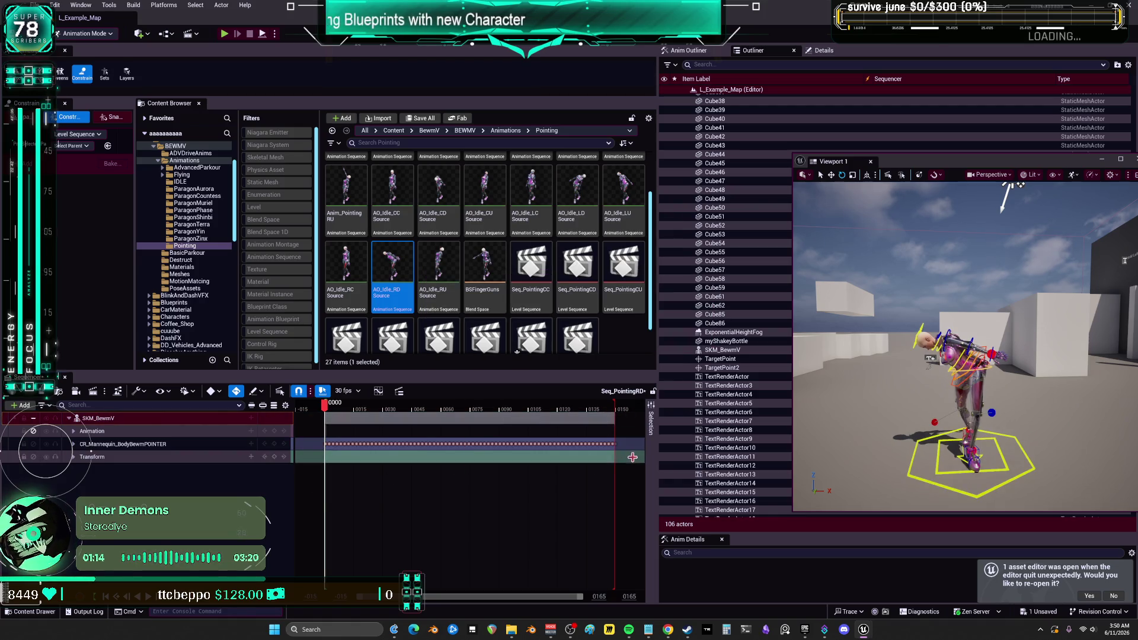
Delete the selected control rig keys and narrow the playback range to the start frame 0000.
key("Delete")
left_click_drag(590, 599, 379, 604)
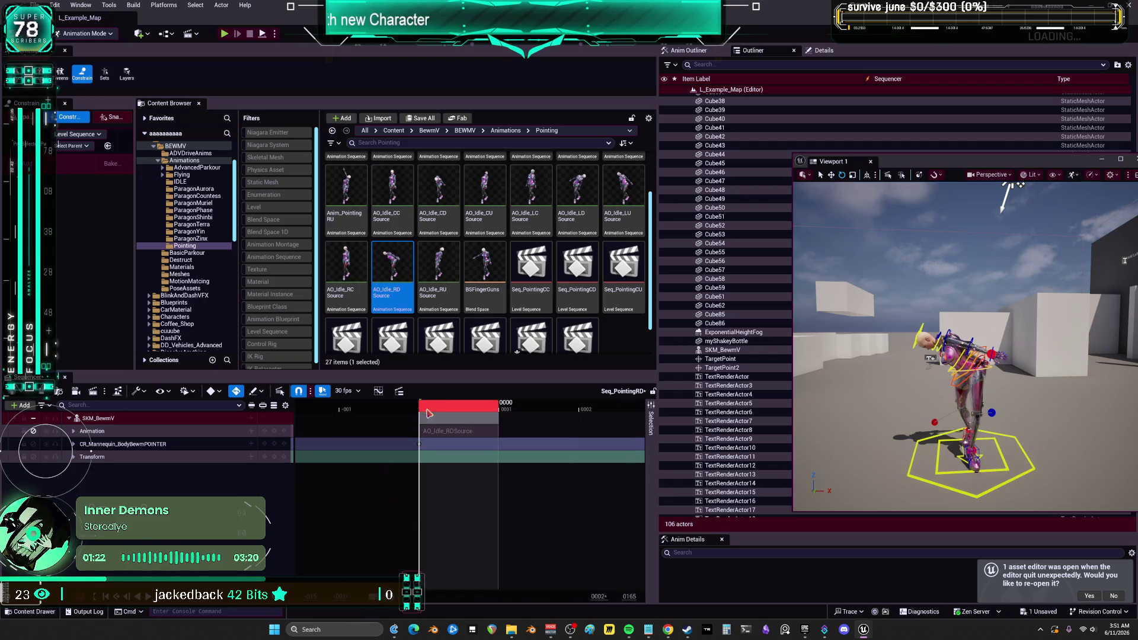
left_click(456, 431)
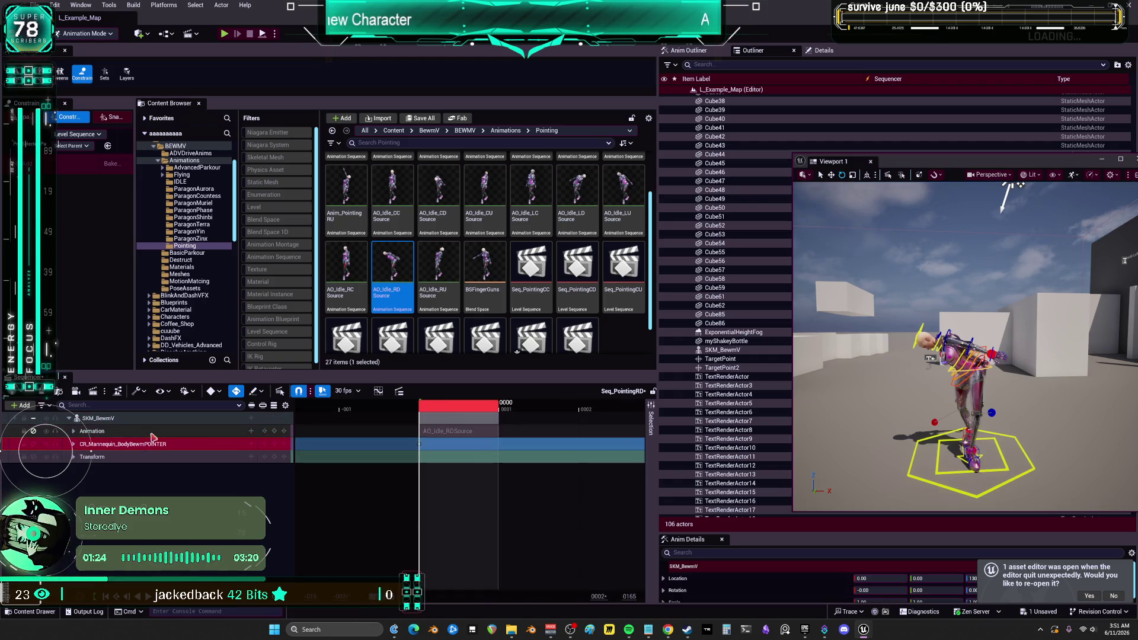
left_click(499, 468)
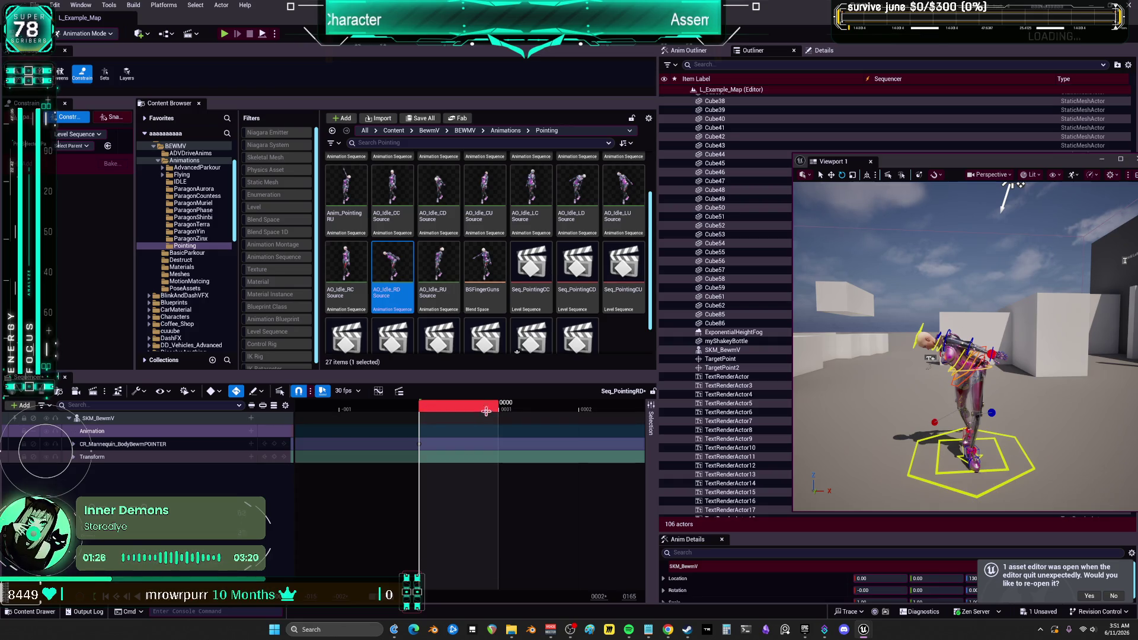
right_click(421, 408)
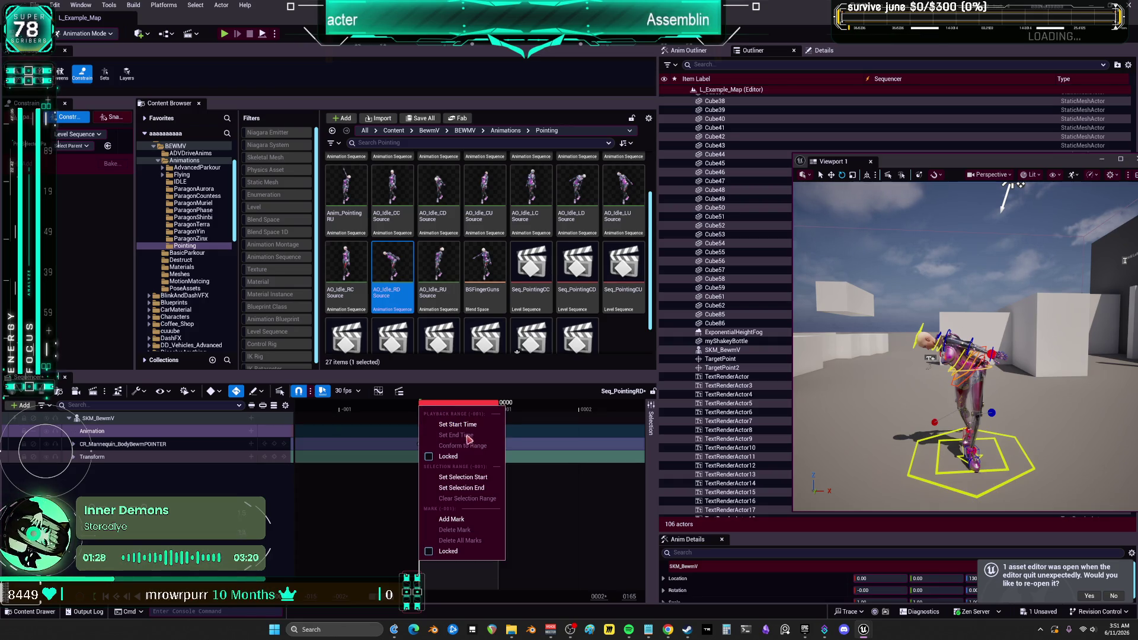
left_click(478, 490)
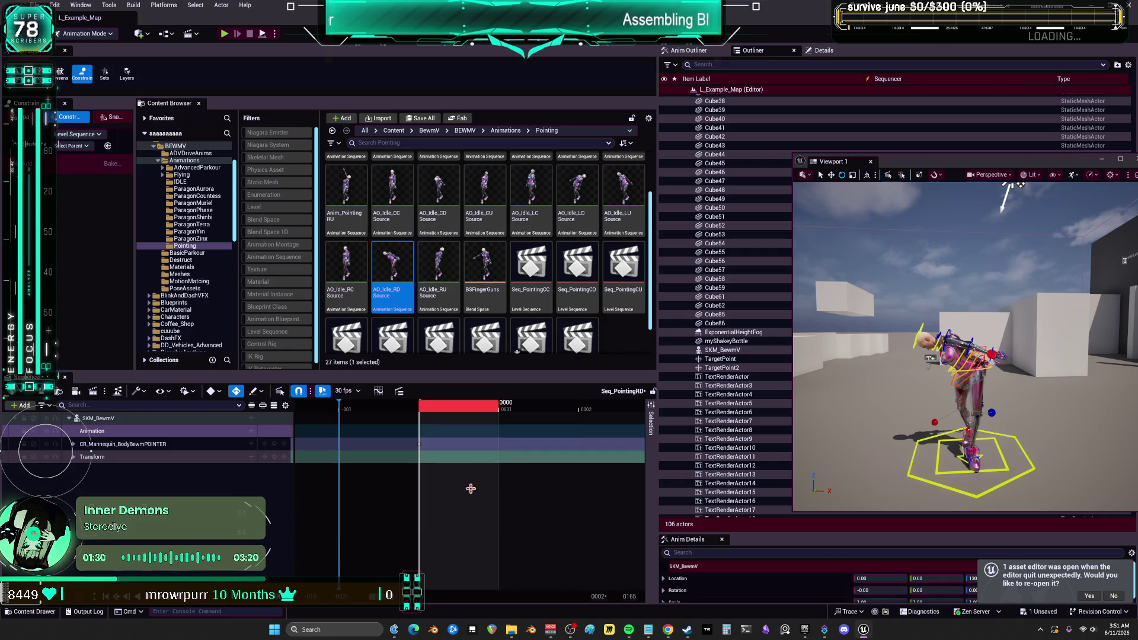
right_click(424, 409)
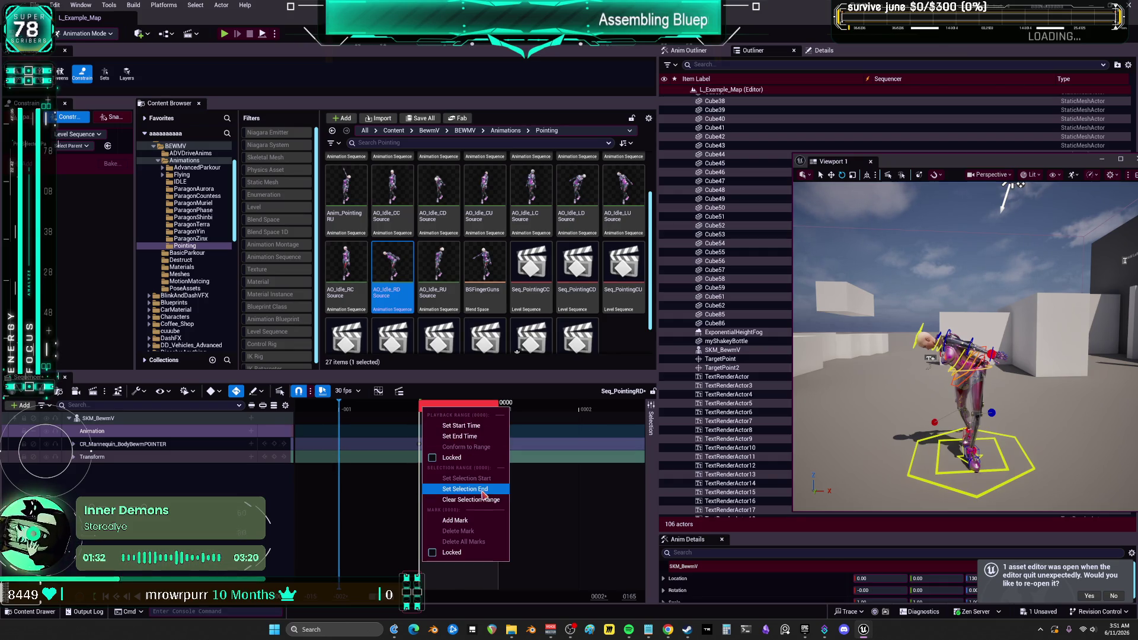
left_click(461, 426)
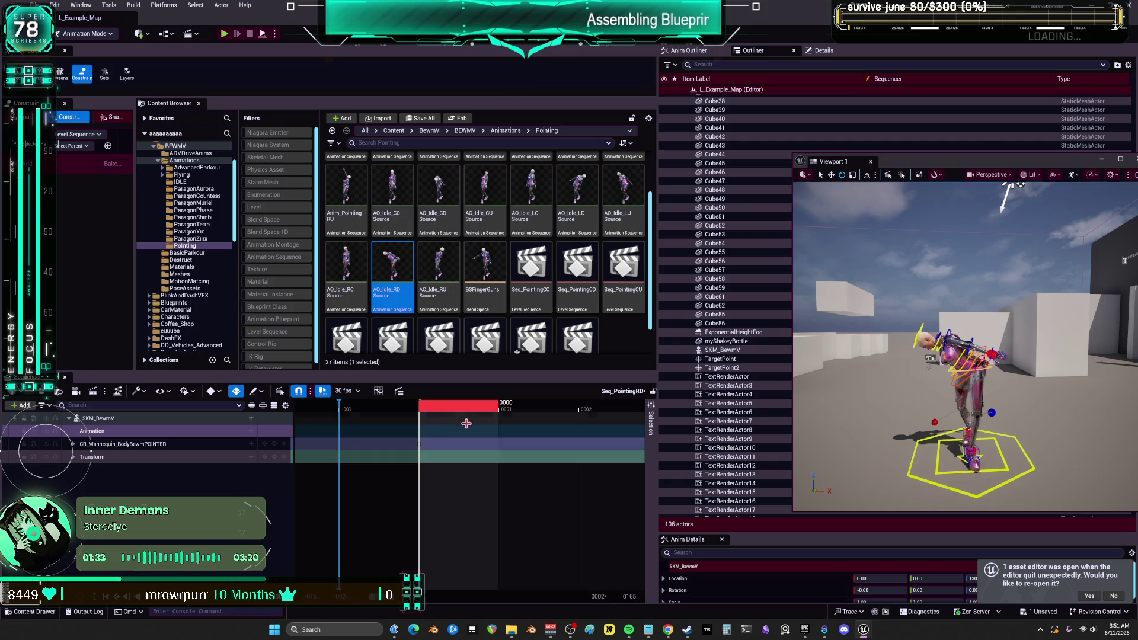
right_click(426, 410)
left_click(463, 438)
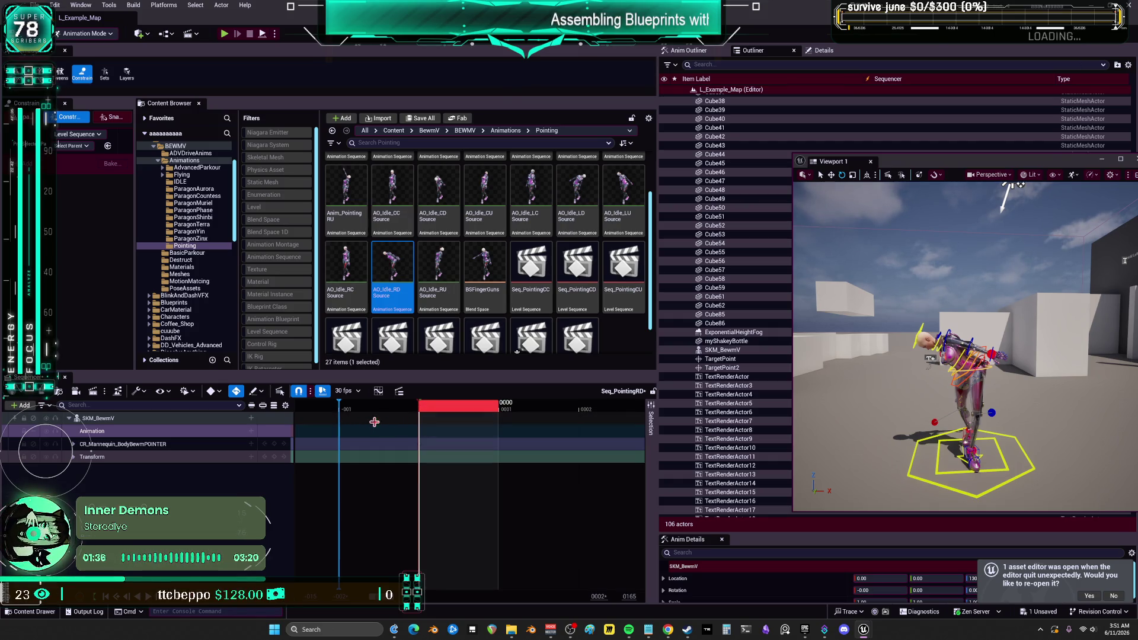
key("Right")
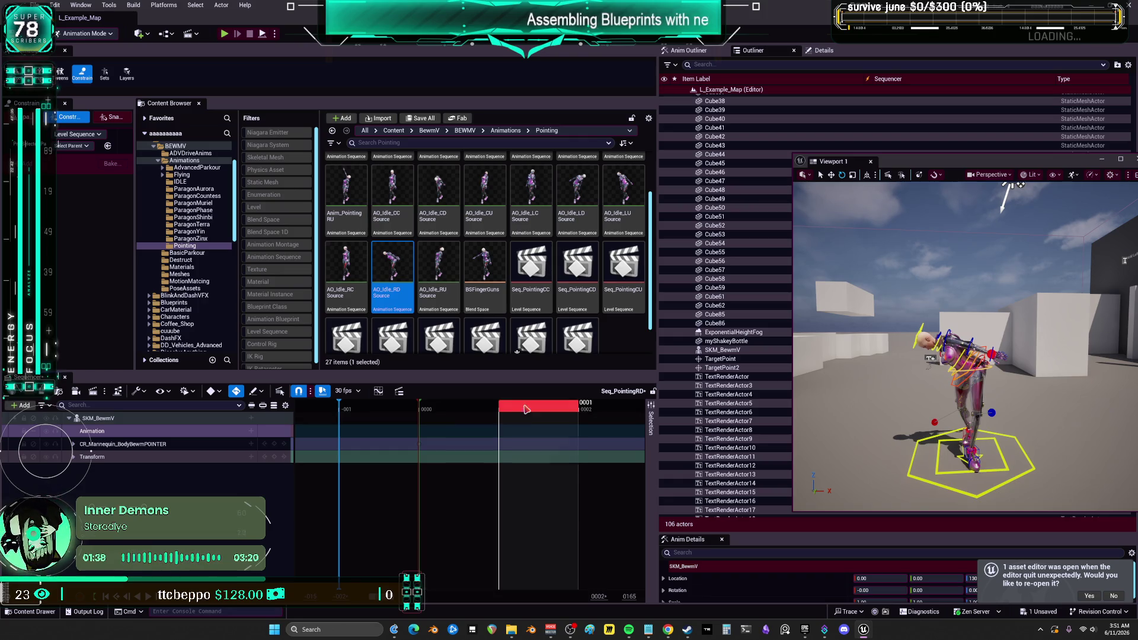
key("Left")
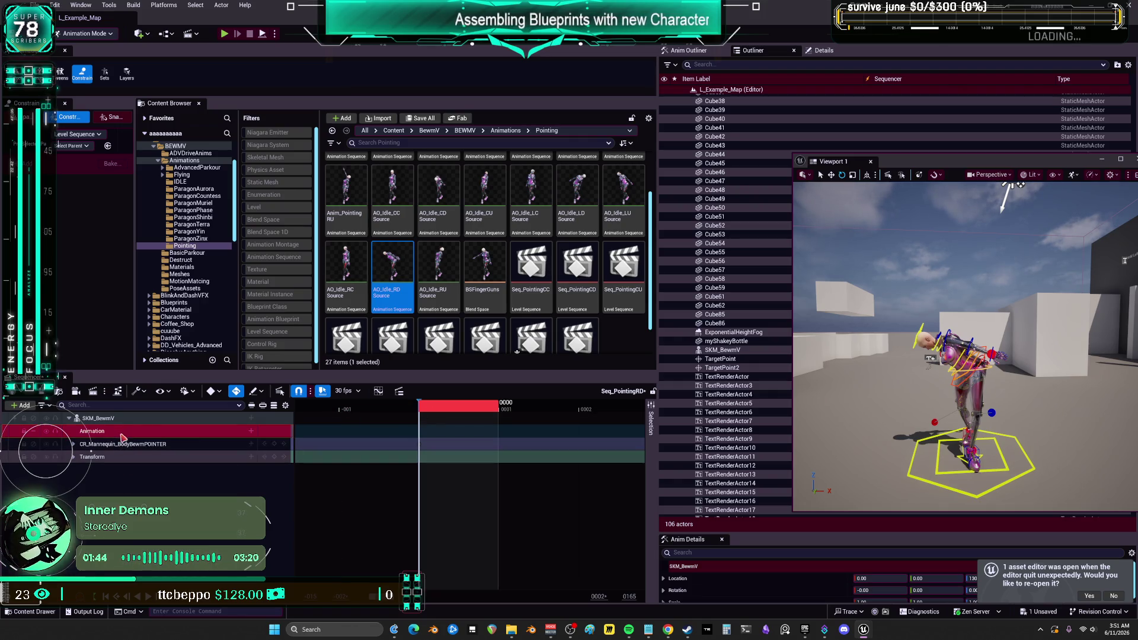
Delete the Animation track and expand the CR_Mannequin control rig track's channels.
key("Delete")
left_click(73, 431)
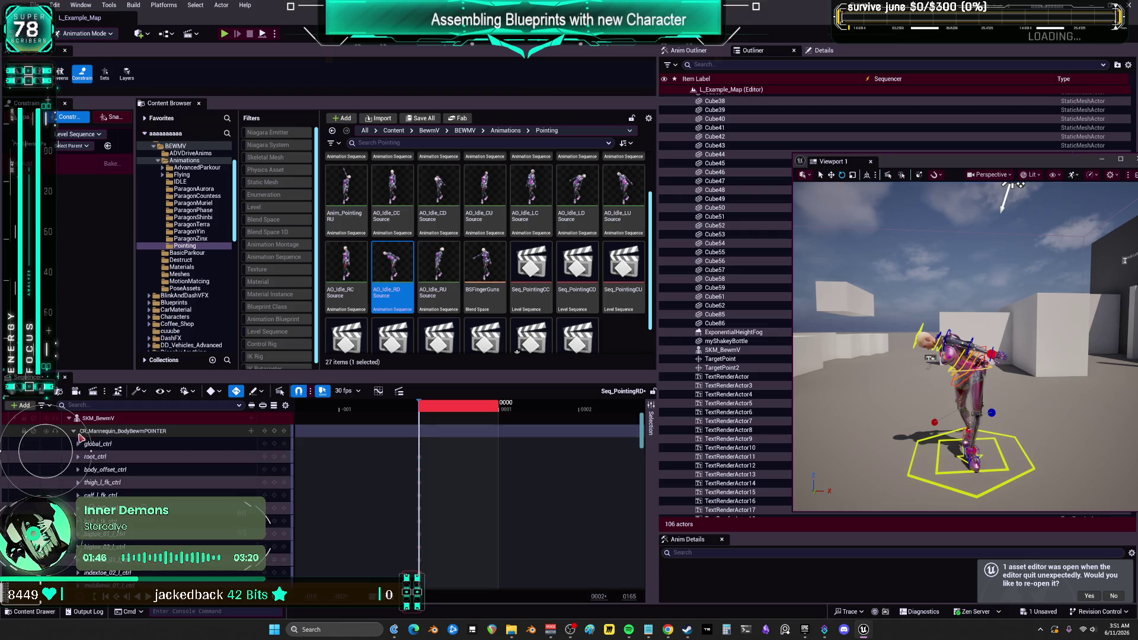
scroll(165, 478, "down", 3)
scroll(166, 477, "down", 2)
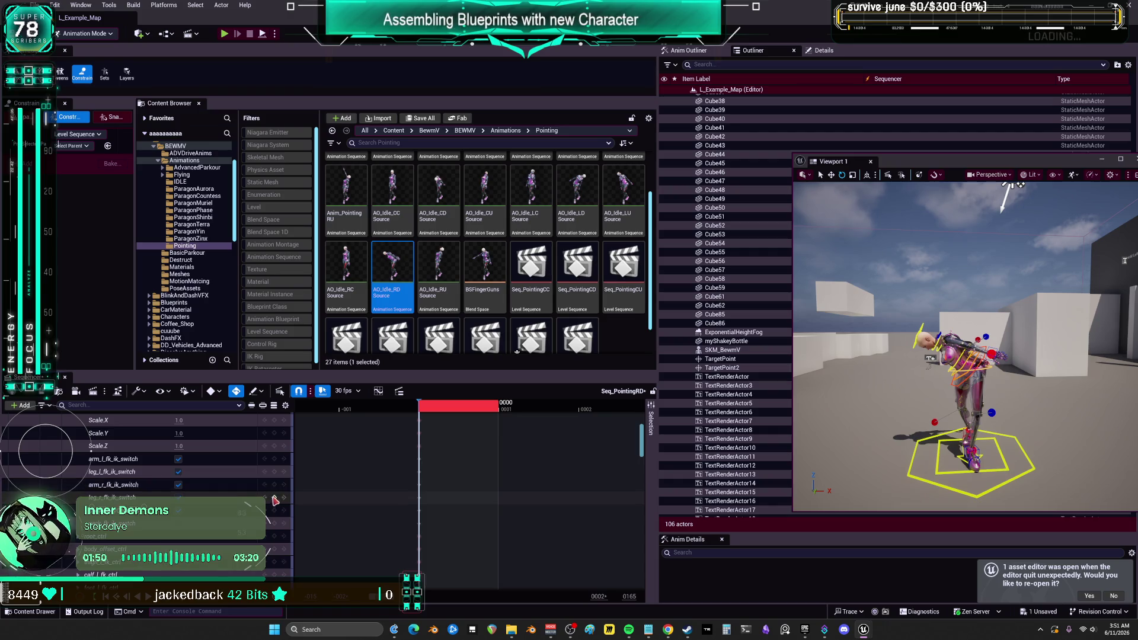
scroll(78, 446, "up", 5)
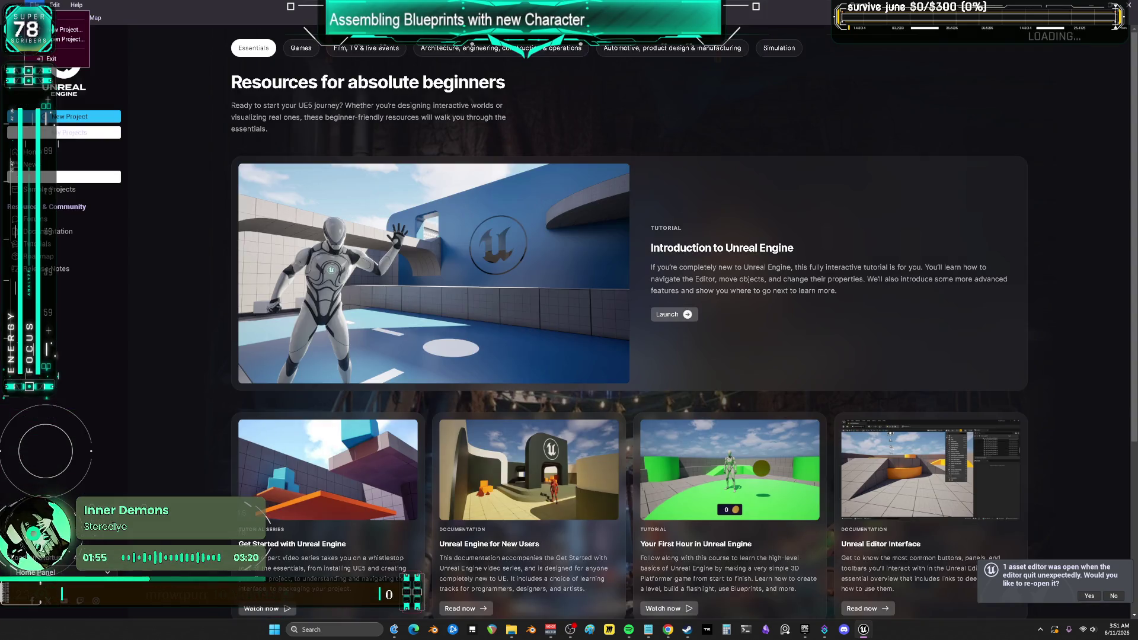
Save all assets with File > Save All.
left_click(55, 5)
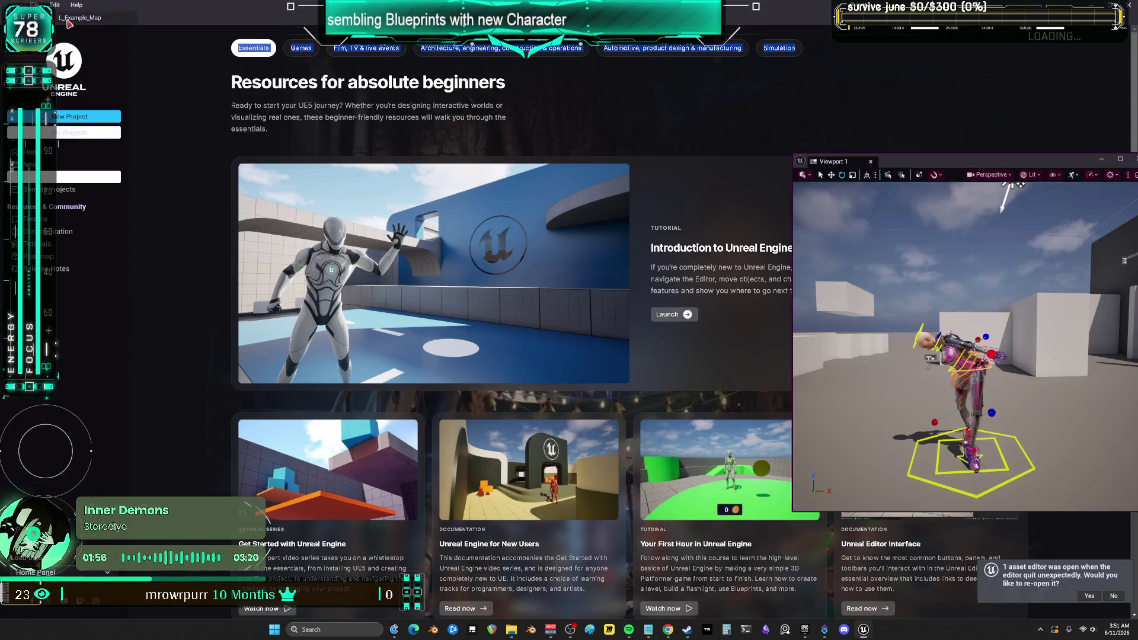
left_click(36, 5)
mouse_move(82, 59)
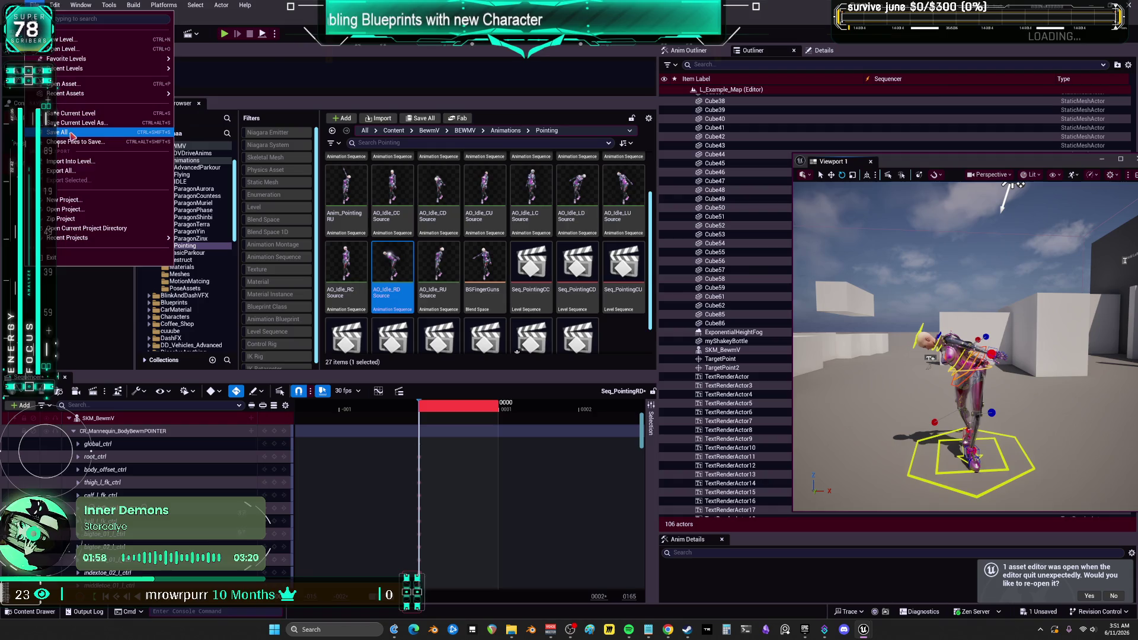
left_click(57, 132)
Open Seq_PointingCC from the Content Browser in Sequencer.
scroll(586, 303, "down", 1)
left_click(536, 252)
double_click(531, 260)
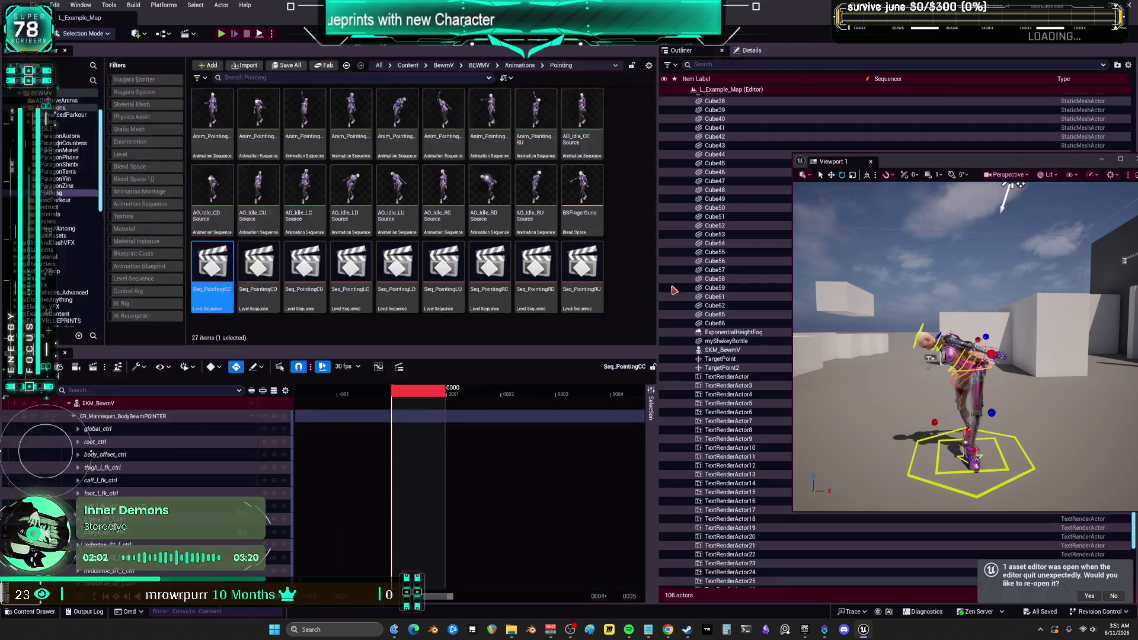
In Seq_PointingCC, select the right-hand finger controls through pinky_03_r_ctrl and box-select their keys.
scroll(183, 474, "down", 15)
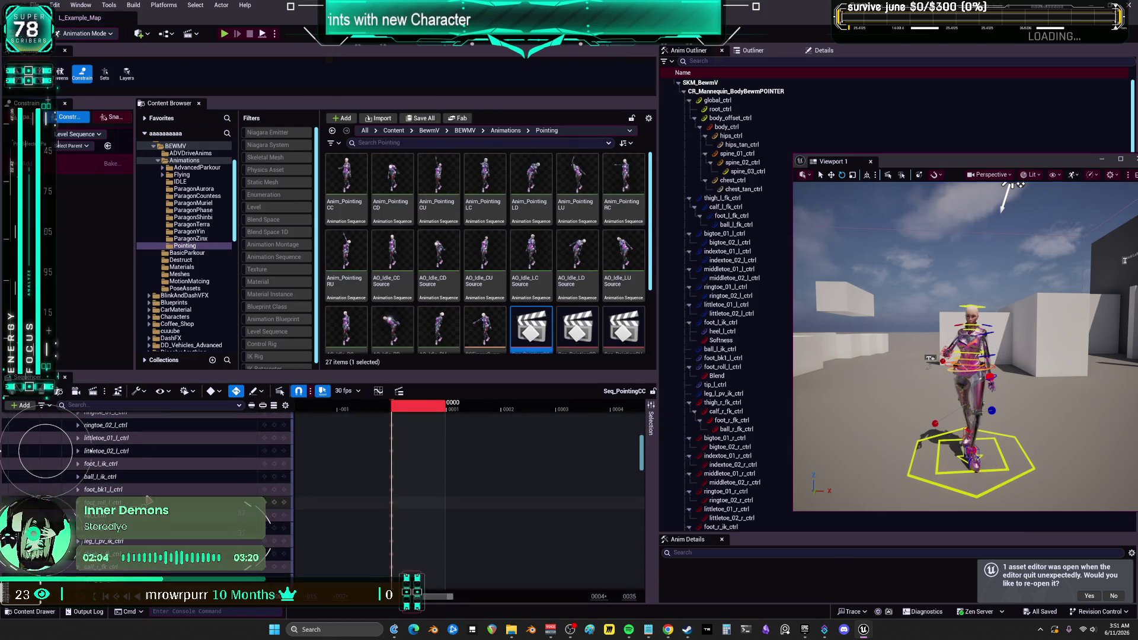
scroll(90, 453, "down", 10)
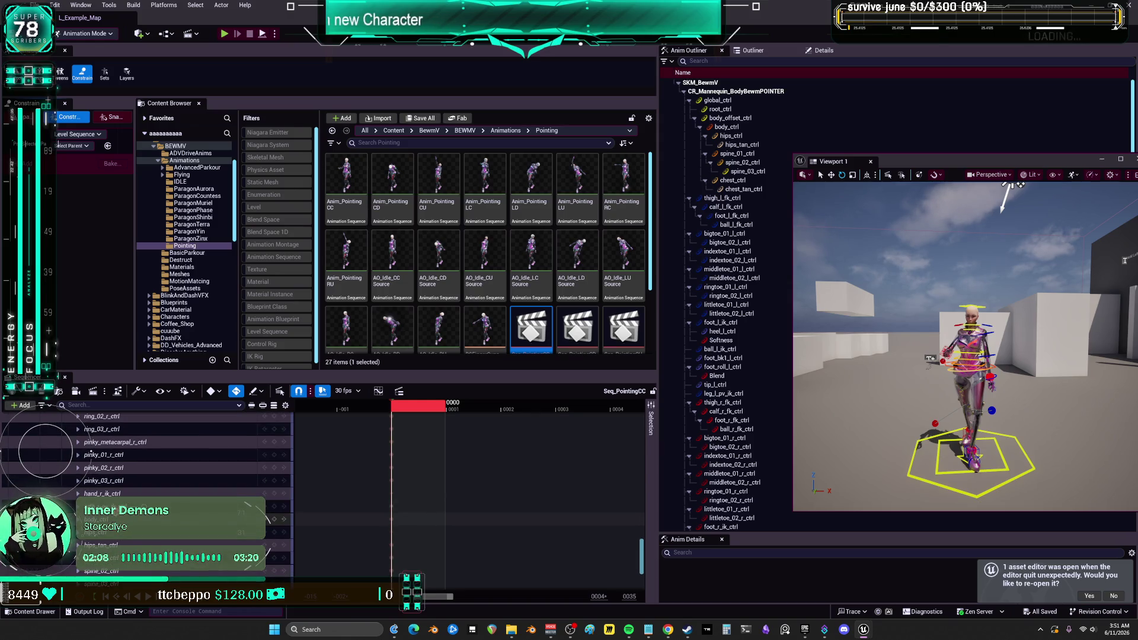
left_click(107, 481)
scroll(148, 486, "up", 5)
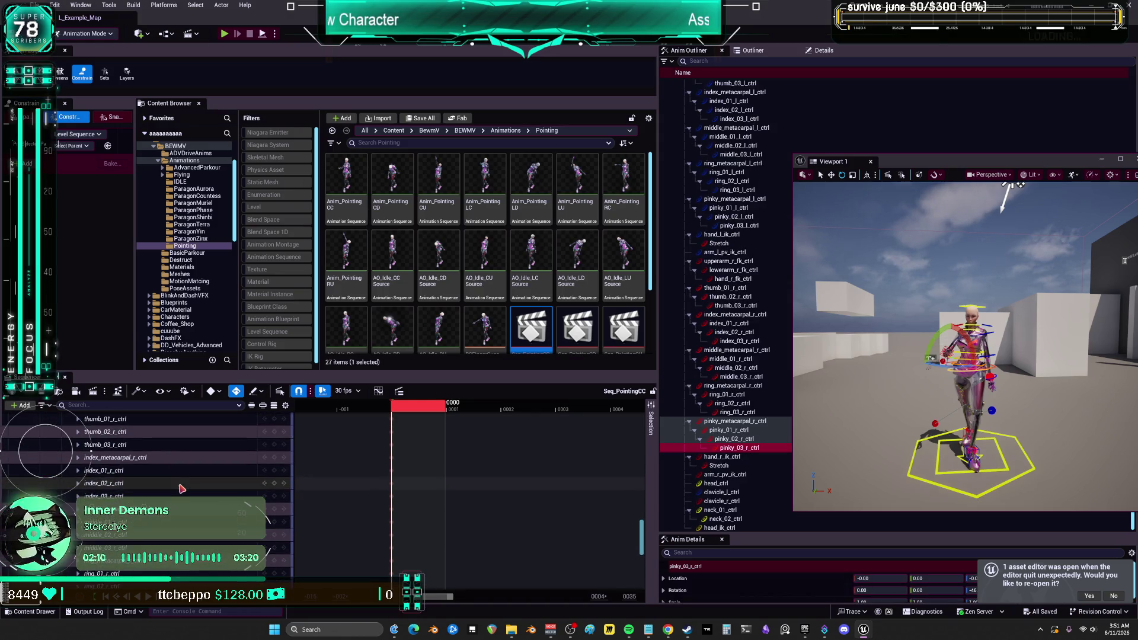
scroll(148, 481, "up", 1)
left_click(117, 463, "shift")
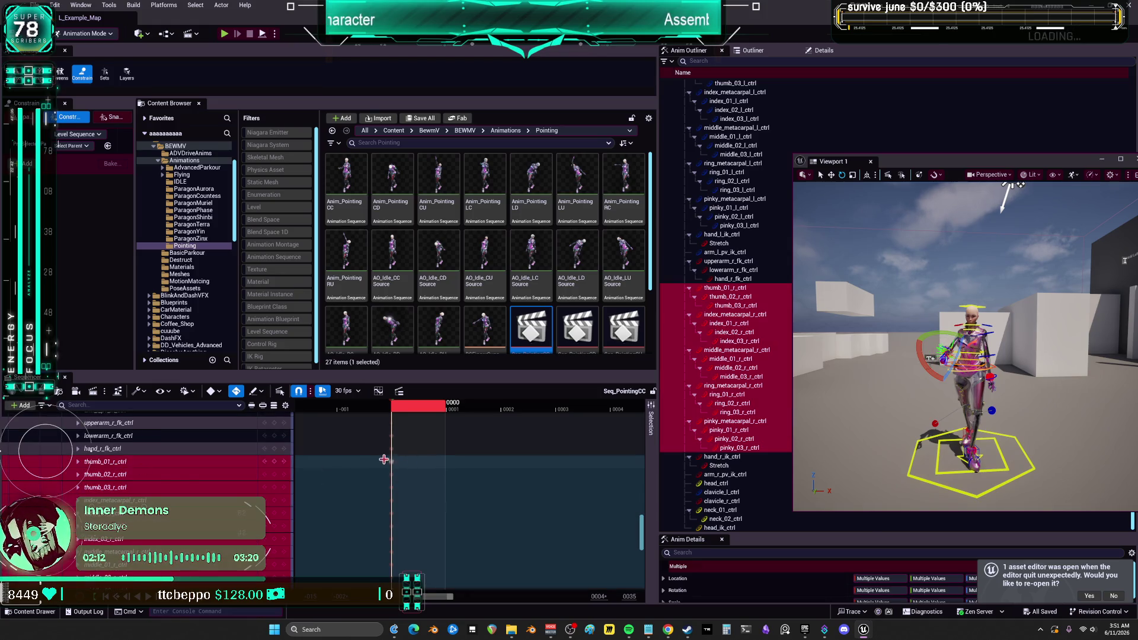
scroll(90, 451, "down", 5)
left_click_drag(440, 587, 409, 550)
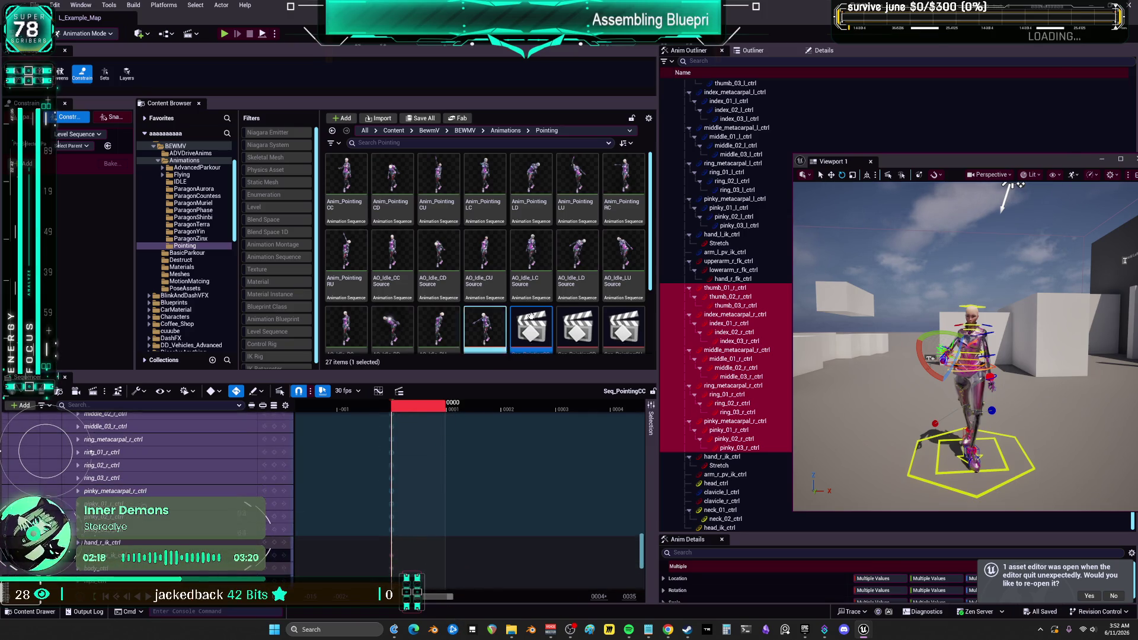
scroll(524, 322, "down", 2)
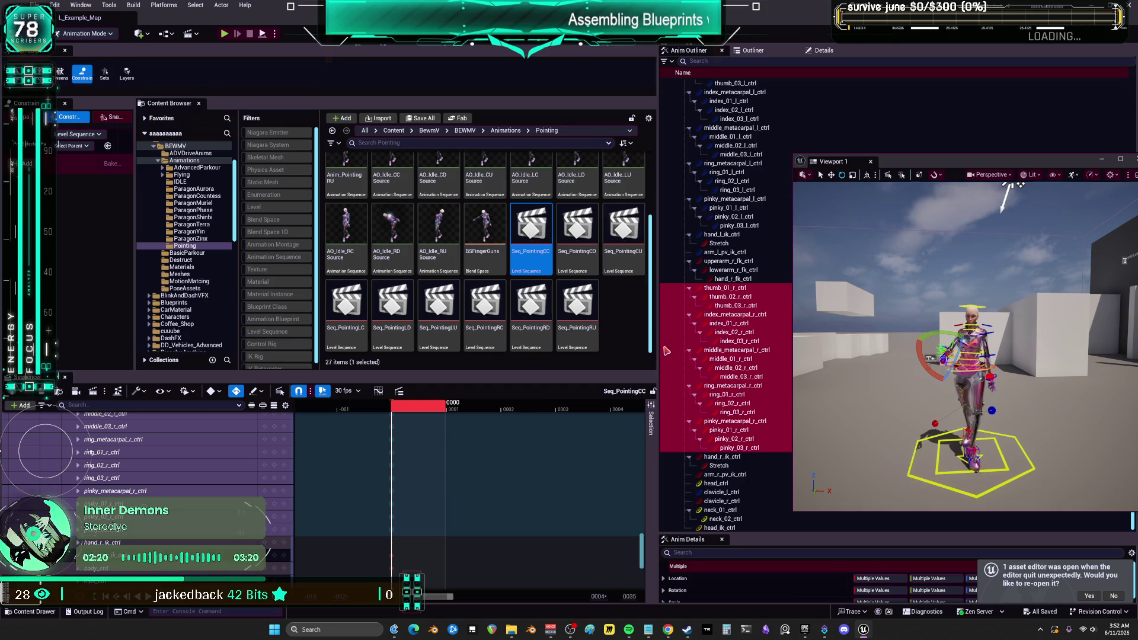
Open Seq_PointingRD and select thumb_01_r_ctrl through pinky_03_r_ctrl.
double_click(531, 312)
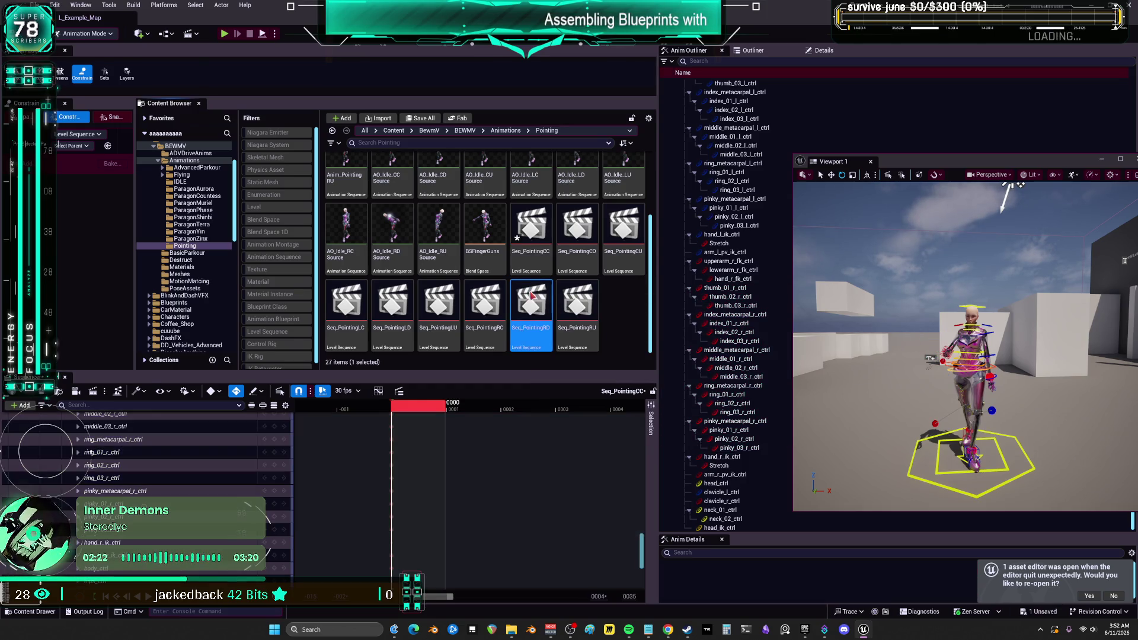
scroll(159, 478, "down", 15)
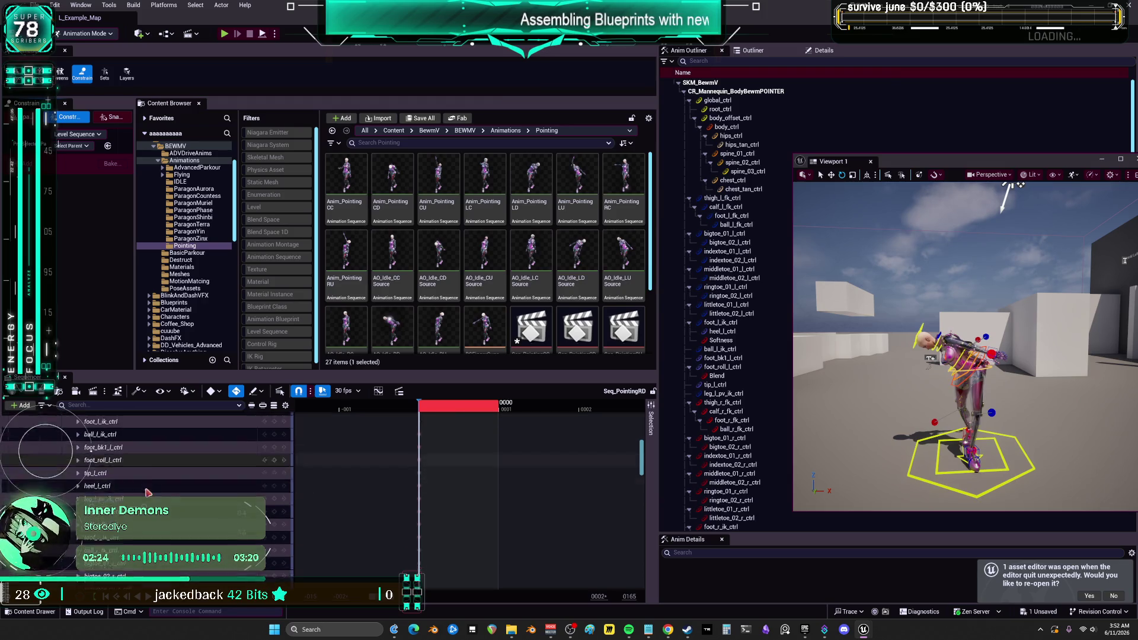
scroll(160, 477, "down", 6)
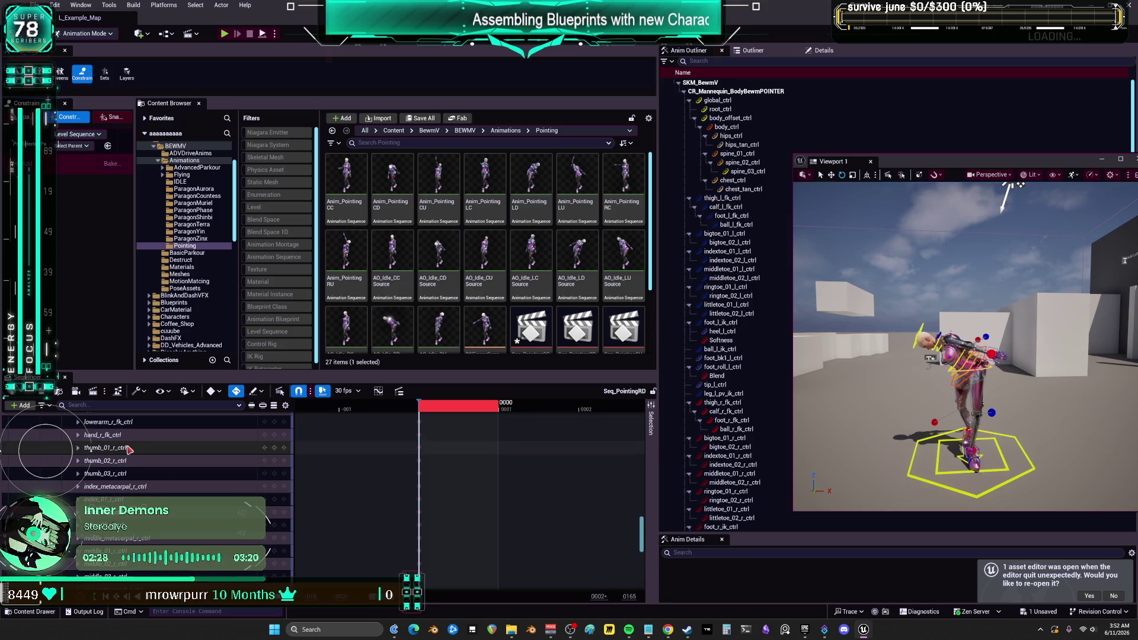
left_click(129, 449)
scroll(140, 474, "down", 3)
scroll(135, 542, "down", 2)
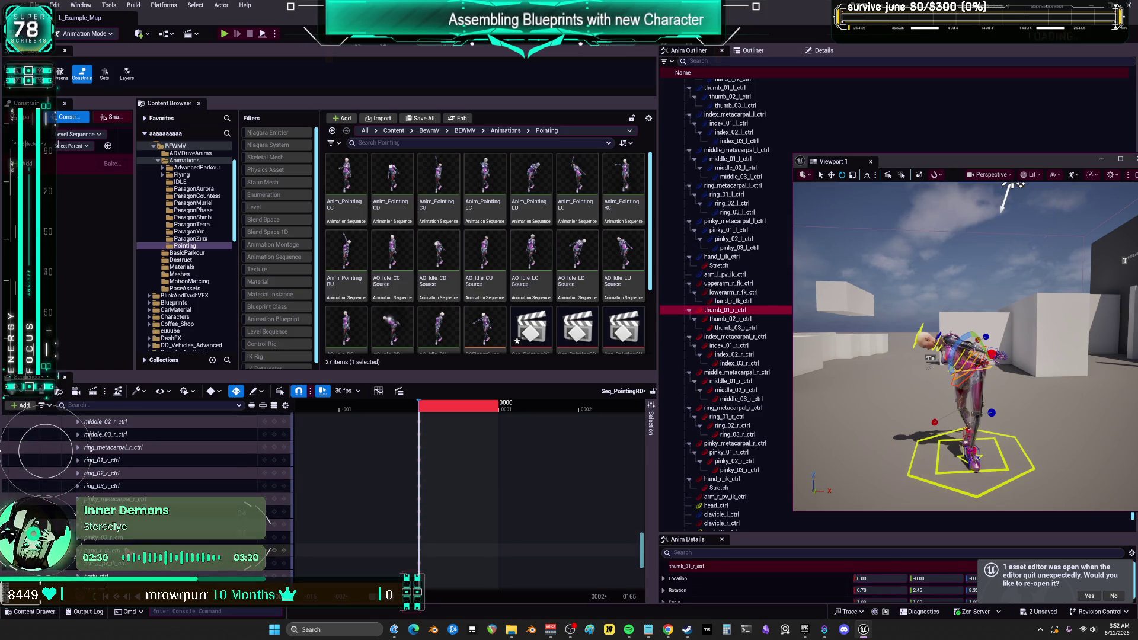
left_click(117, 540, "shift")
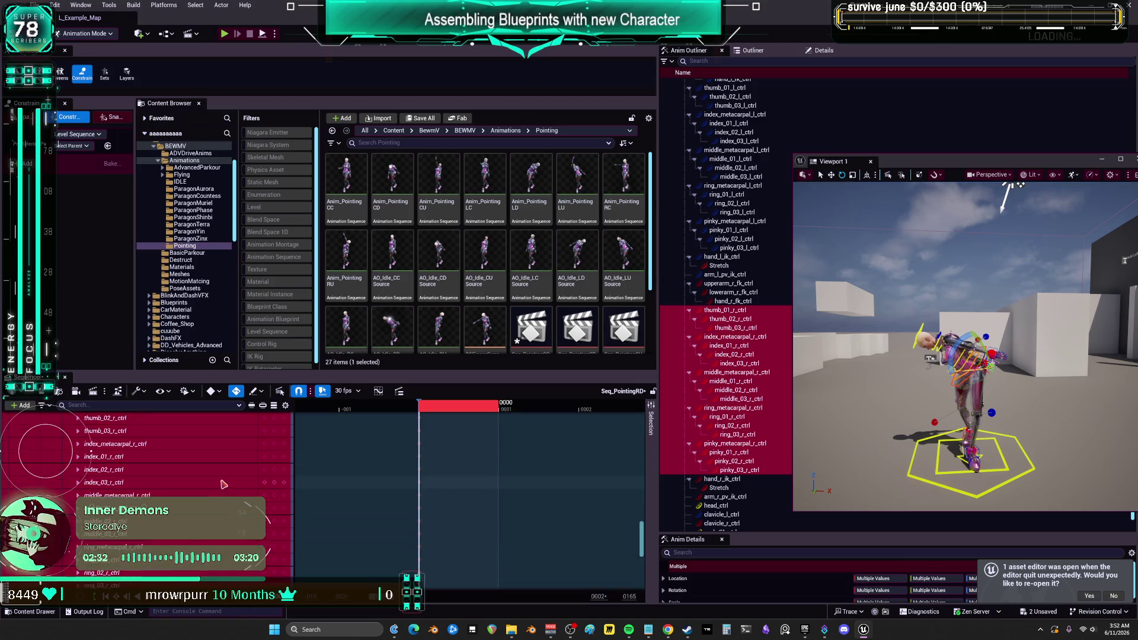
scroll(422, 469, "up", 5)
Frame the hand controls in the viewport, toggling fullscreen to inspect the pose.
key("f")
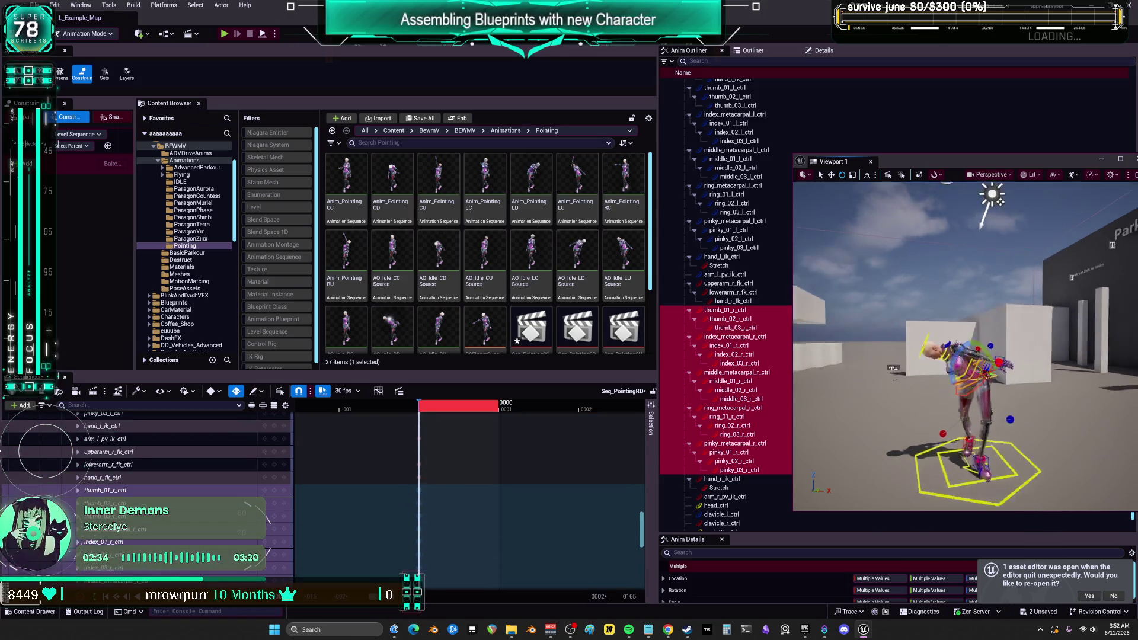
key("F11")
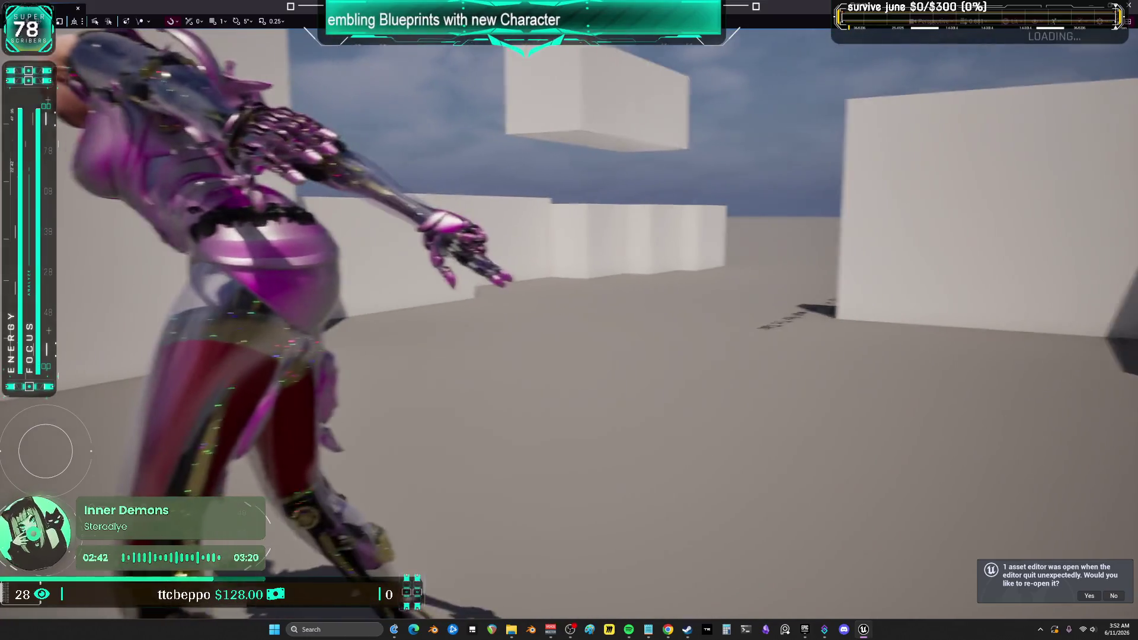
key("F11")
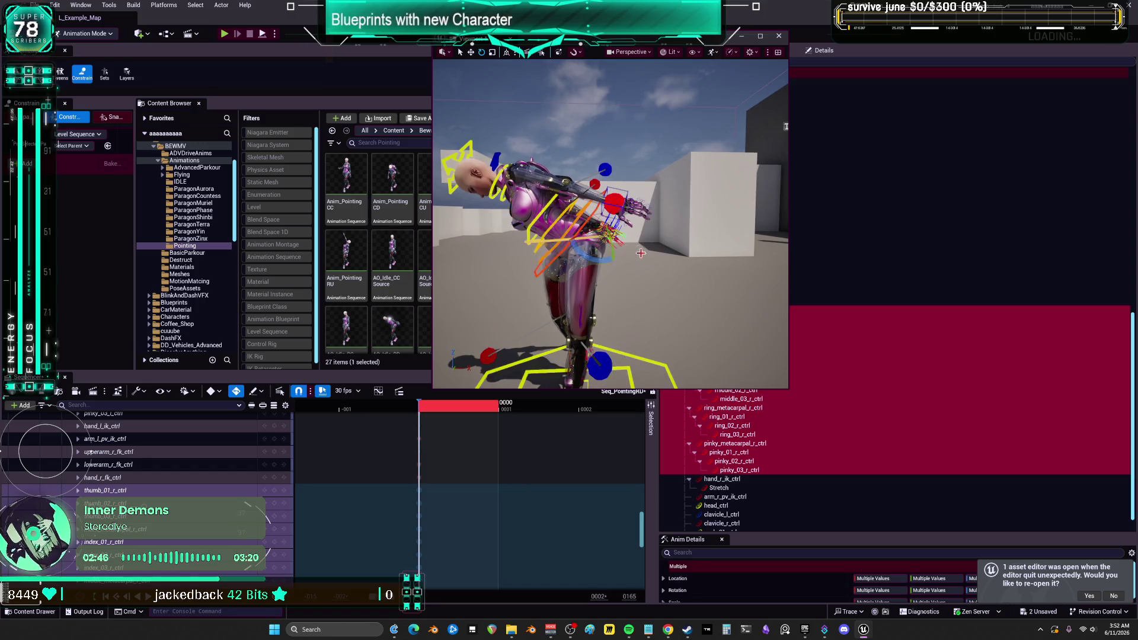
key("f")
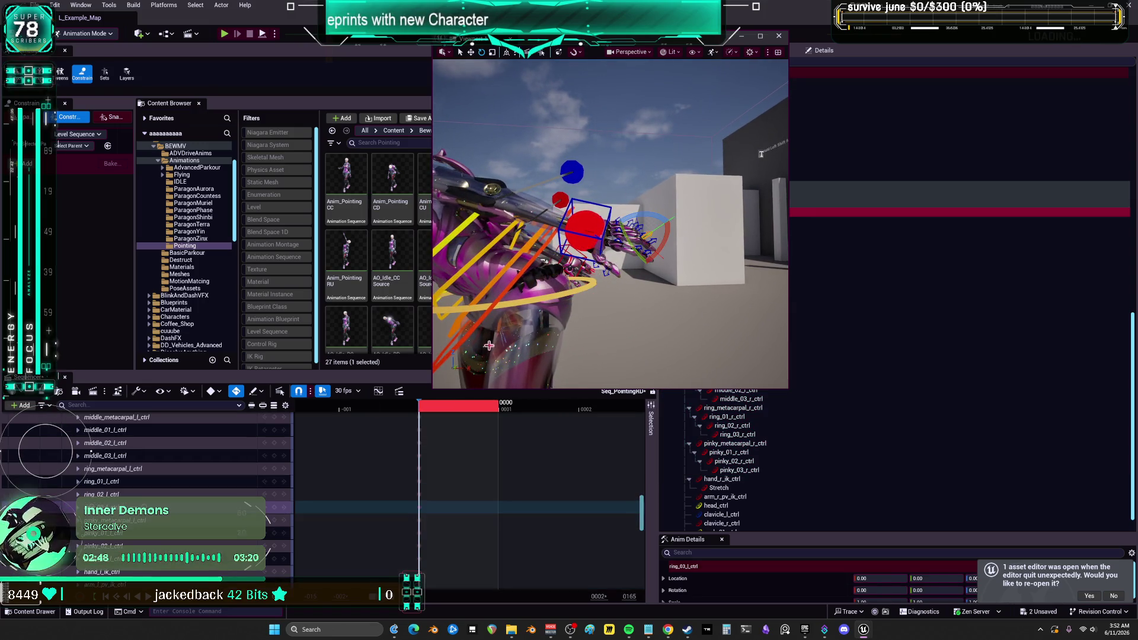
Make the Sequencer track list taller and expand pinky_02_l_ctrl to show its channels.
left_click_drag(210, 371, 210, 189)
scroll(80, 414, "up", 2)
left_click(79, 392)
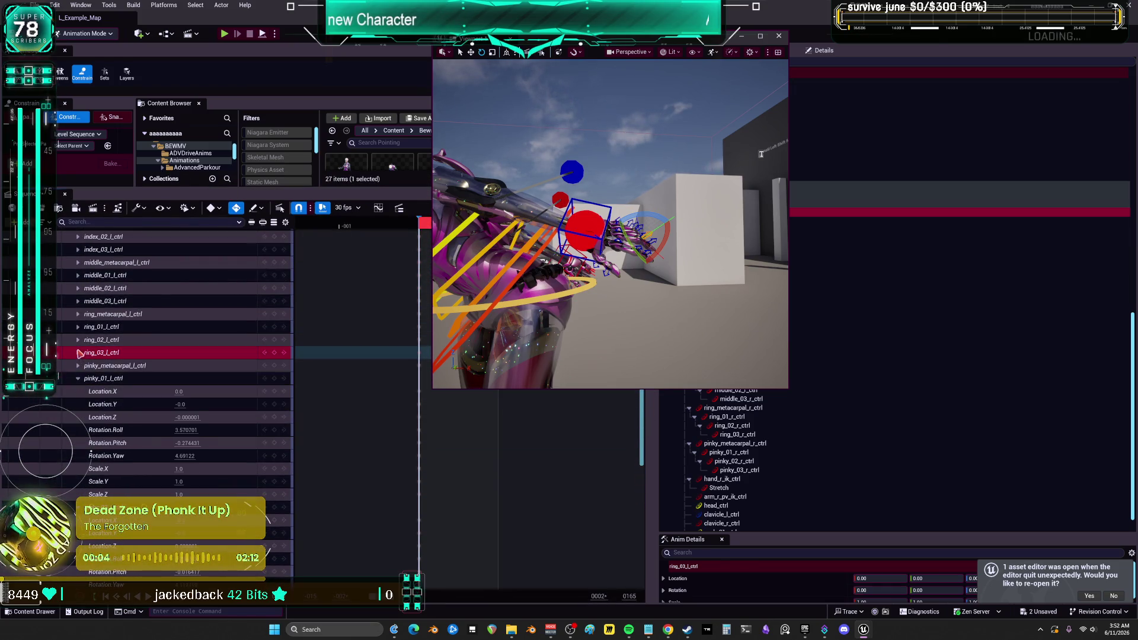
Expand the left ring, middle and index finger controls to show their channels.
left_click(78, 340)
left_click(78, 327)
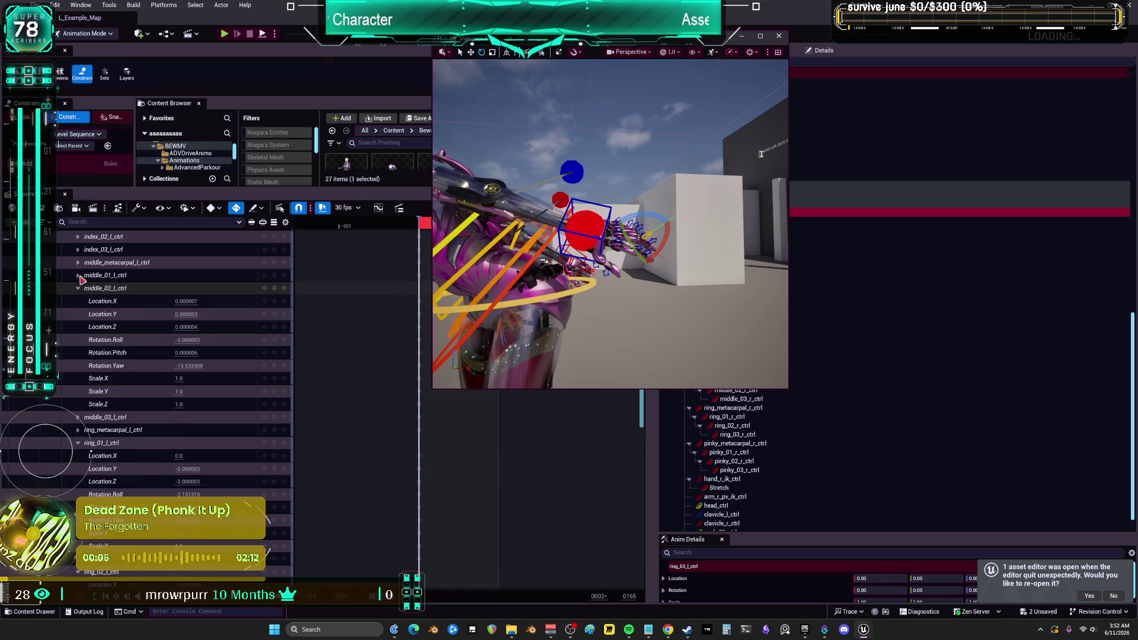
left_click(77, 288)
left_click(77, 276)
scroll(82, 297, "up", 2)
left_click(77, 293)
left_click(78, 281)
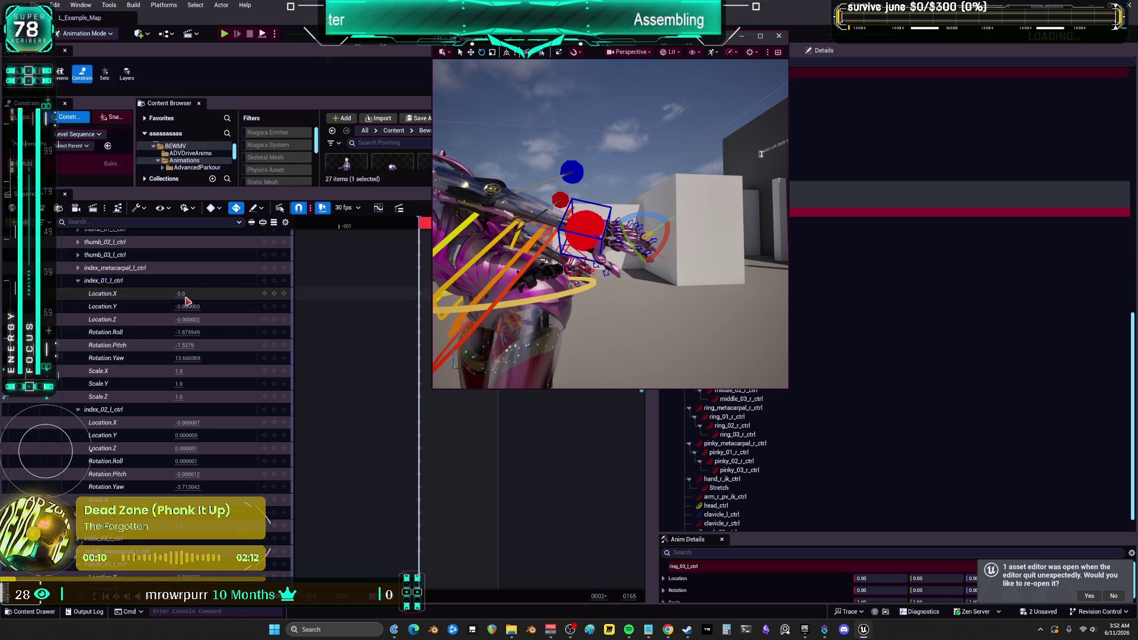
Set index_01_l_ctrl's Location X/Y/Z, Roll and Pitch all to 0.
left_click(187, 320)
type("0")
left_click(184, 307)
type("0")
left_click(179, 294)
type("0")
key("Return")
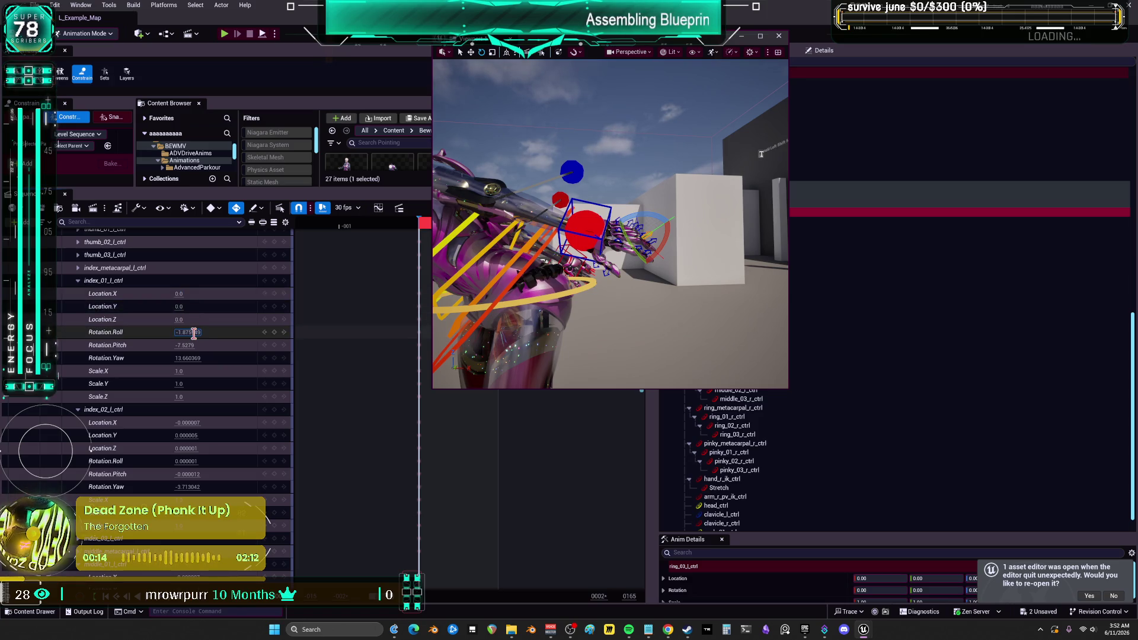
type("0")
key("Return")
type("0")
key("Return")
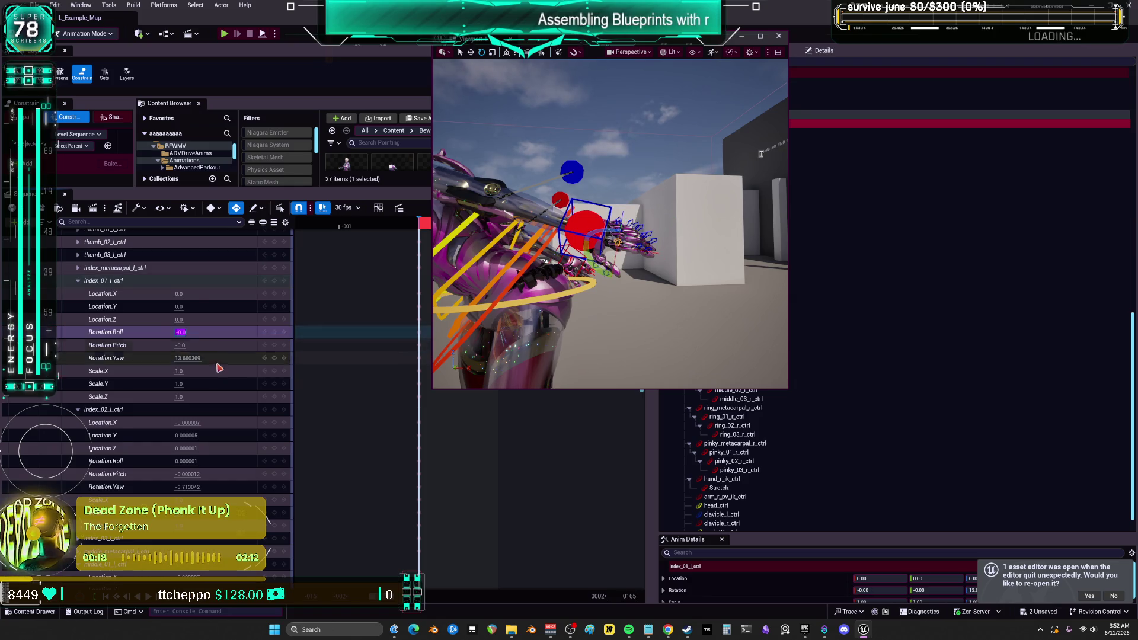
Set index_02_l_ctrl's Location Y/Z, Roll and Pitch to 0.
scroll(215, 373, "down", 1)
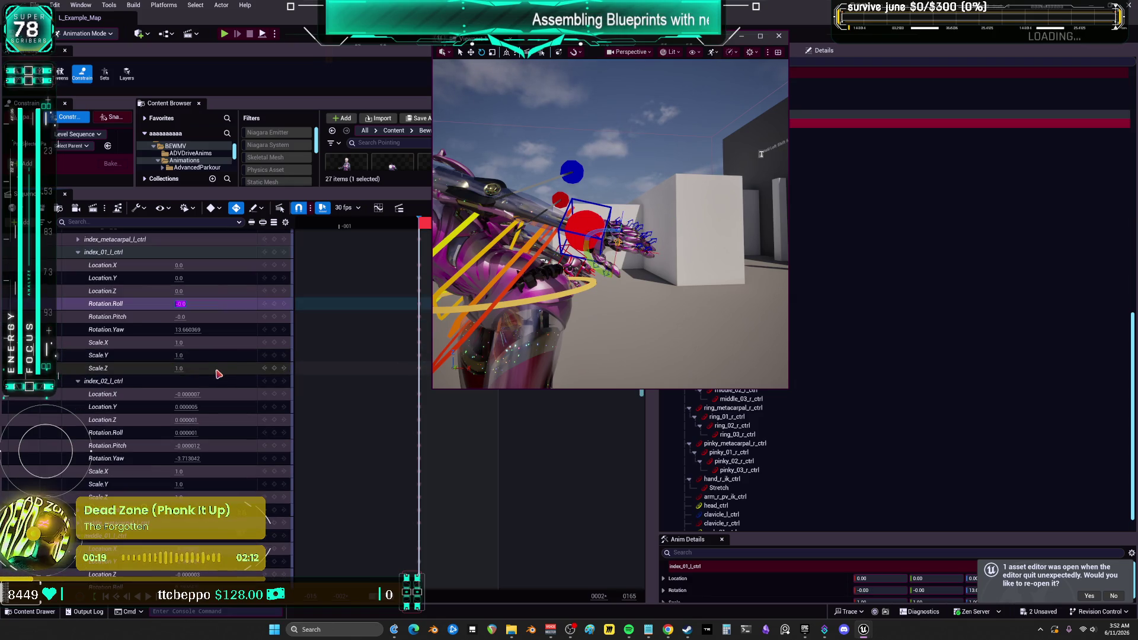
left_click(189, 407)
type("0")
left_click(190, 420)
type("0")
left_click(191, 433)
type("0")
left_click(192, 446)
type("0")
Set middle_01_l_ctrl's Location X/Y/Z and Roll to 0.
scroll(200, 453, "down", 5)
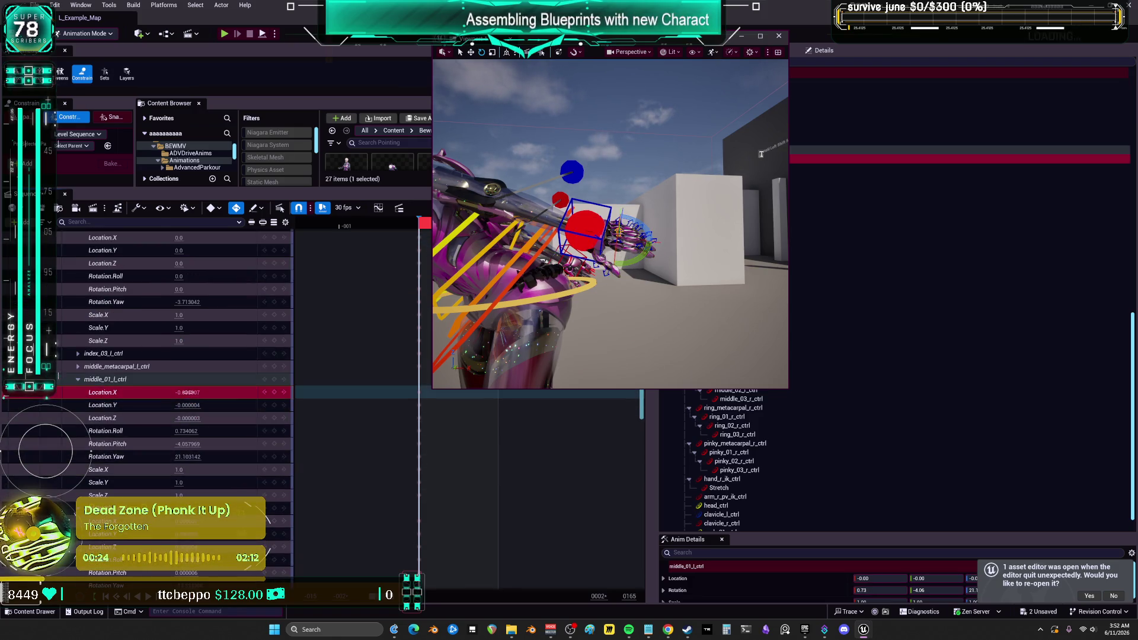
left_click(189, 392)
type("0")
left_click(189, 405)
type("0")
left_click(188, 418)
type("0")
left_click(189, 431)
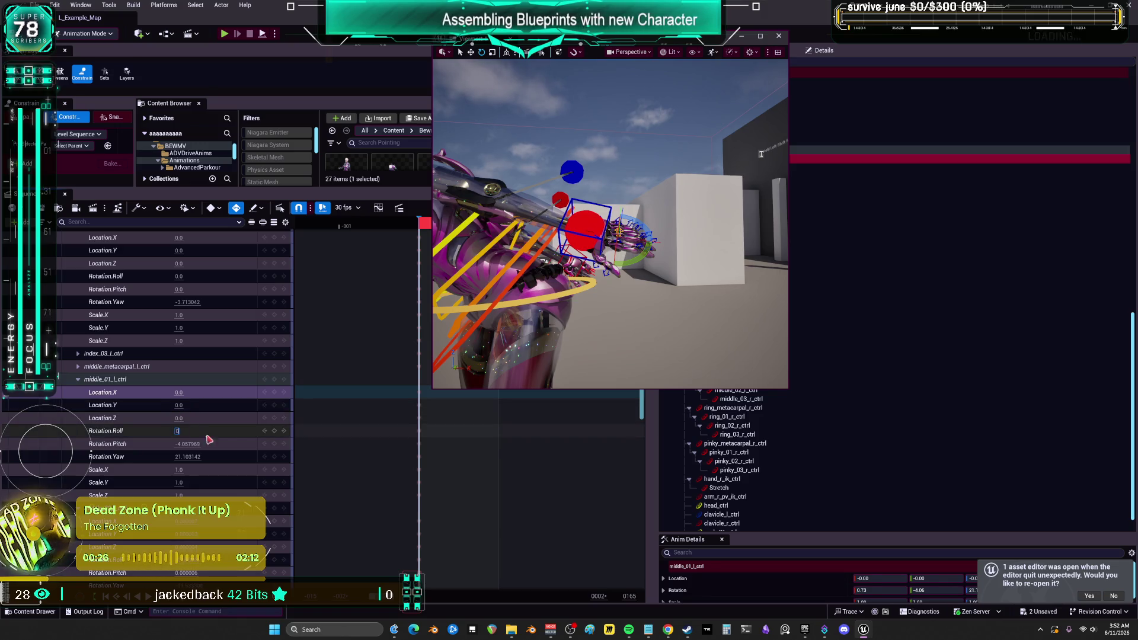
type("0")
Set middle_02_l_ctrl's Location X/Y/Z, Pitch and Roll to 0.
scroll(235, 447, "down", 3)
scroll(235, 447, "down", 2)
left_click(189, 365)
type("0")
key("Return")
left_click(188, 377)
type("0")
left_click(189, 391)
type("0")
left_click(189, 416)
type("0")
left_click(190, 403)
type("0")
Zero the location, roll and pitch fields on ring_01_l_ctrl and ring_02_l_ctrl.
scroll(189, 404, "down", 6)
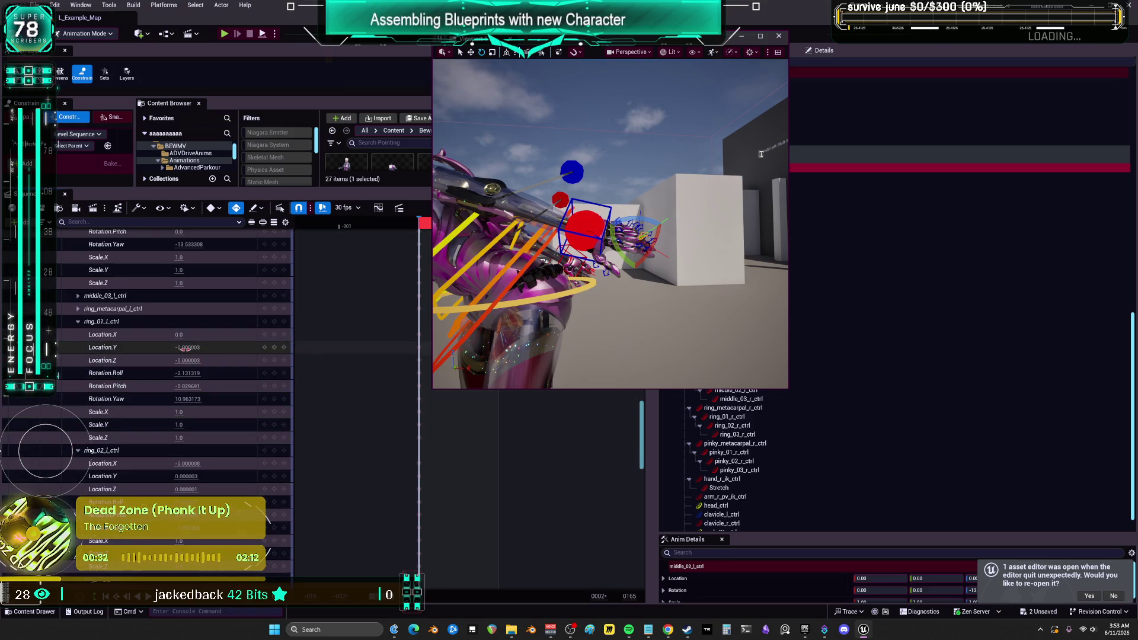
left_click(188, 347)
left_click(190, 373)
type("0")
left_click(188, 386)
scroll(189, 379, "down", 4)
left_click(189, 350)
type("0")
left_click(188, 388)
type("0")
left_click(189, 402)
type("0")
Zero roll and pitch on pinky_01_l_ctrl and pinky_02_l_ctrl, then view the whole character fullscreen.
scroll(239, 412, "down", 2)
scroll(239, 412, "down", 2)
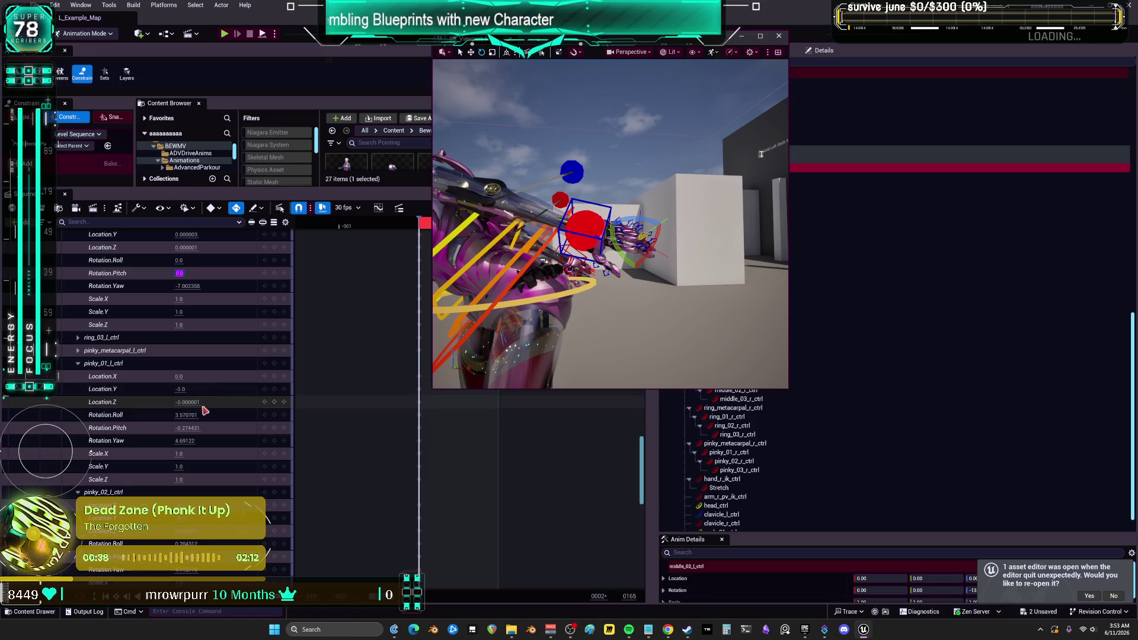
left_click(188, 390)
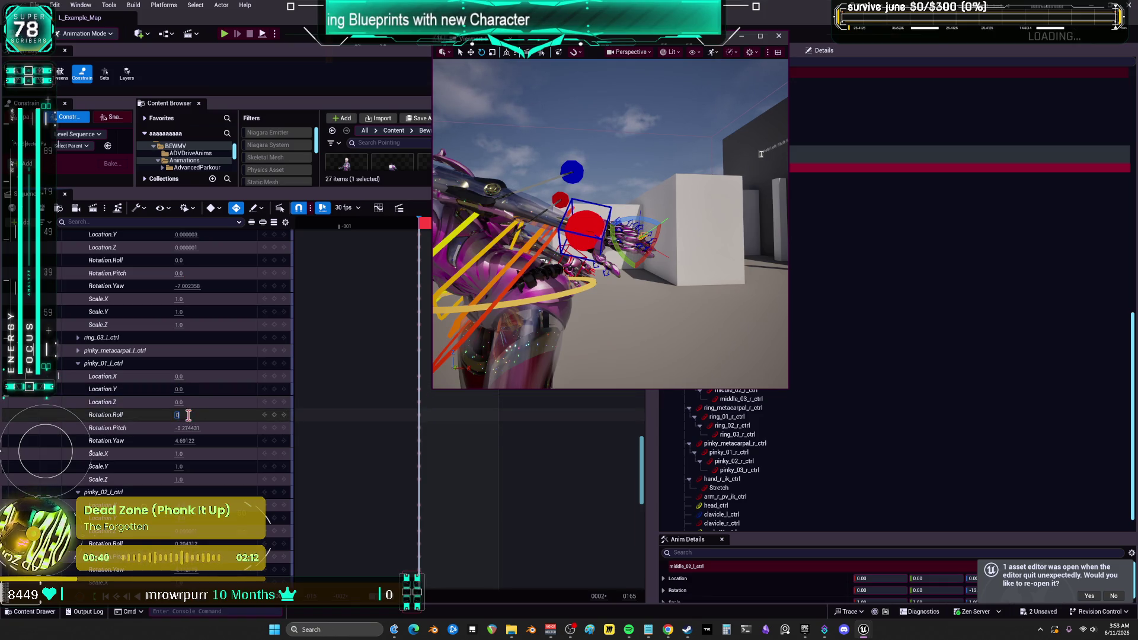
key("Return")
scroll(230, 425, "down", 4)
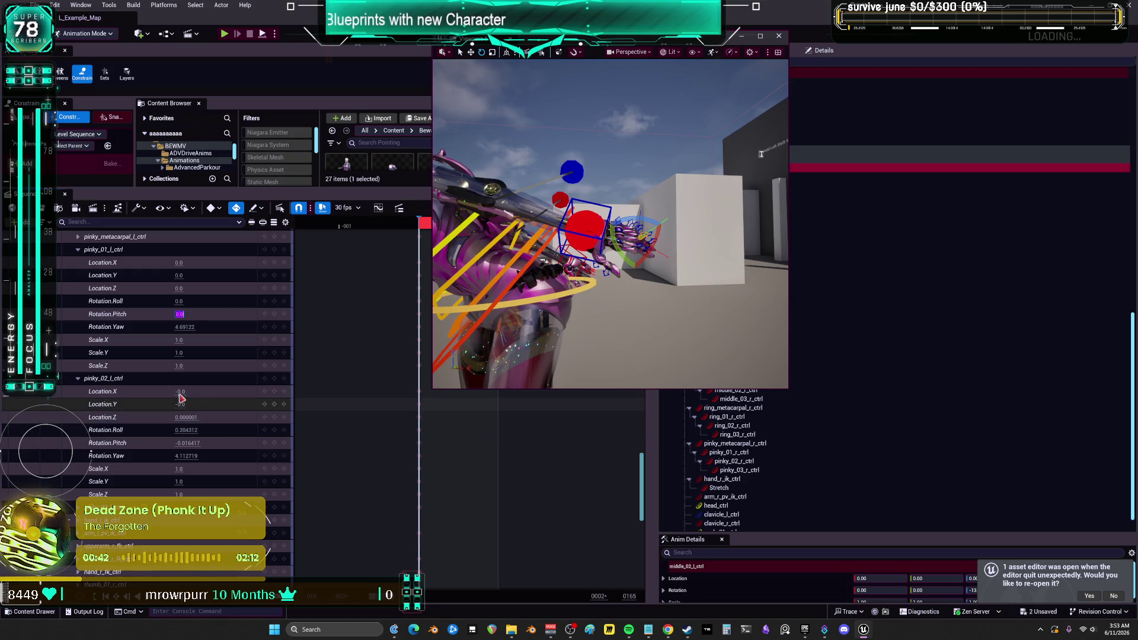
left_click(189, 421)
left_click(187, 417)
type("0")
key("Return")
left_click(187, 430)
type("0")
key("Tab")
type("0")
key("Return")
mouse_move(638, 302)
left_mouse_down()
mouse_move(593, 67)
mouse_move(761, 62)
mouse_move(366, 349)
left_mouse_up()
key("F11")
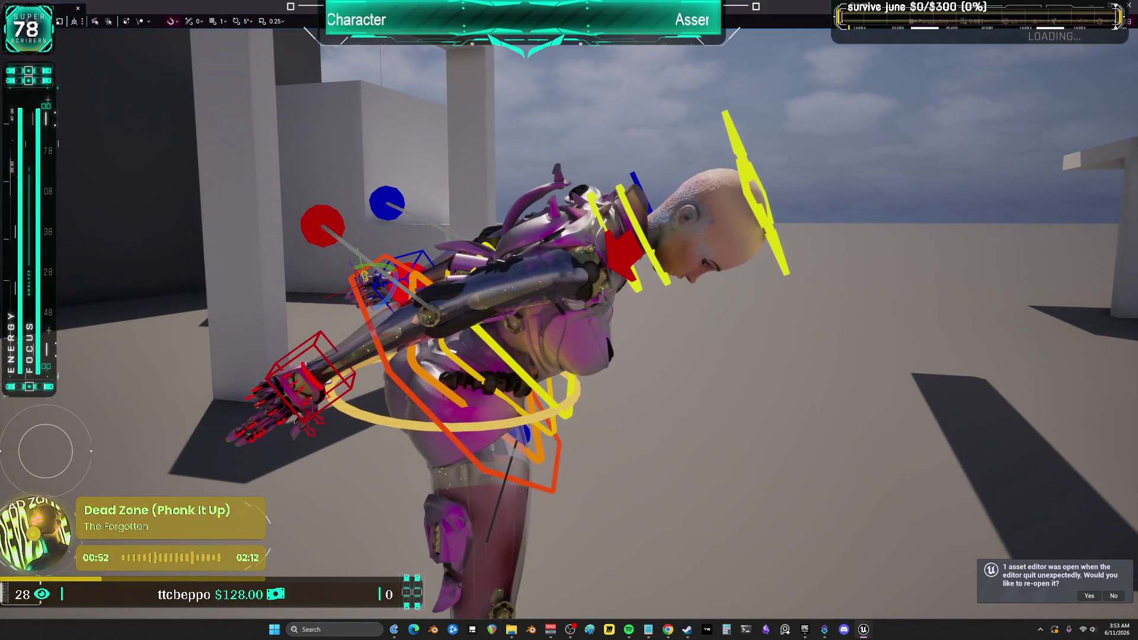
Drag the red right-hand control down so the arm hangs, then rotate the head and hand further.
left_click(346, 363)
mouse_move(313, 377)
left_mouse_down()
mouse_move(688, 497)
mouse_move(723, 520)
left_mouse_up()
mouse_move(537, 358)
left_mouse_down()
mouse_move(458, 250)
mouse_move(332, 273)
mouse_move(486, 285)
mouse_move(570, 273)
mouse_move(597, 286)
left_mouse_up()
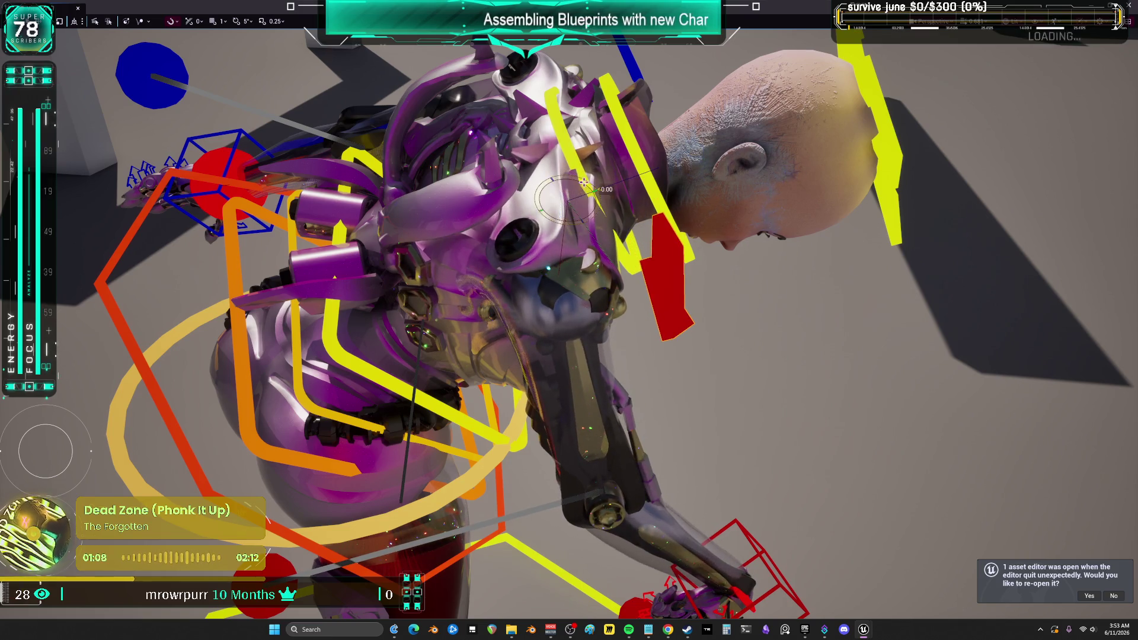
mouse_move(598, 286)
left_mouse_down()
mouse_move(569, 309)
mouse_move(552, 278)
mouse_move(581, 296)
mouse_move(699, 310)
mouse_move(676, 403)
mouse_move(664, 344)
mouse_move(670, 427)
mouse_move(682, 433)
mouse_move(670, 392)
mouse_move(675, 469)
mouse_move(676, 450)
left_mouse_up()
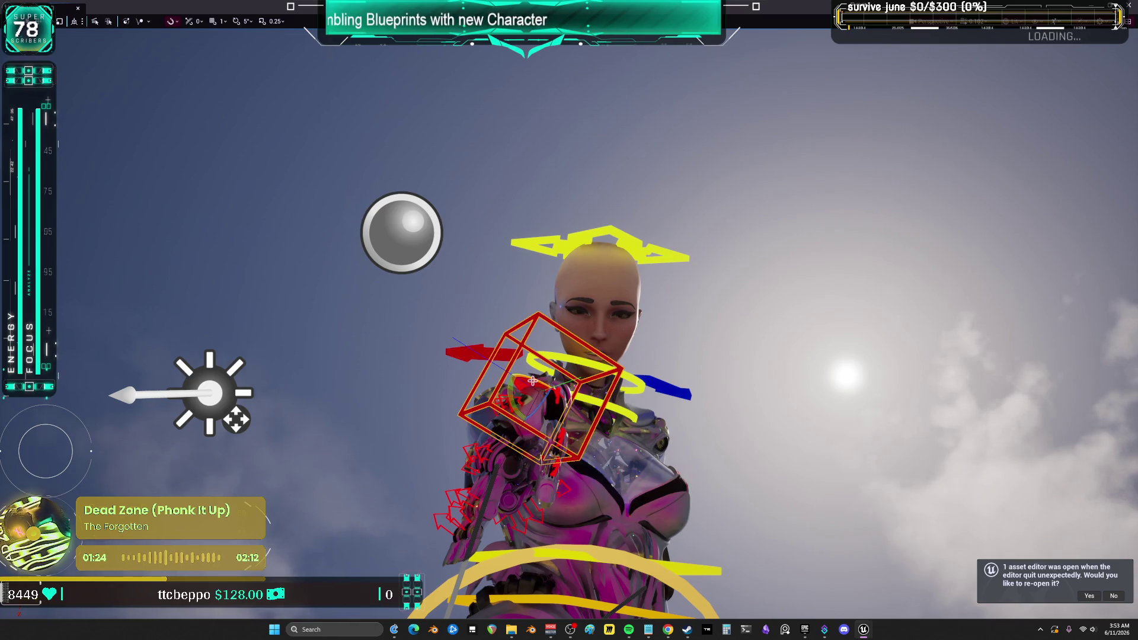
left_click_drag(529, 393, 520, 410)
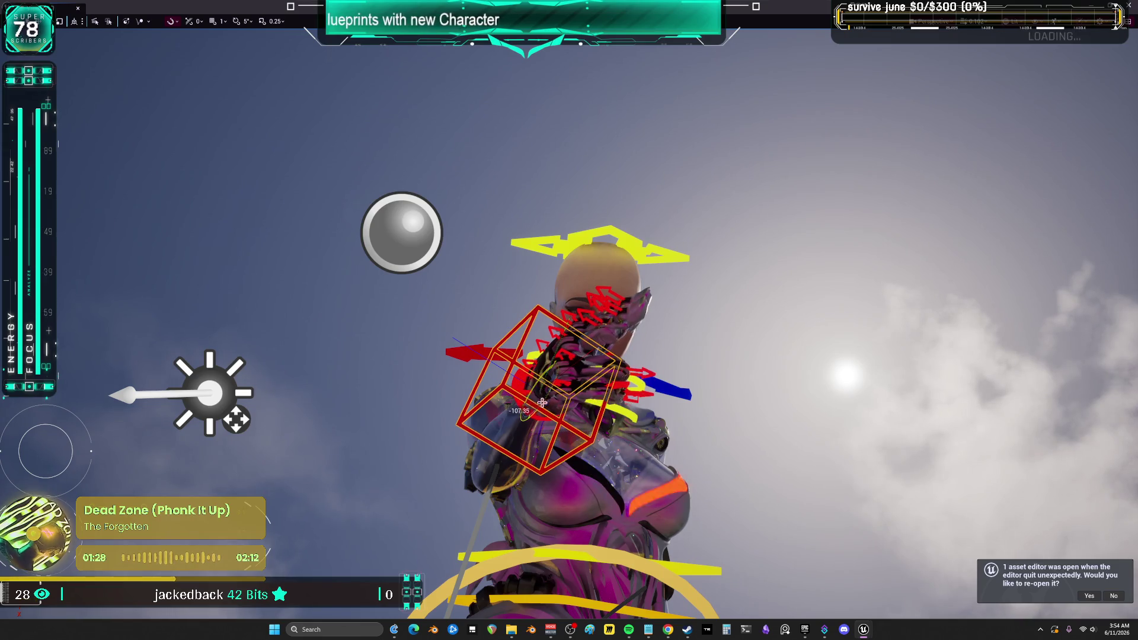
mouse_move(546, 372)
left_mouse_down()
mouse_move(528, 413)
mouse_move(533, 398)
mouse_move(525, 479)
mouse_move(497, 478)
mouse_move(488, 464)
mouse_move(498, 415)
mouse_move(521, 397)
mouse_move(532, 464)
left_mouse_up()
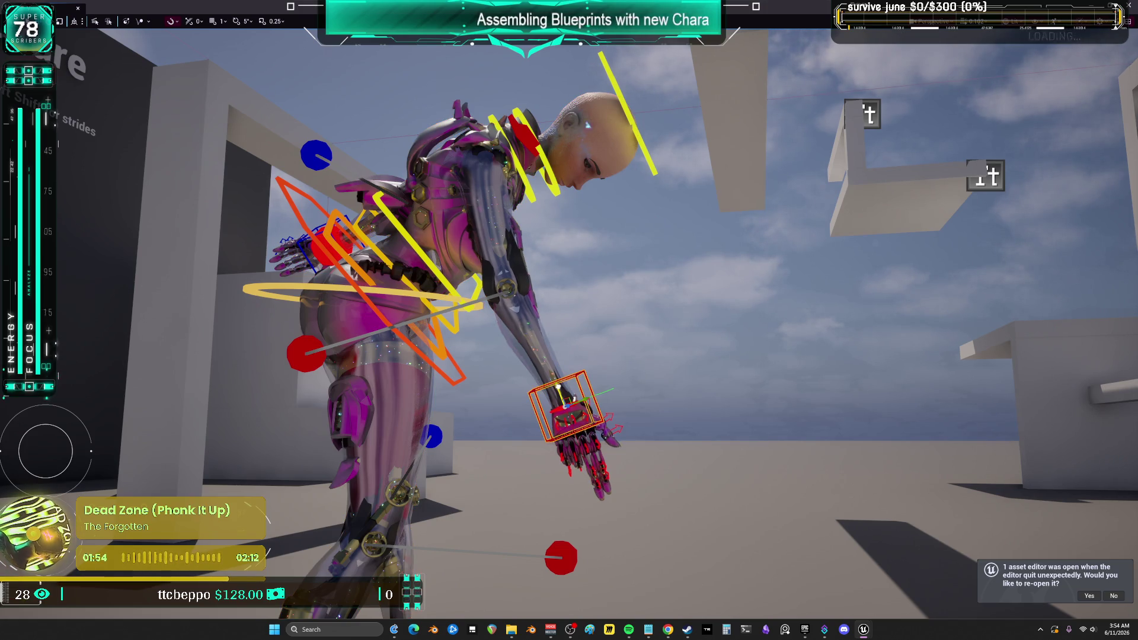
Orbit around the rig to inspect the bent-over pointing pose from front and behind.
mouse_move(566, 409)
left_mouse_down()
mouse_move(673, 430)
mouse_move(611, 387)
left_mouse_up()
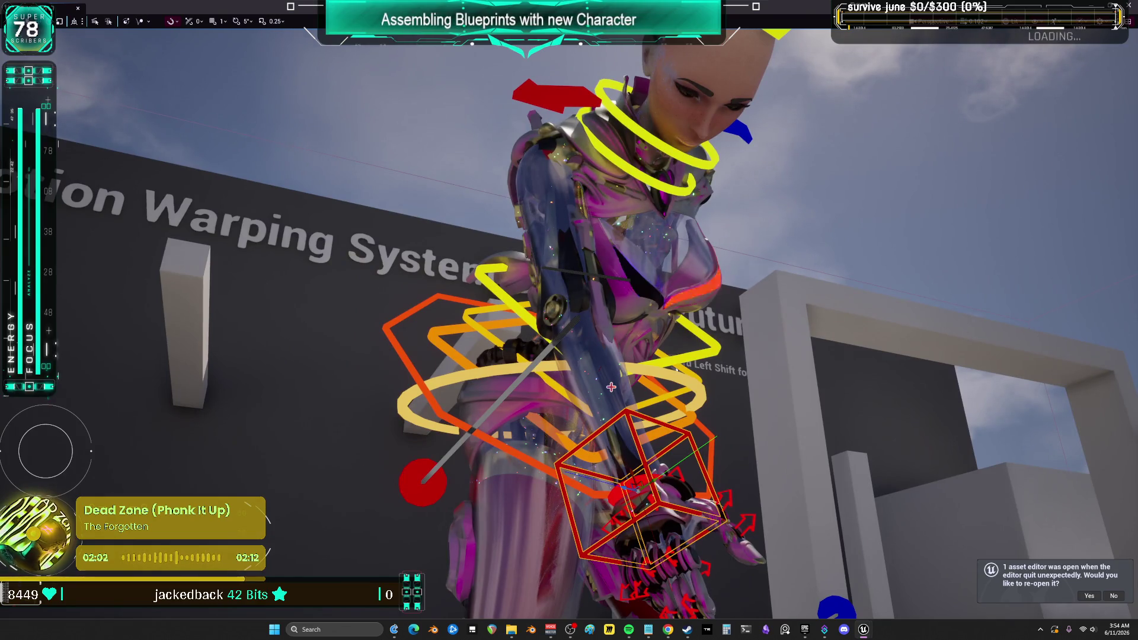
mouse_move(566, 339)
left_mouse_down()
mouse_move(495, 359)
mouse_move(546, 346)
mouse_move(563, 356)
mouse_move(528, 323)
mouse_move(449, 304)
mouse_move(417, 315)
left_mouse_up()
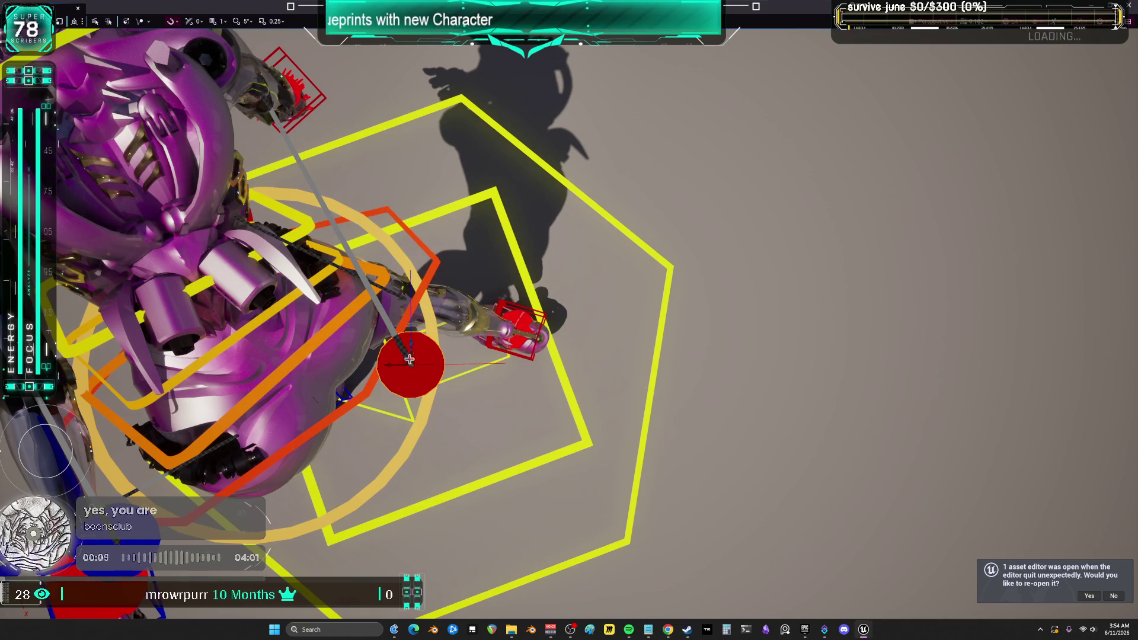
mouse_move(414, 363)
left_mouse_down()
mouse_move(521, 363)
mouse_move(450, 344)
mouse_move(319, 438)
left_mouse_up()
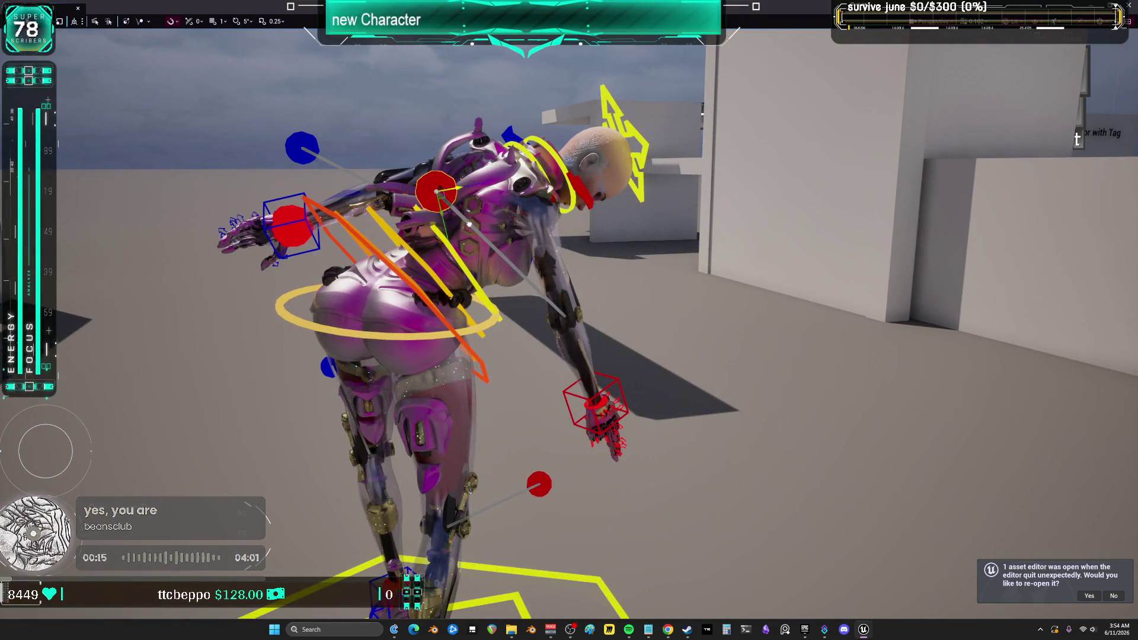
mouse_move(440, 341)
left_mouse_down()
mouse_move(391, 374)
mouse_move(440, 341)
left_mouse_up()
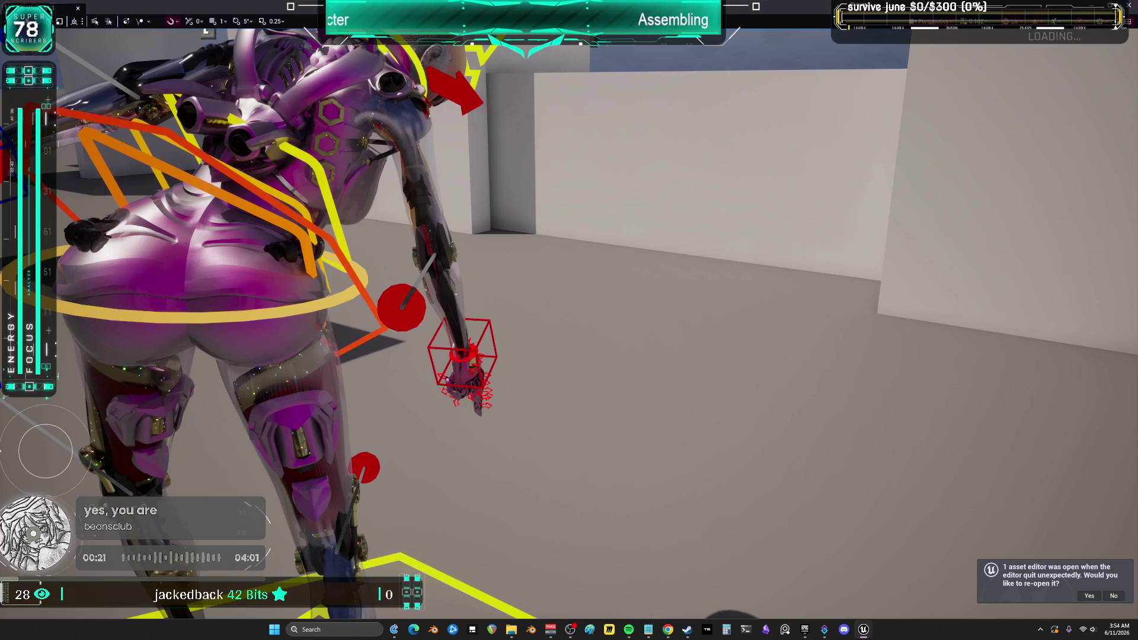
mouse_move(554, 315)
left_mouse_down()
mouse_move(415, 320)
mouse_move(415, 231)
left_mouse_up()
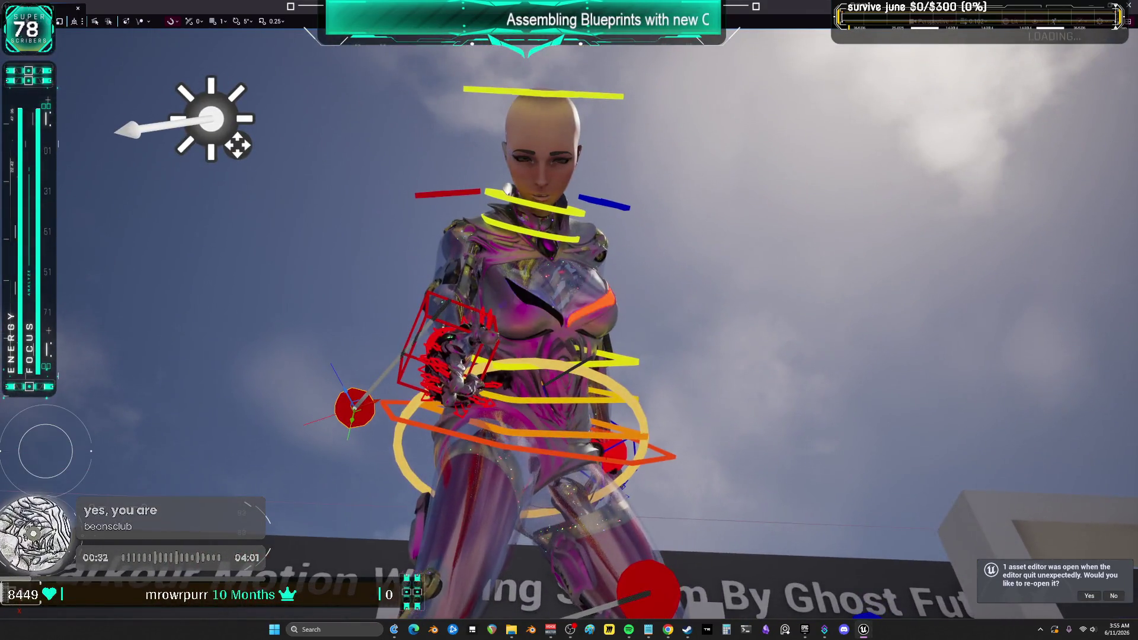
left_click_drag(530, 309, 530, 309)
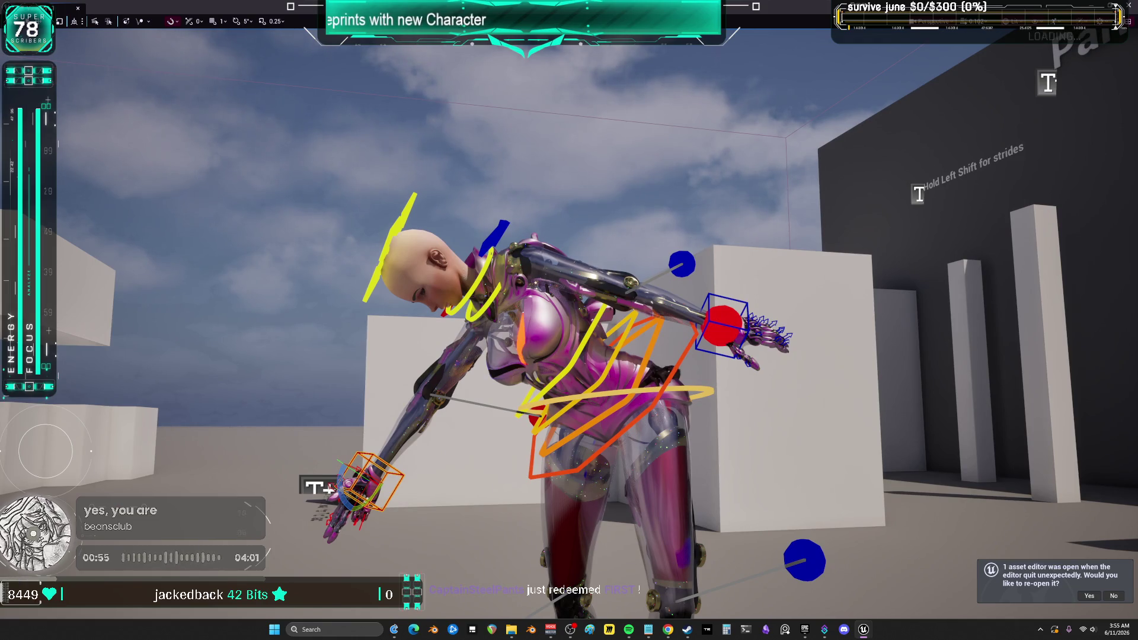
Try a hip control rotation, undo it, and exit fullscreen back to the editor layout.
left_click(696, 385)
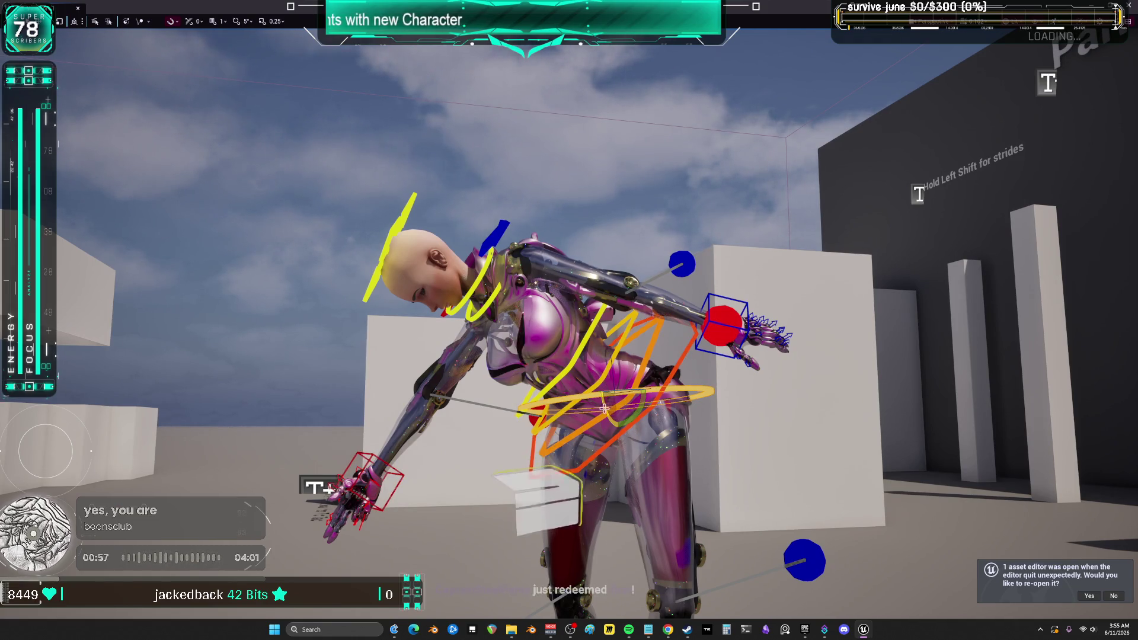
left_click_drag(605, 408, 609, 356)
key("ctrl+z")
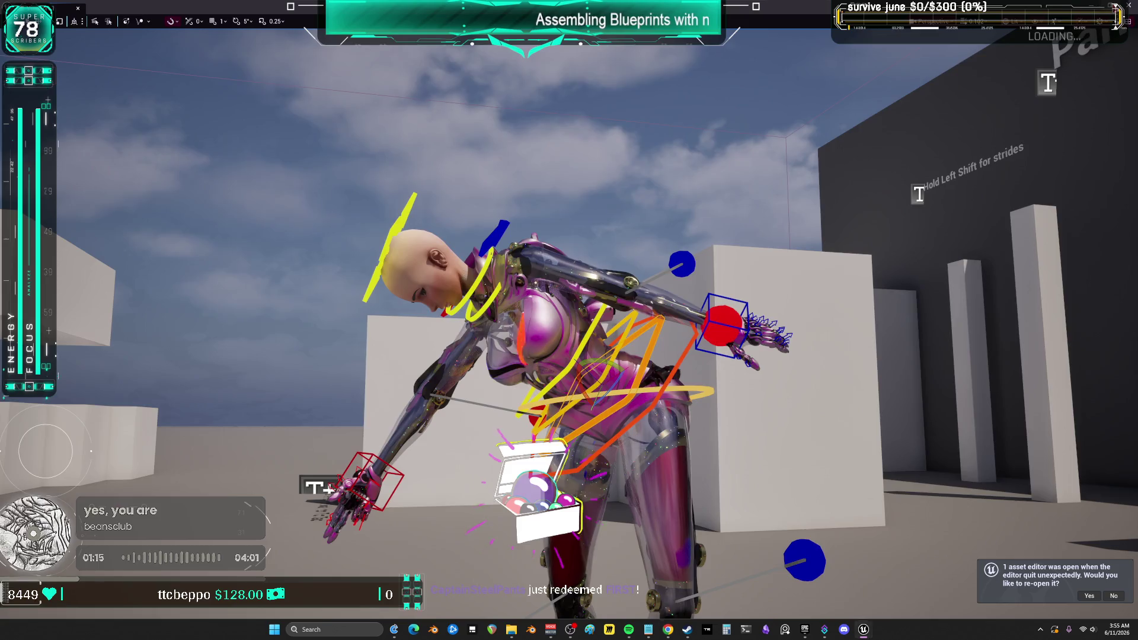
key("F11")
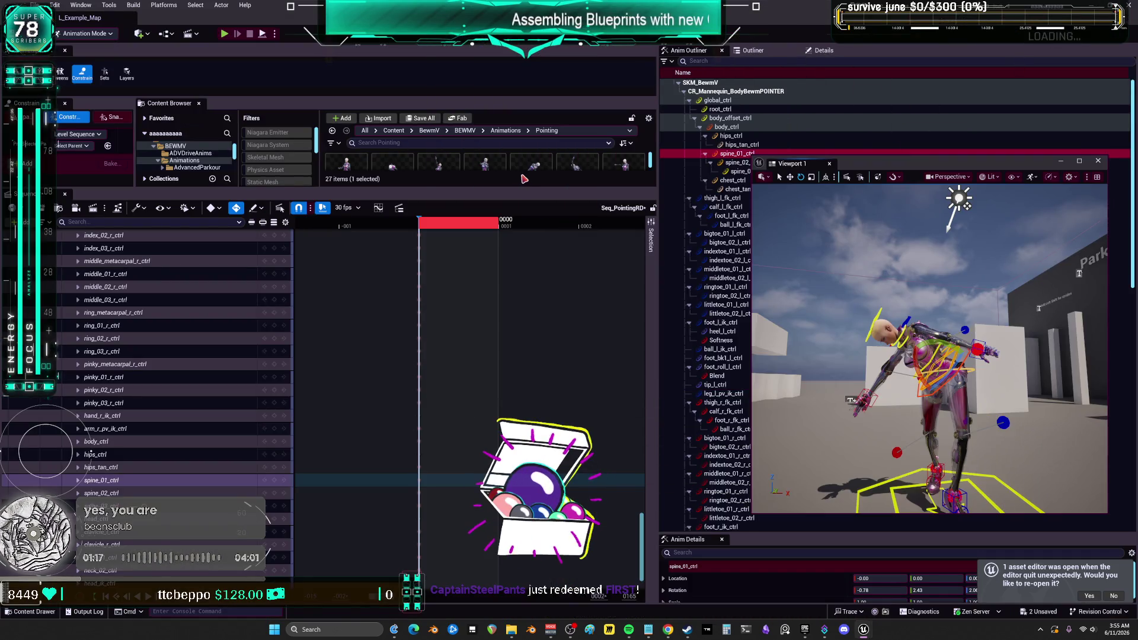
Open BSFingerGuns, preview its left and right pointing poses, then close it and maximize Viewport 1.
left_click_drag(520, 188, 520, 431)
double_click(485, 290)
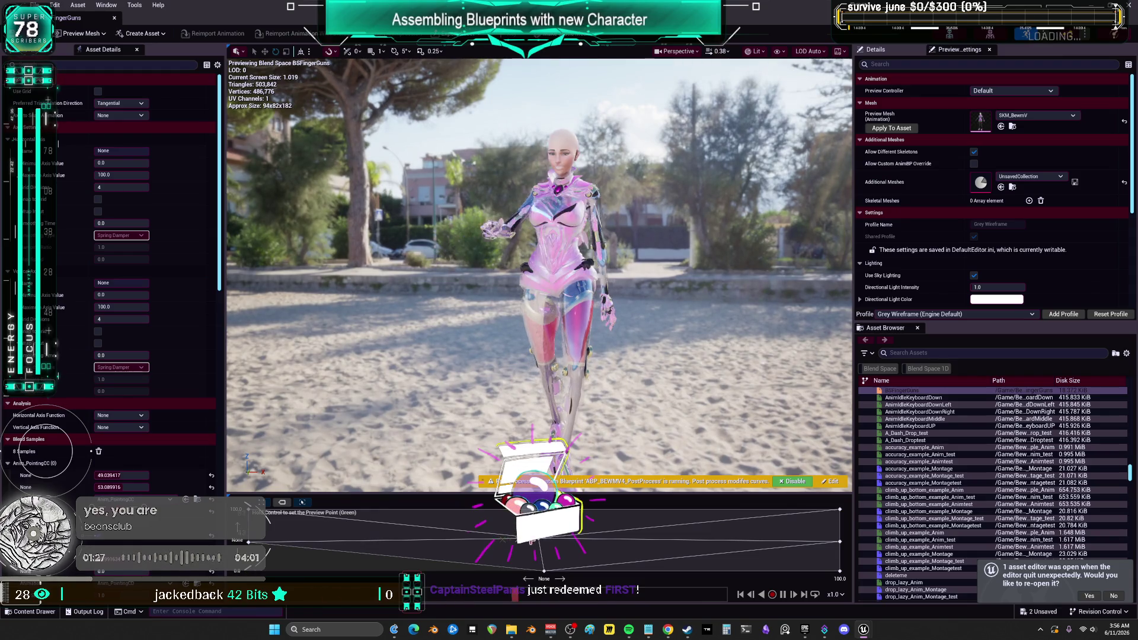
mouse_move(818, 544)
left_mouse_down()
mouse_move(277, 532)
mouse_move(266, 518)
mouse_move(788, 546)
mouse_move(787, 561)
mouse_move(383, 526)
mouse_move(717, 535)
left_mouse_up()
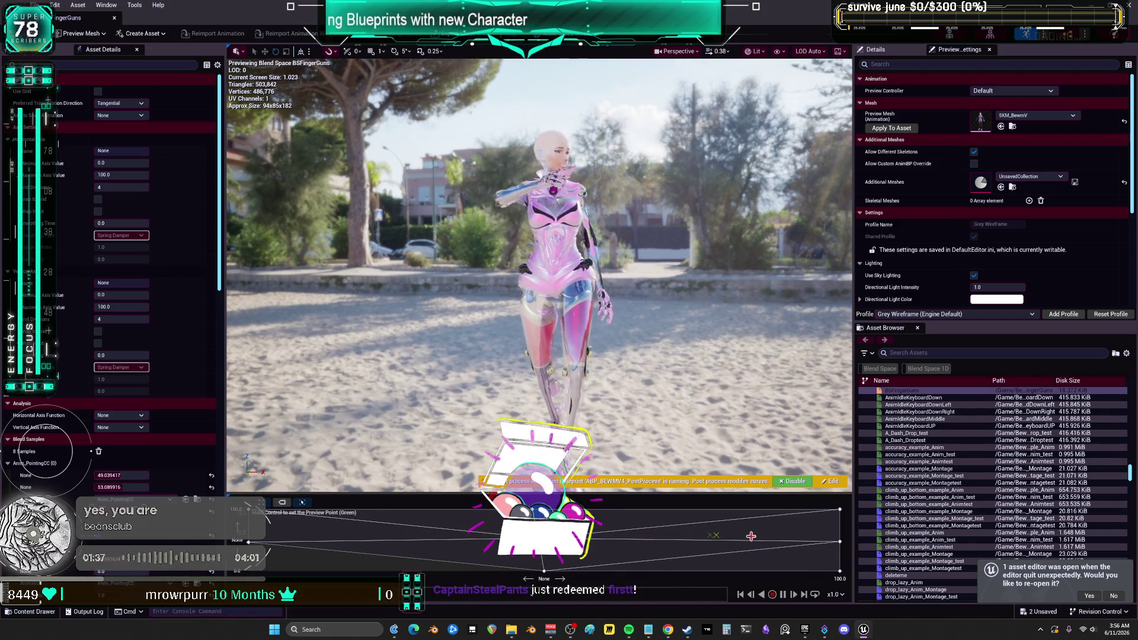
mouse_move(432, 536)
left_mouse_down()
mouse_move(686, 544)
mouse_move(360, 528)
left_mouse_up()
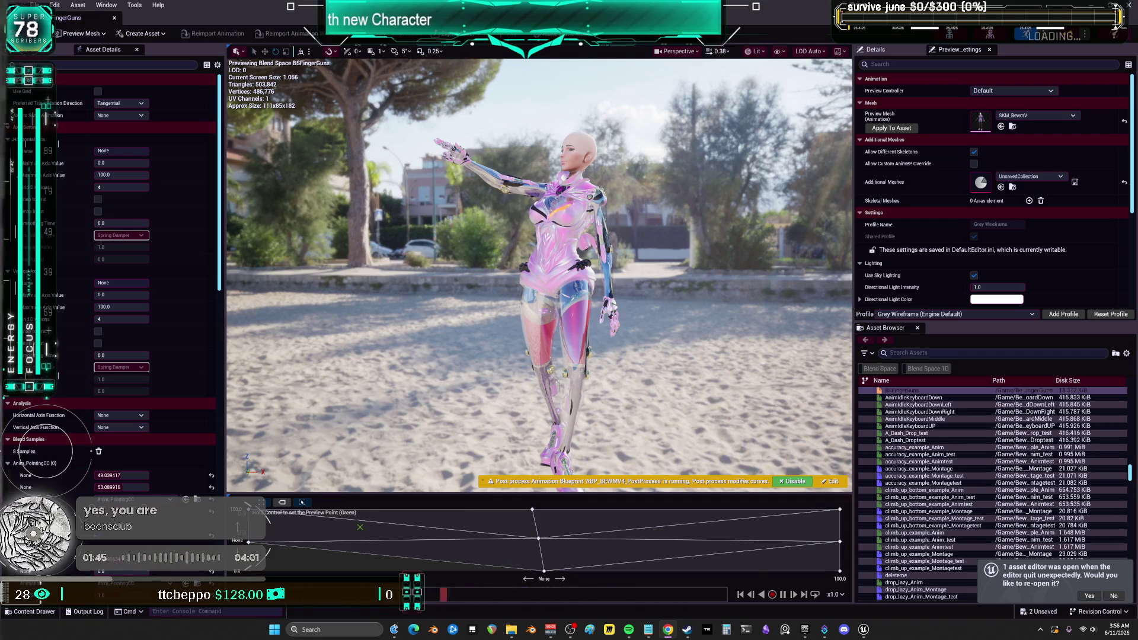
scroll(540, 273, "up", 5)
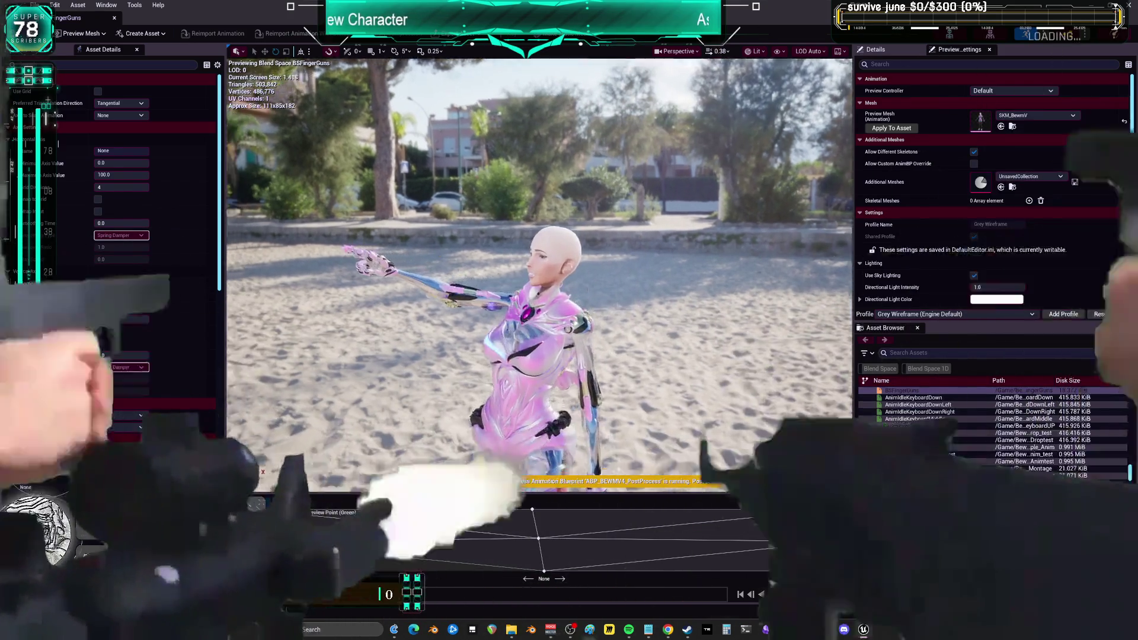
scroll(540, 273, "down", 5)
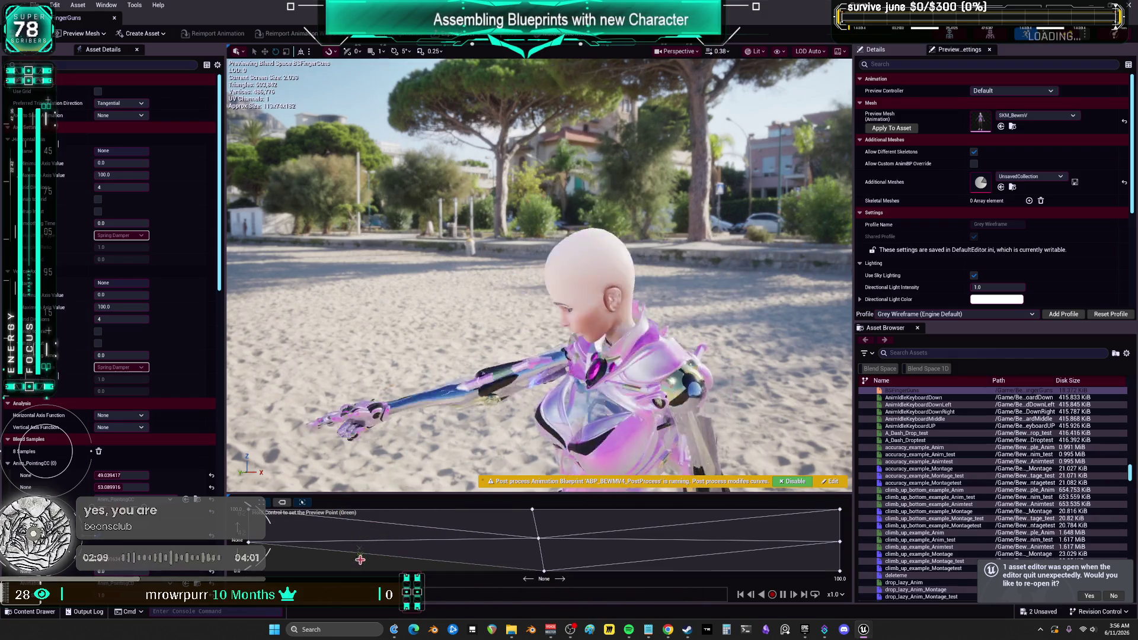
mouse_move(533, 356)
left_mouse_down()
mouse_move(486, 350)
mouse_move(481, 338)
left_mouse_up()
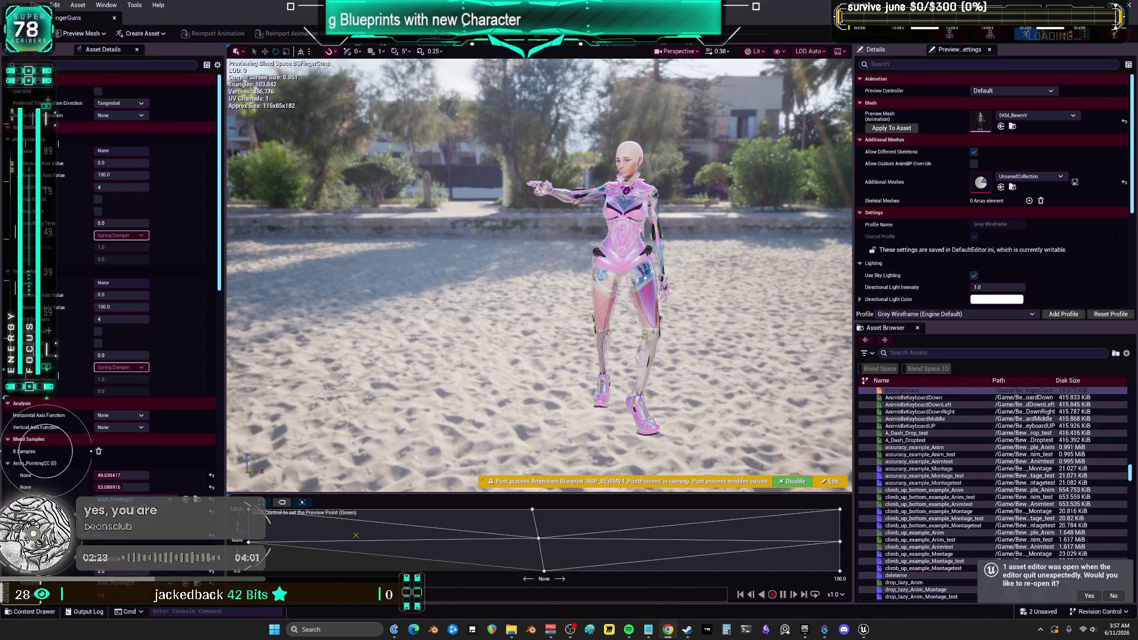
left_click(115, 20)
double_click(884, 160)
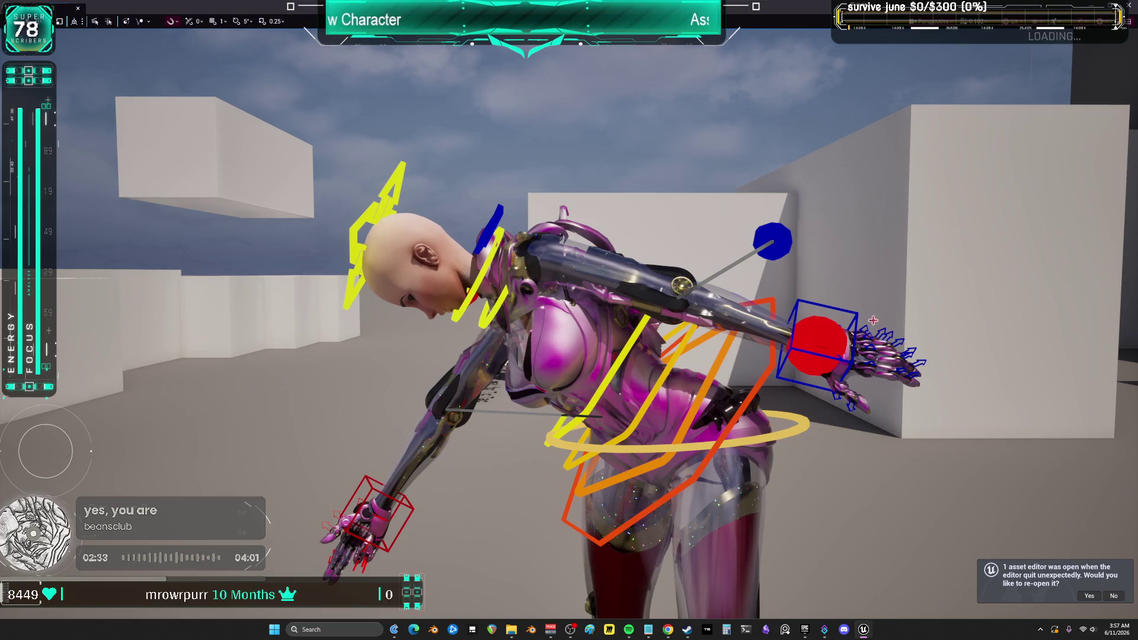
Raise the left hand control up and outward, then review the pose in game view (G).
left_click(875, 326)
mouse_move(828, 345)
left_mouse_down()
mouse_move(849, 306)
mouse_move(833, 306)
left_mouse_up()
mouse_move(822, 411)
left_mouse_down()
mouse_move(723, 407)
mouse_move(1118, 437)
mouse_move(444, 338)
mouse_move(828, 432)
mouse_move(532, 467)
mouse_move(544, 376)
mouse_move(557, 373)
mouse_move(462, 350)
mouse_move(516, 415)
mouse_move(522, 320)
left_mouse_up()
key("g")
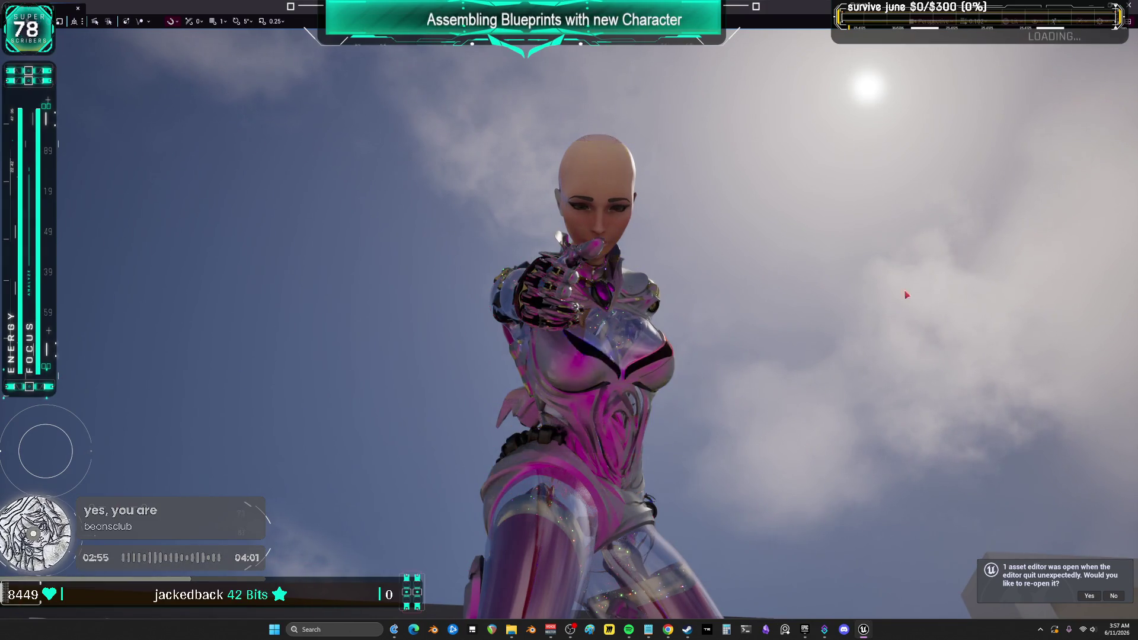
left_click_drag(829, 234, 828, 285)
left_click_drag(959, 36, 602, 358)
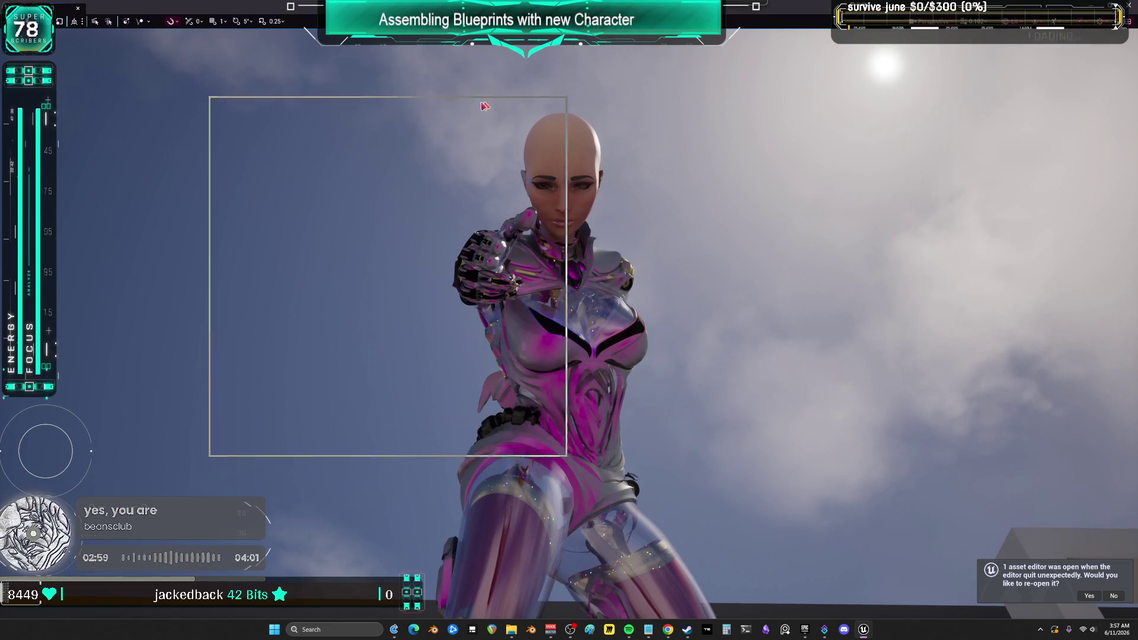
key("F11")
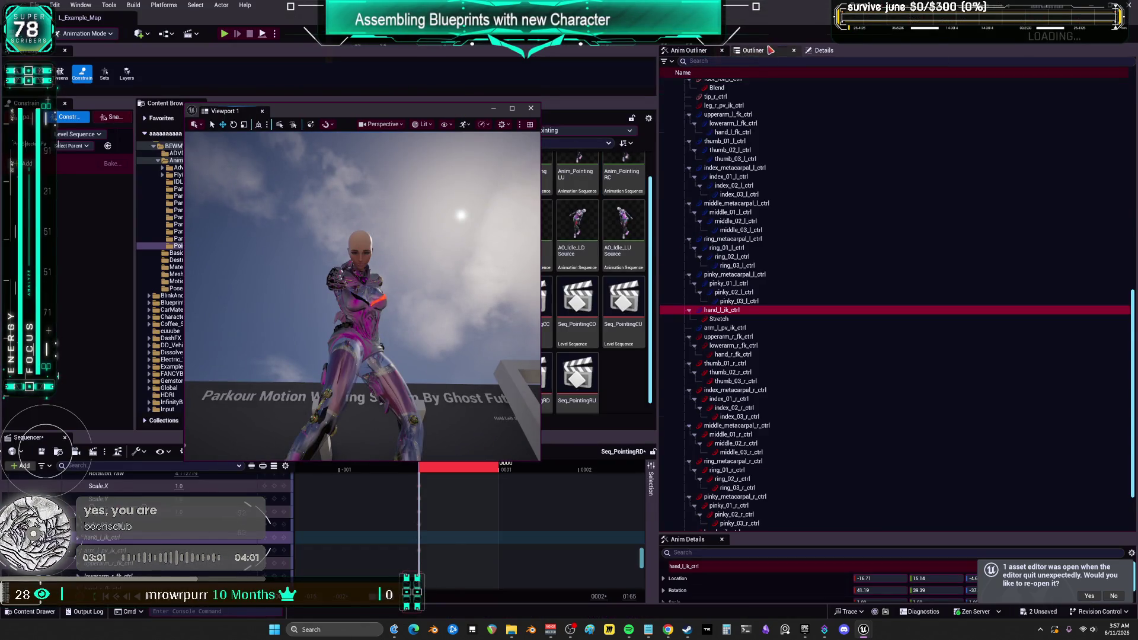
Filter the Outliner by 'dir' and select the directional Light Source to show its details.
left_click(771, 50)
type("dir")
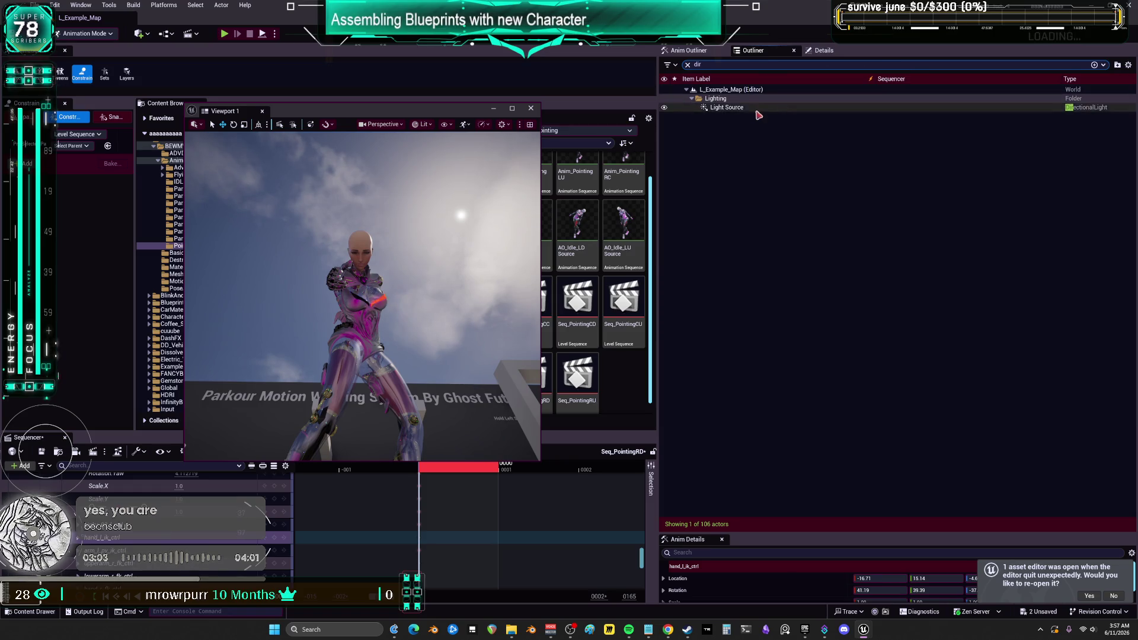
left_click(761, 109)
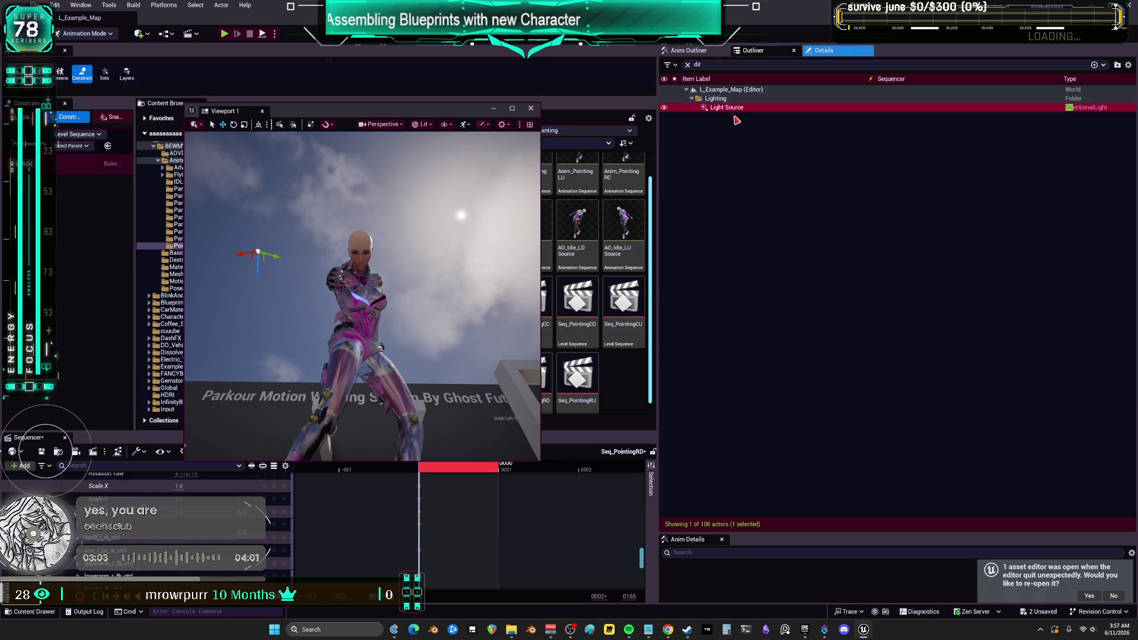
left_click(824, 51)
Rotate the sun to 245°/-9°, set Source Angle 5.0 and Temperature 1700, then maximize the viewport.
mouse_move(987, 205)
left_mouse_down()
mouse_move(1045, 204)
mouse_move(985, 205)
left_mouse_up()
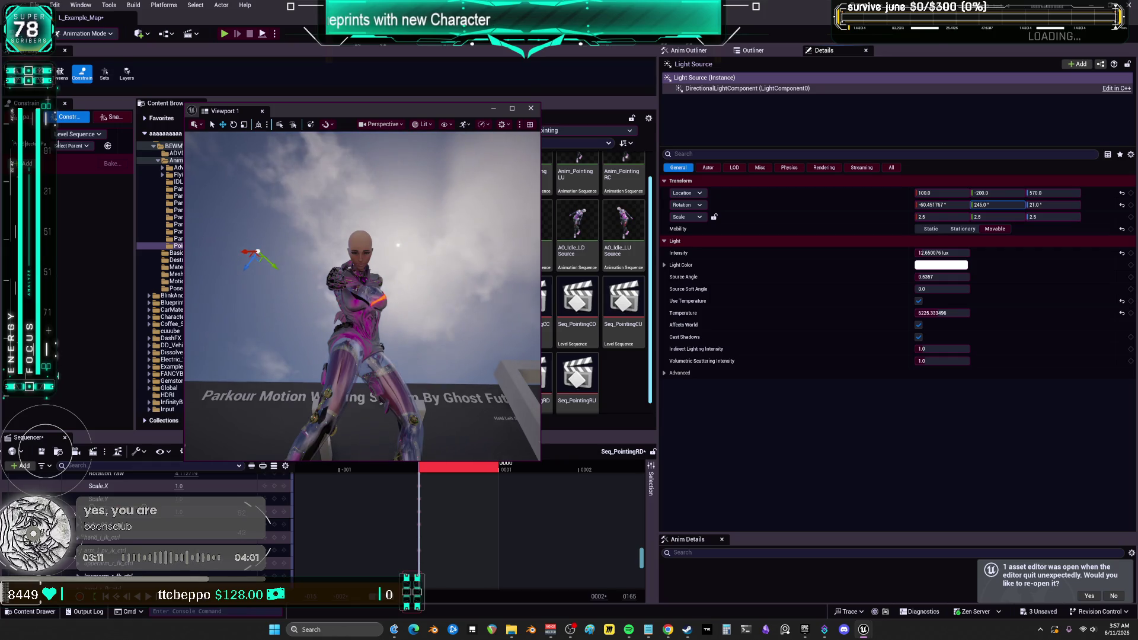
left_click_drag(1056, 205, 1043, 206)
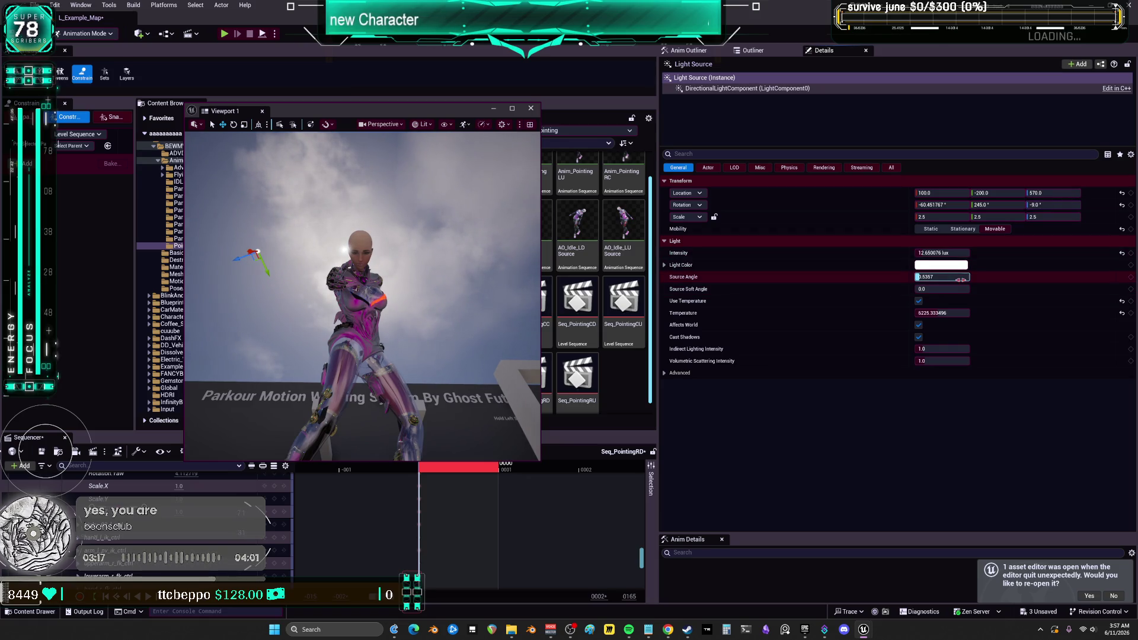
left_click_drag(918, 277, 952, 277)
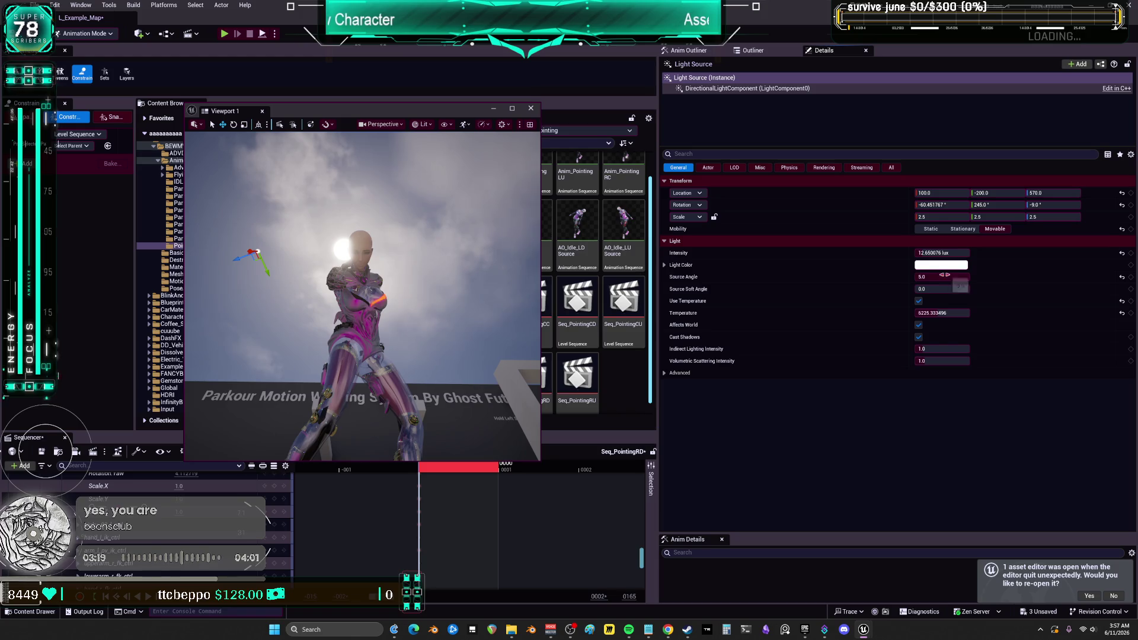
left_click(948, 313)
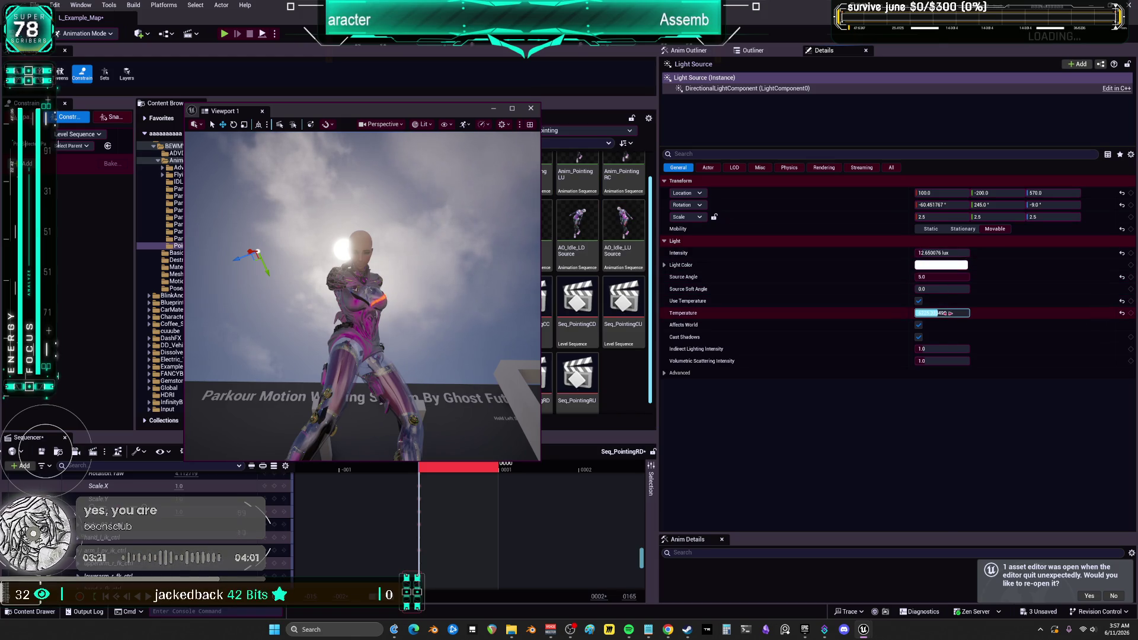
type("1700")
key("Return")
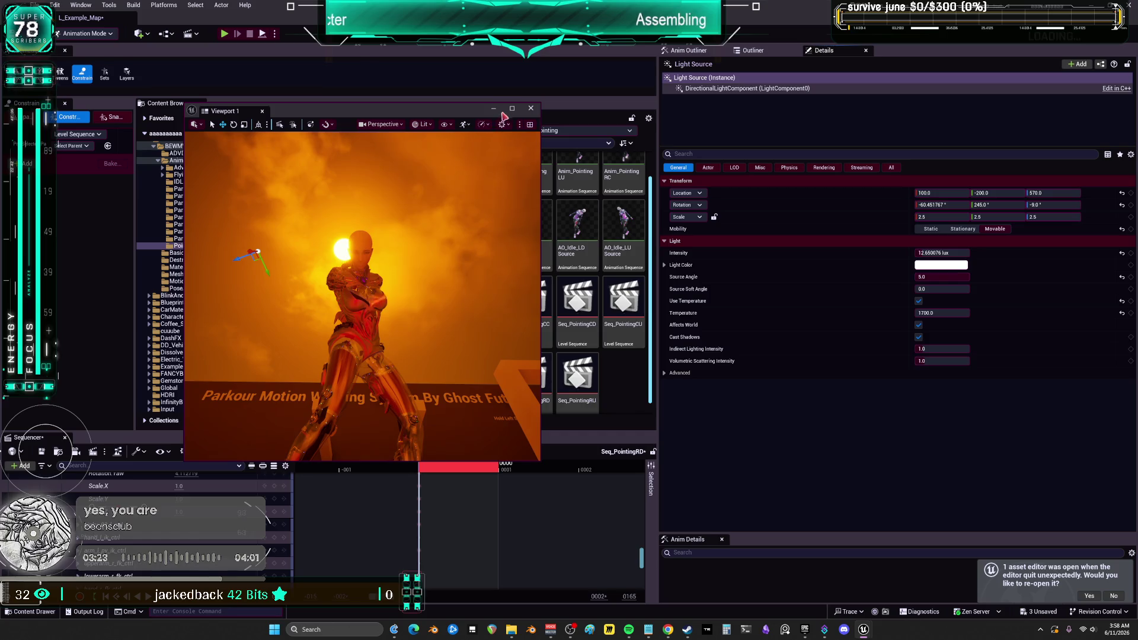
left_click(512, 108)
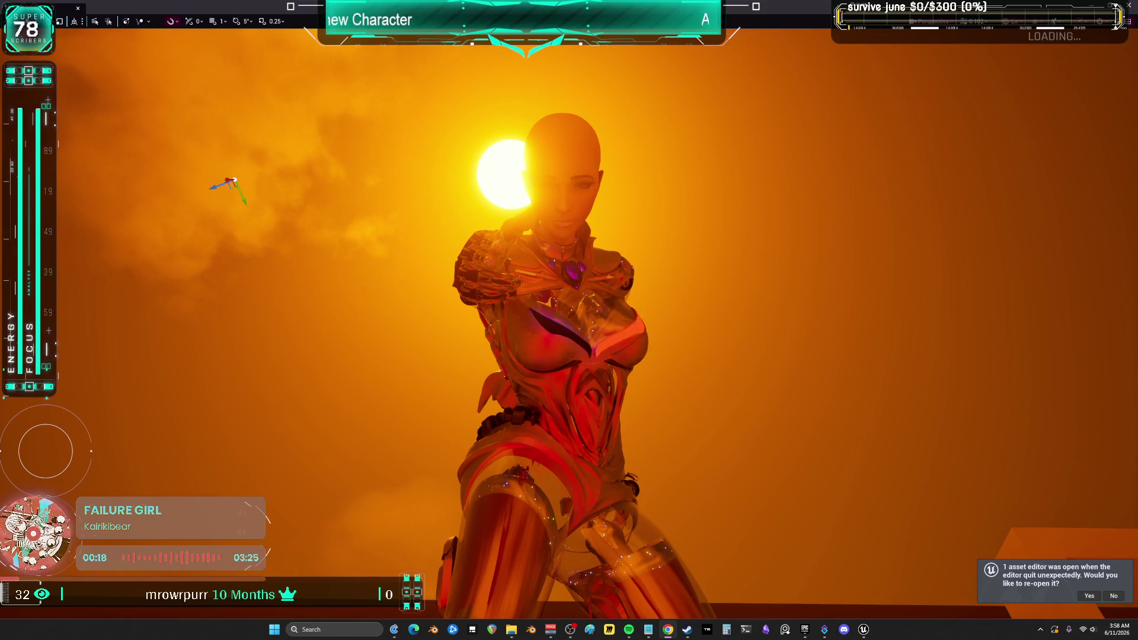
Change the light to cool daylight: temperature 12000, about 10.9 lux, rotation -60.45°/253°.
key("F11")
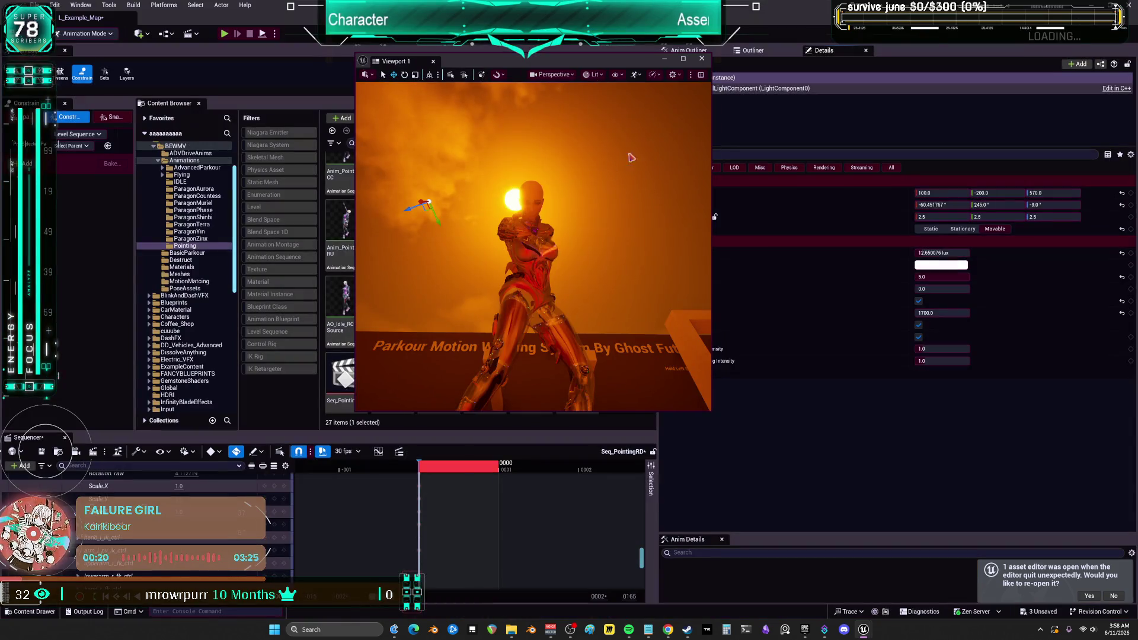
left_click_drag(603, 66, 543, 73)
left_click_drag(937, 314, 1020, 314)
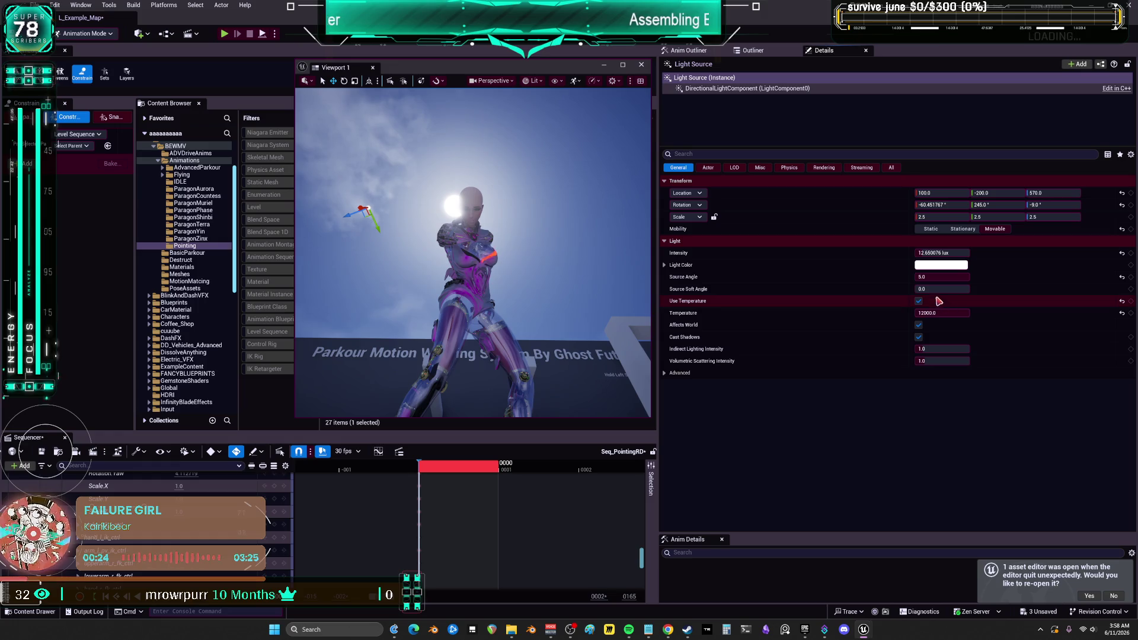
left_click_drag(943, 253, 919, 253)
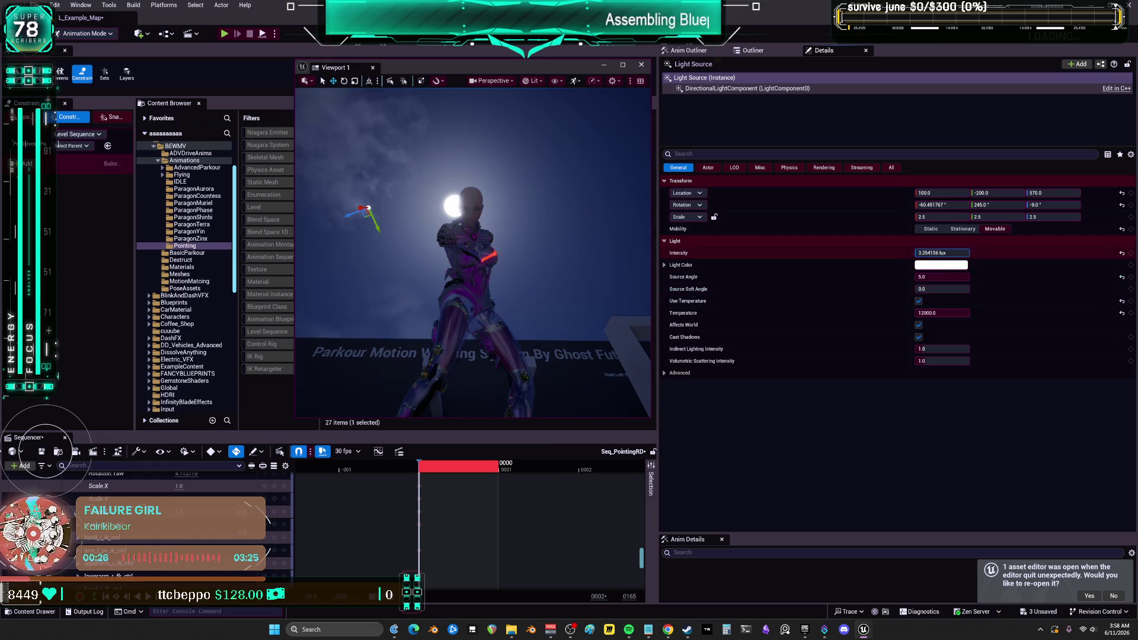
mouse_move(998, 205)
left_mouse_down()
mouse_move(1011, 205)
mouse_move(969, 205)
mouse_move(1053, 205)
mouse_move(1026, 205)
left_mouse_up()
left_click(630, 65)
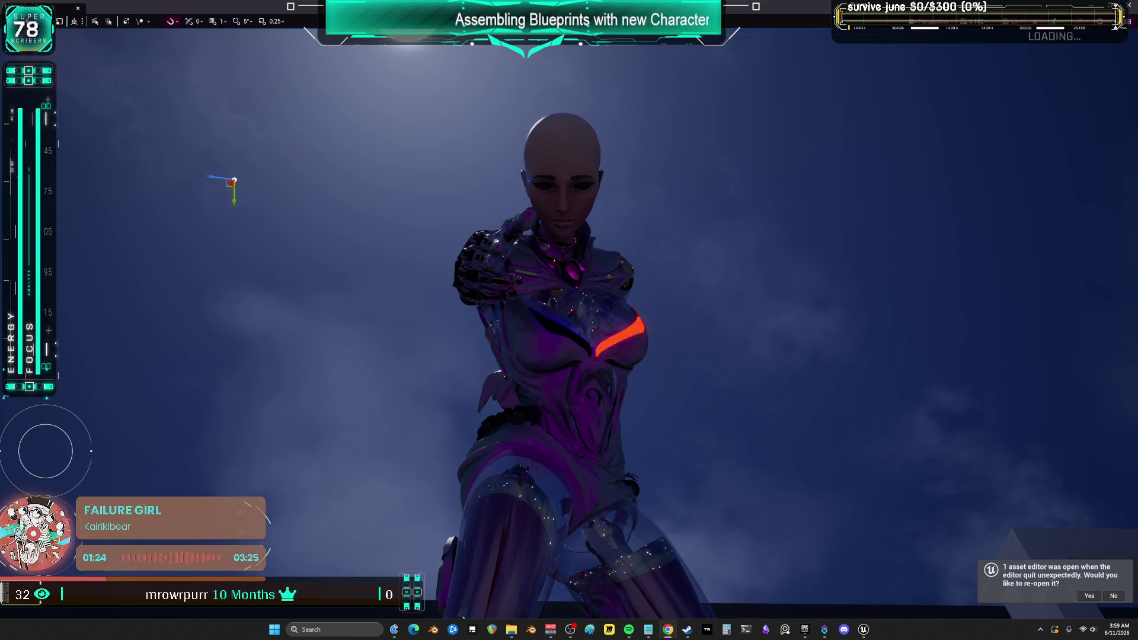
Exit fullscreen and move the floating Viewport 1 off the Content Browser's asset grid.
key("F11")
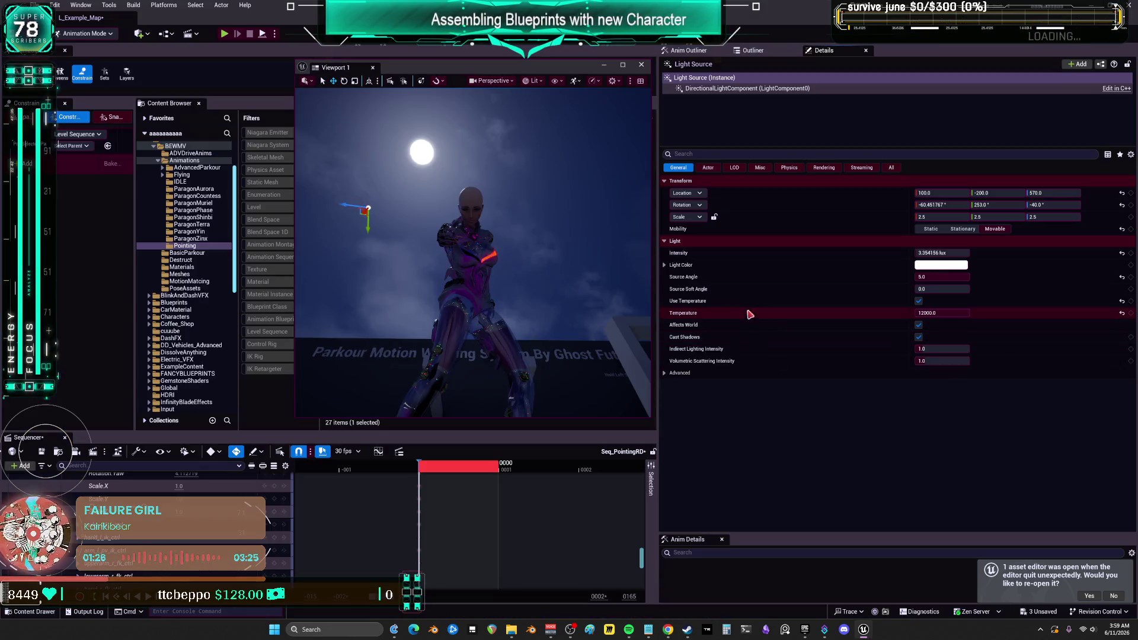
left_click_drag(943, 150, 377, 127)
left_click(942, 253)
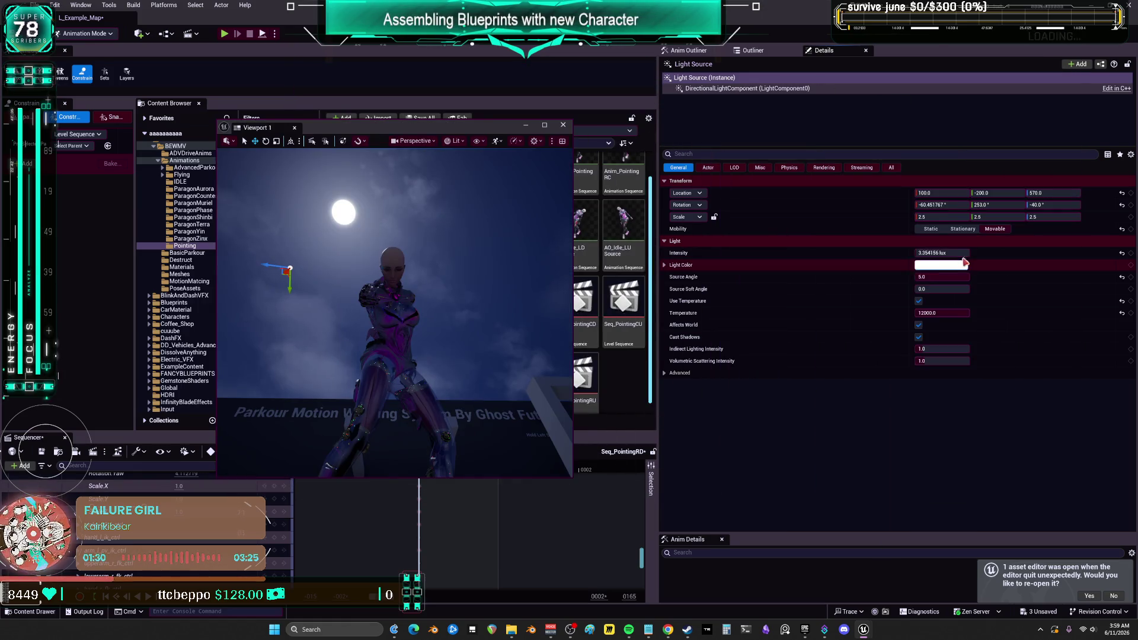
mouse_move(462, 127)
left_mouse_down()
mouse_move(753, 138)
mouse_move(866, 121)
left_mouse_up()
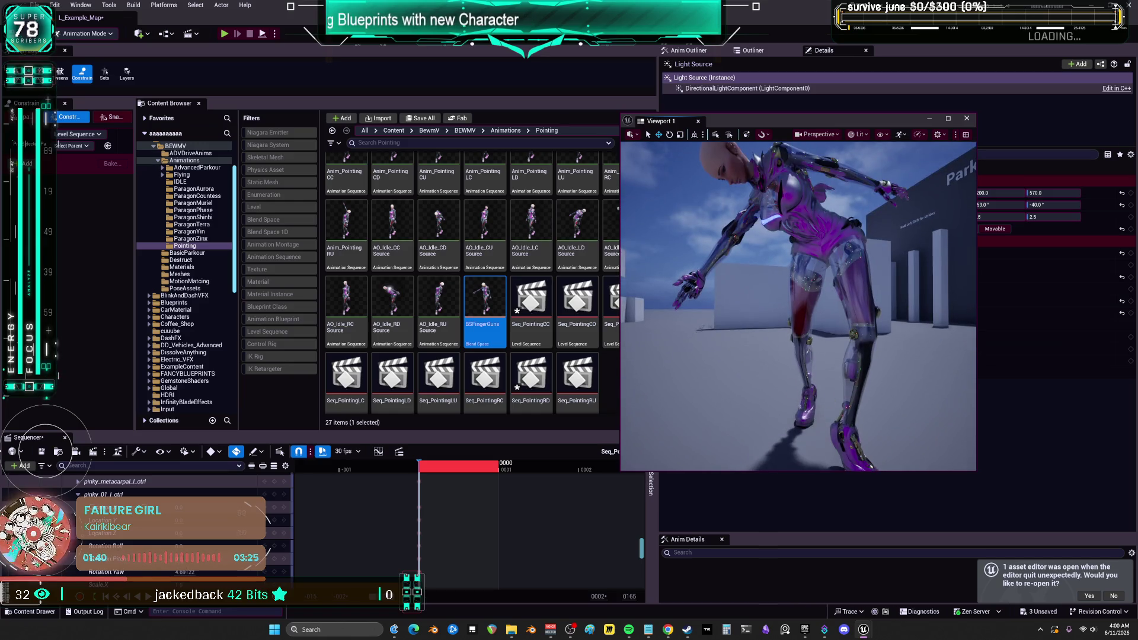
Drag the Anim_Pointing LC animation from the Pointing folder onto the character in Sequencer.
scroll(221, 526, "up", 10)
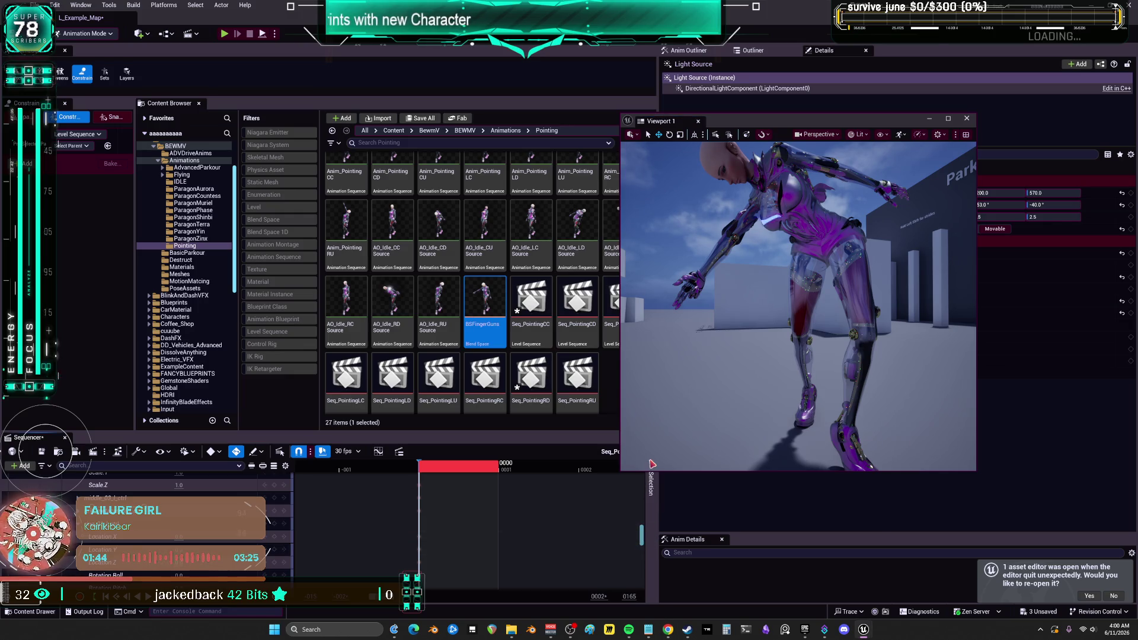
left_click_drag(642, 535, 644, 479)
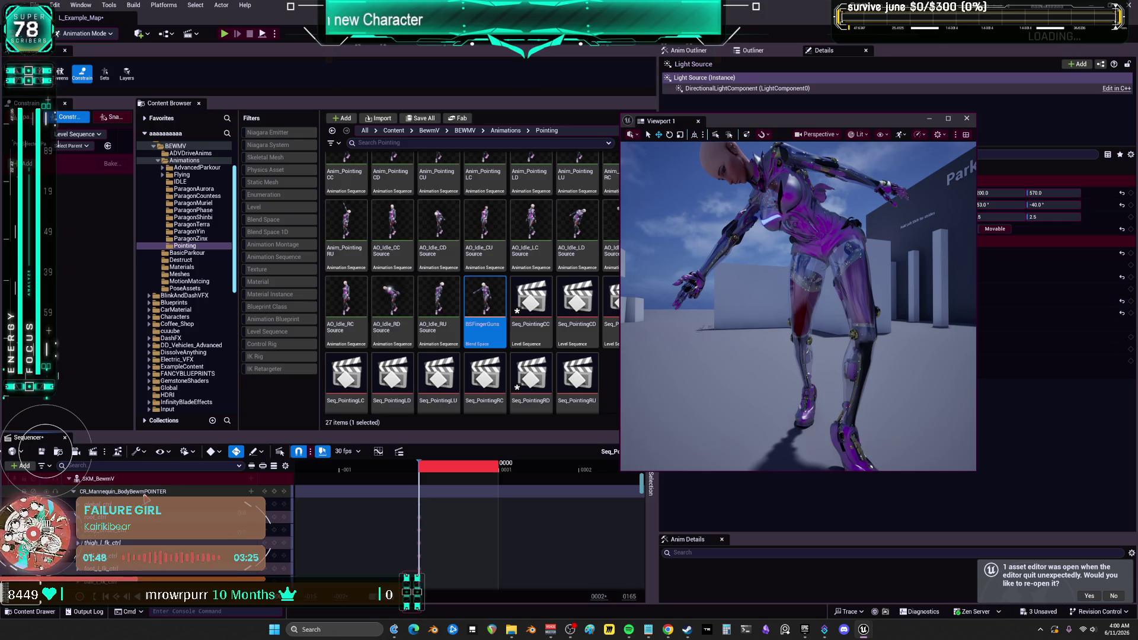
key("Left")
key("Left")
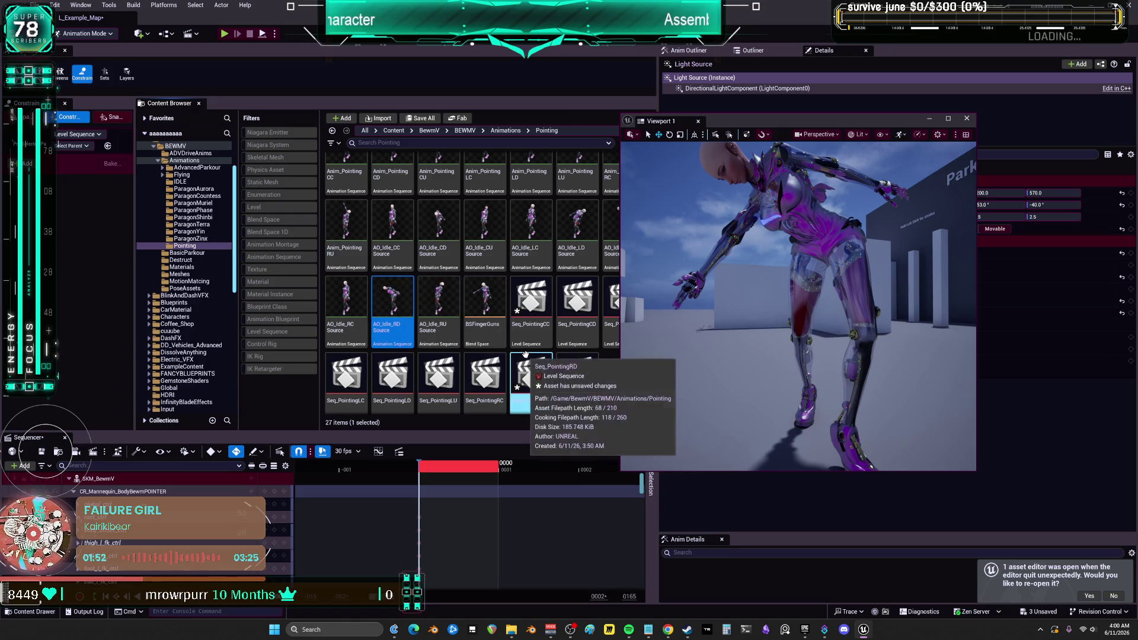
scroll(533, 351, "up", 1)
key("F2")
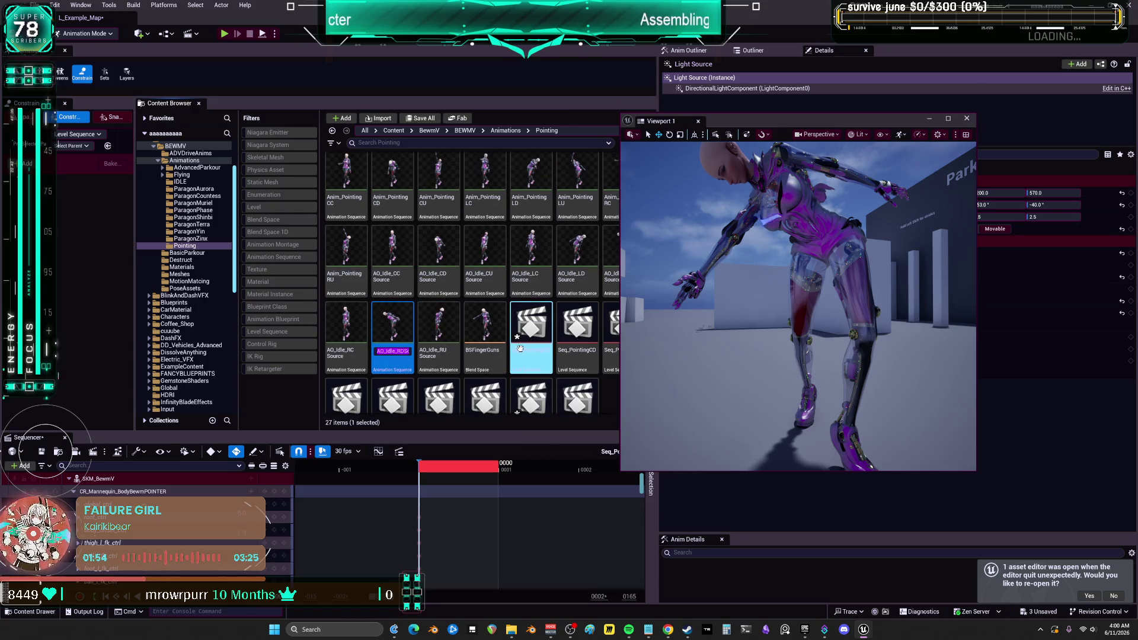
left_click(521, 356)
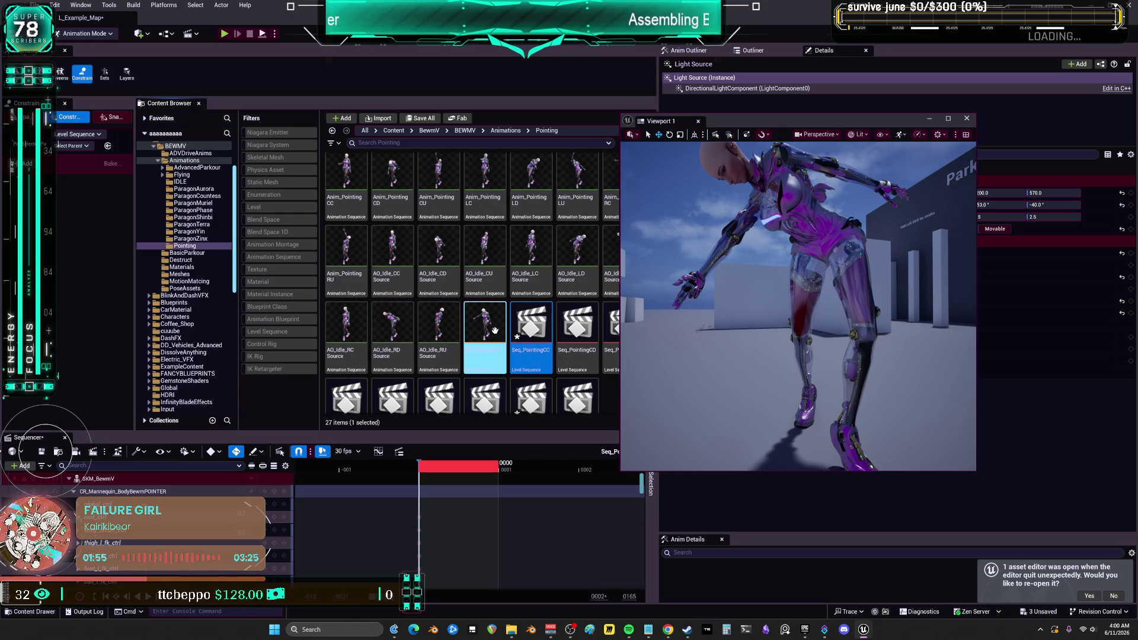
left_click(478, 212)
key("F2")
mouse_move(480, 263)
left_mouse_down()
mouse_move(478, 350)
mouse_move(278, 504)
left_mouse_up()
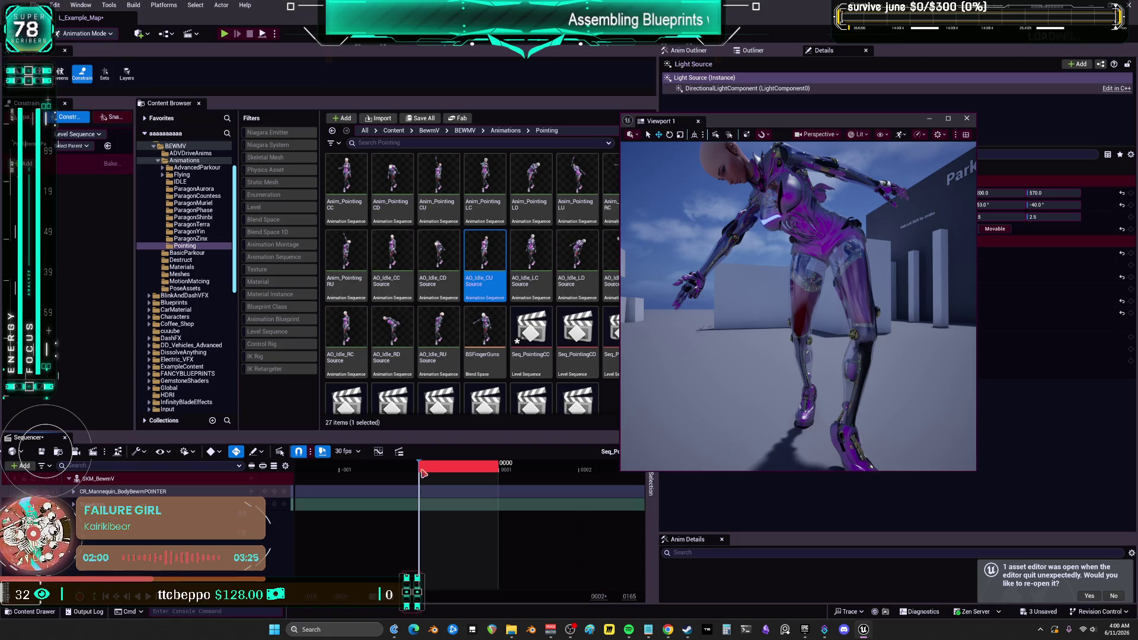
Bake the SKM_BewmV track into a new Anim_PointingRD animation sequence in the Pointing folder.
right_click(423, 473)
left_click(469, 344)
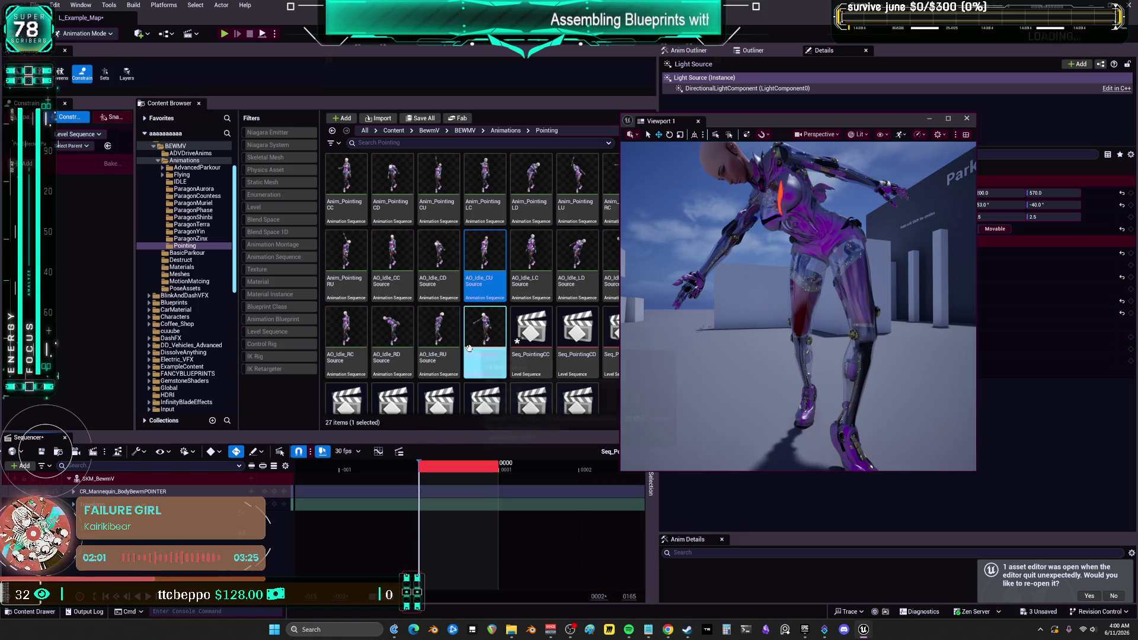
right_click(99, 483)
left_click(177, 234)
left_click(534, 393)
type("Anim_PointingLC")
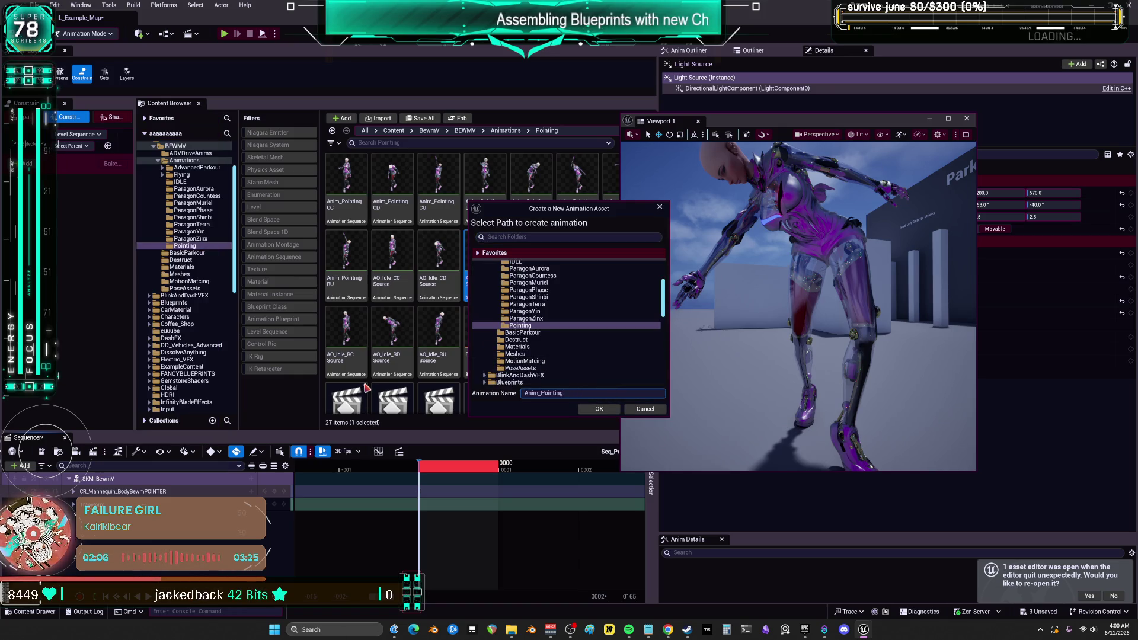
left_click(617, 408)
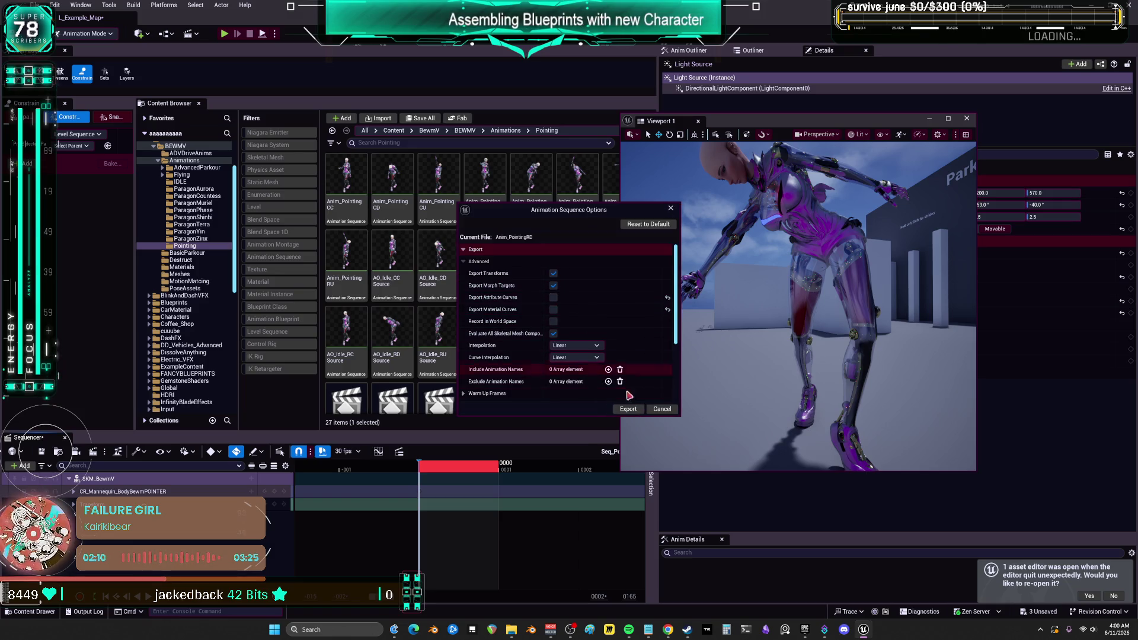
left_click(627, 409)
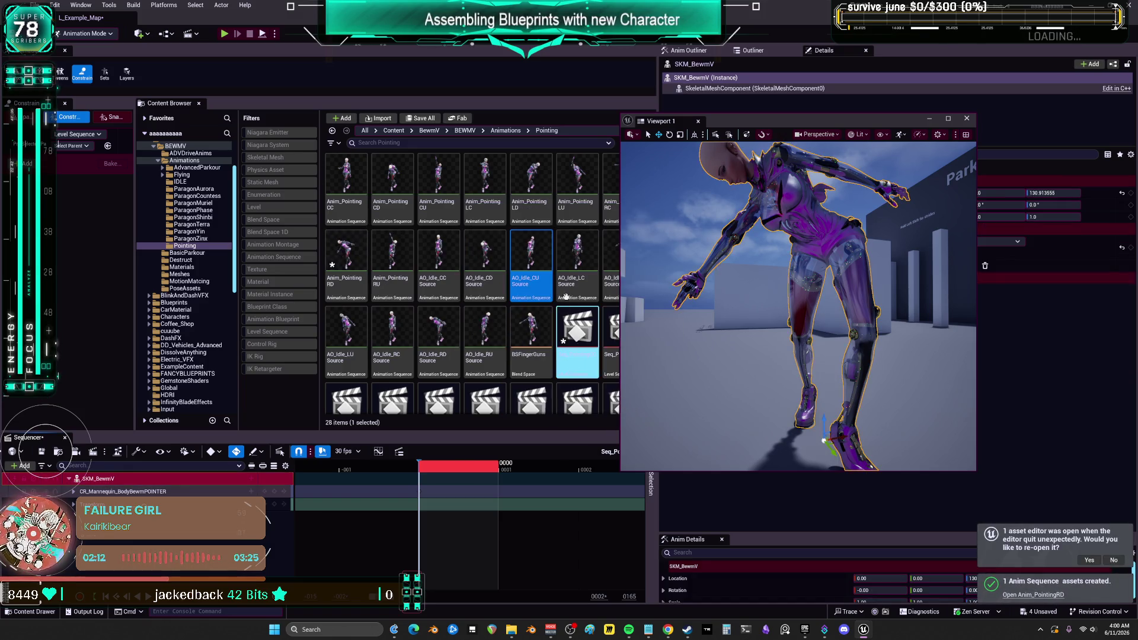
Save all modified assets and open the BSFingerGuns blend space.
left_click(37, 5)
left_click(79, 133)
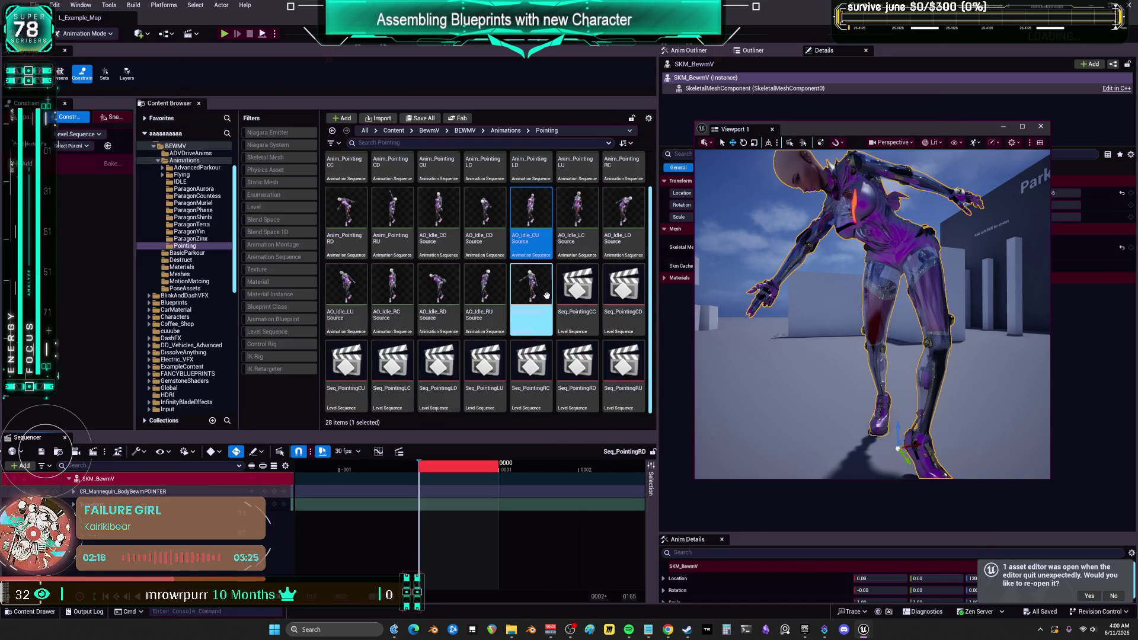
double_click(546, 297)
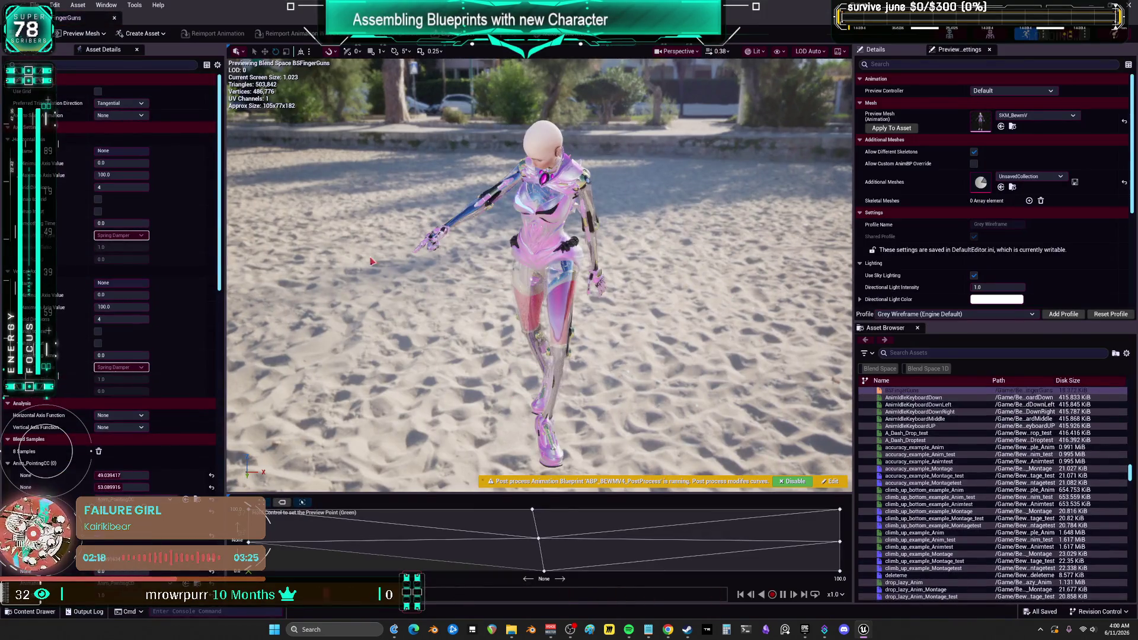
Drag the new pointing animation onto the blend grid as a ninth sample and save BSFingerGuns.
left_click(936, 353)
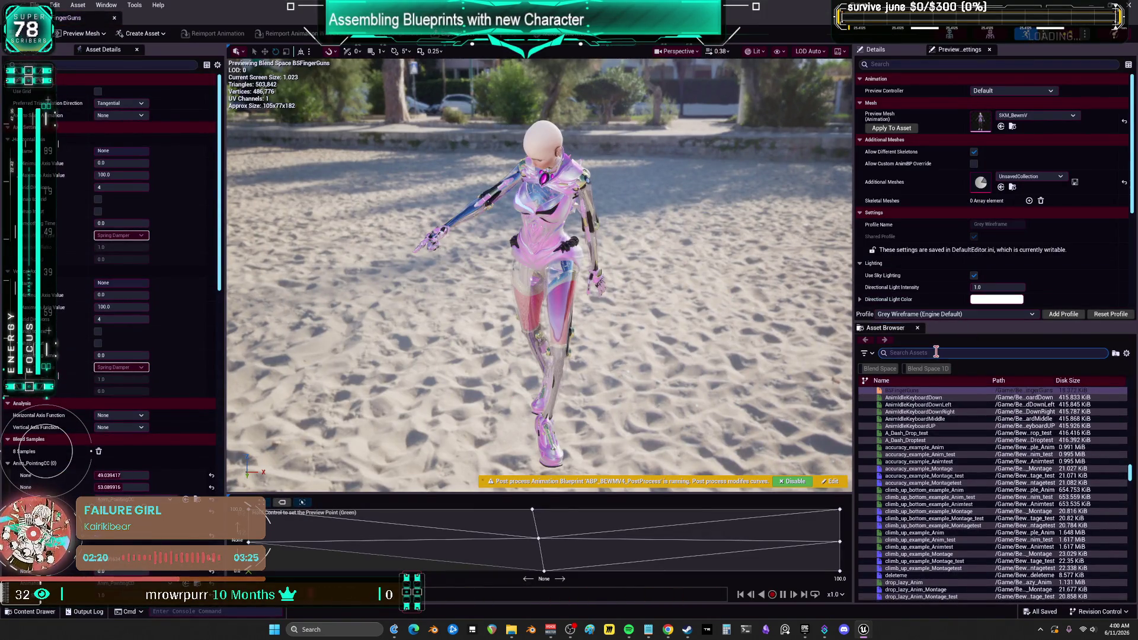
type("Anim_PointingLrd")
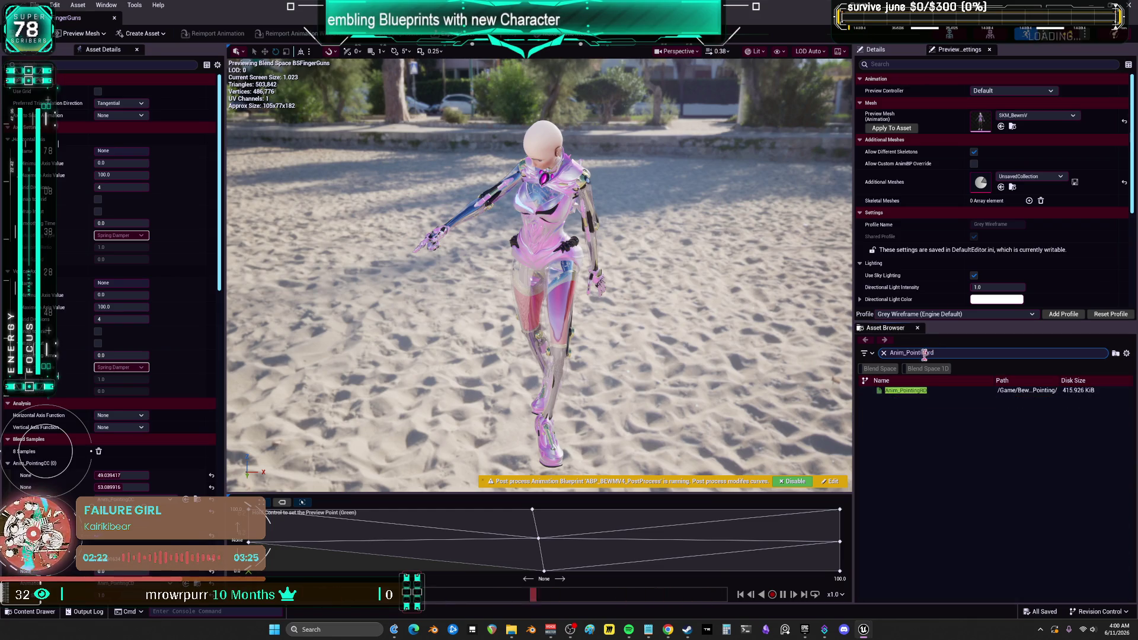
left_click_drag(359, 571, 276, 564)
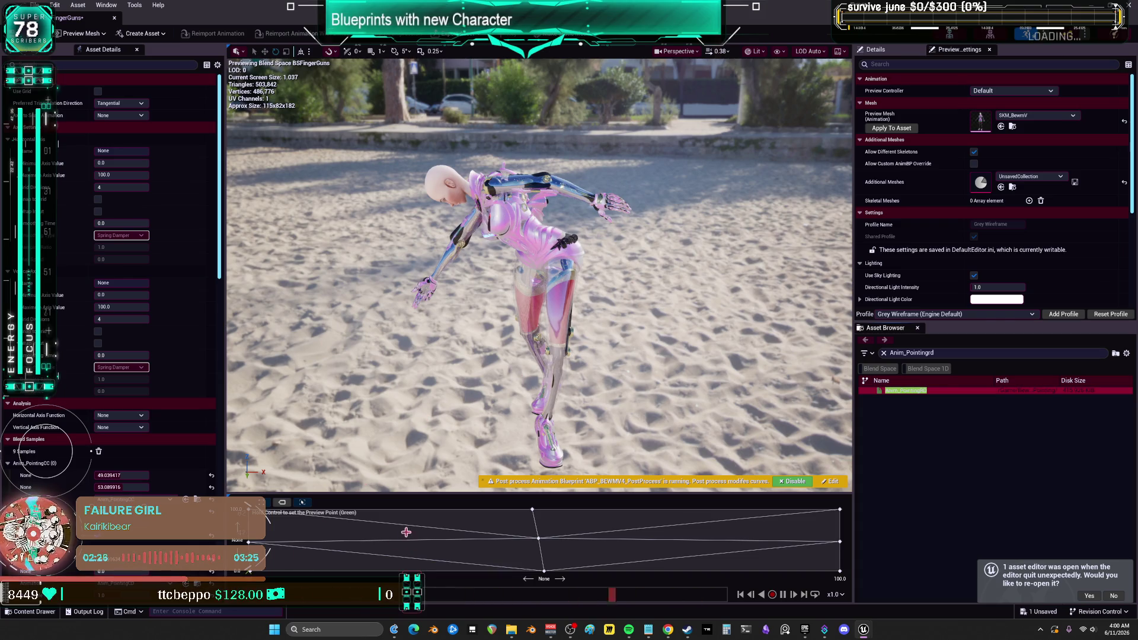
key("ctrl")
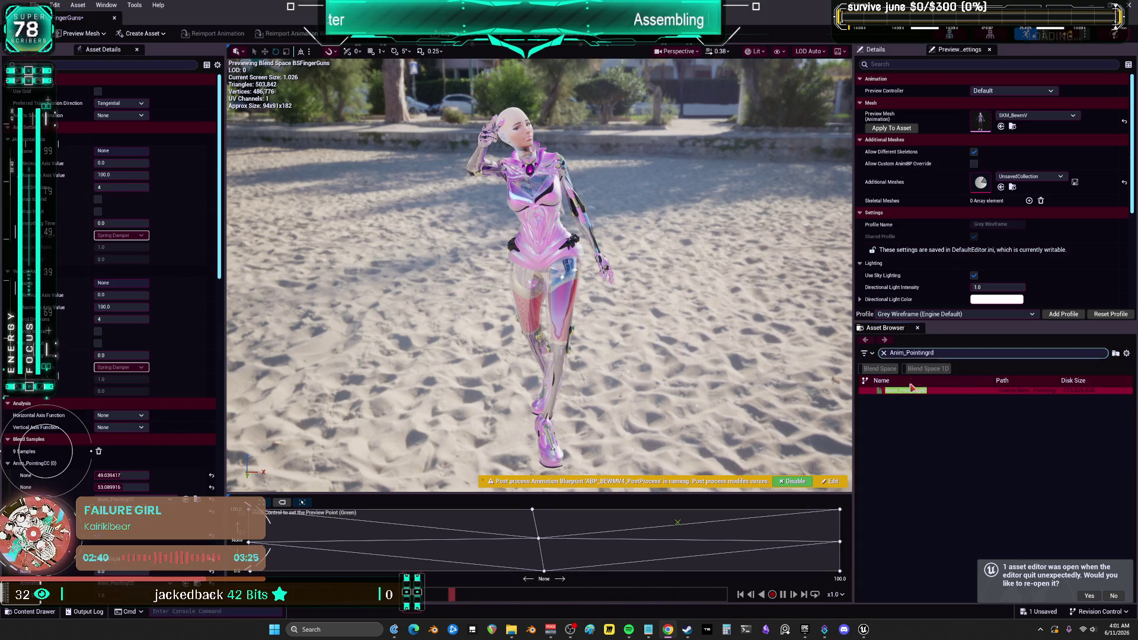
key("ctrl+s")
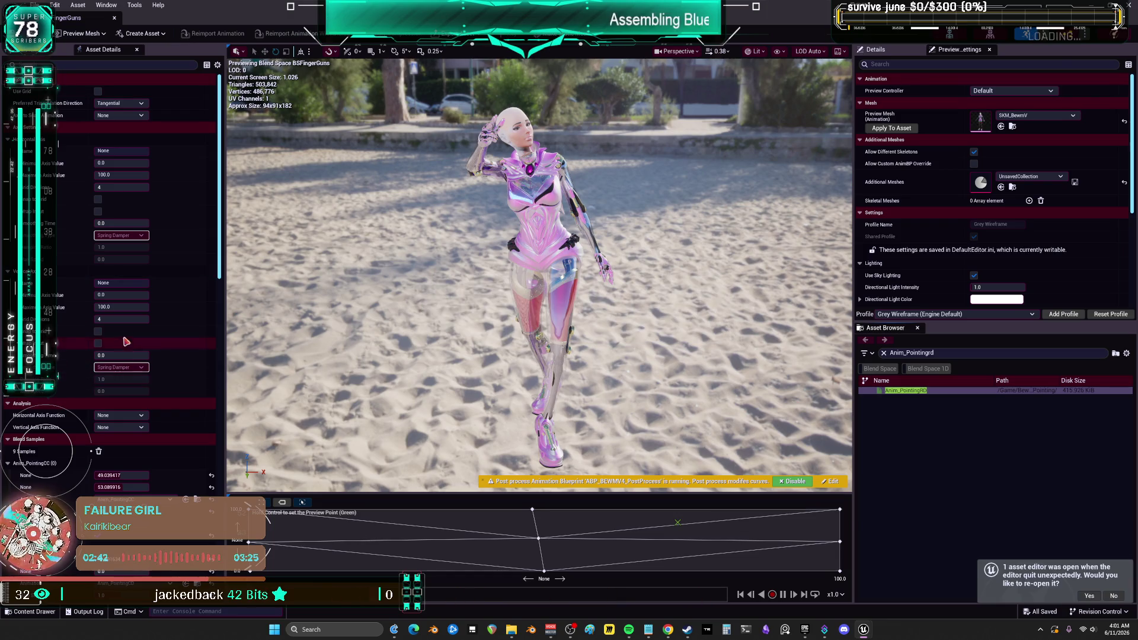
scroll(178, 421, "down", 3)
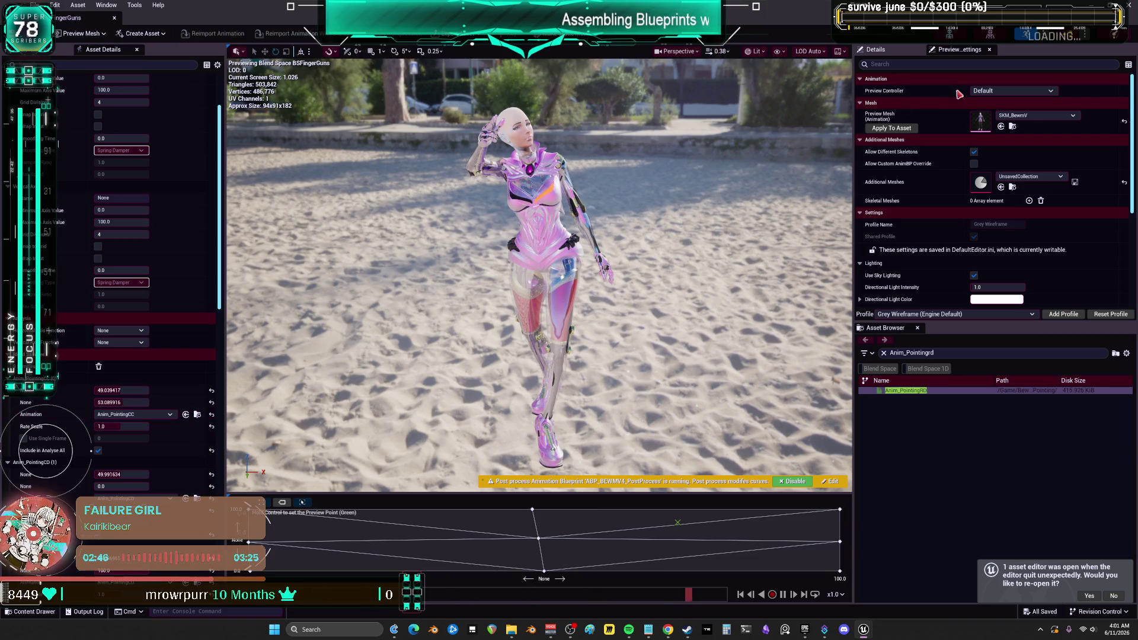
key("alt+Tab")
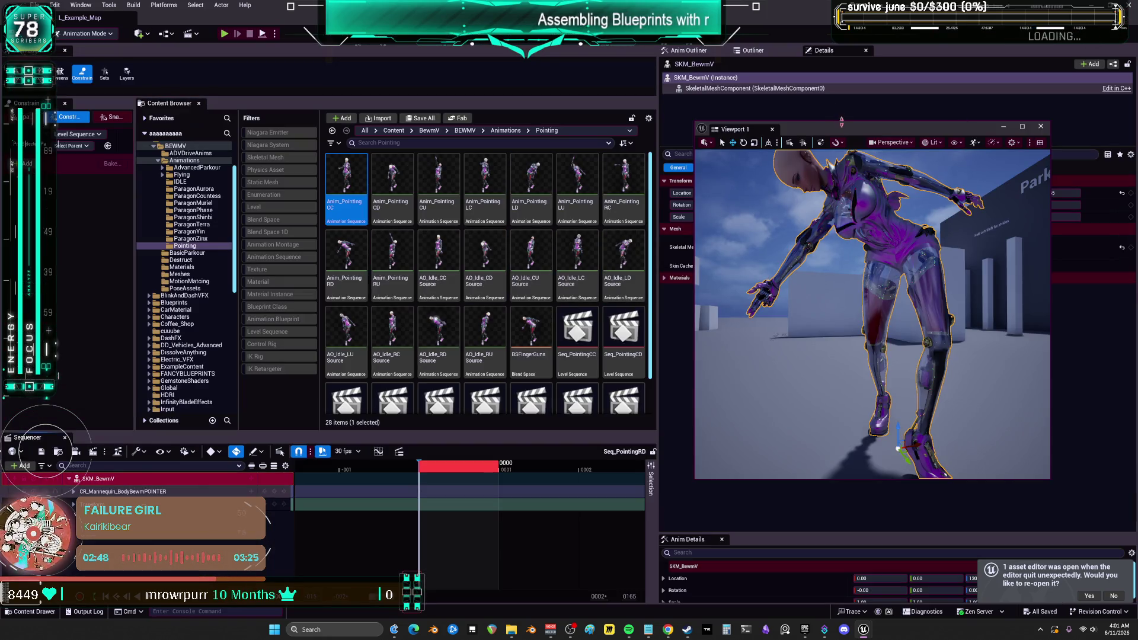
Close the floating viewport window and save all modified assets.
left_click(773, 129)
left_click(36, 5)
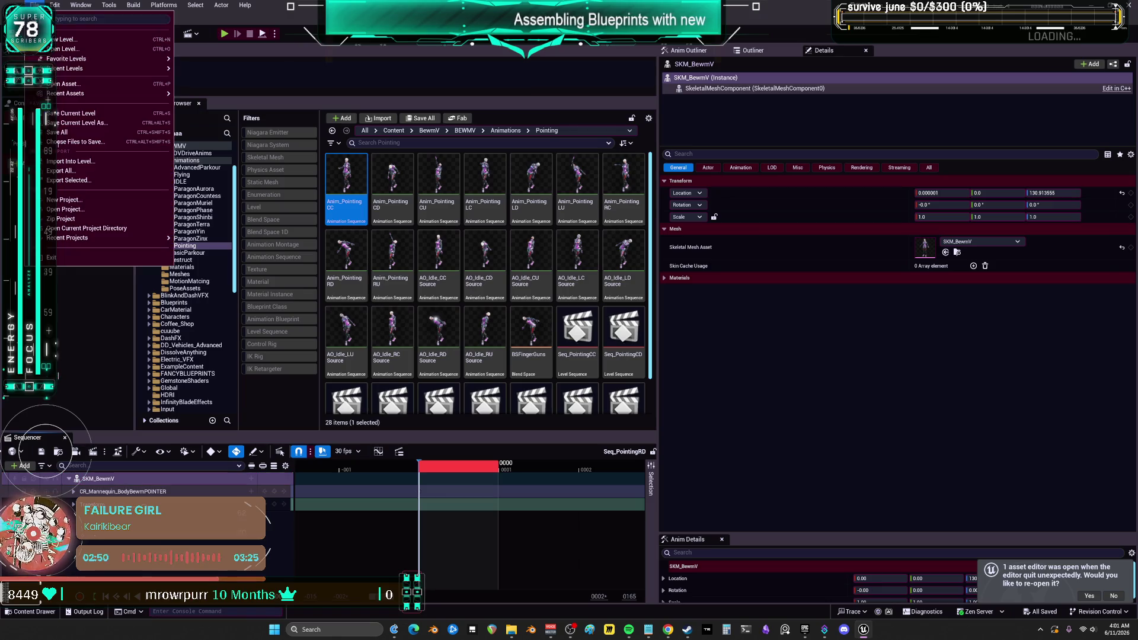
left_click(70, 133)
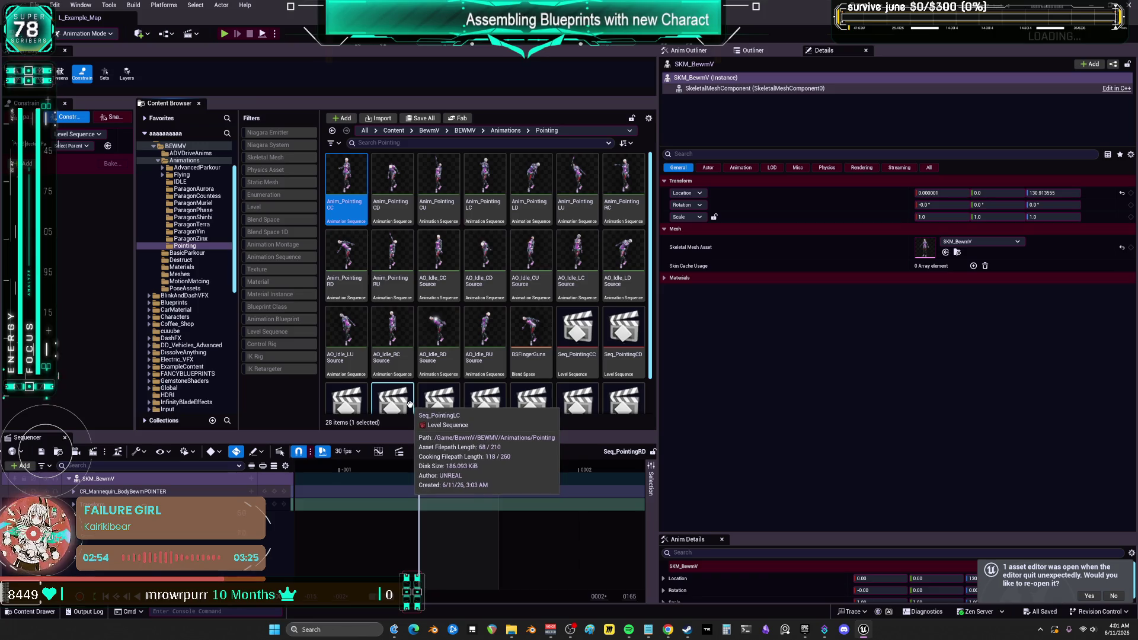
Open the nine pointing animations, CC through RU, together in the Property Matrix with all rows selected.
left_click(408, 247, "shift")
right_click(408, 247)
mouse_move(501, 465)
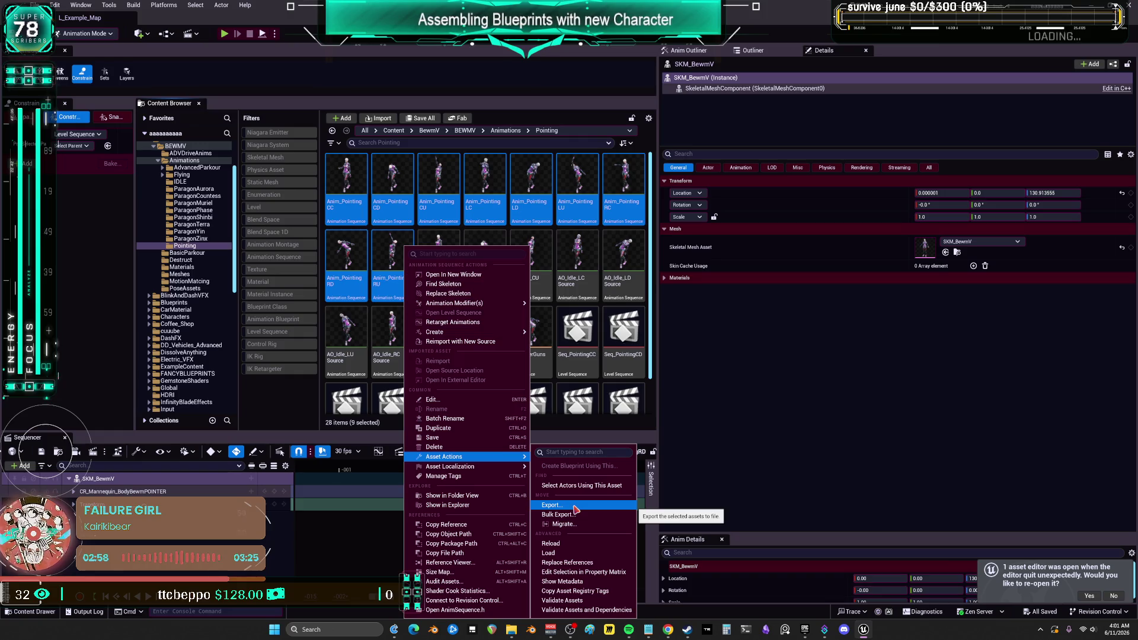
left_click(595, 573)
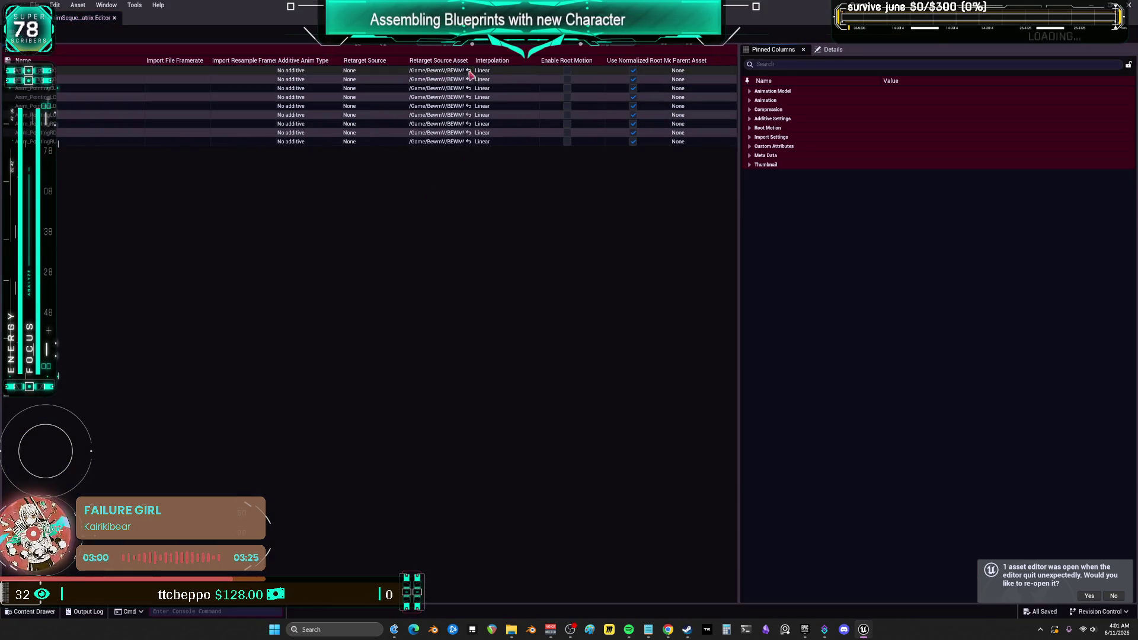
left_click(118, 70)
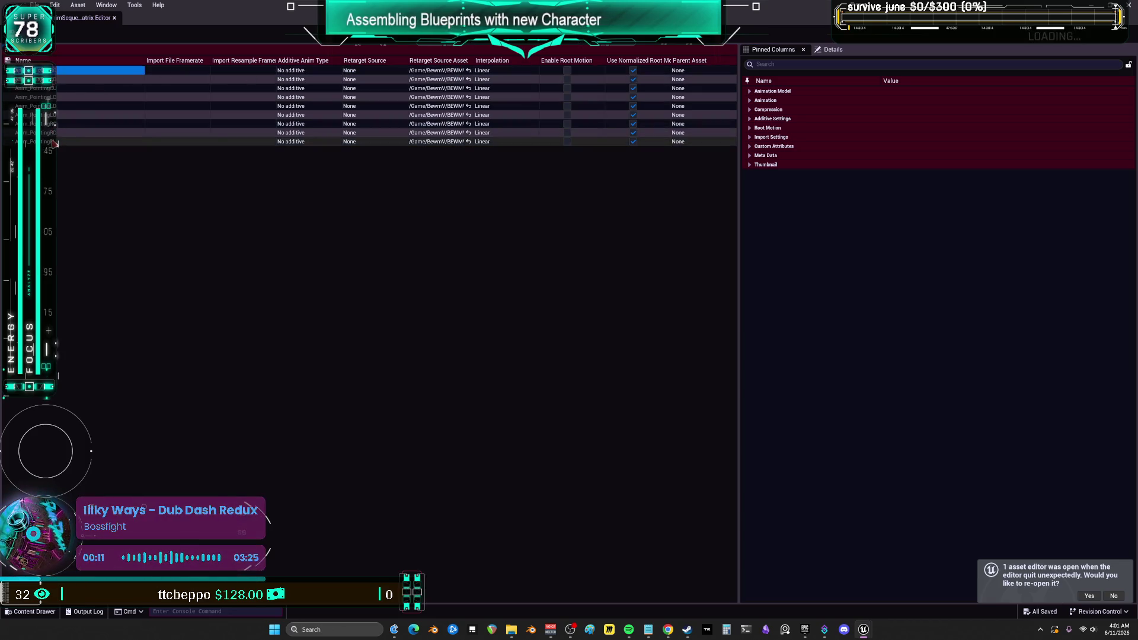
left_click(89, 142, "shift")
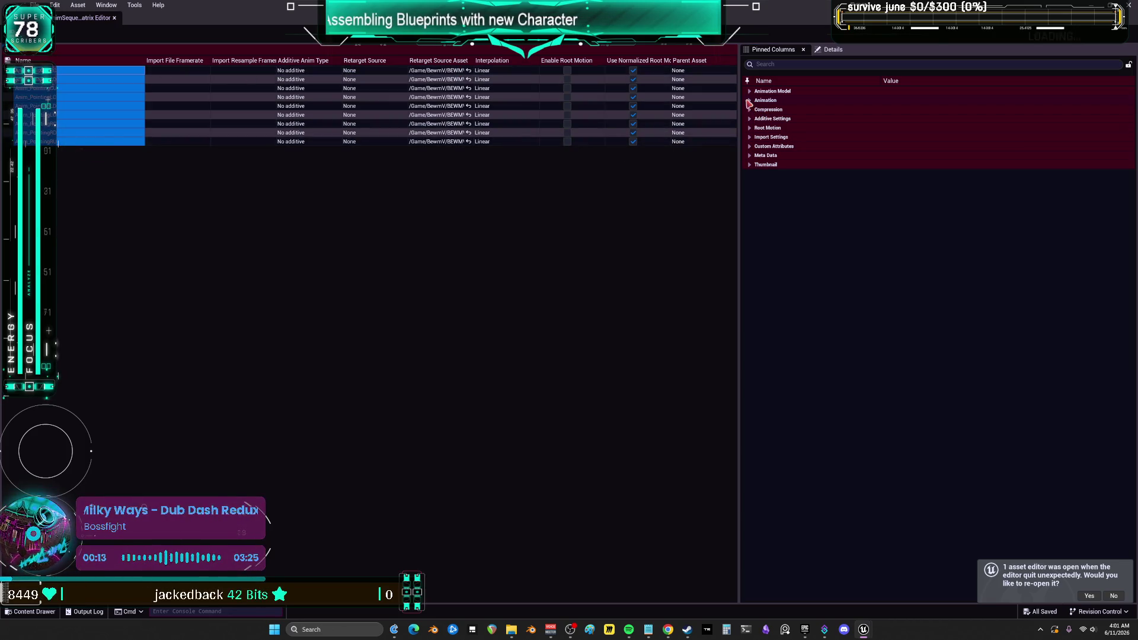
Set Additive Settings to Mesh Space additive with 'Selected animation frame' as base pose type.
left_click(750, 101)
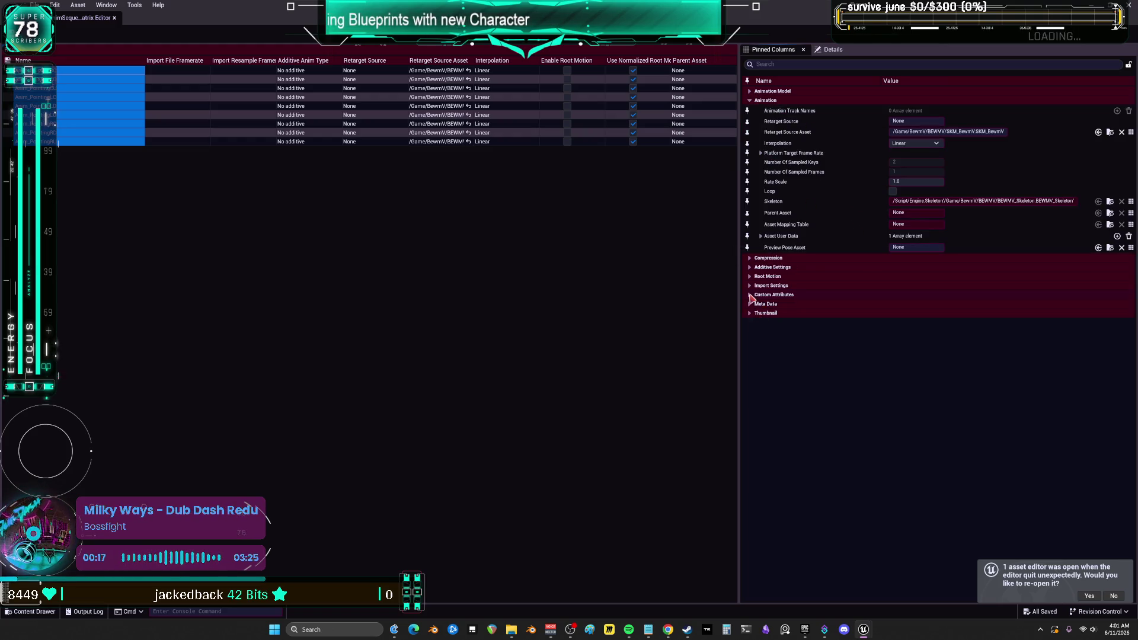
left_click(750, 286)
left_click(750, 276)
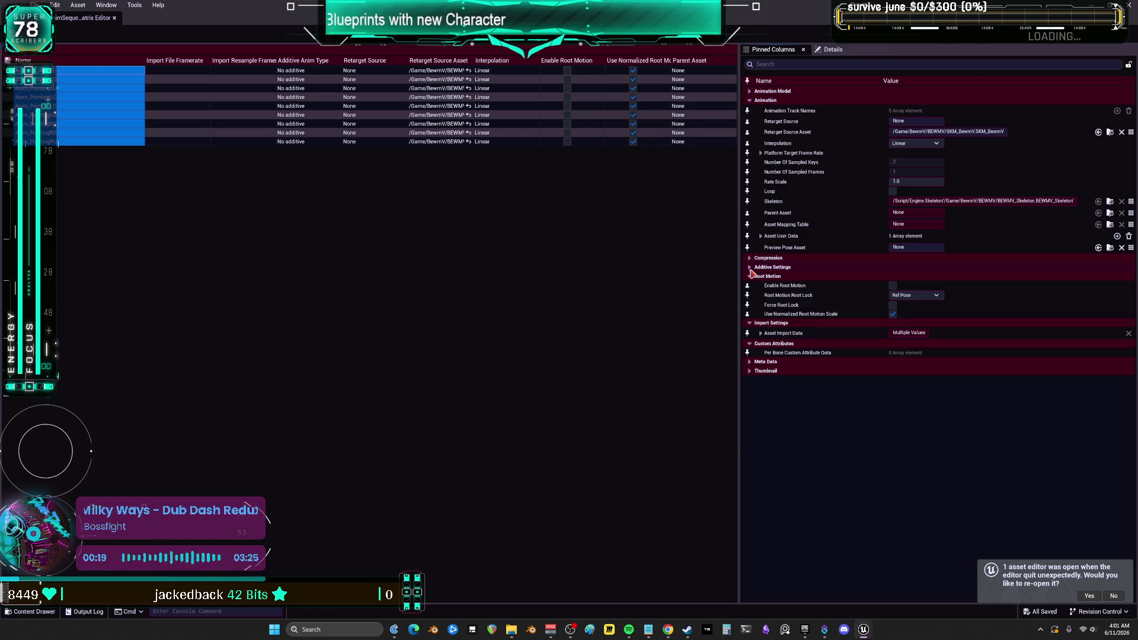
left_click(750, 267)
left_click(916, 277)
left_click(907, 303)
left_click(916, 288)
left_click(916, 304)
left_click(930, 289)
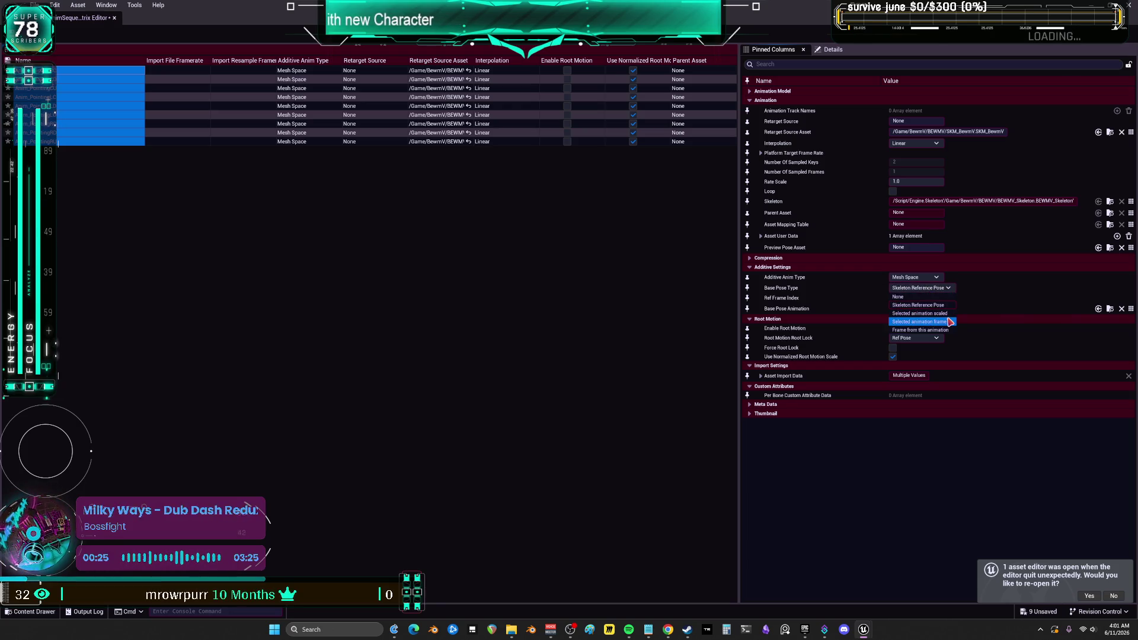
left_click(948, 322)
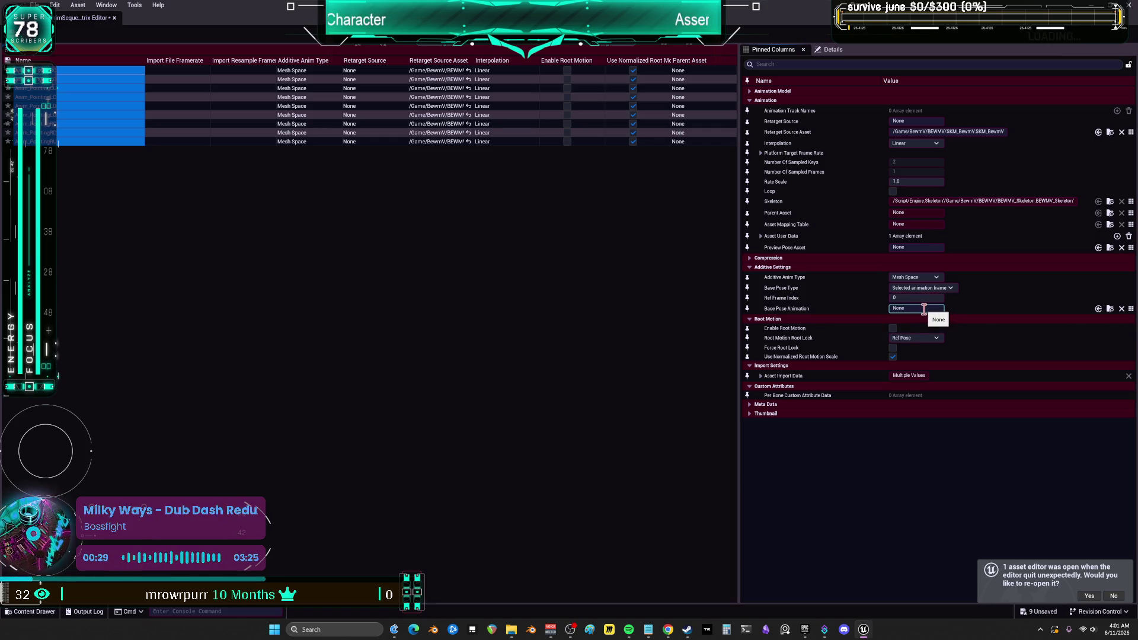
mouse_move(735, 6)
left_mouse_down()
mouse_move(737, 223)
mouse_move(830, 178)
mouse_move(942, 97)
left_mouse_up()
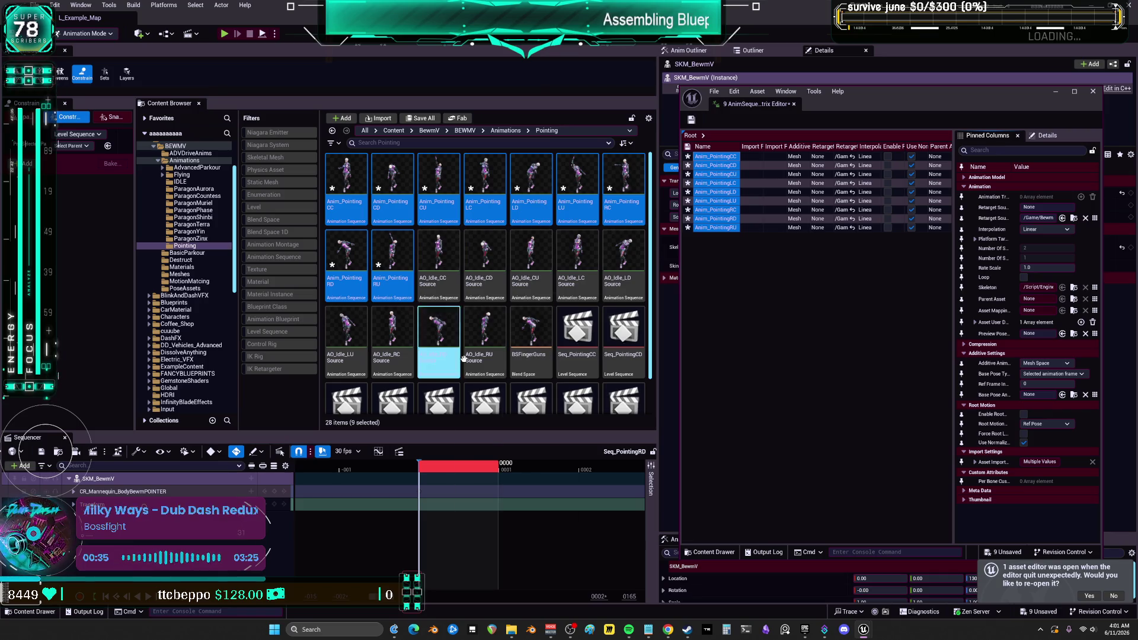
left_click(448, 294)
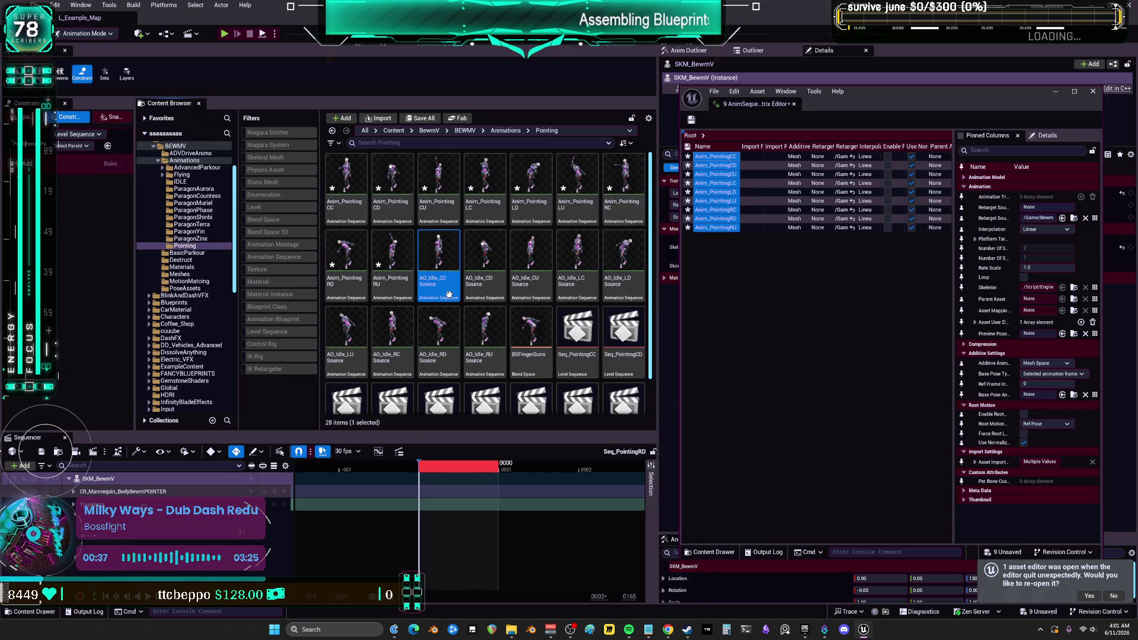
double_click(448, 294)
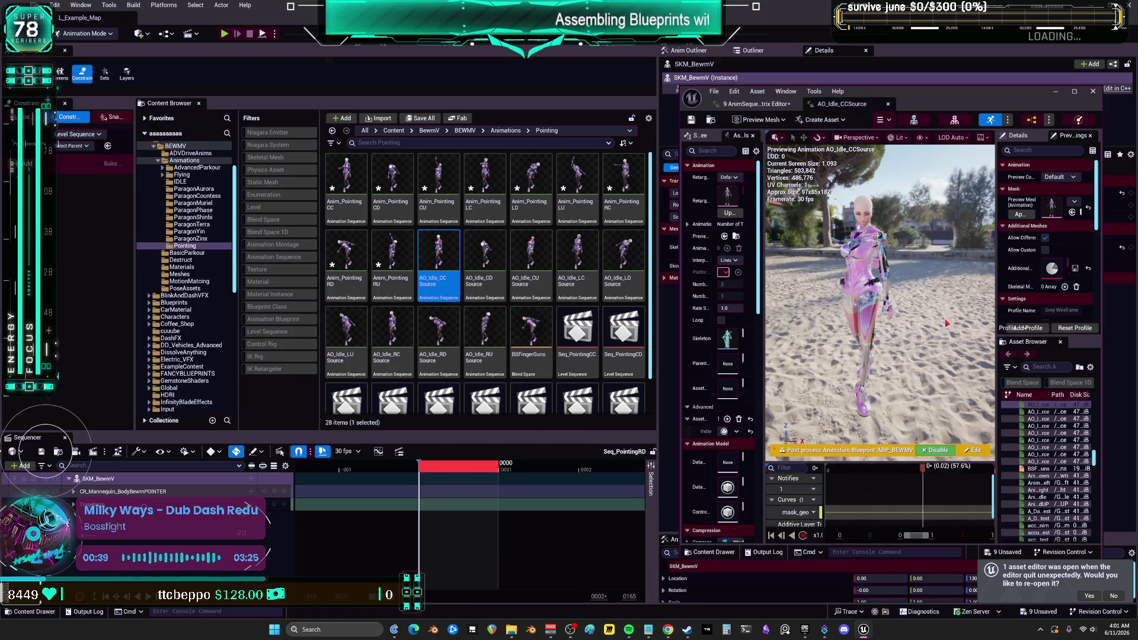
double_click(913, 98)
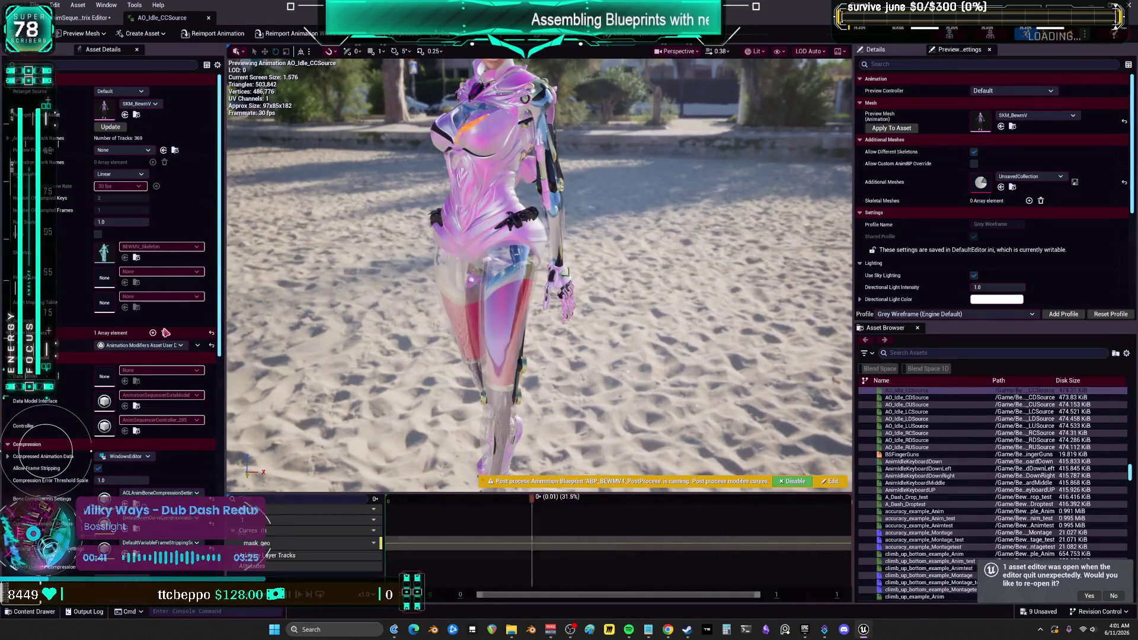
scroll(61, 221, "down", 12)
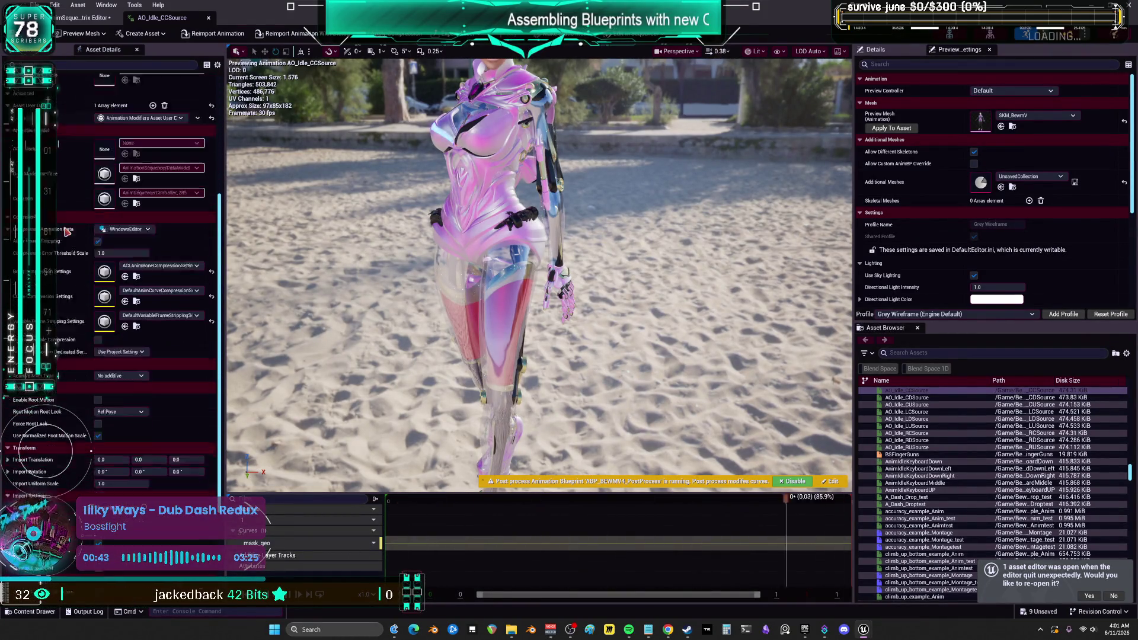
mouse_move(393, 9)
left_mouse_down()
mouse_move(637, 102)
mouse_move(804, 102)
left_mouse_up()
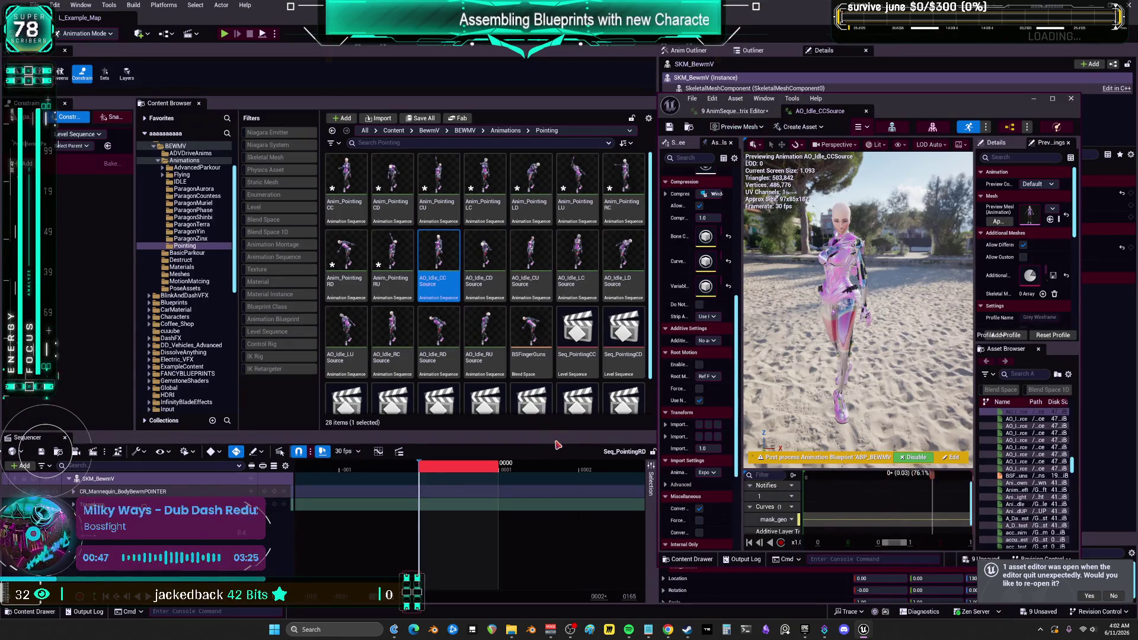
double_click(485, 274)
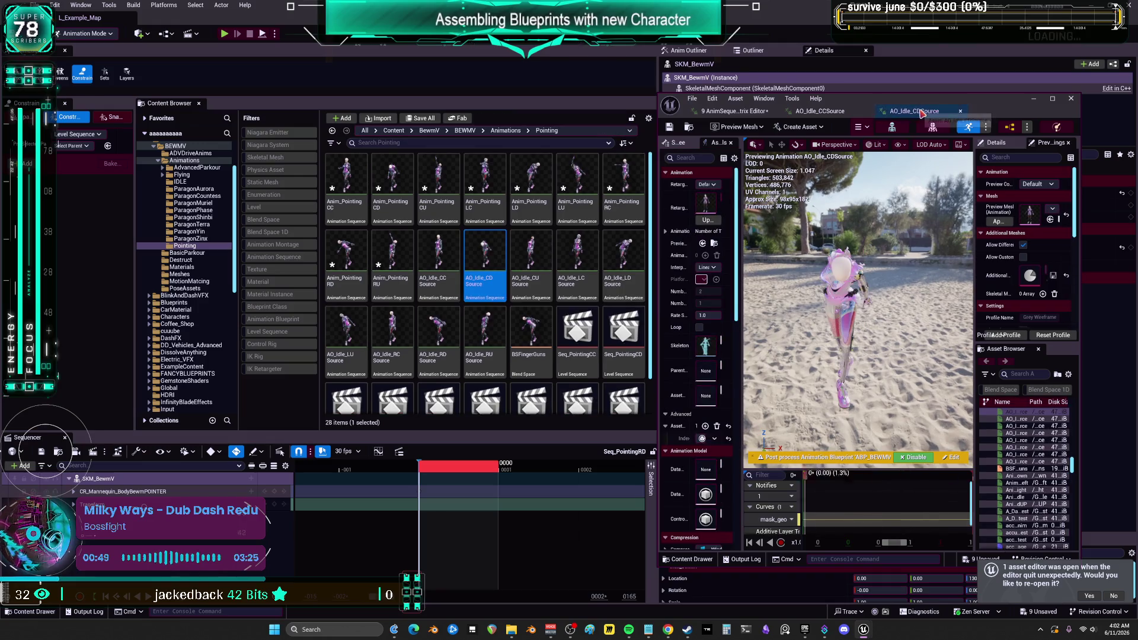
scroll(137, 411, "down", 6)
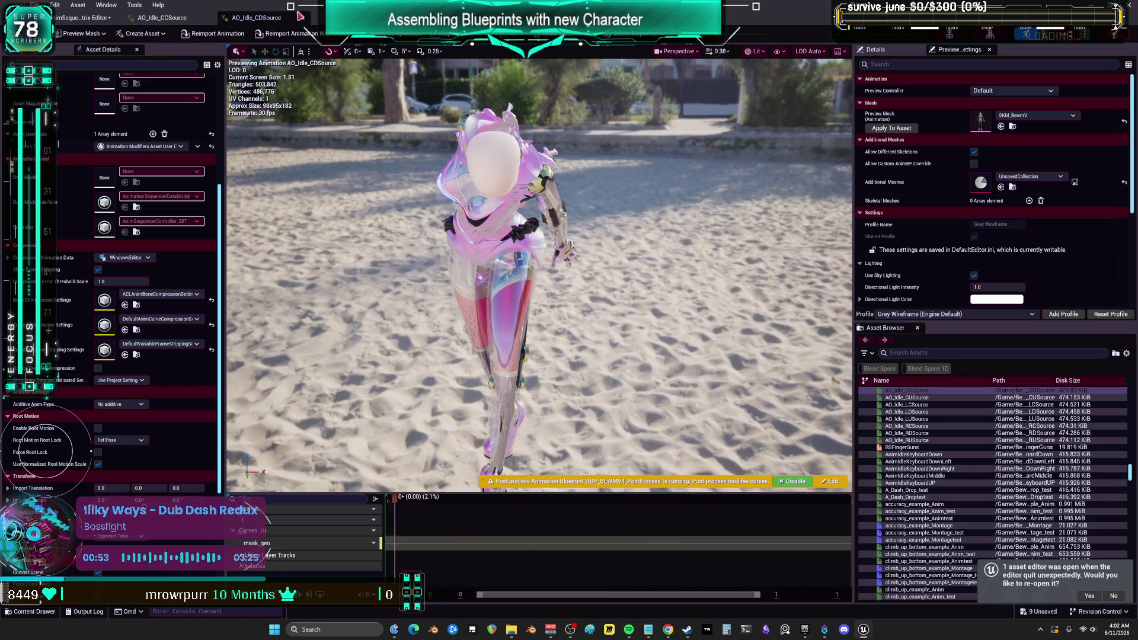
middle_click(229, 19)
left_click(208, 18)
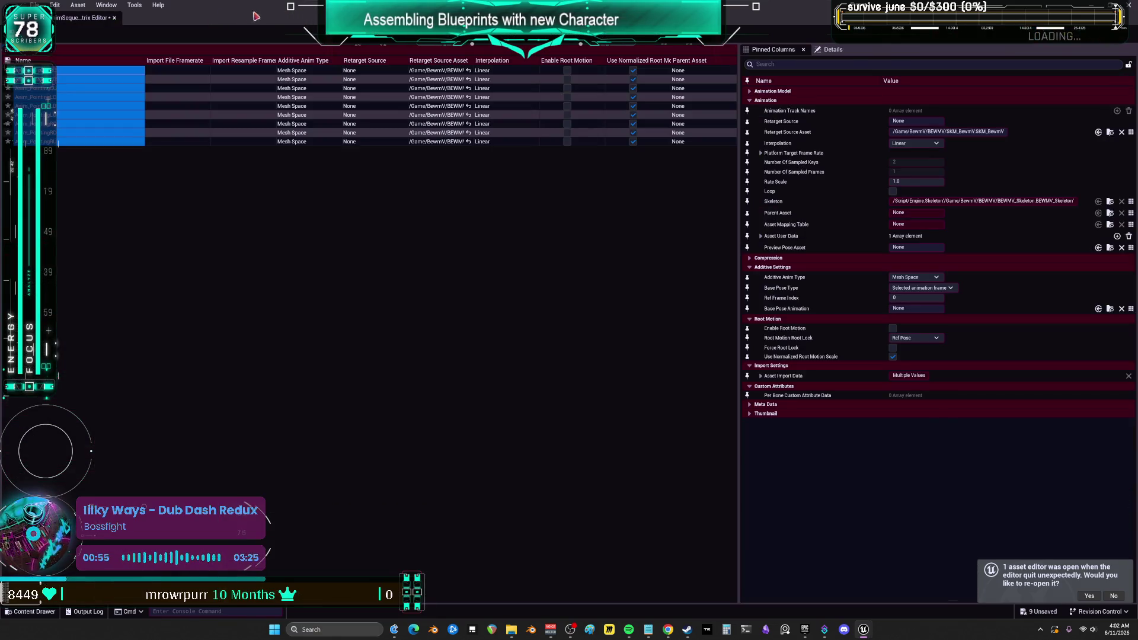
double_click(281, 9)
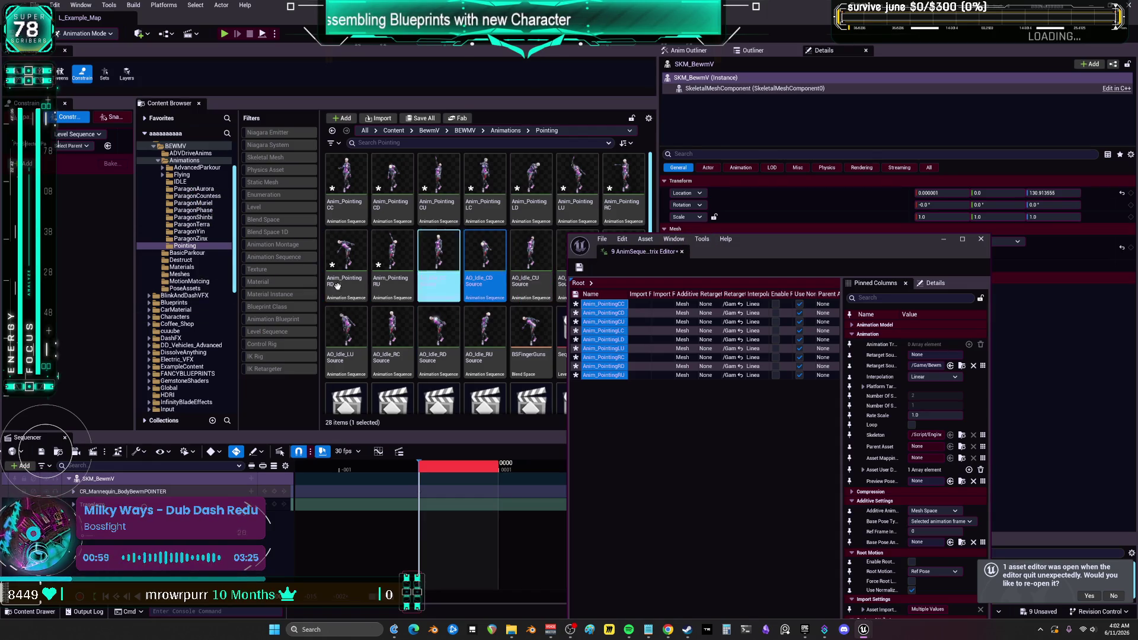
left_click(185, 160)
Search the assets for 'ao' and open the AO_Idle_Blendspace aim offset.
left_click(406, 143)
type("o")
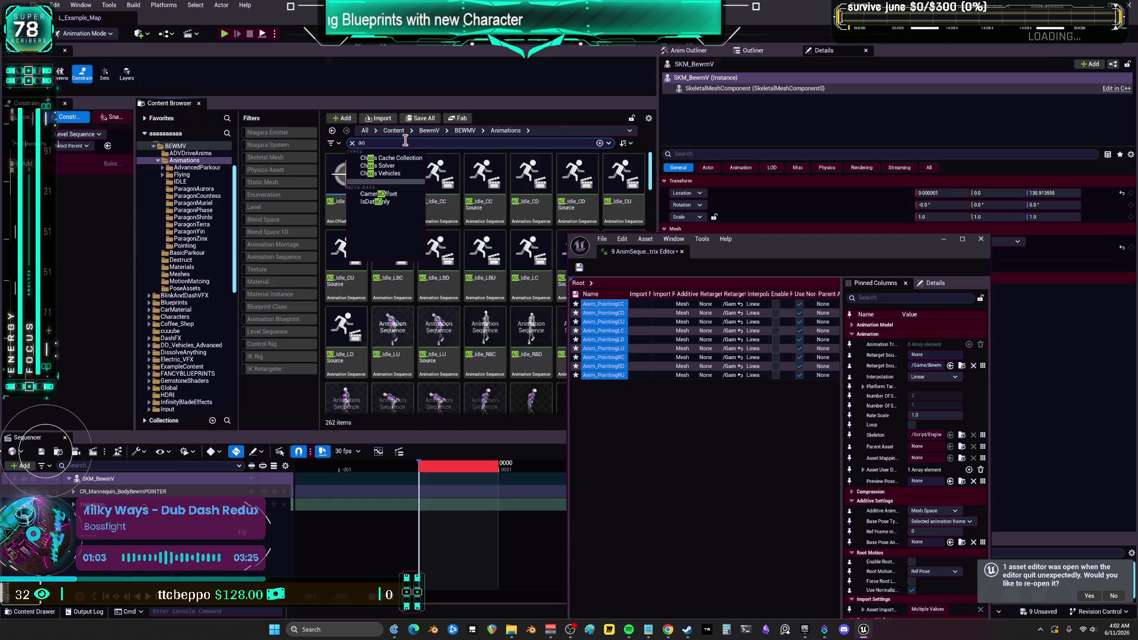
left_click(531, 261)
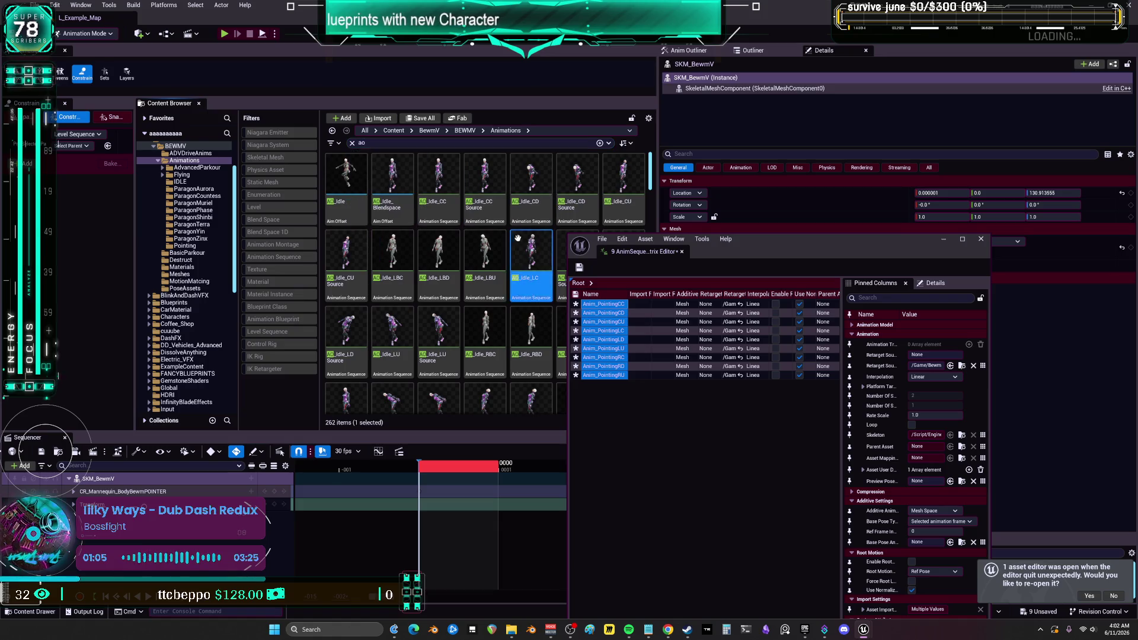
double_click(396, 217)
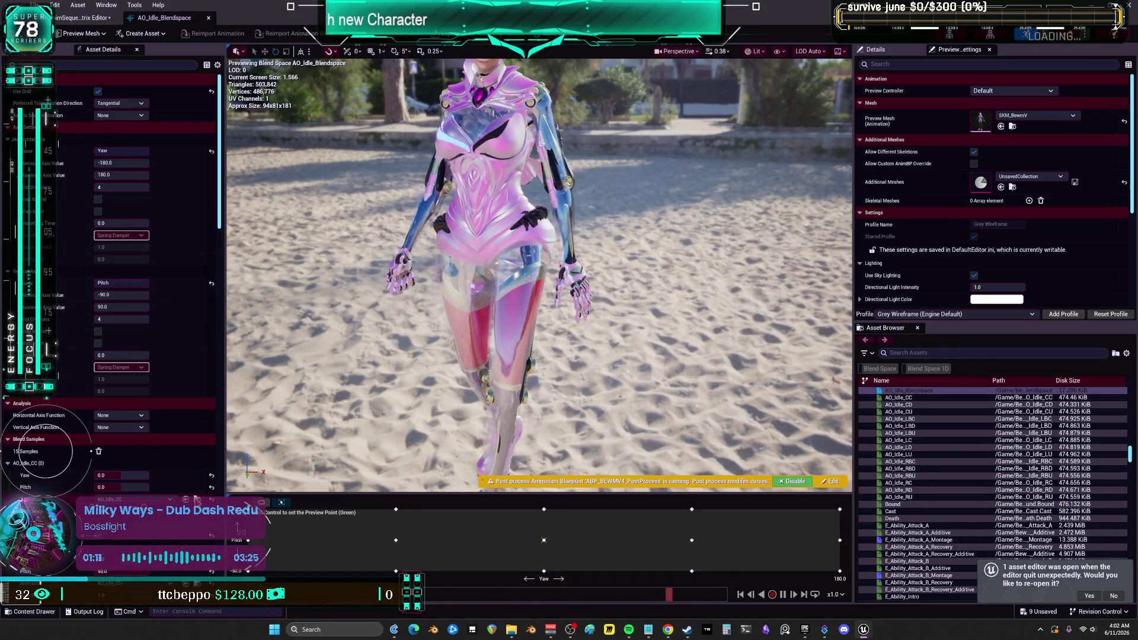
key("super+Down")
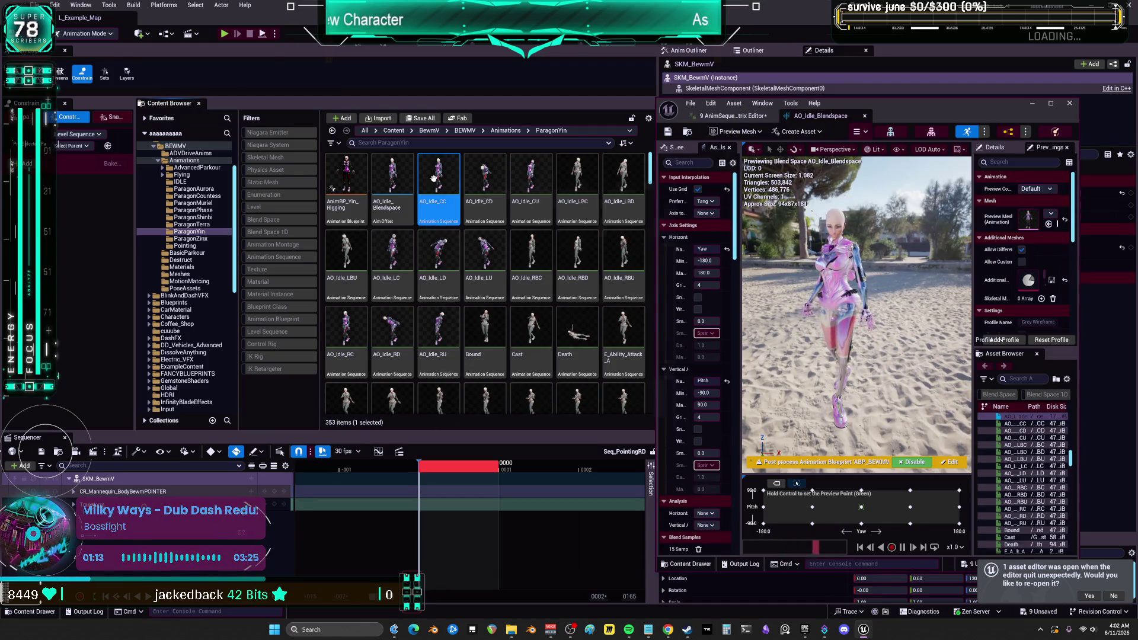
Open the AO_Idle_CC animation full-screen and review its details.
double_click(437, 183)
scroll(139, 425, "down", 10)
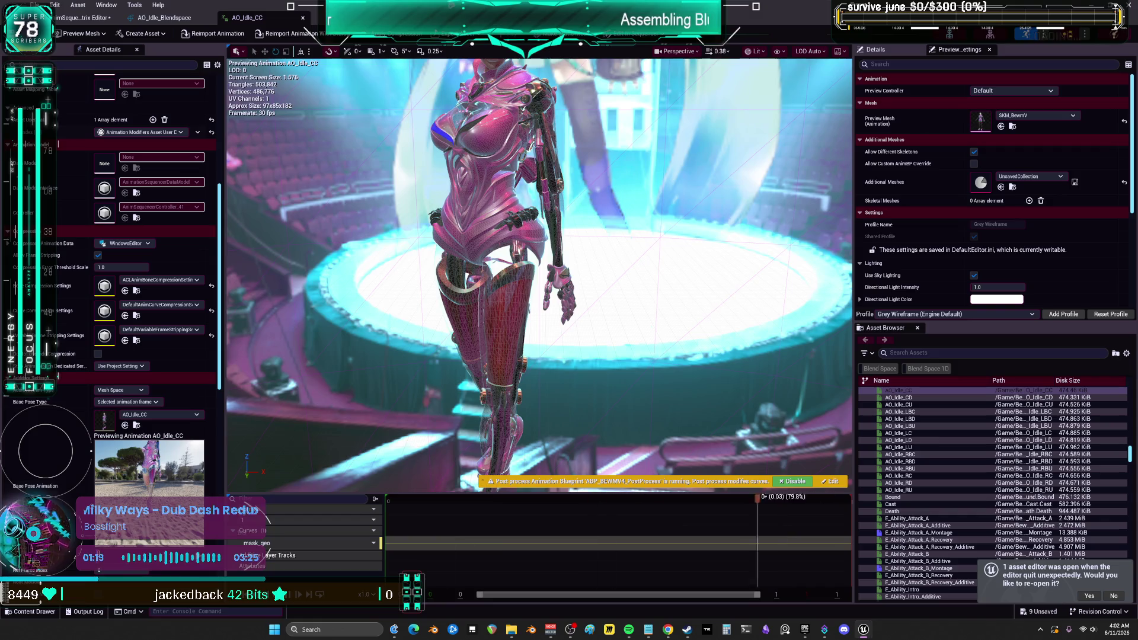
key("super+Down")
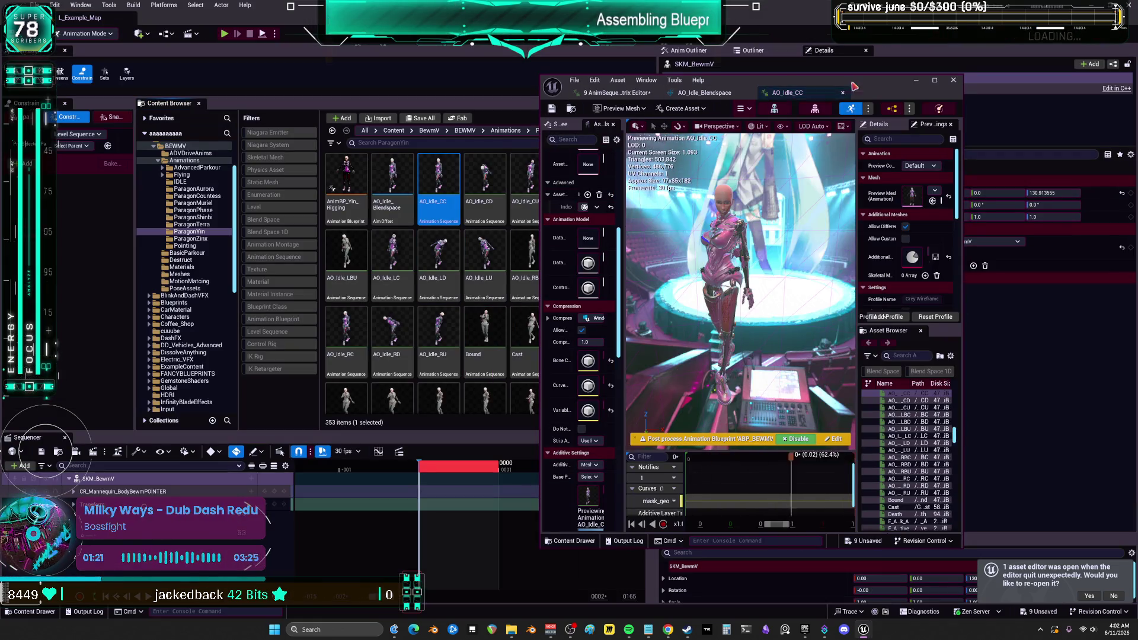
double_click(806, 92)
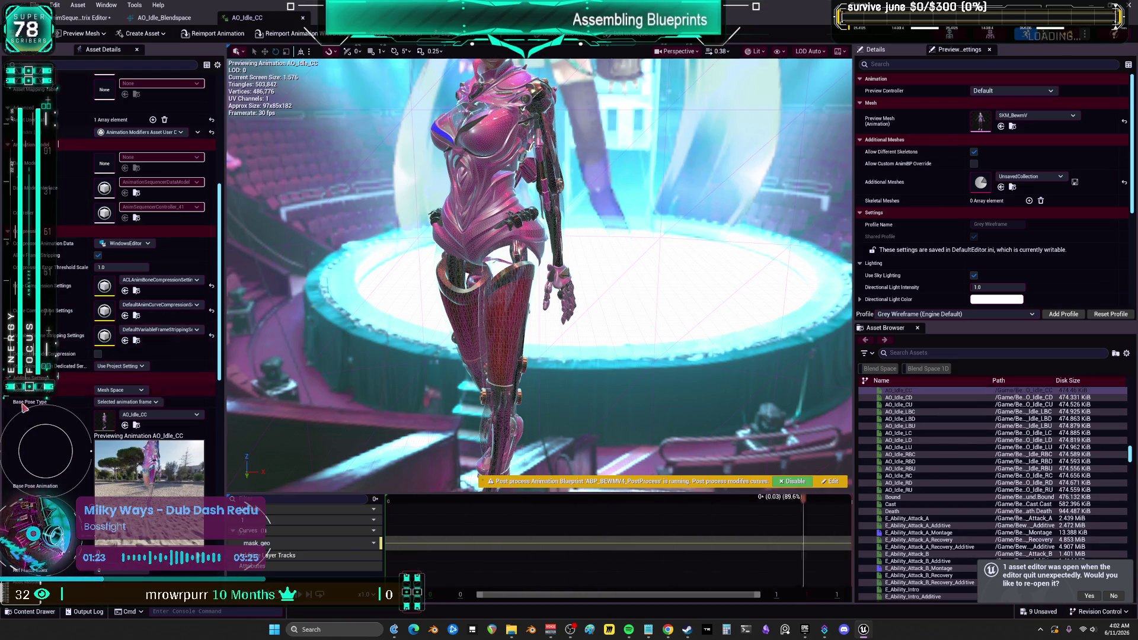
scroll(22, 422, "down", 3)
scroll(23, 423, "down", 2)
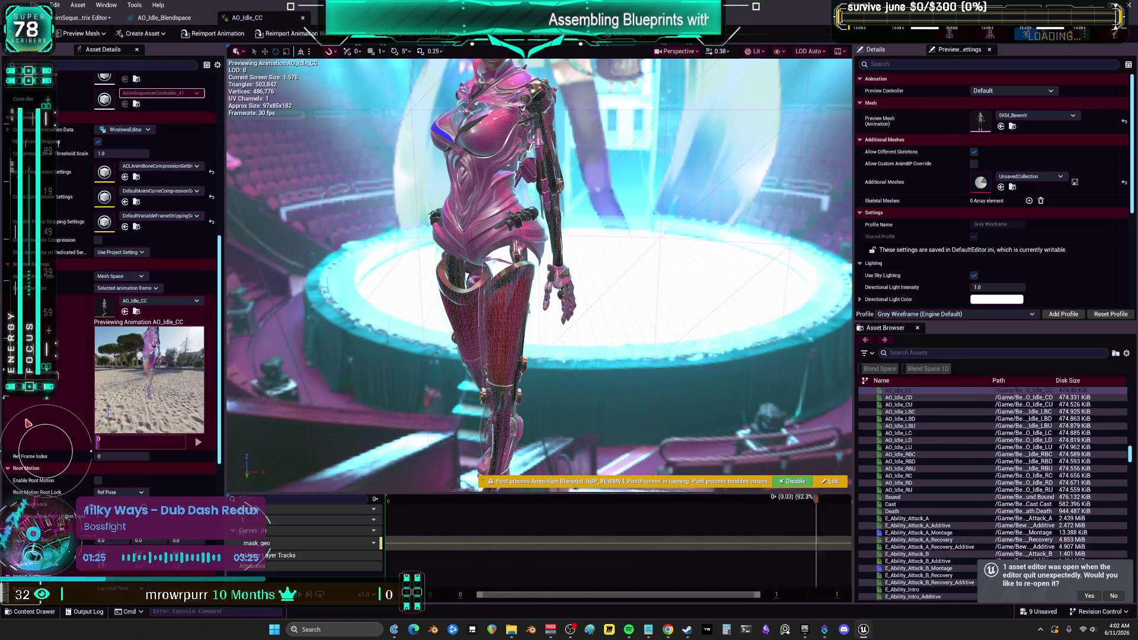
scroll(42, 433, "down", 5)
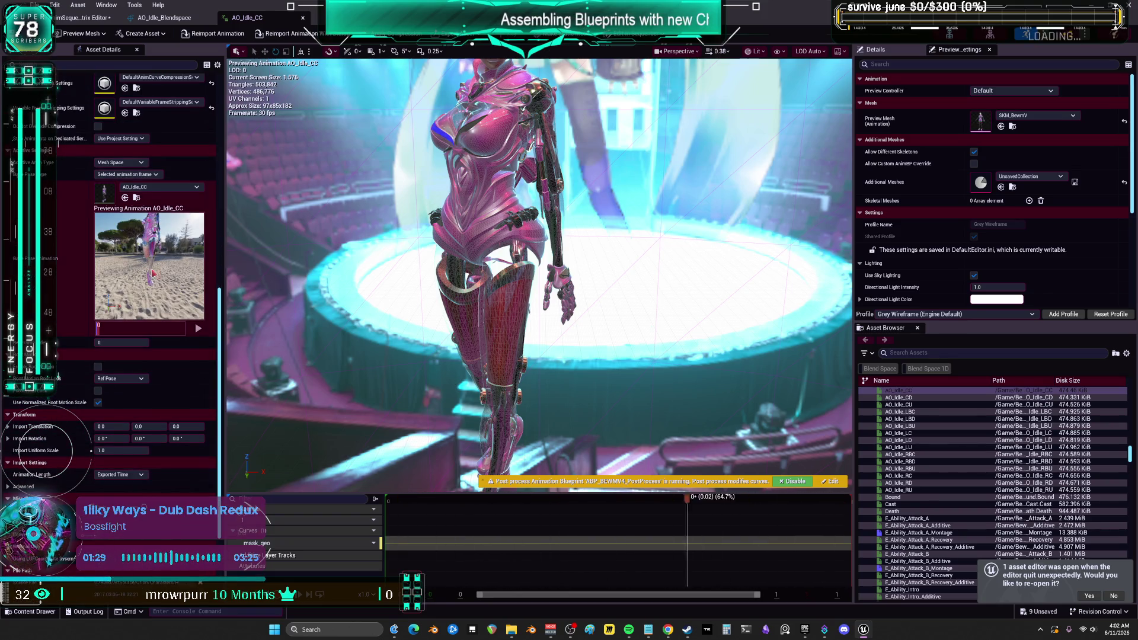
scroll(105, 268, "up", 2)
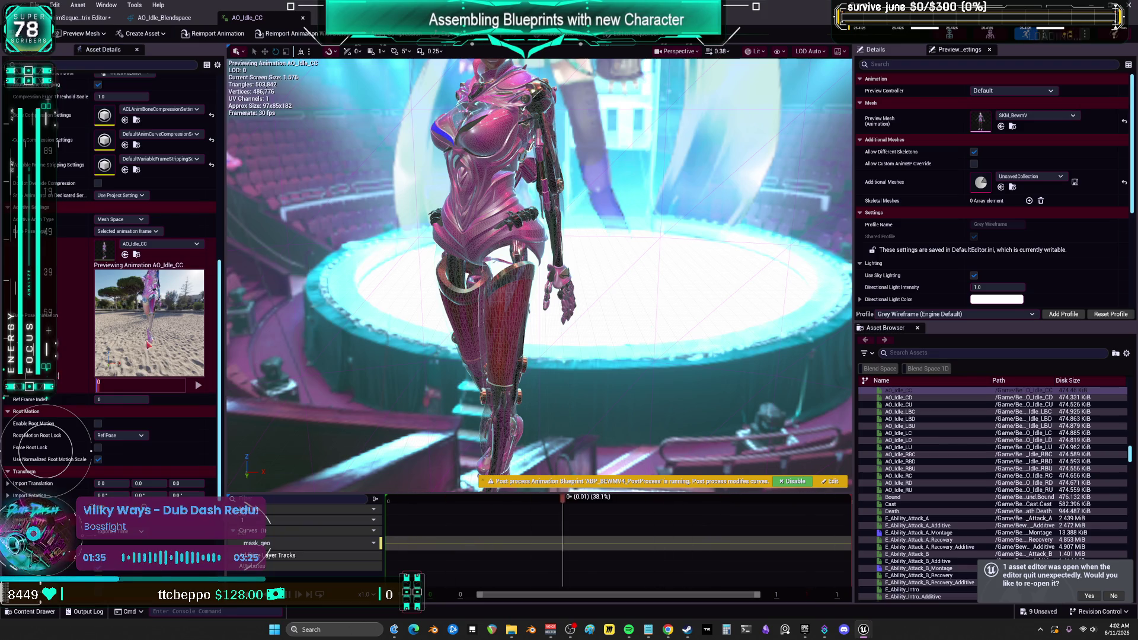
Assign AO_Idle_CC as the pointing animations' Base Pose Animation and save everything.
left_click(83, 17)
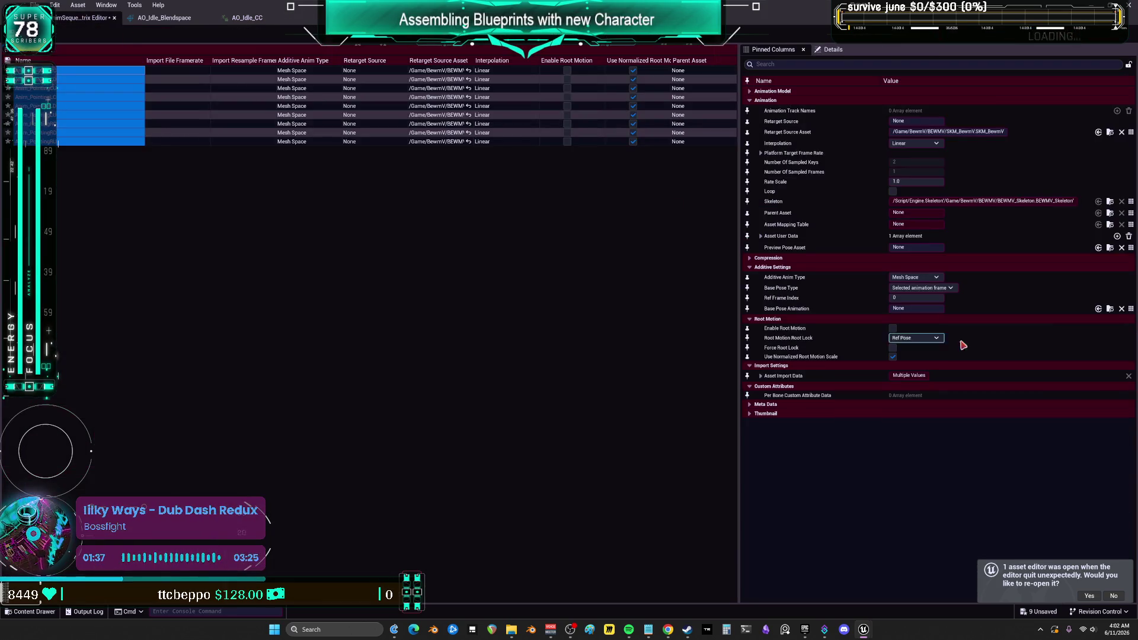
left_click(1099, 309)
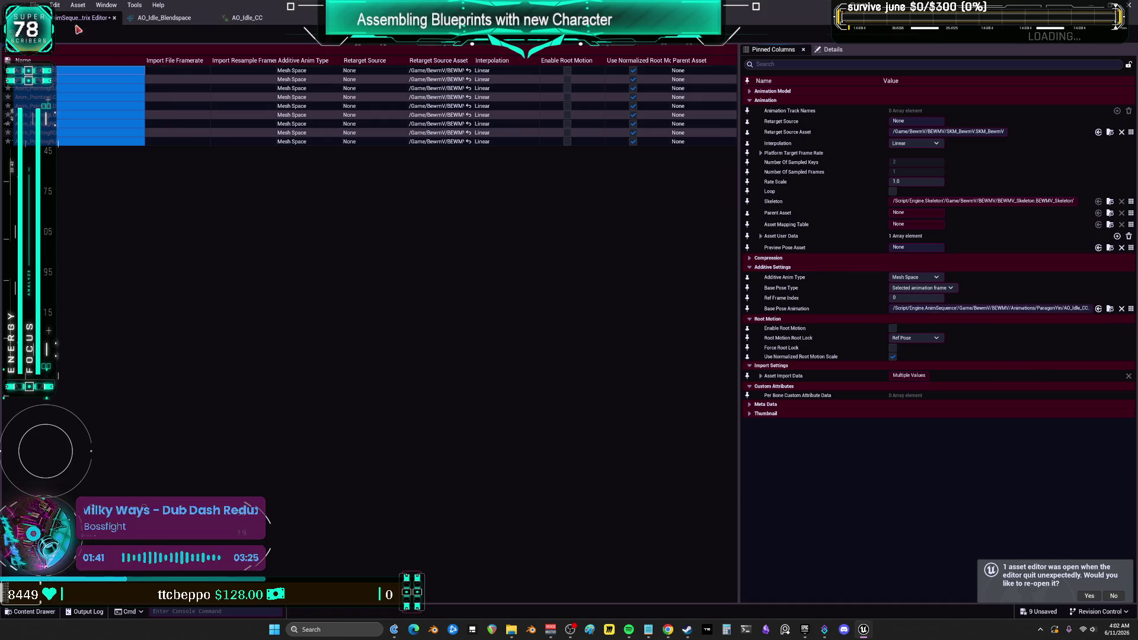
key("ctrl+s")
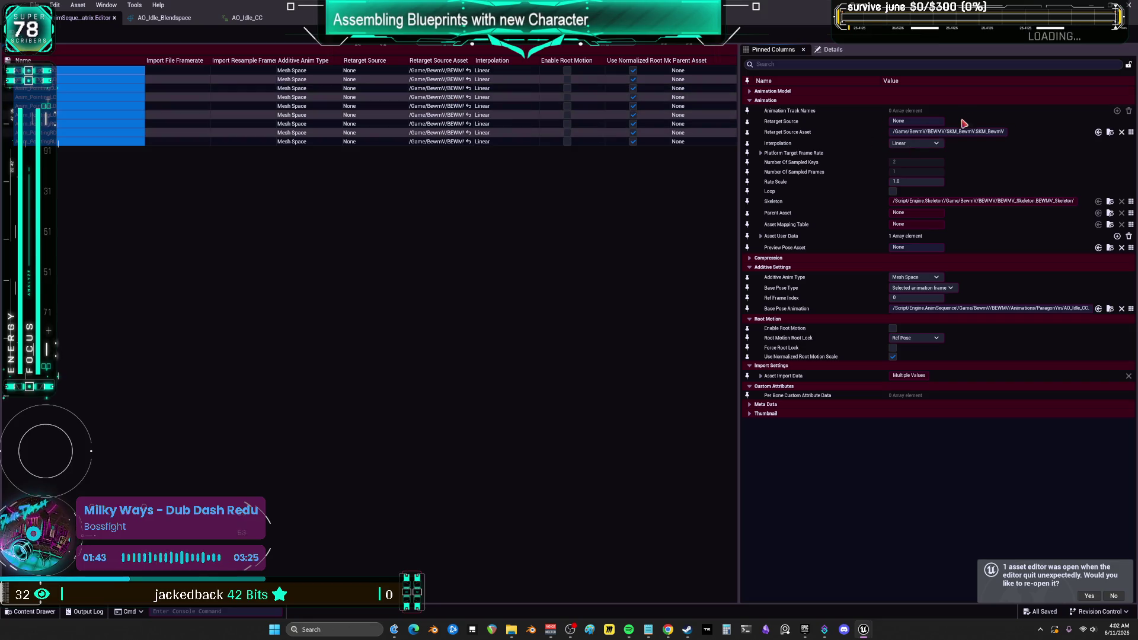
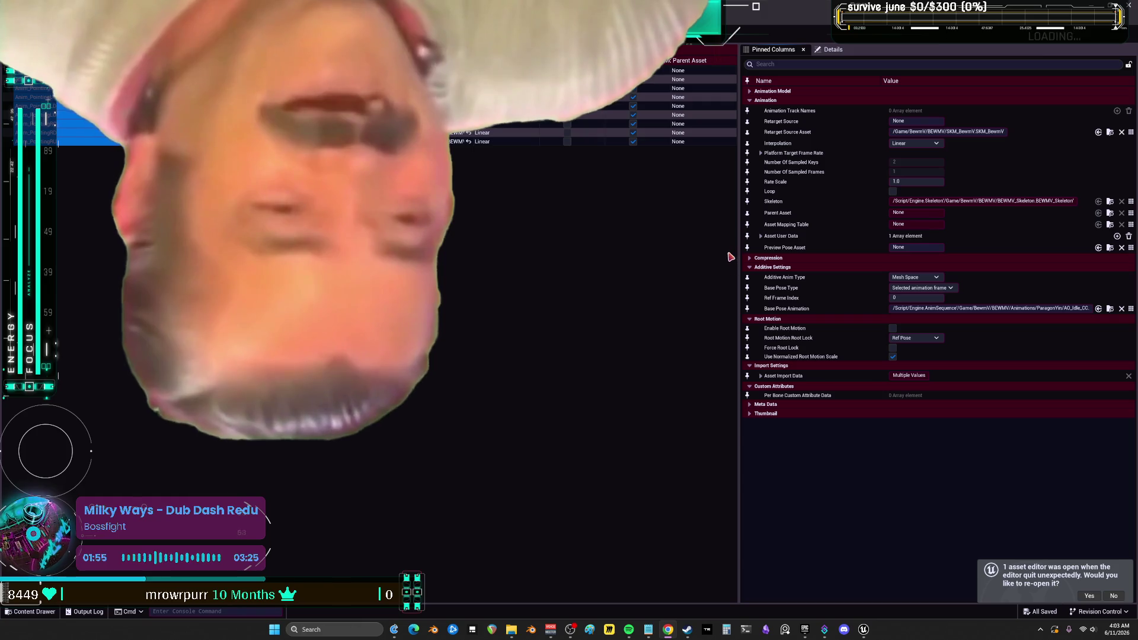
Back in the level editor, browse to the Pointing folder and open BSFingerGuns.
key("alt+Tab")
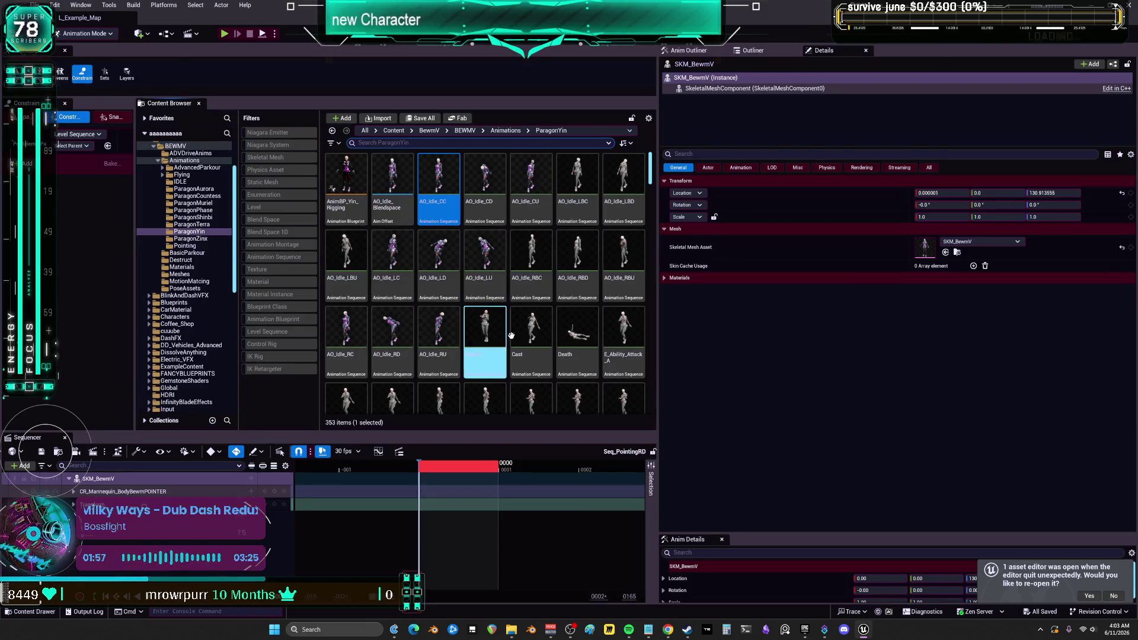
left_click(183, 245)
scroll(577, 267, "down", 1)
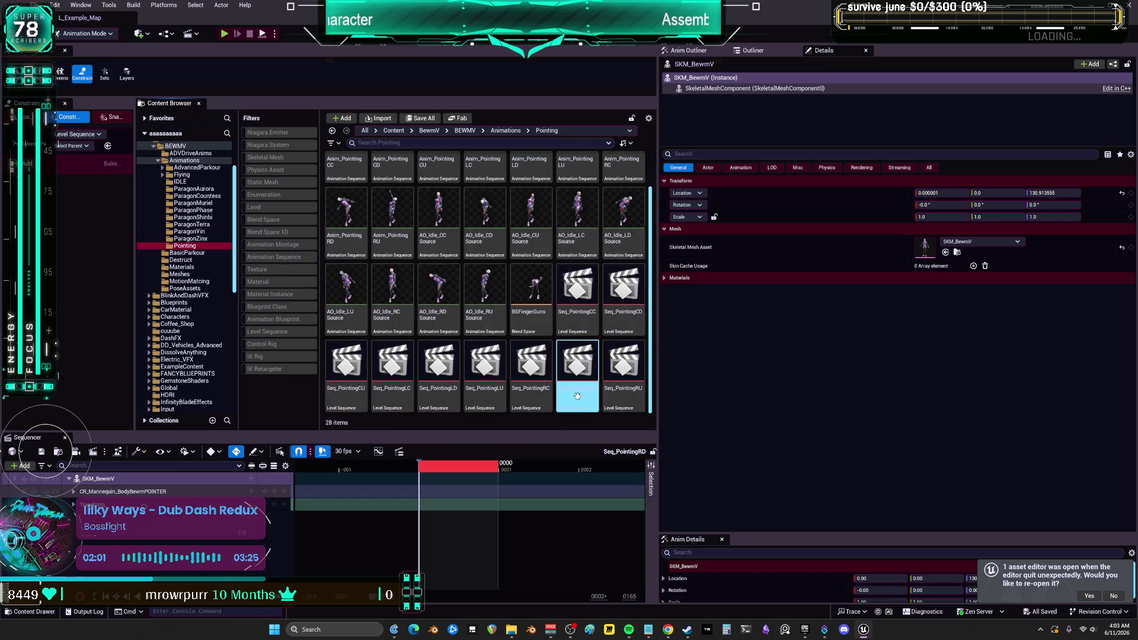
double_click(532, 294)
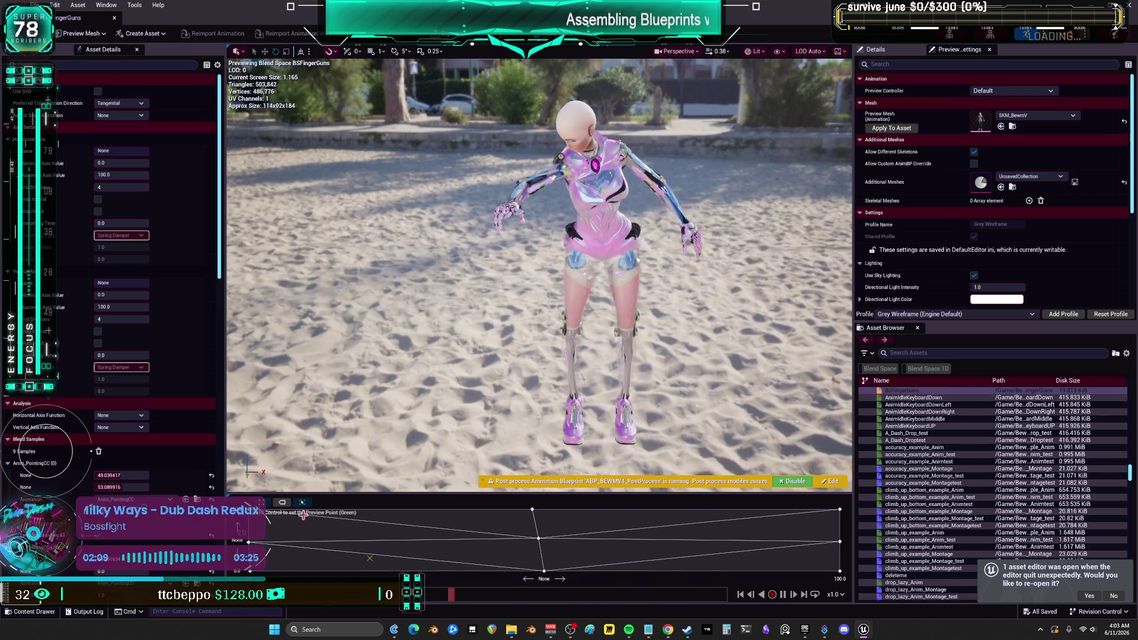
Assign Anim_PointingLC to a BSFingerGuns blend sample, then shrink the editor to a window and move it aside.
scroll(177, 326, "down", 10)
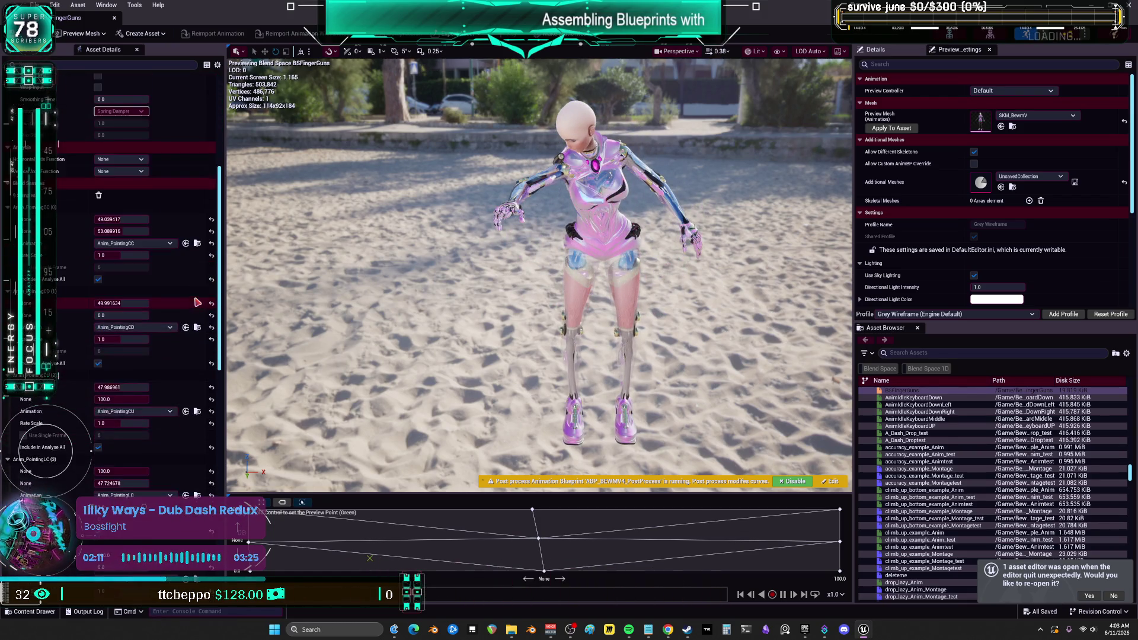
scroll(196, 297, "down", 15)
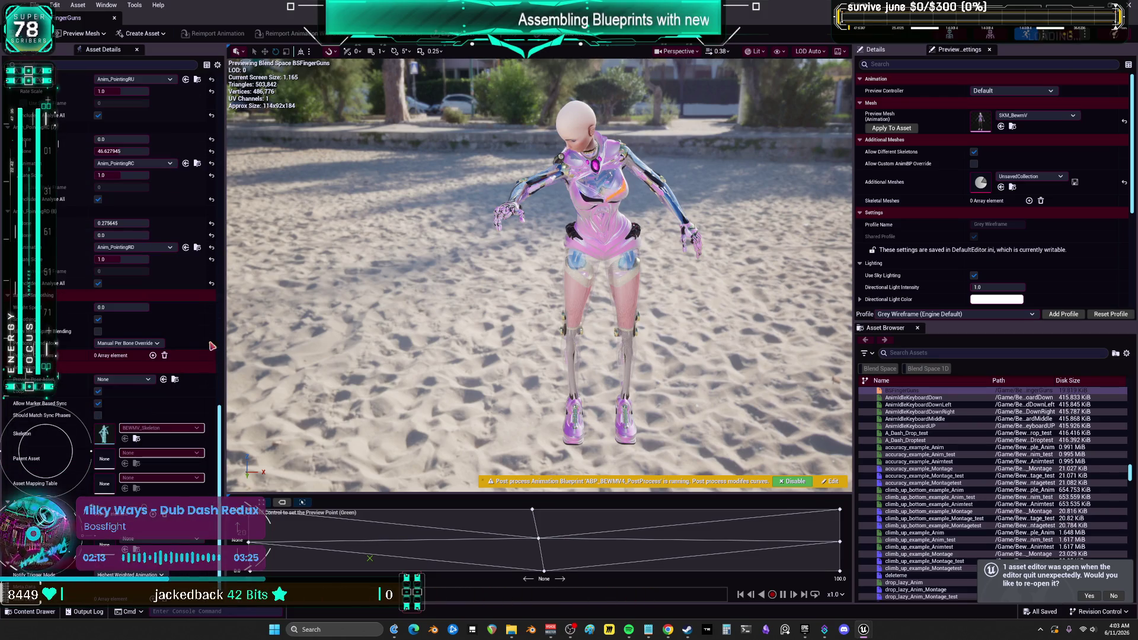
scroll(173, 343, "down", 3)
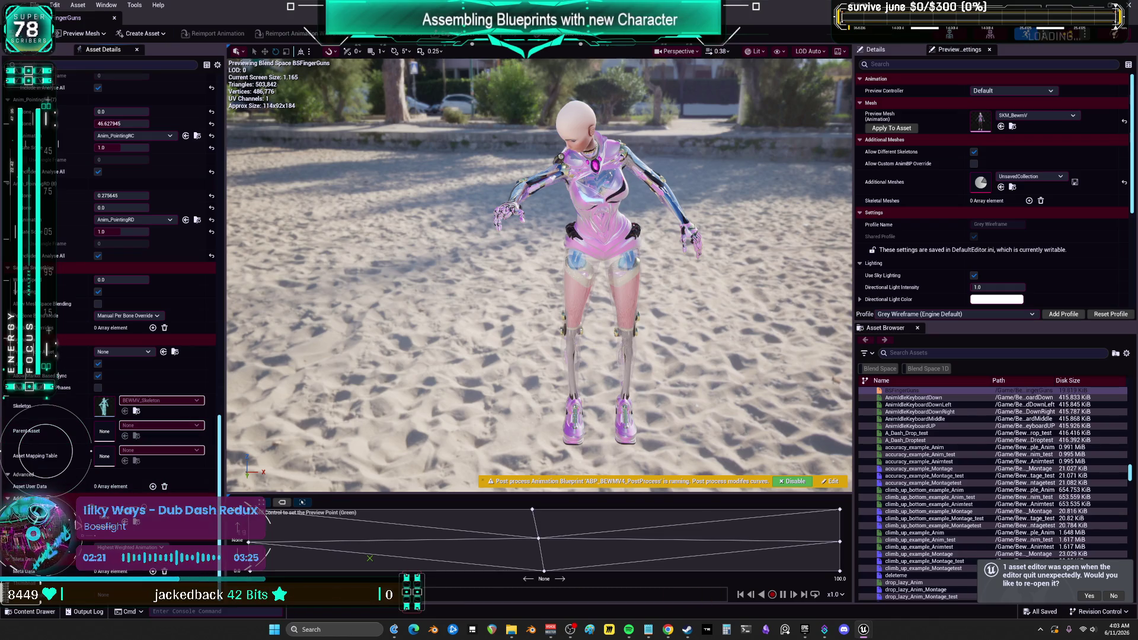
left_click(161, 450)
type("Anim_PointingLC")
left_click(149, 407)
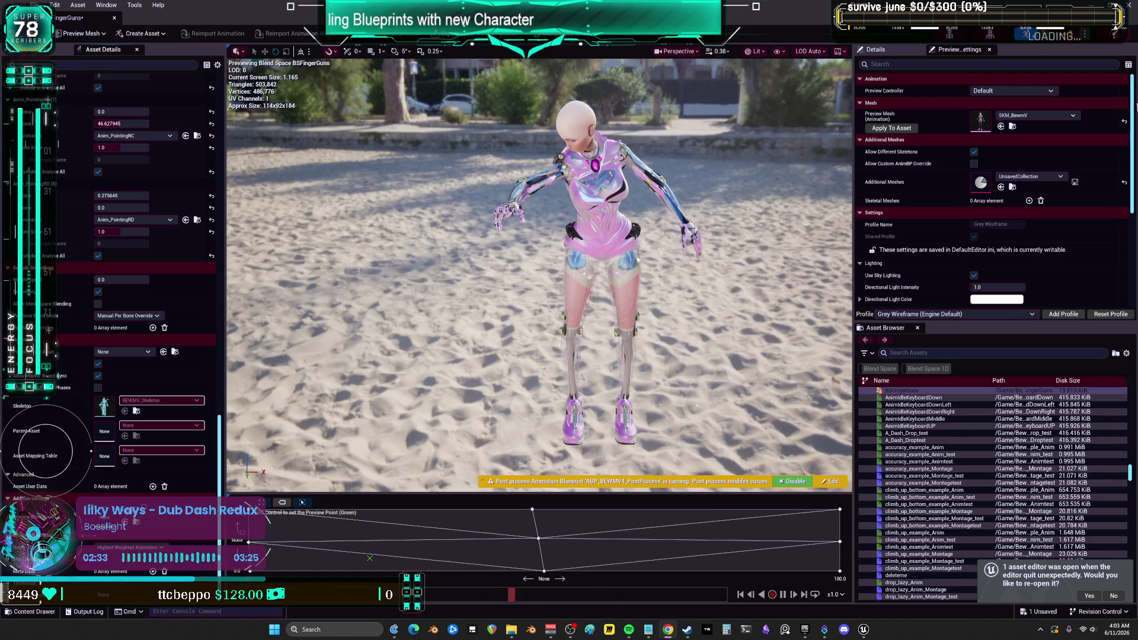
key("super+Down")
left_click_drag(682, 145, 813, 104)
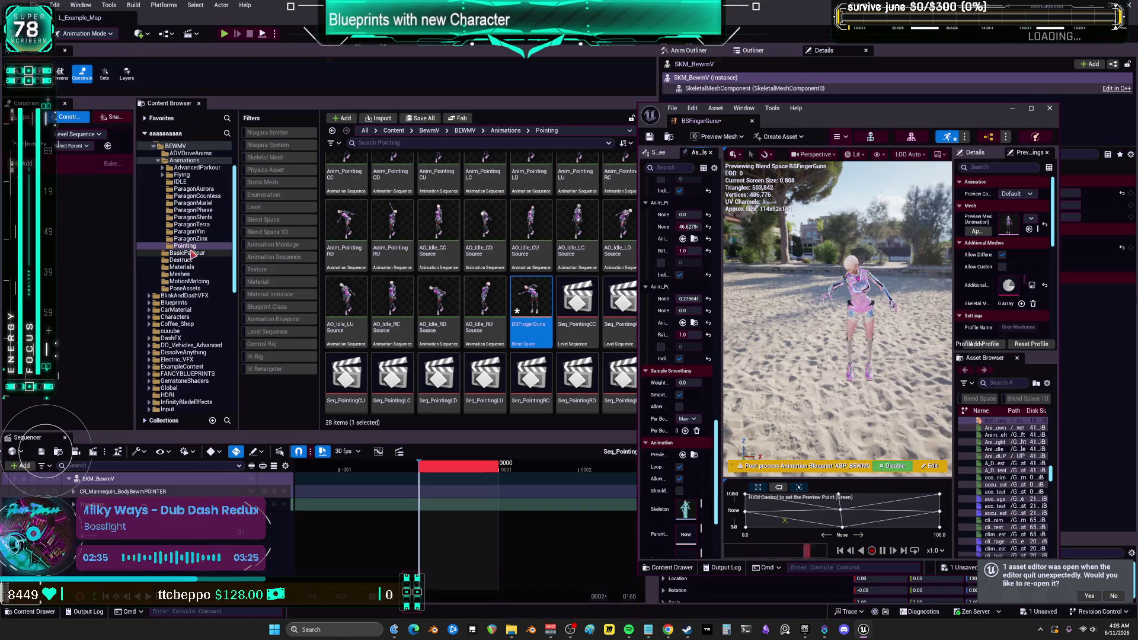
Filter the Animations folder by 'AO' and open AO_Idle_Blendspace to inspect its setup.
scroll(575, 271, "up", 1)
scroll(186, 178, "up", 1)
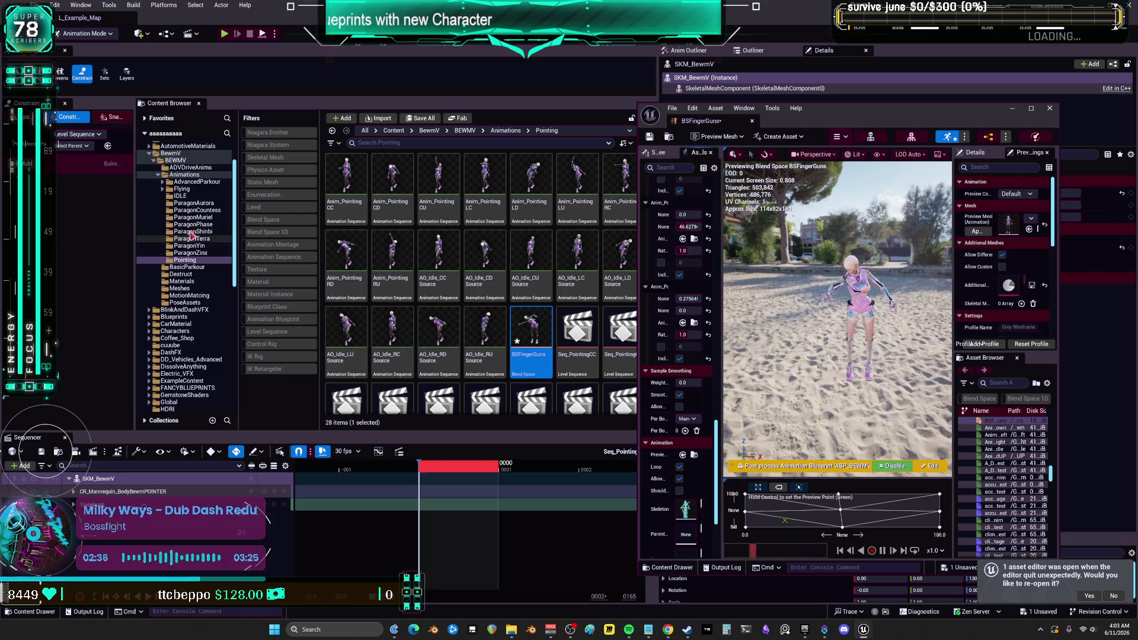
left_click(185, 176)
left_click(382, 142)
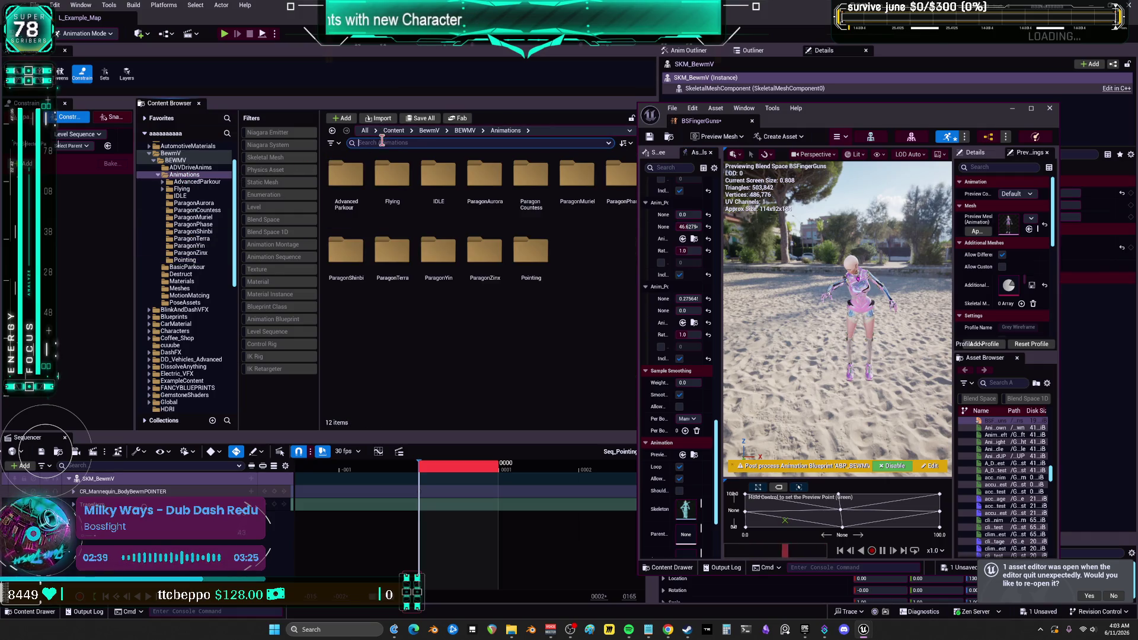
type("AO")
left_click(531, 255)
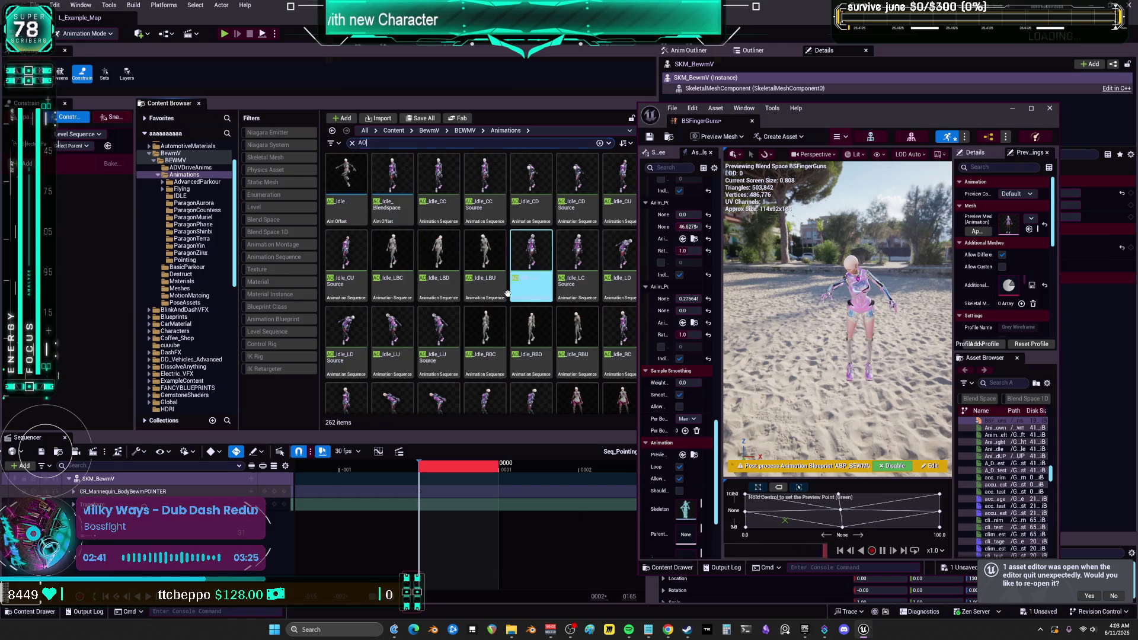
mouse_move(401, 219)
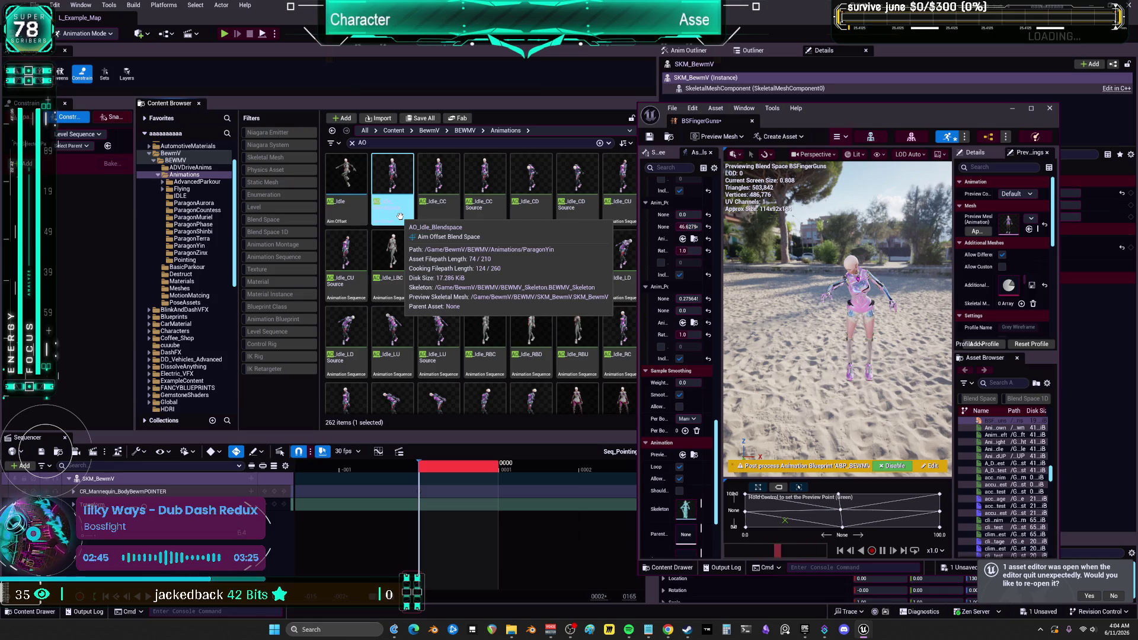
double_click(400, 217)
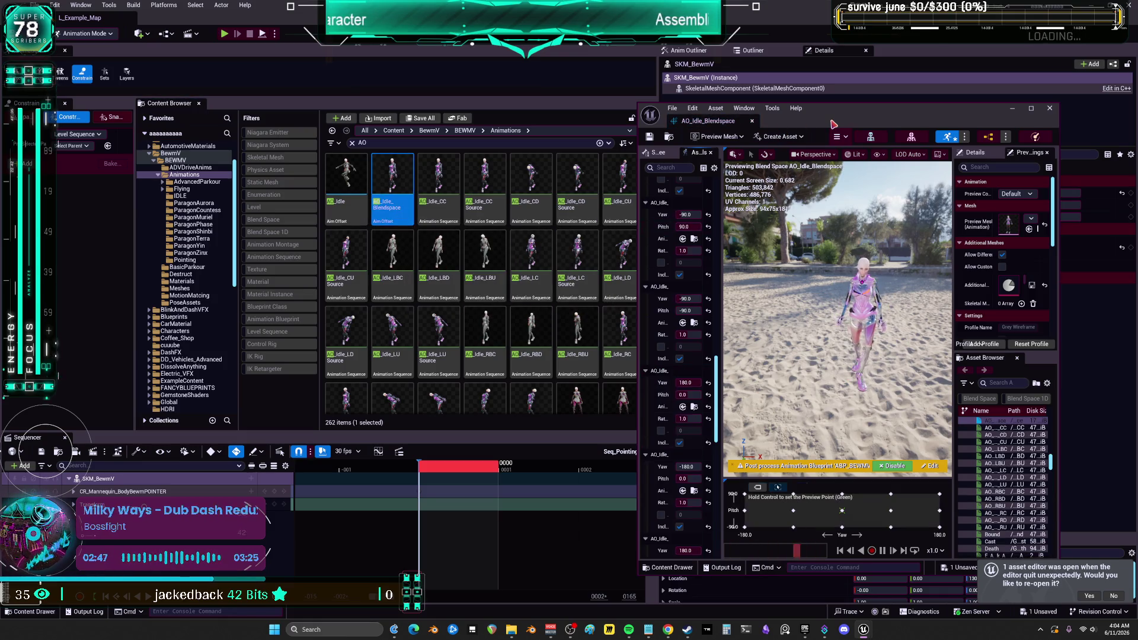
Return to the Pointing folder, clear the AO search, widen the browser, and bring up new-asset options.
left_click(1103, 246)
scroll(349, 267, "down", 1)
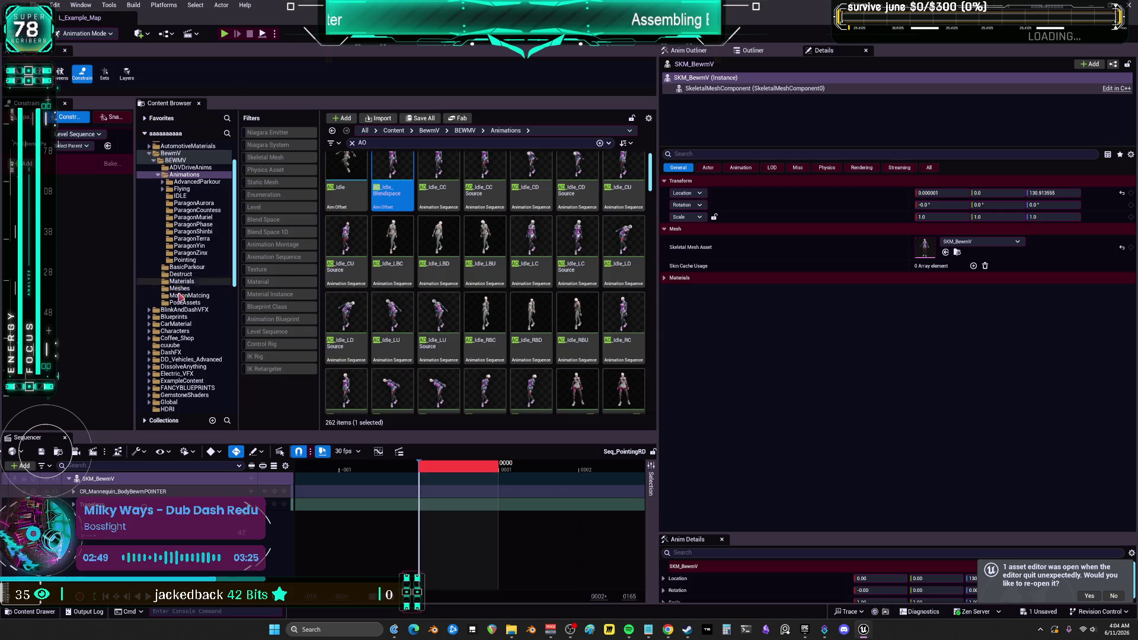
left_click(185, 259)
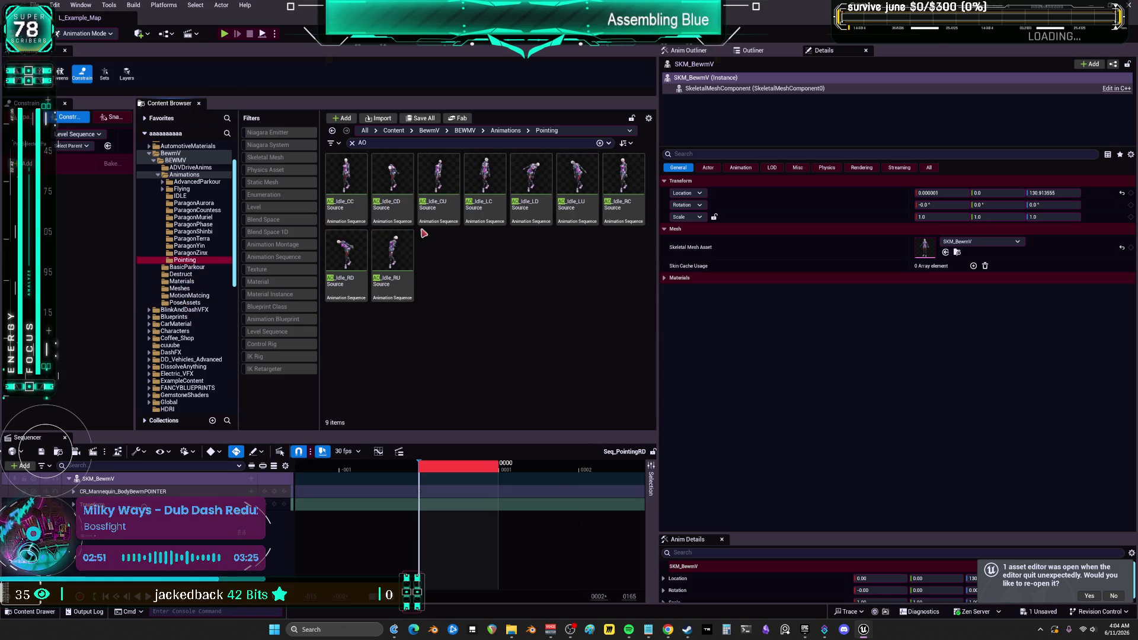
left_click(353, 143)
scroll(515, 332, "down", 3)
left_click(517, 369)
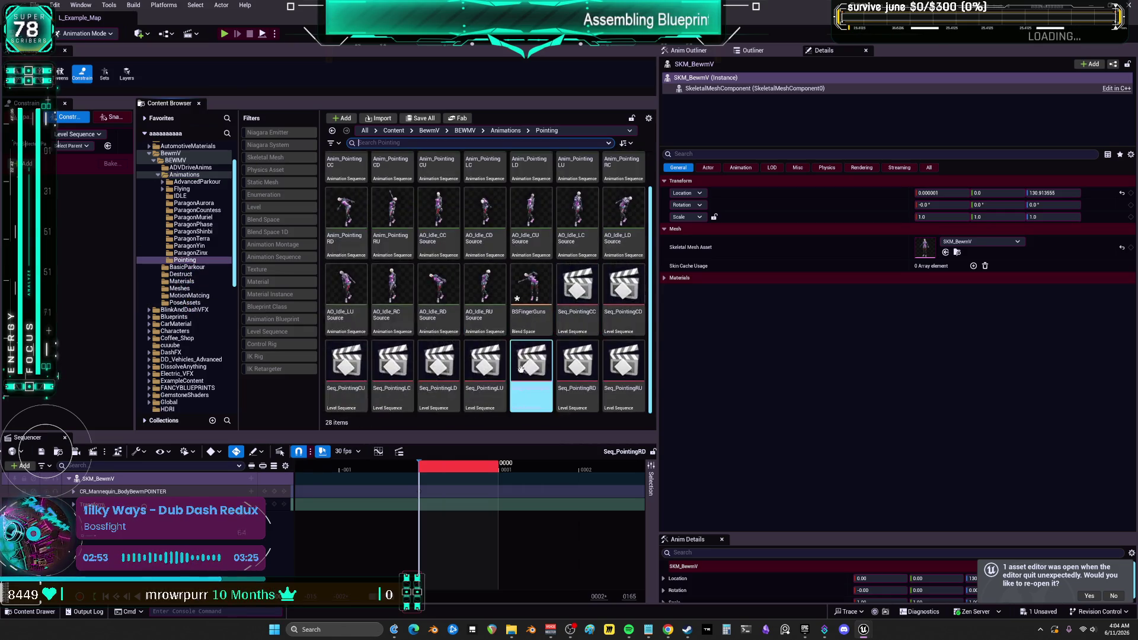
left_click_drag(657, 365, 892, 338)
right_click(706, 320)
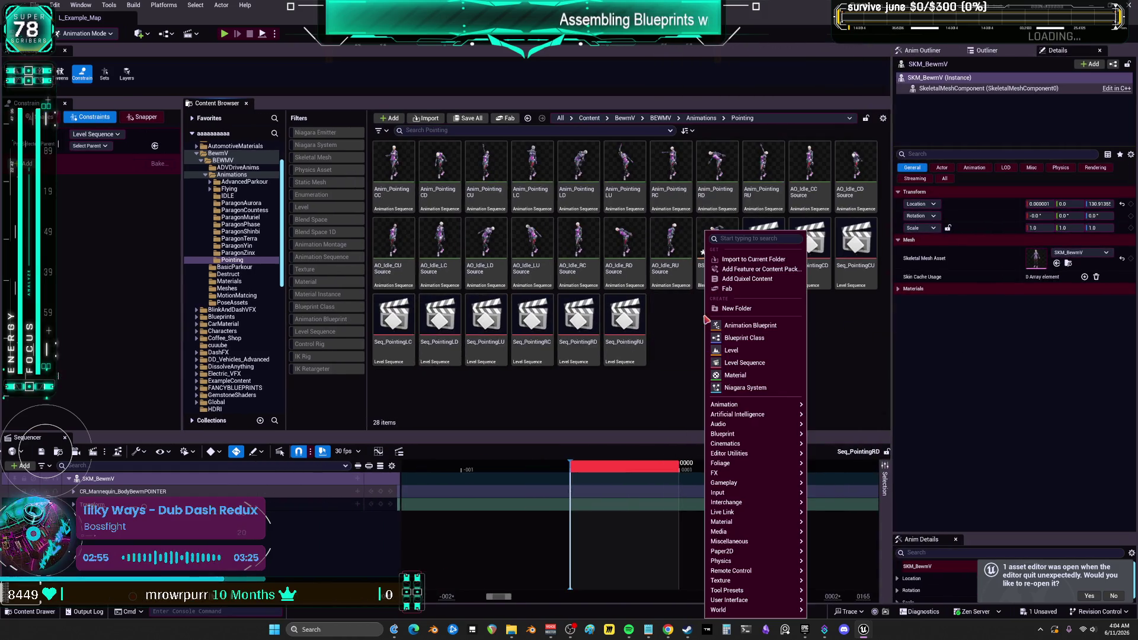
Create an Aim Offset on BEWMV_Skeleton named AO_FINGERGUNS in the Pointing folder.
type("AIM")
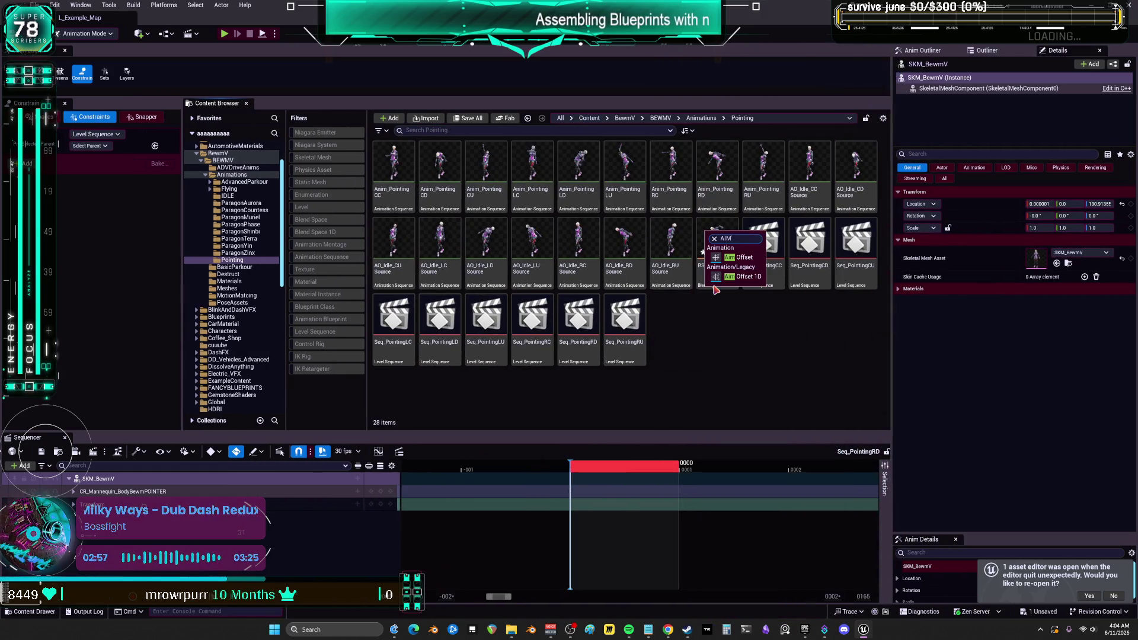
left_click(739, 258)
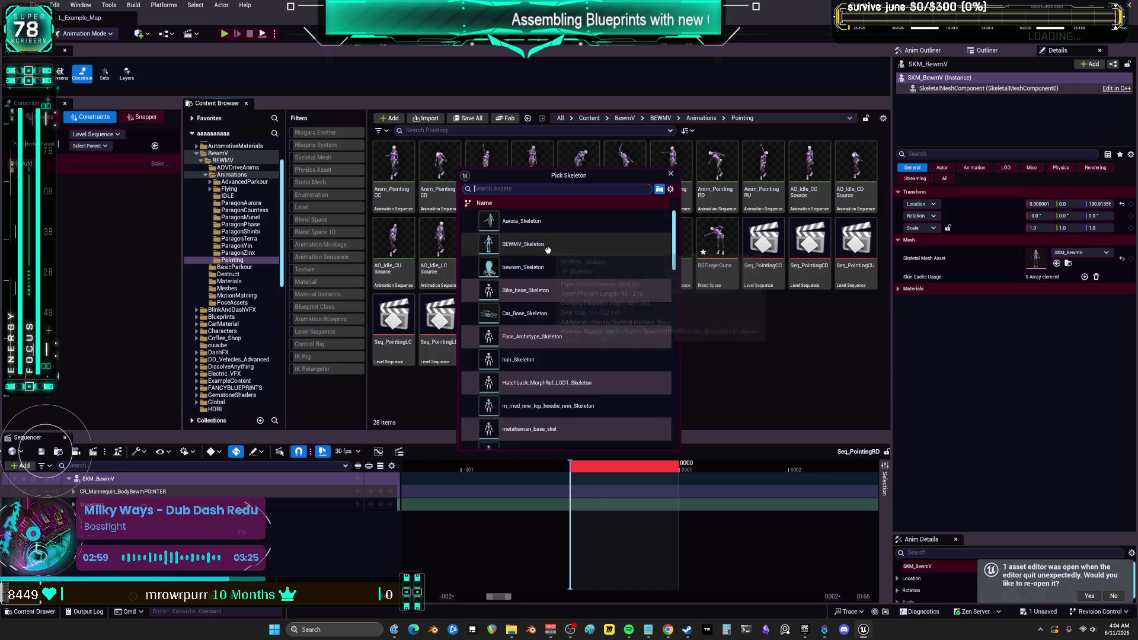
type("BEWM")
left_click(547, 245)
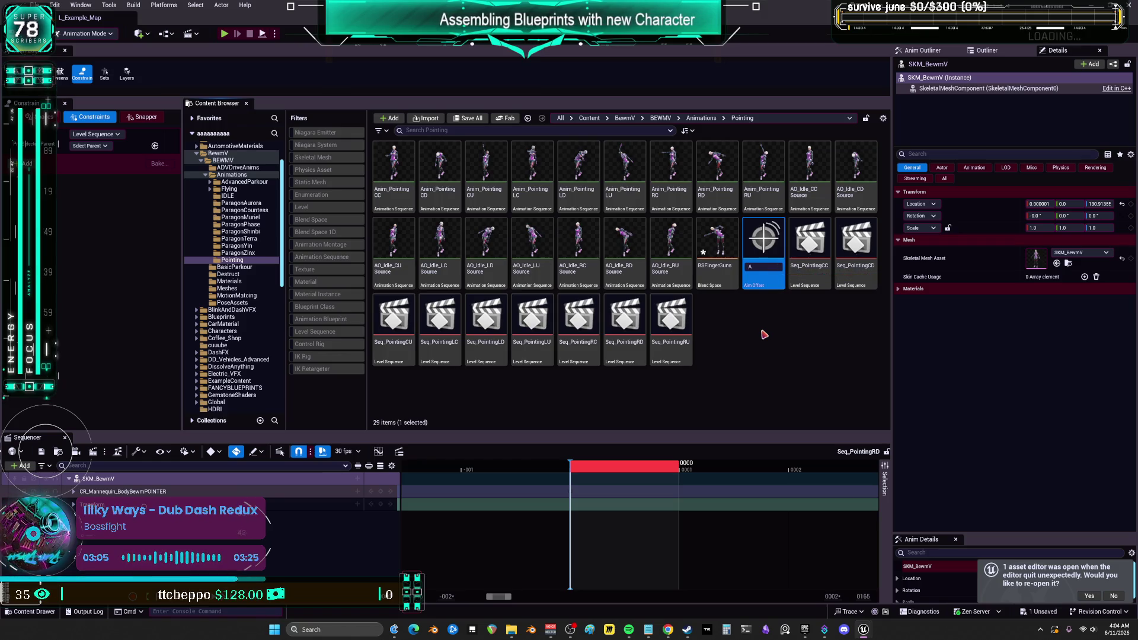
type("UNS")
key("Return")
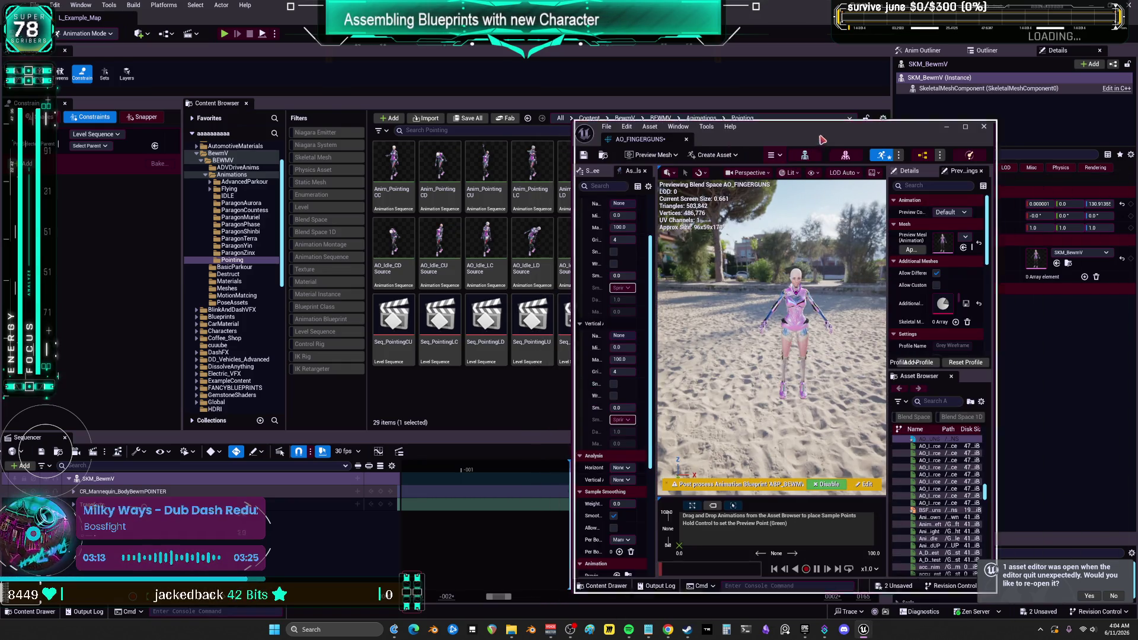
Add Anim_Pointing CC, CD, LC, LD, LU, RC, RD and RU as samples in the AO_FINGERGUNS grid.
left_click_drag(800, 127, 845, 118)
left_click(397, 161)
mouse_move(396, 161)
left_mouse_down()
mouse_move(830, 516)
mouse_move(819, 520)
mouse_move(821, 385)
left_mouse_up()
left_click_drag(650, 219, 527, 235)
left_click_drag(440, 169, 493, 526)
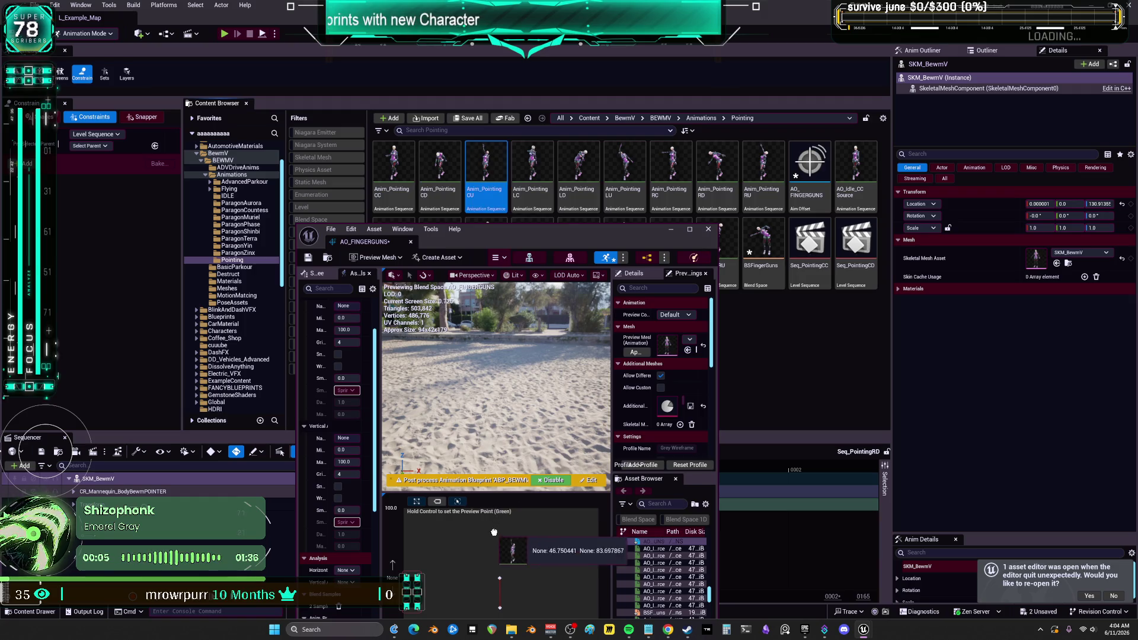
mouse_move(532, 169)
left_mouse_down()
mouse_move(434, 569)
mouse_move(575, 569)
left_mouse_up()
mouse_move(578, 172)
left_mouse_down()
mouse_move(601, 582)
mouse_move(578, 613)
left_mouse_up()
left_click_drag(625, 172, 568, 536)
mouse_move(691, 206)
left_mouse_down()
mouse_move(468, 525)
mouse_move(427, 569)
mouse_move(415, 562)
left_mouse_up()
mouse_move(717, 172)
left_mouse_down()
mouse_move(424, 597)
mouse_move(500, 607)
left_mouse_up()
left_click_drag(763, 172, 407, 529)
Maximize the editor, snap samples to the grid's four corners and edge midpoints, then minimize it.
left_click(691, 230)
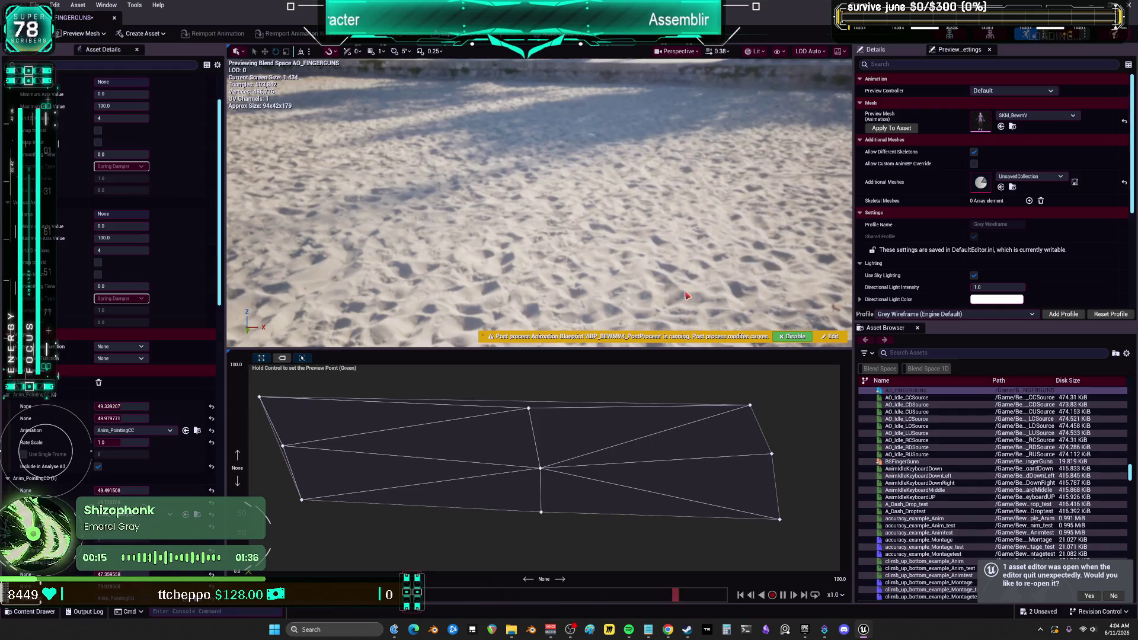
left_click_drag(529, 410, 540, 352)
left_click_drag(542, 519, 549, 573)
left_click_drag(780, 522, 906, 637)
left_click_drag(752, 406, 840, 364)
left_click_drag(772, 454, 931, 460)
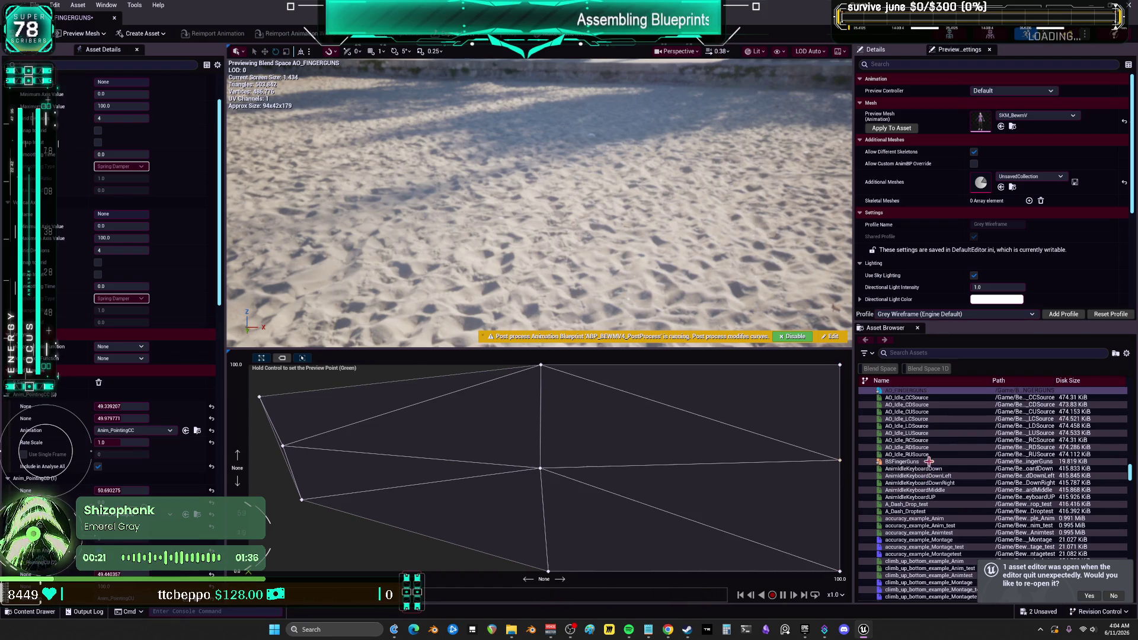
left_click_drag(303, 501, 193, 536)
left_click_drag(259, 393, 246, 363)
mouse_move(283, 446)
left_mouse_down()
mouse_move(224, 476)
mouse_move(157, 486)
left_mouse_up()
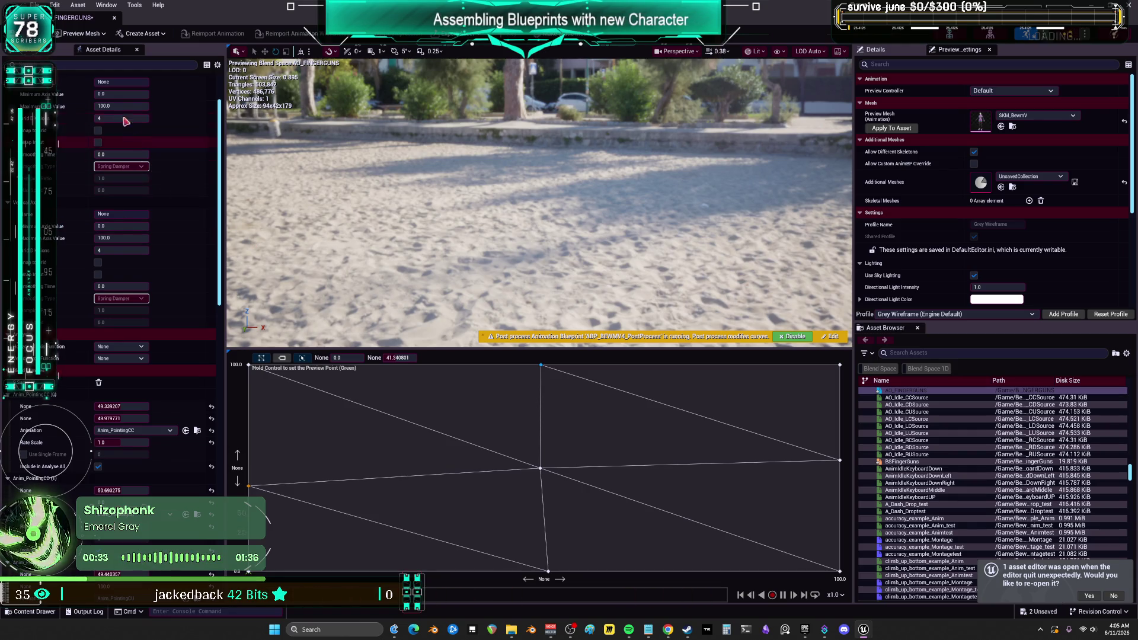
scroll(71, 228, "down", 10)
scroll(71, 229, "down", 10)
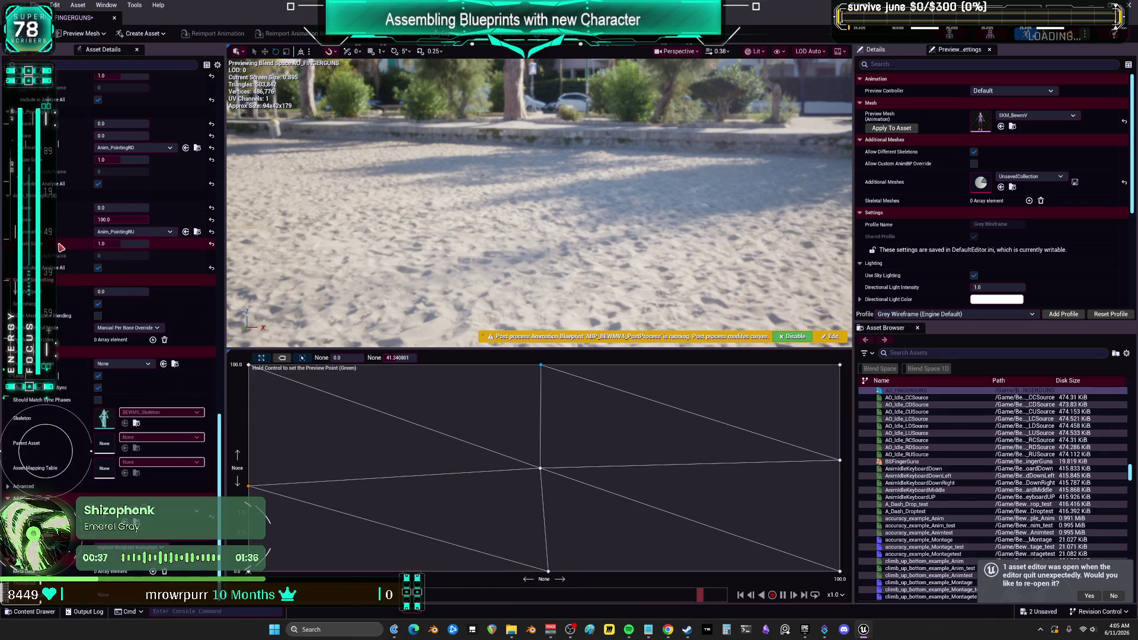
left_click(291, 7)
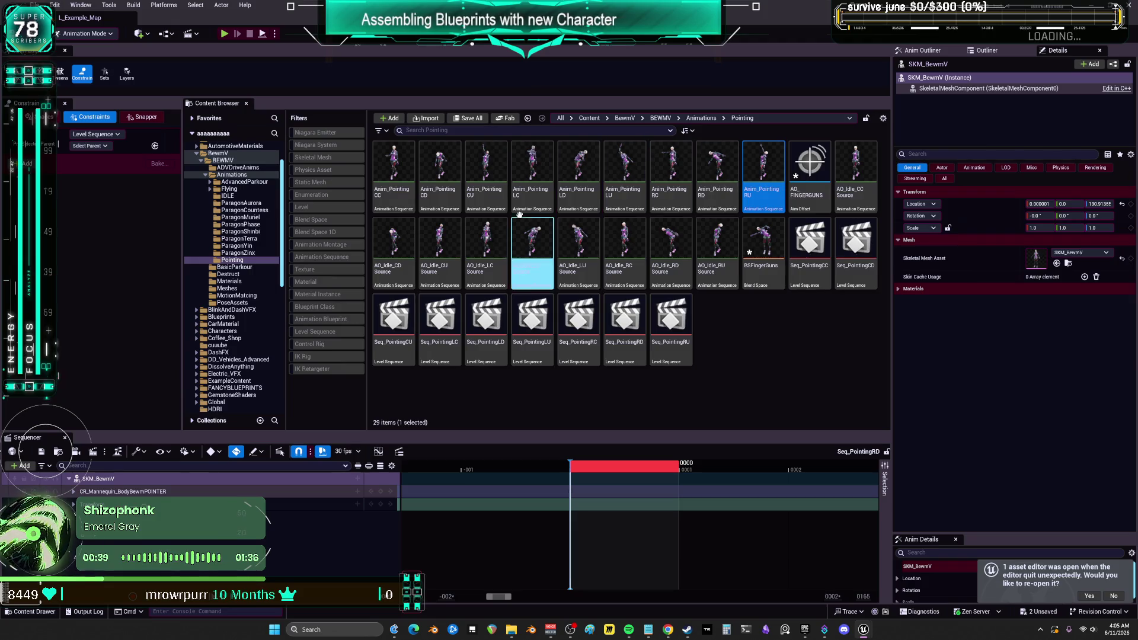
Search 'AO' in Animations and open AO_Idle_Blendspace in a separate window.
left_click(783, 383)
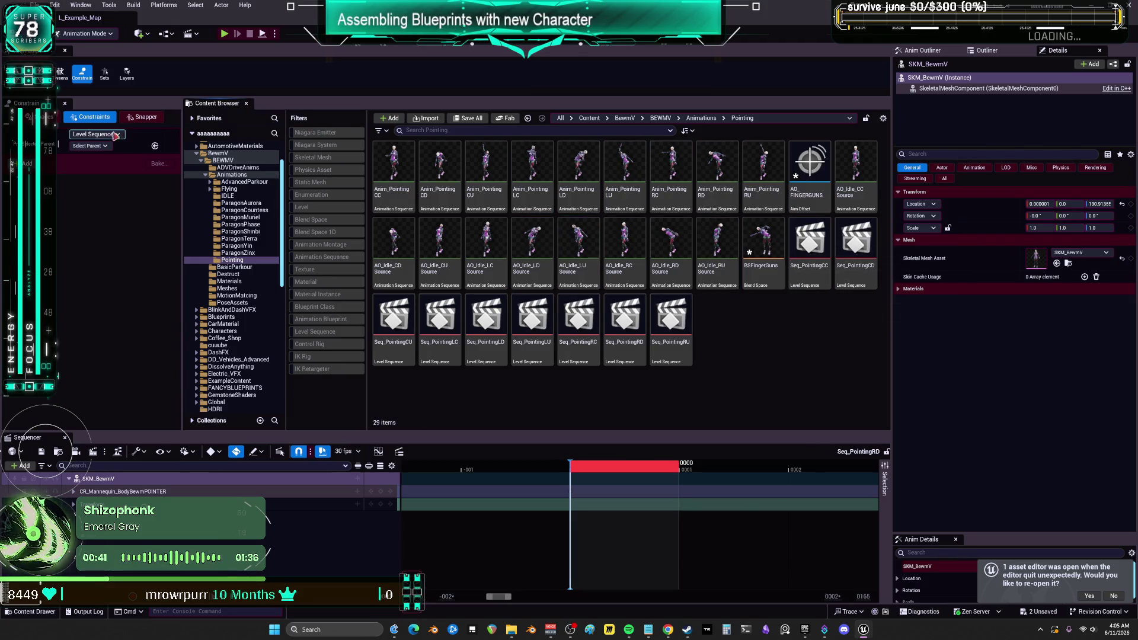
left_click(232, 175)
left_click(427, 130)
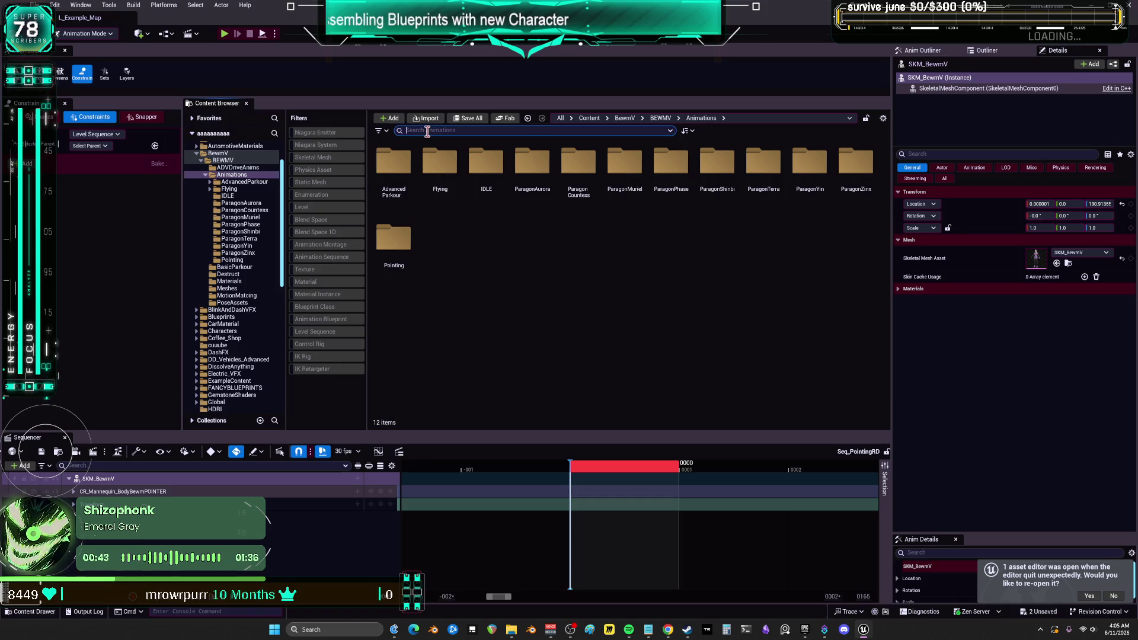
type("AO")
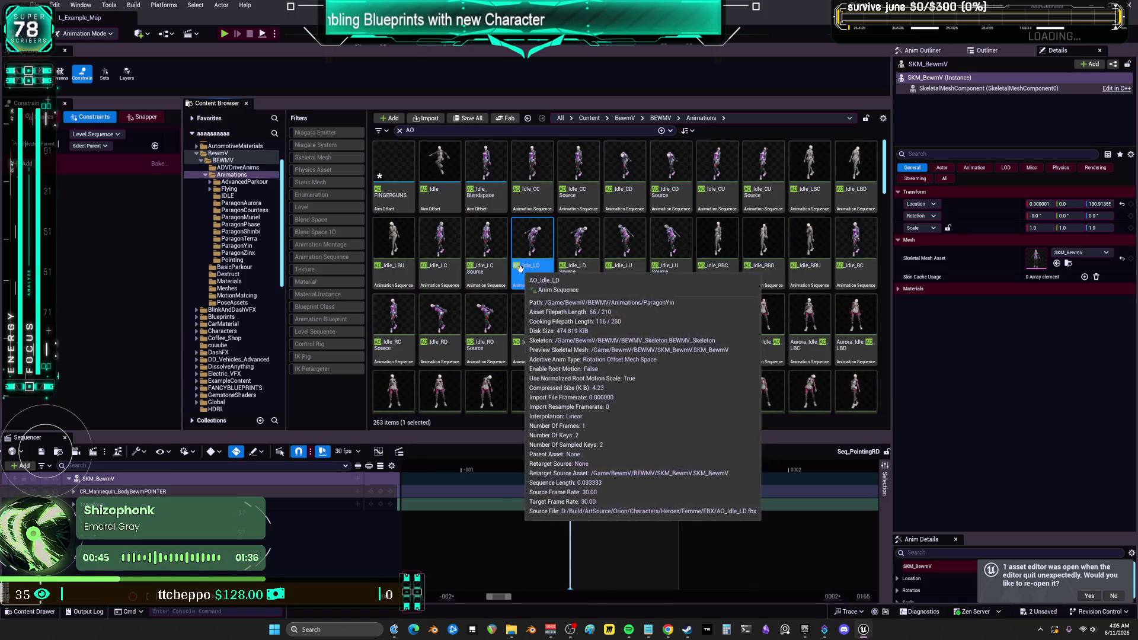
left_click(486, 197)
double_click(487, 197)
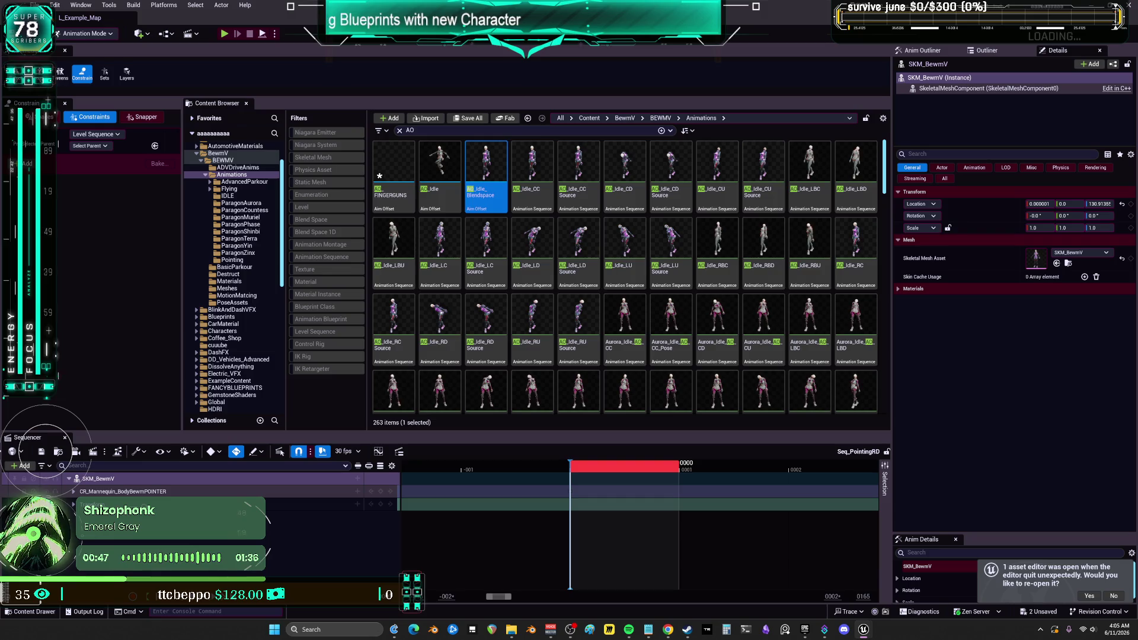
right_click(491, 178)
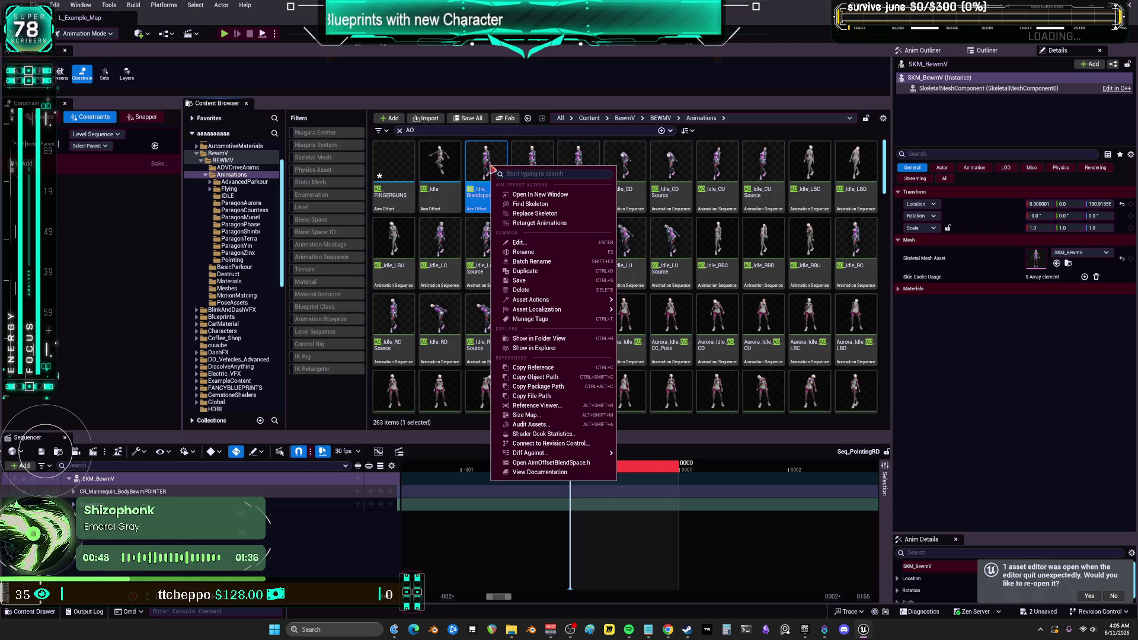
left_click(557, 189)
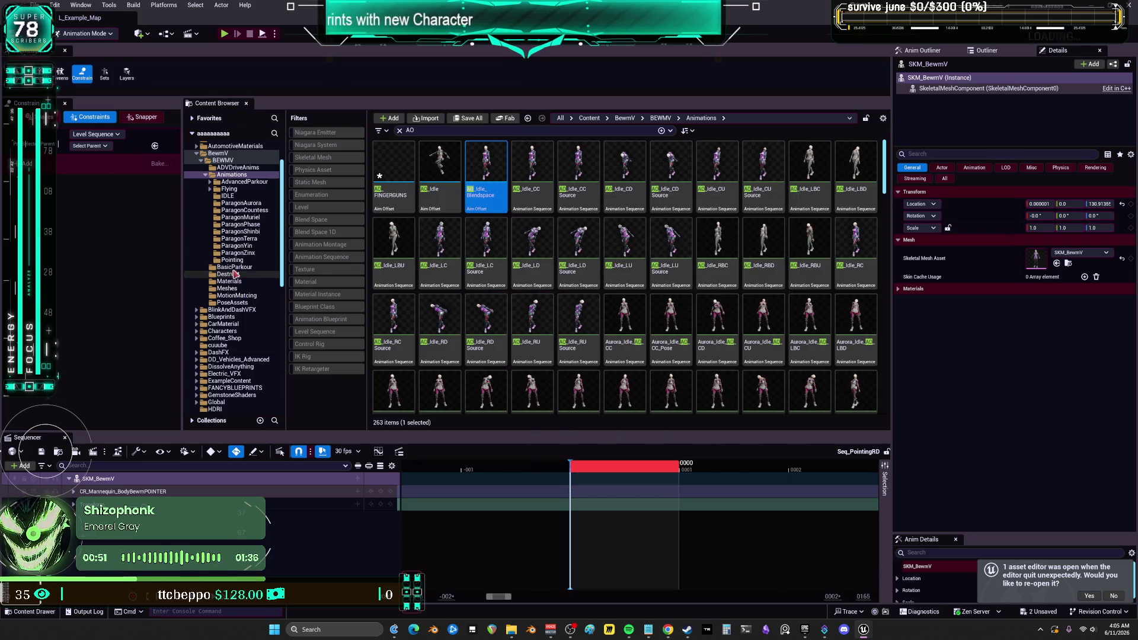
Show the Pointing folder and select the AO_FINGERGUNS aim offset.
left_click(234, 260)
left_click(393, 172)
right_click(395, 176)
left_click(448, 193)
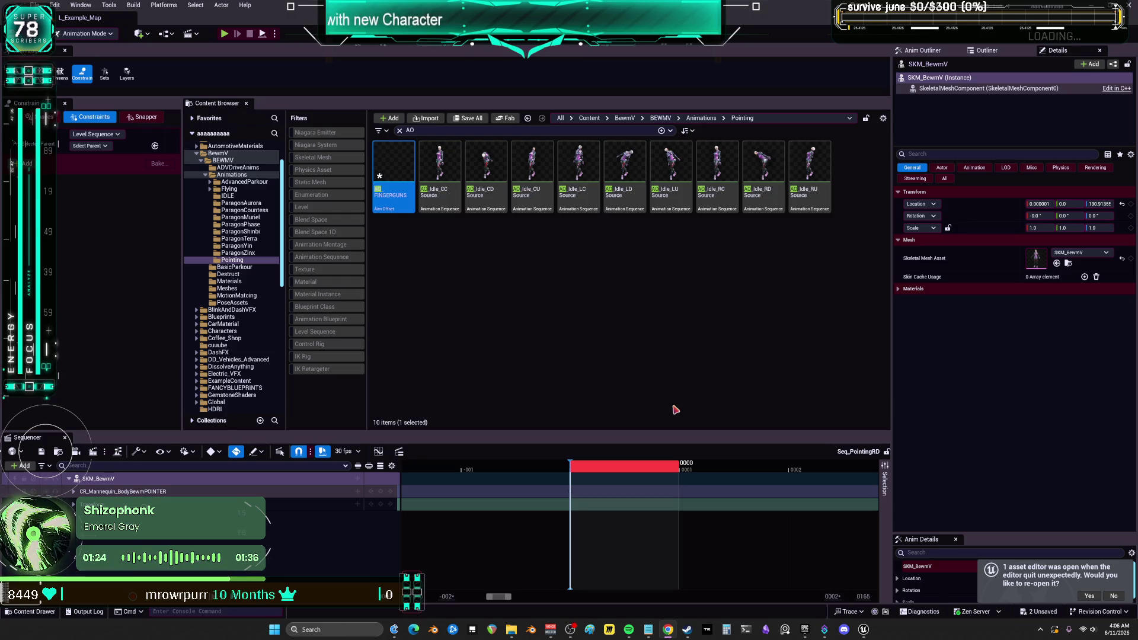
Switch to the blend space editor and move the preview point to test a blended pose.
left_click(863, 631)
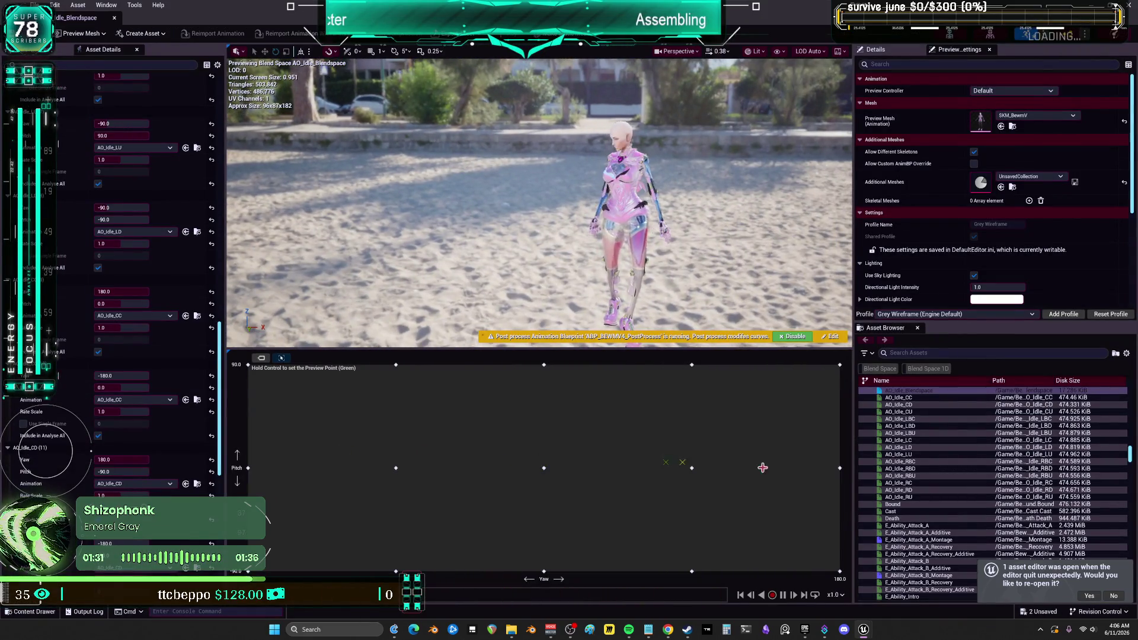
left_click(558, 440, "ctrl")
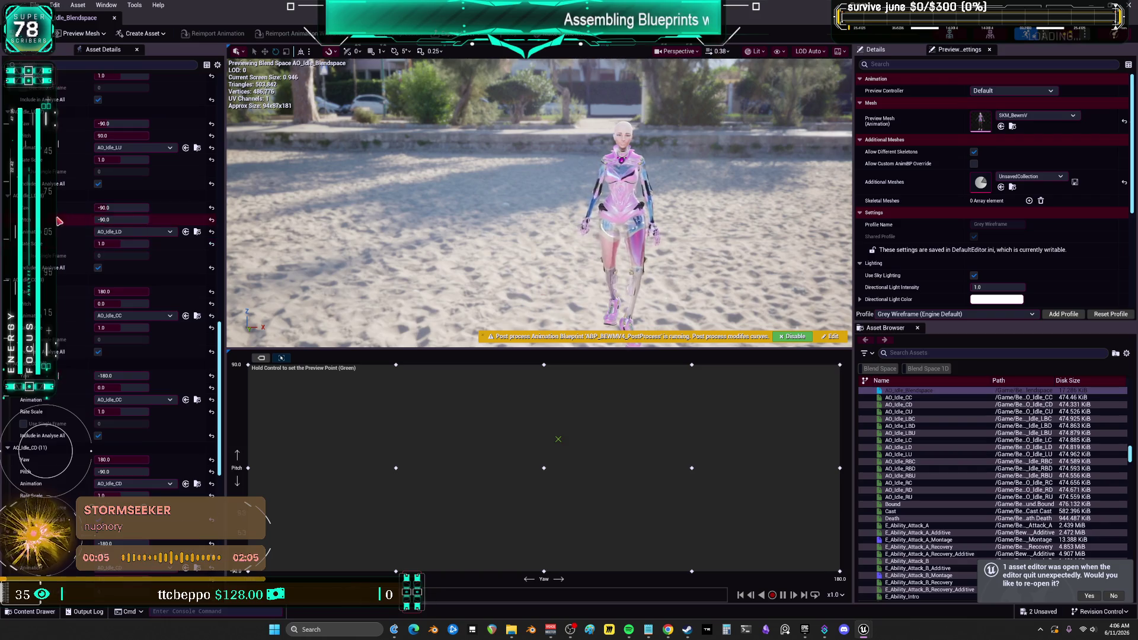
scroll(59, 202, "up", 5)
scroll(58, 202, "up", 18)
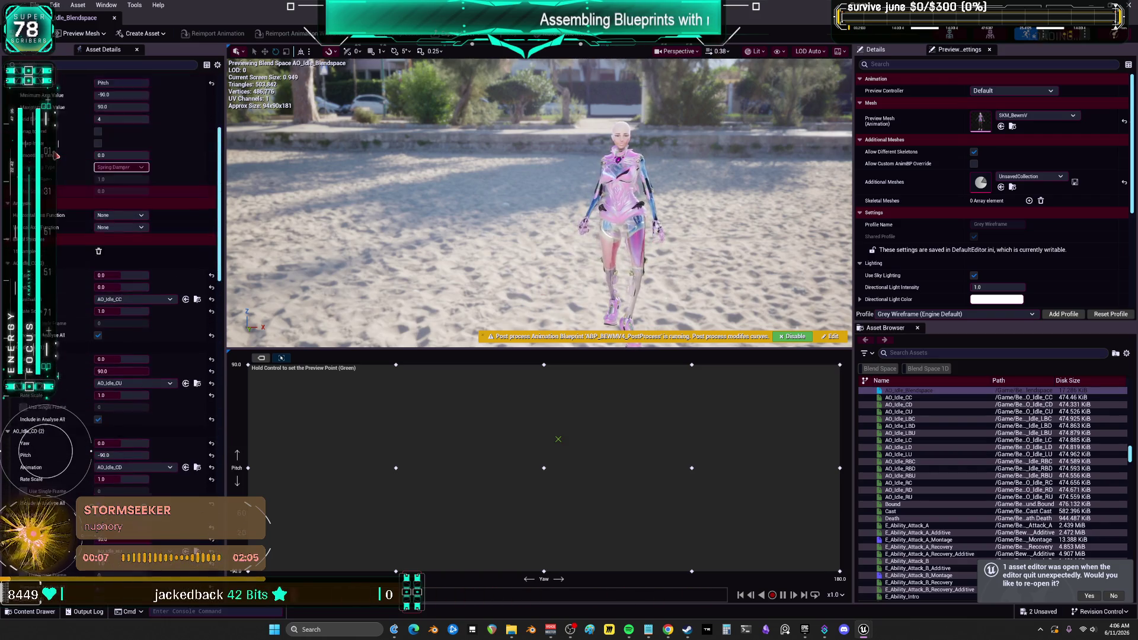
scroll(52, 154, "up", 3)
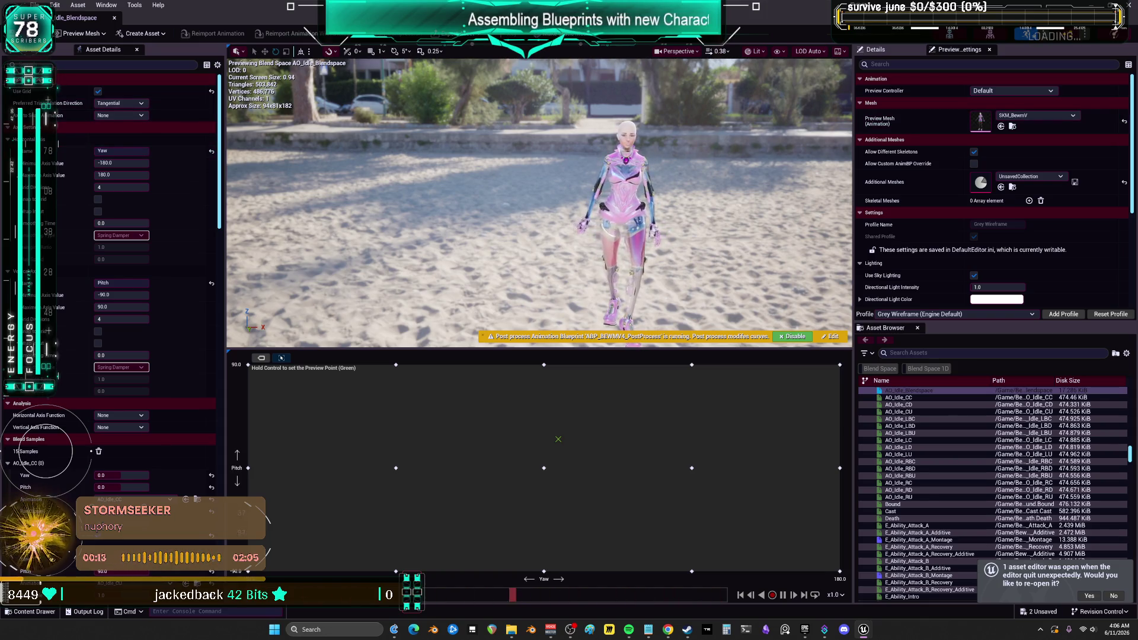
Leave the yaw minimum axis value unchanged and tick two axis option checkboxes.
left_click(127, 163)
double_click(127, 162)
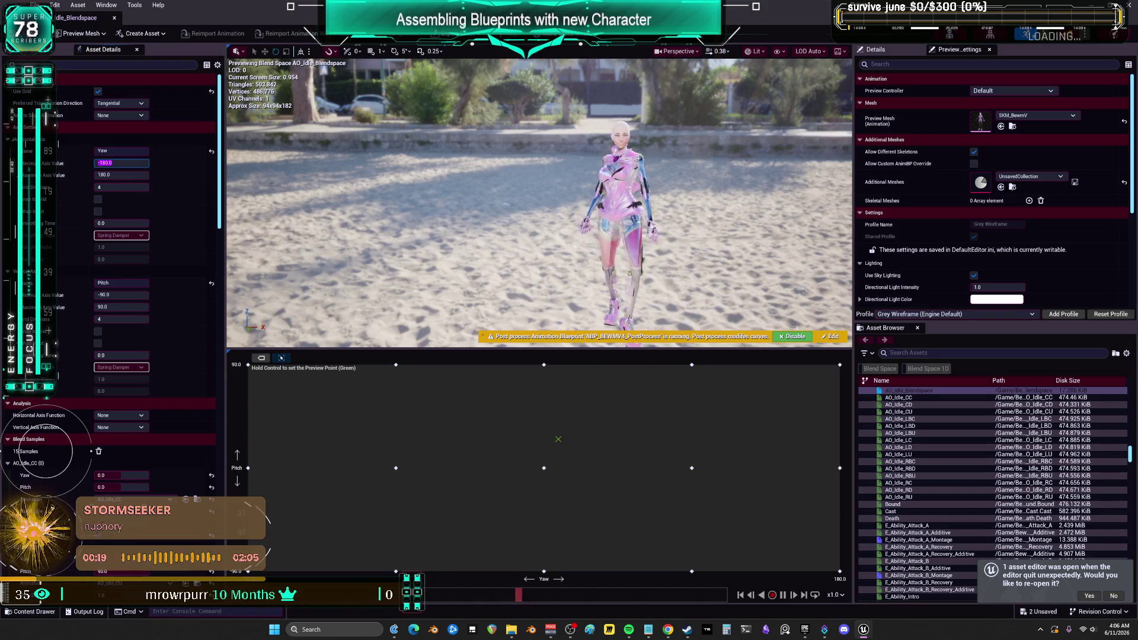
key("Return")
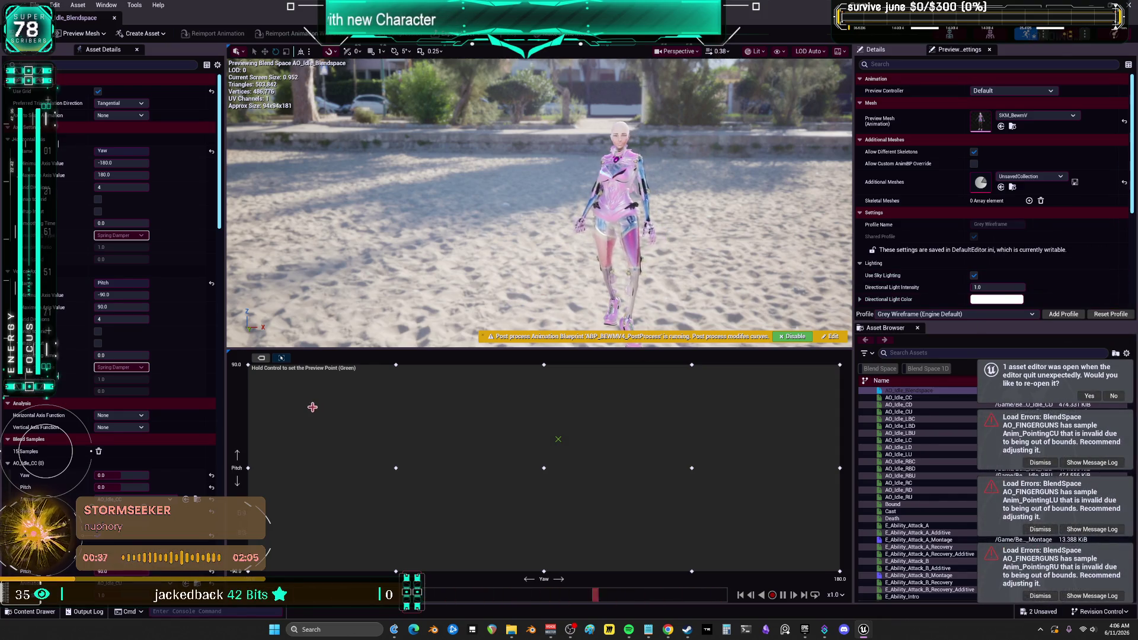
left_click(98, 199)
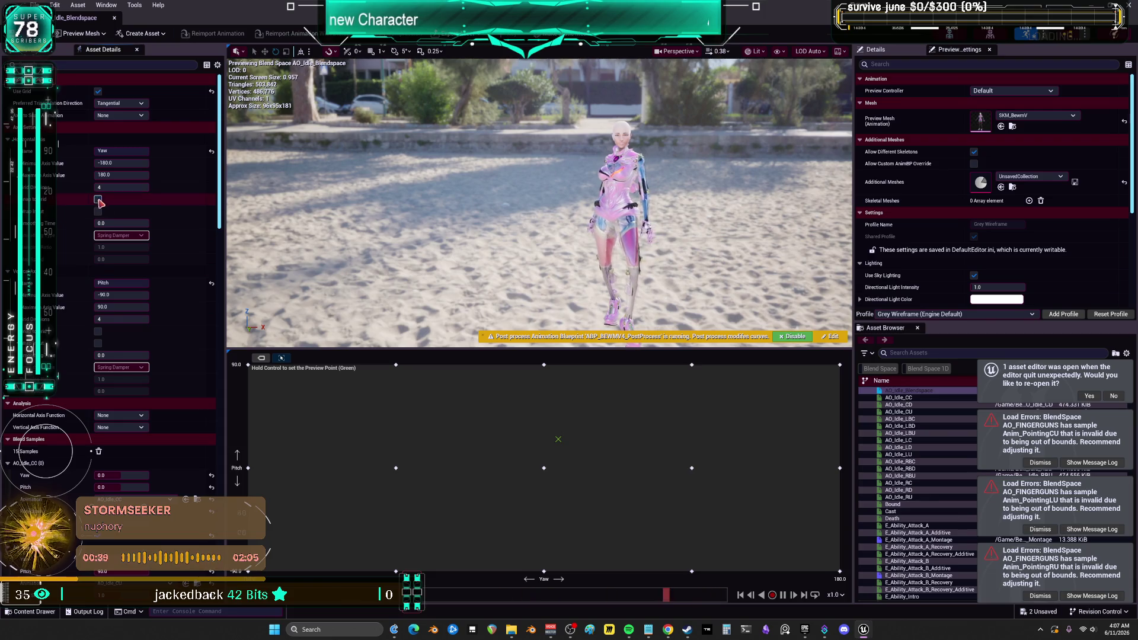
left_click(98, 332)
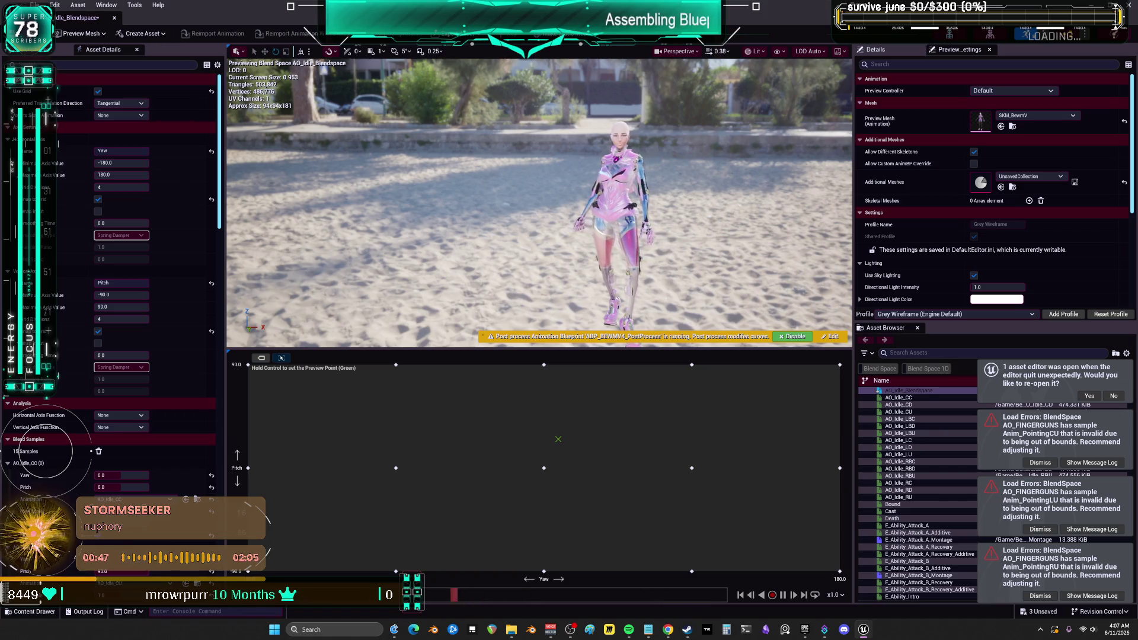
Reposition the AO_FINGERGUNS samples, pulling right-side and top-row points inward and Anim_PointingCD near centre.
scroll(59, 335, "down", 6)
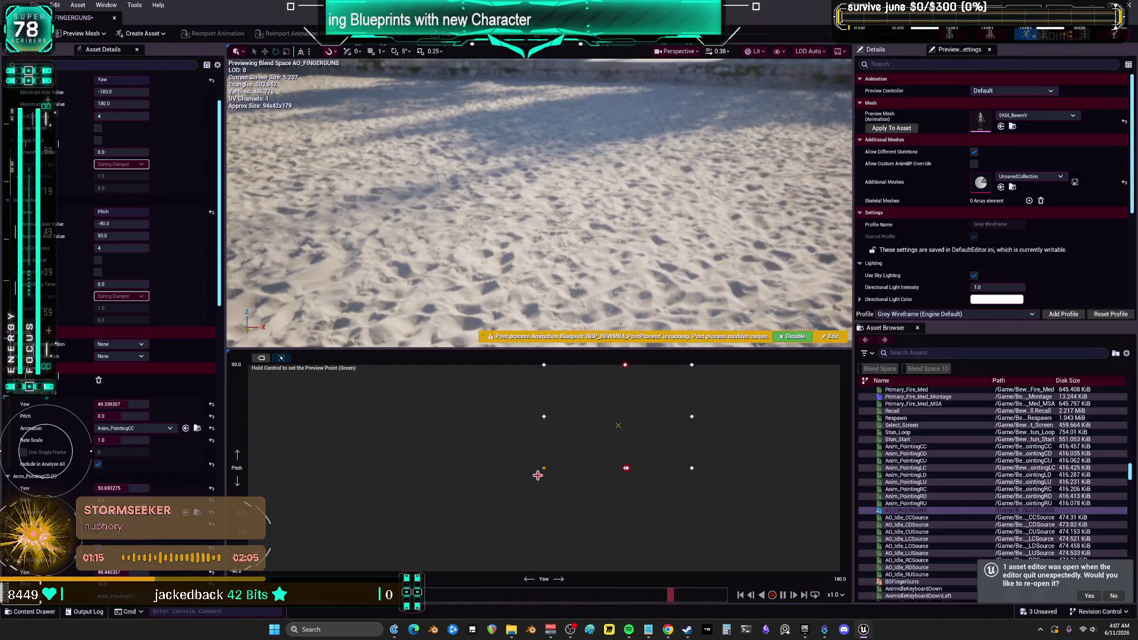
left_click_drag(537, 476, 384, 572)
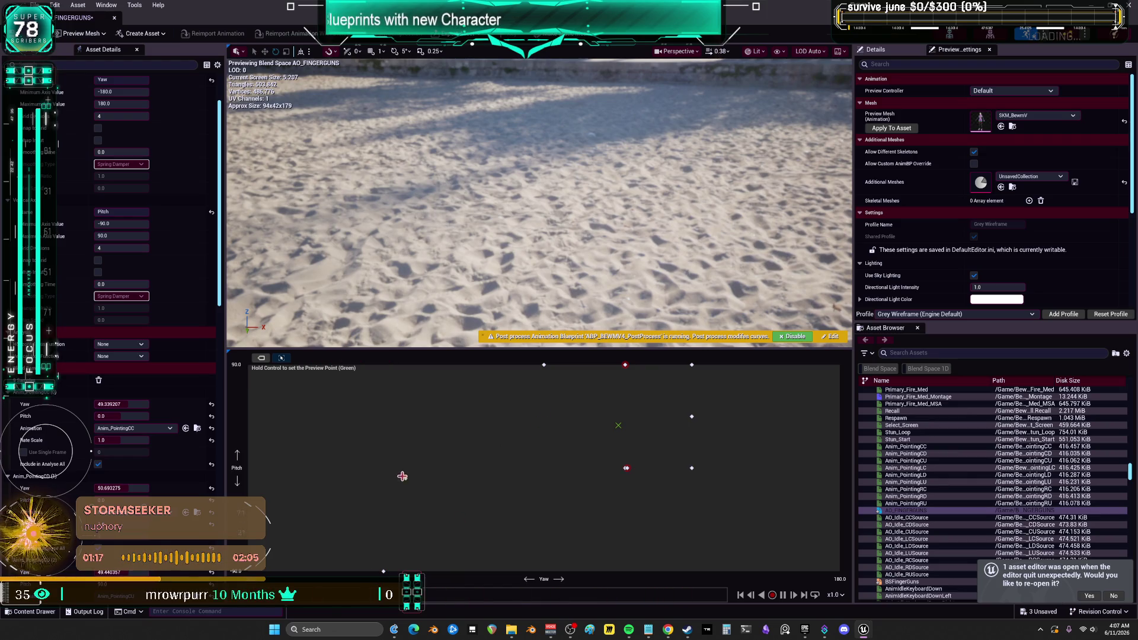
left_click_drag(543, 365, 393, 473)
left_click_drag(625, 365, 512, 364)
mouse_move(627, 469)
left_mouse_down()
mouse_move(531, 482)
mouse_move(526, 454)
mouse_move(504, 534)
mouse_move(511, 572)
mouse_move(613, 468)
mouse_move(504, 468)
left_mouse_up()
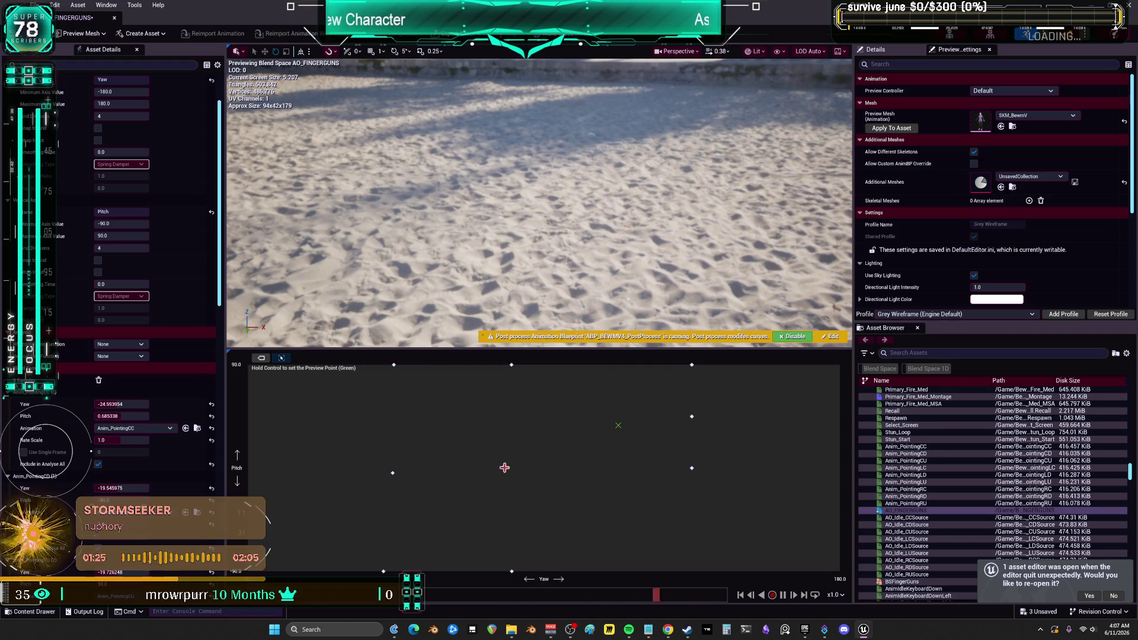
left_click_drag(691, 469, 627, 572)
left_click_drag(691, 417, 619, 472)
left_click_drag(691, 363, 619, 364)
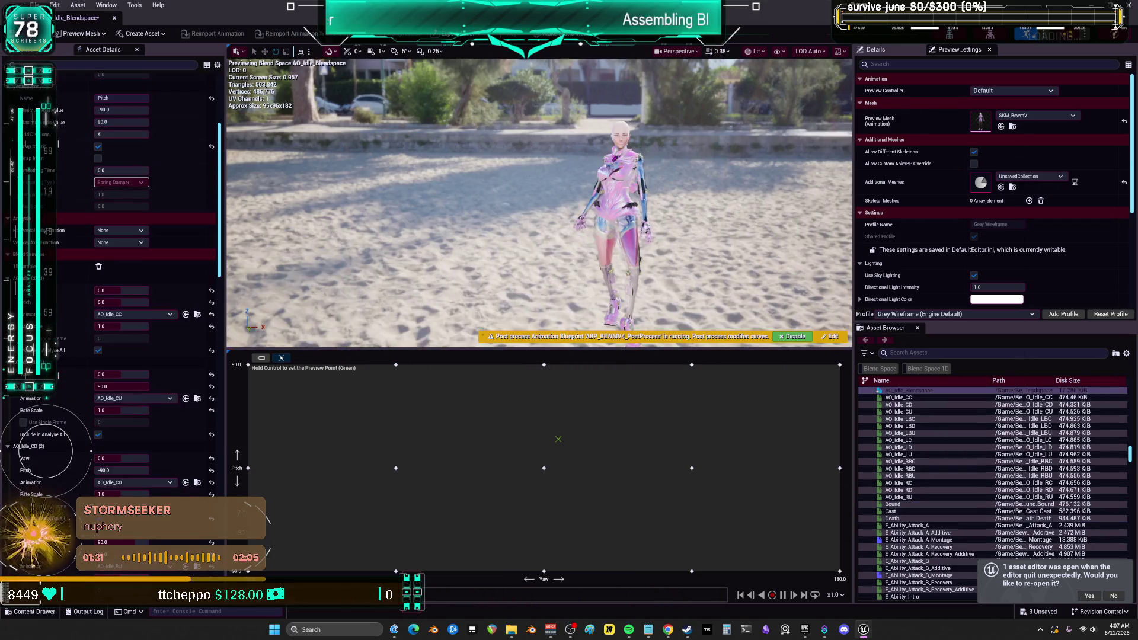
scroll(56, 292, "down", 10)
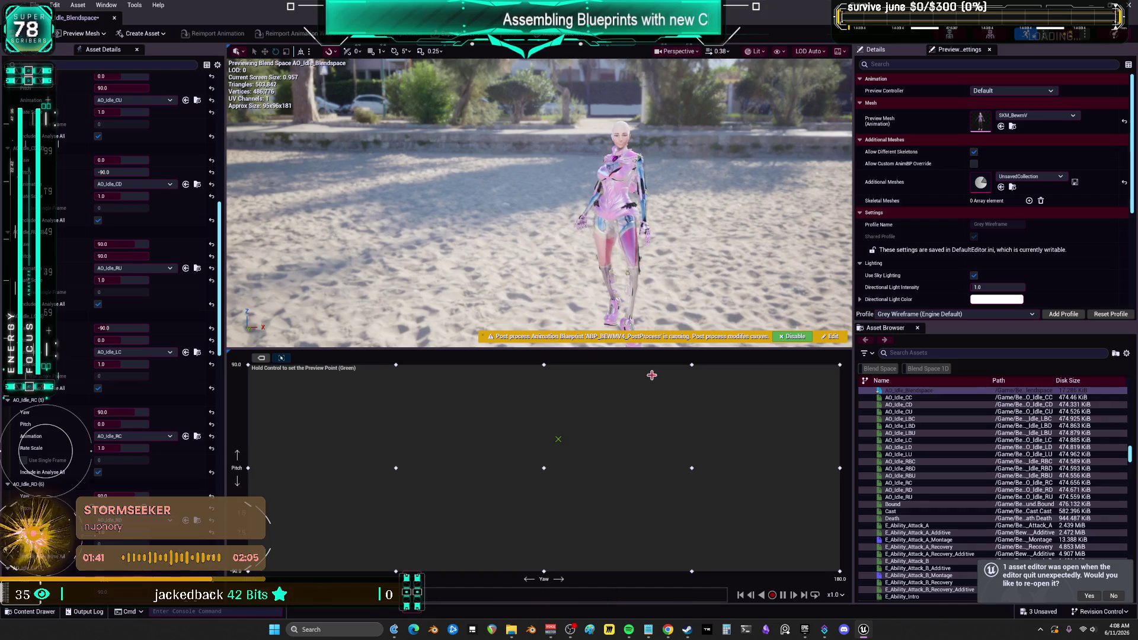
scroll(53, 373, "down", 15)
scroll(52, 376, "down", 15)
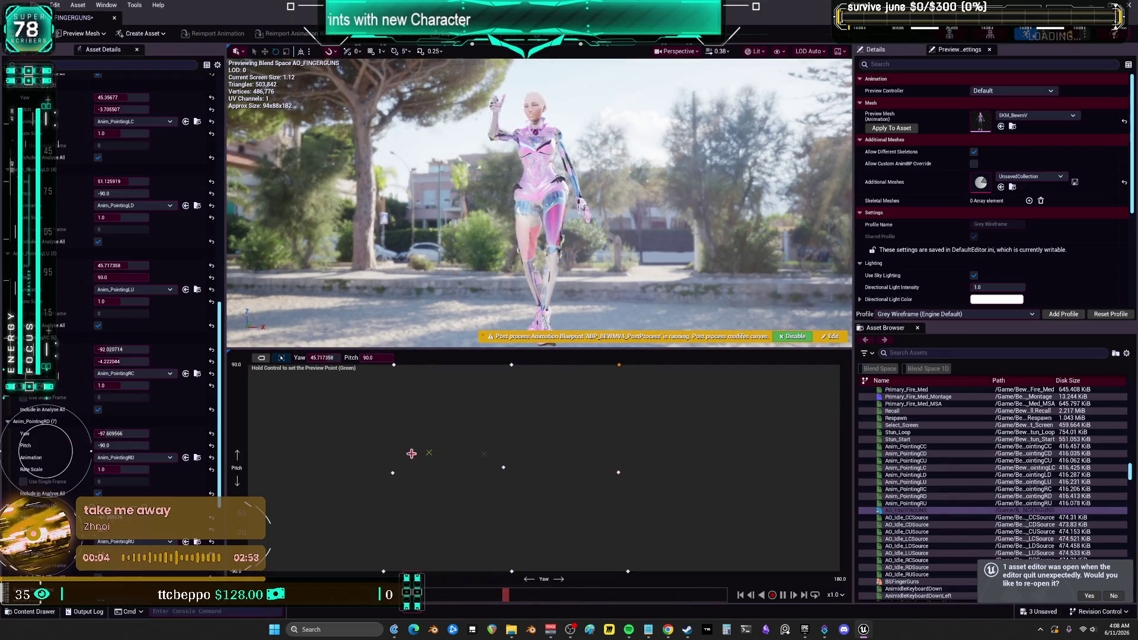
Ctrl-preview AO_FINGERGUNS with the character pointing across, then close its editor tab.
key("ctrl")
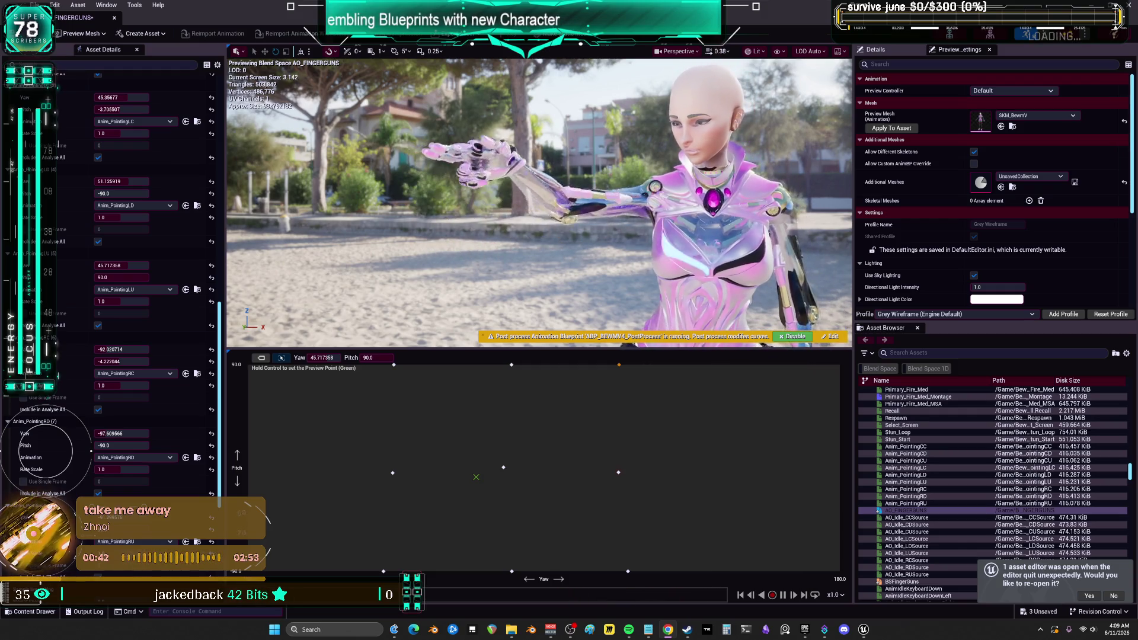
scroll(86, 459, "down", 8)
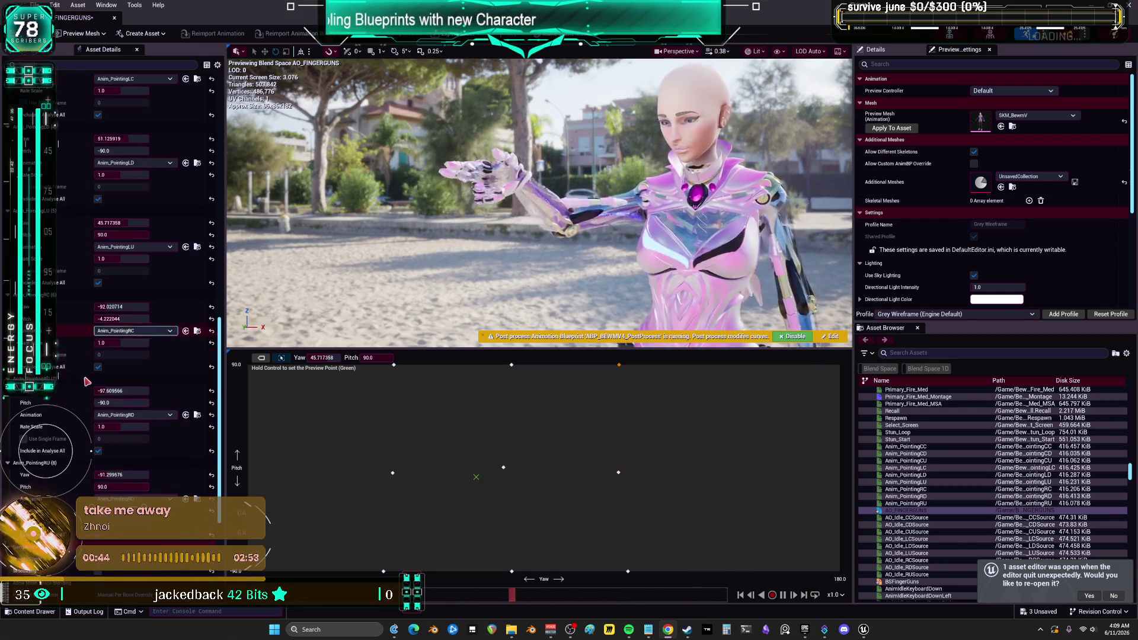
scroll(86, 460, "down", 2)
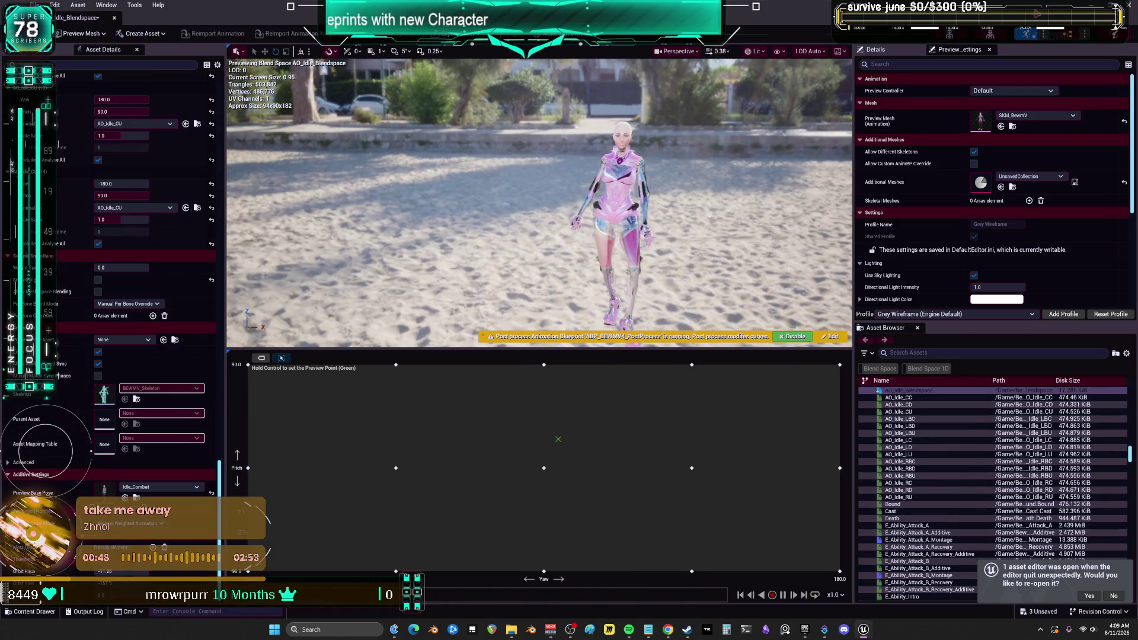
left_click(115, 18)
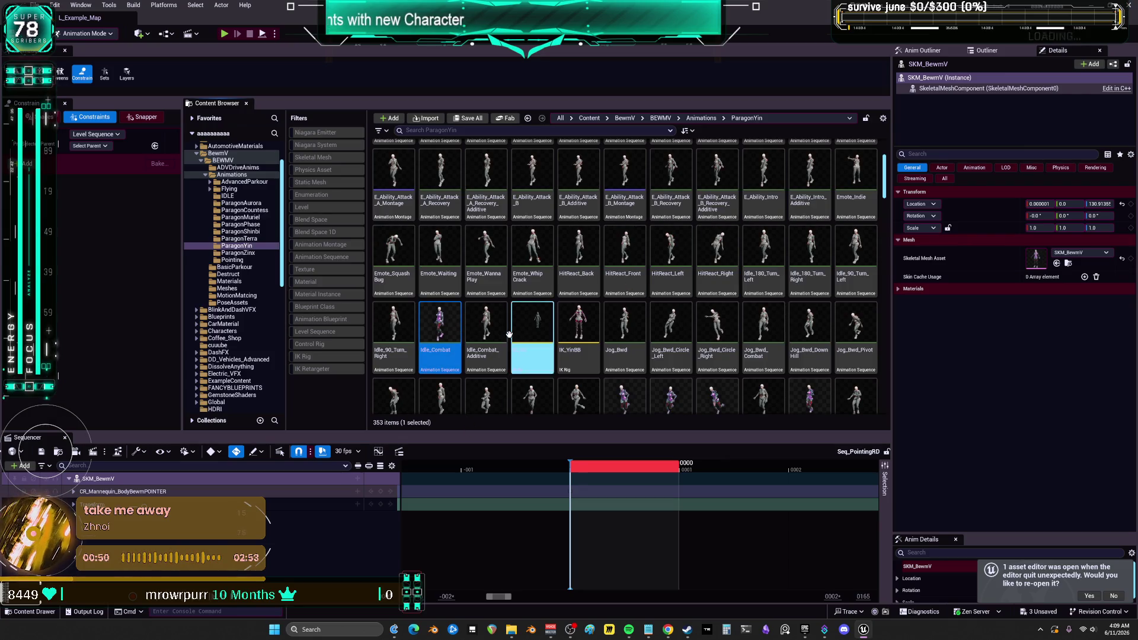
Duplicate Idle_Combat as Idle_FingerGunsLoop, cancelling an accidental move into PoseAssets.
right_click(440, 320)
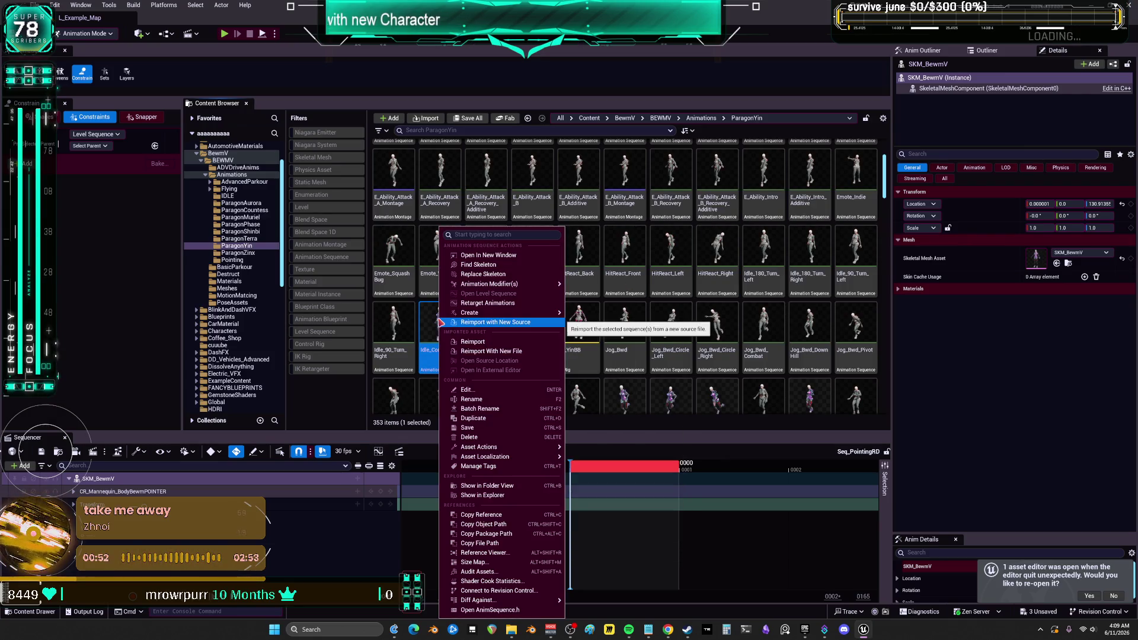
type("Idle_Com")
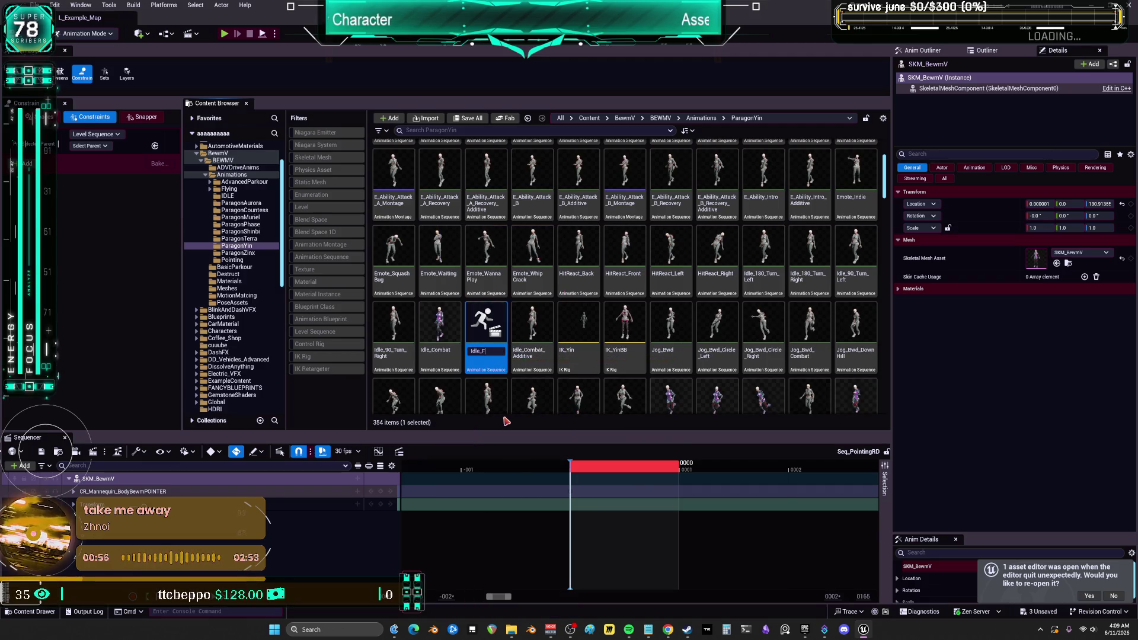
key("Return")
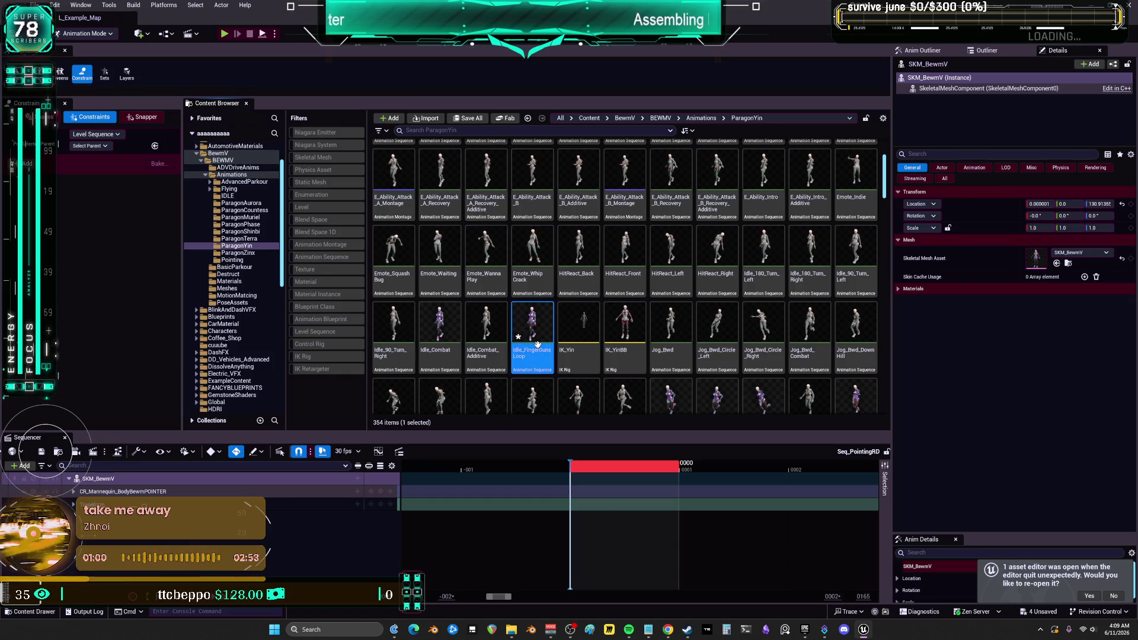
mouse_move(537, 334)
left_mouse_down()
mouse_move(431, 341)
mouse_move(236, 303)
left_mouse_up()
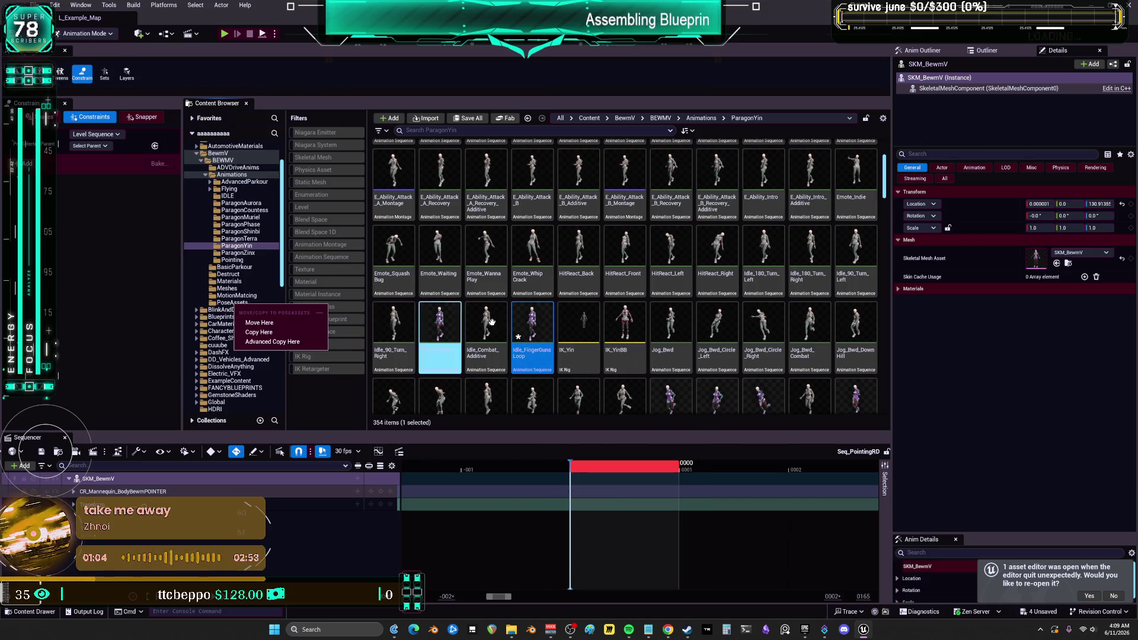
key("Escape")
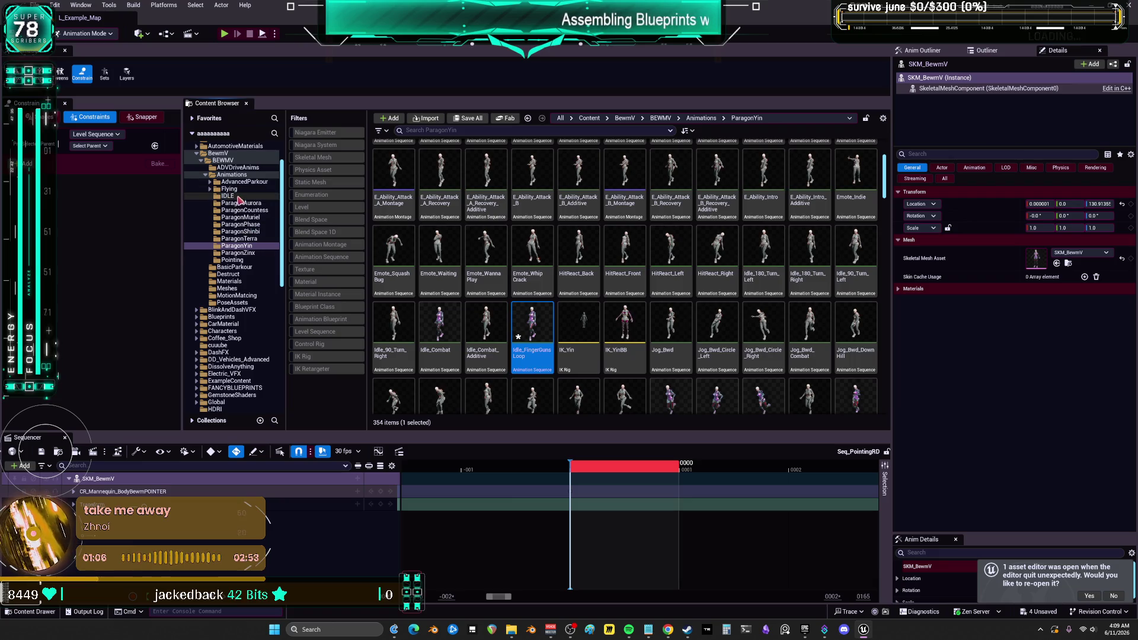
Move Idle_FingerGunsLoop from Animations into the Pointing folder and clear the search.
left_click(234, 260)
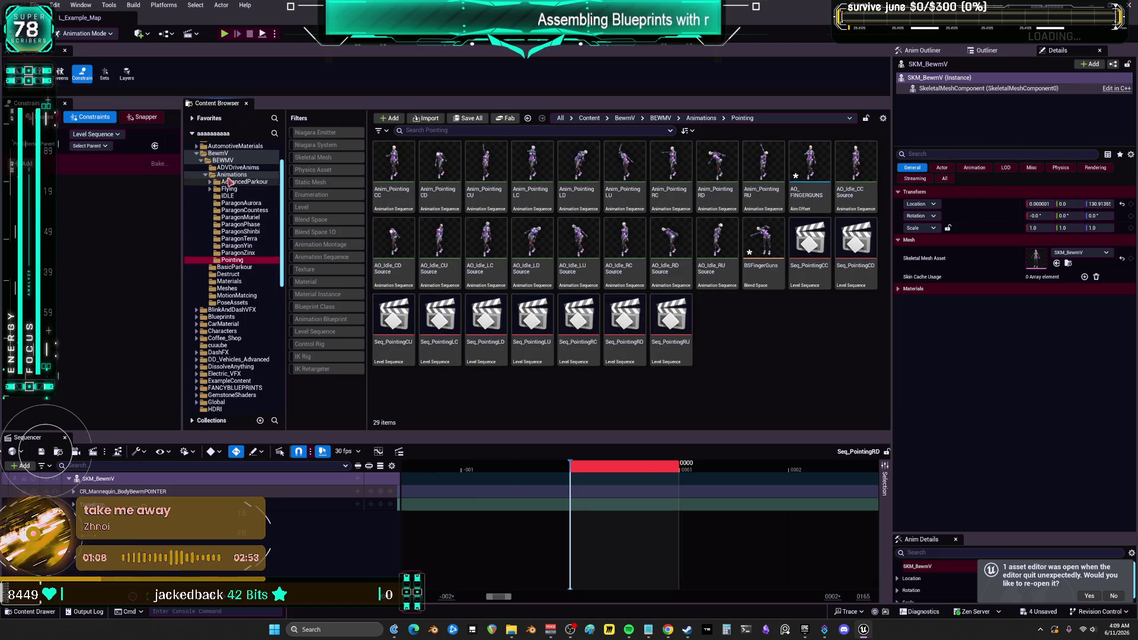
left_click(231, 175)
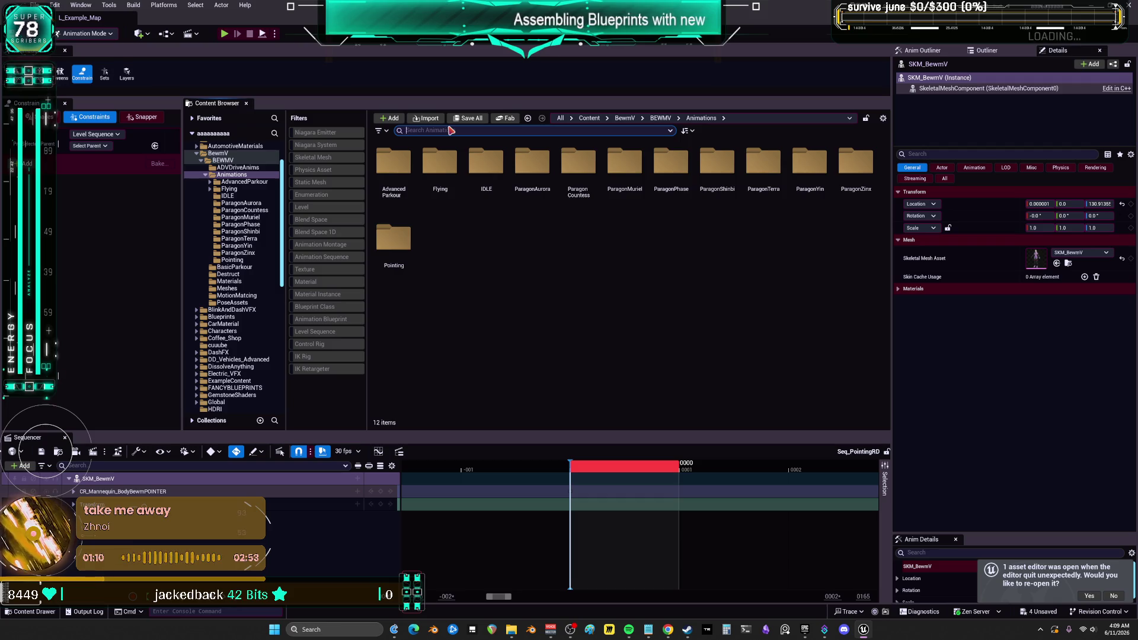
type("finger")
mouse_move(487, 166)
left_mouse_down()
mouse_move(280, 254)
mouse_move(223, 265)
mouse_move(237, 261)
left_mouse_up()
left_click(273, 279)
left_click(232, 260)
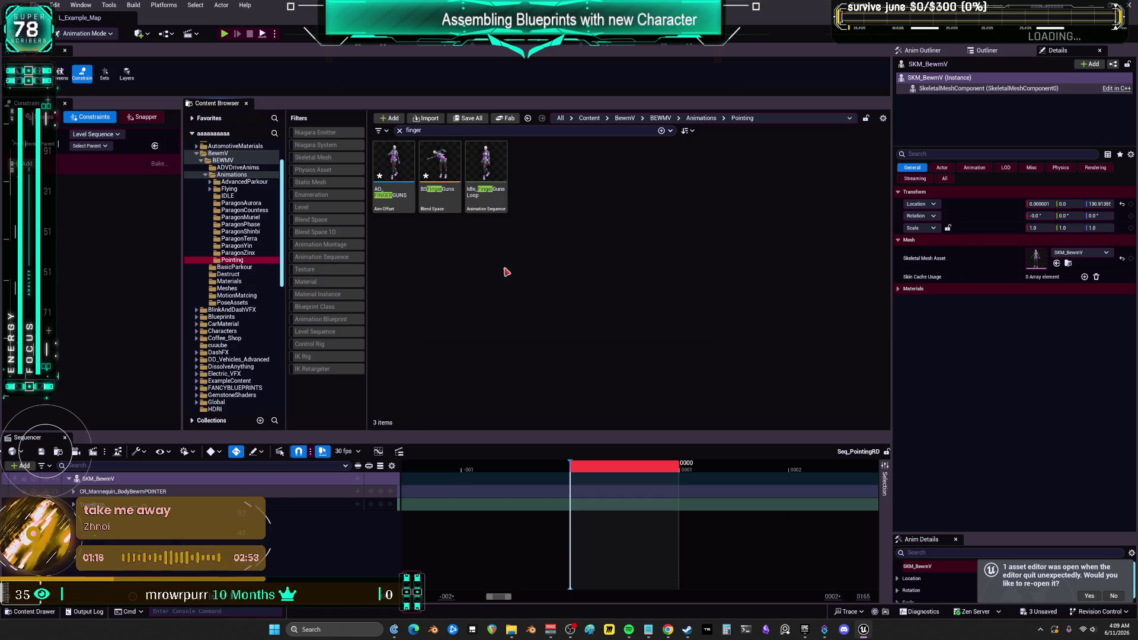
left_click(492, 191)
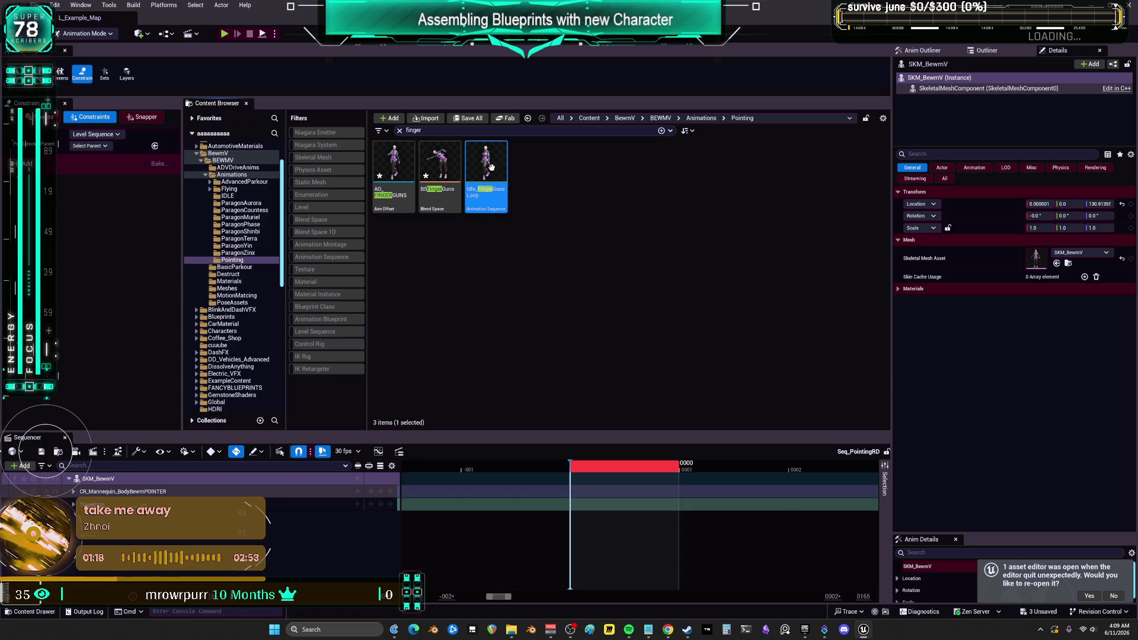
mouse_move(489, 165)
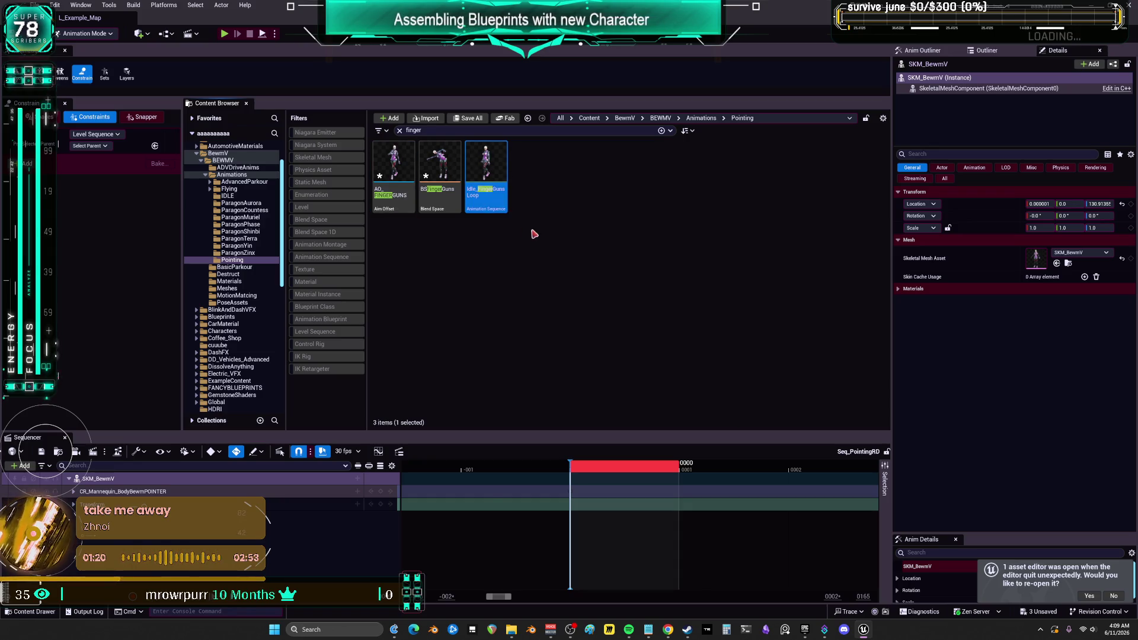
left_click(400, 131)
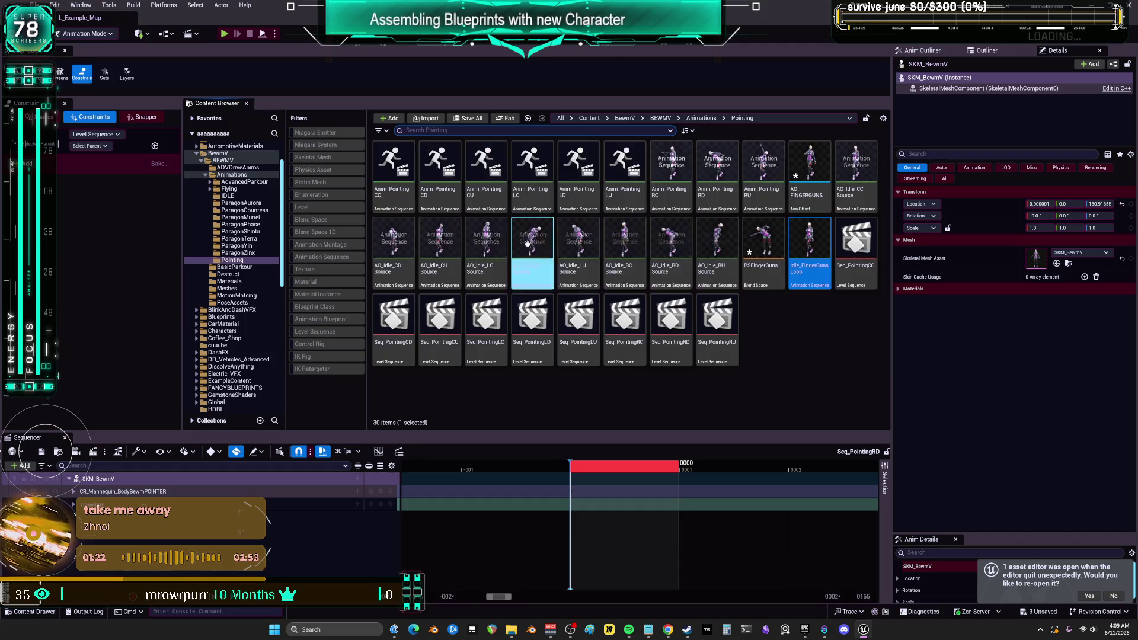
right_click(783, 309)
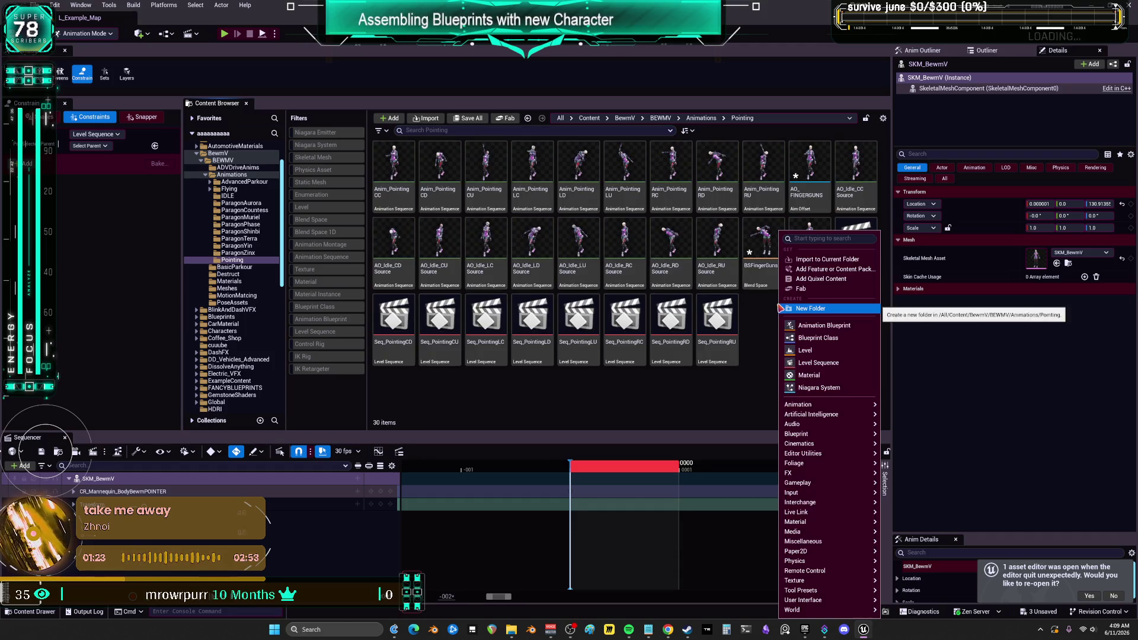
Create the Seq_FingergunsLoop level sequence and open it with a taller timeline.
left_click(830, 366)
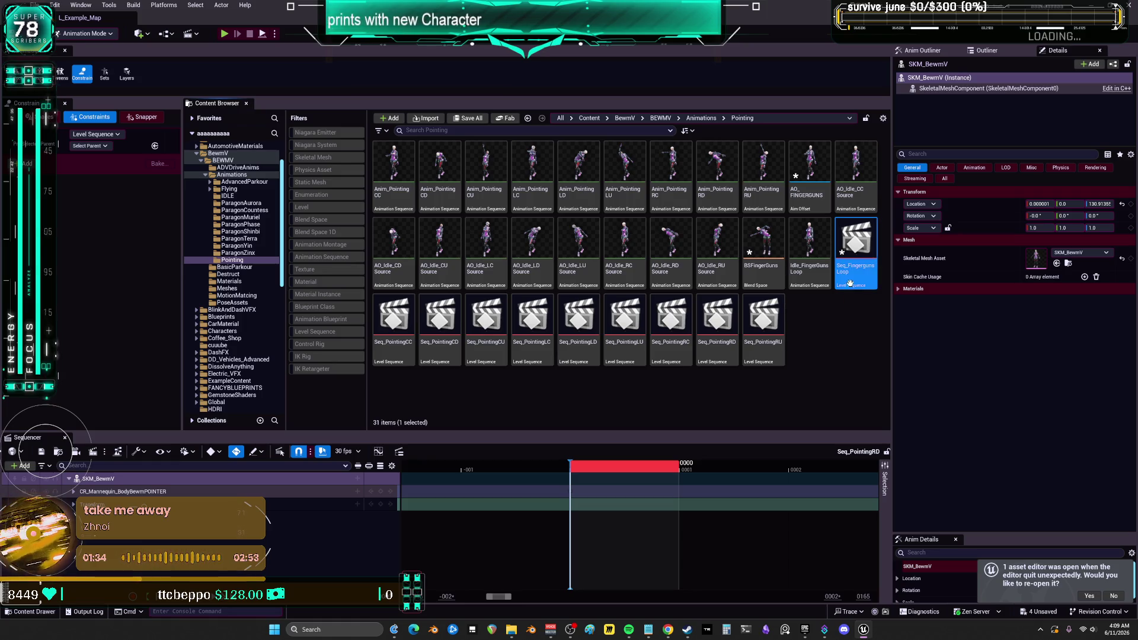
left_click(810, 249)
key("F2")
double_click(856, 243)
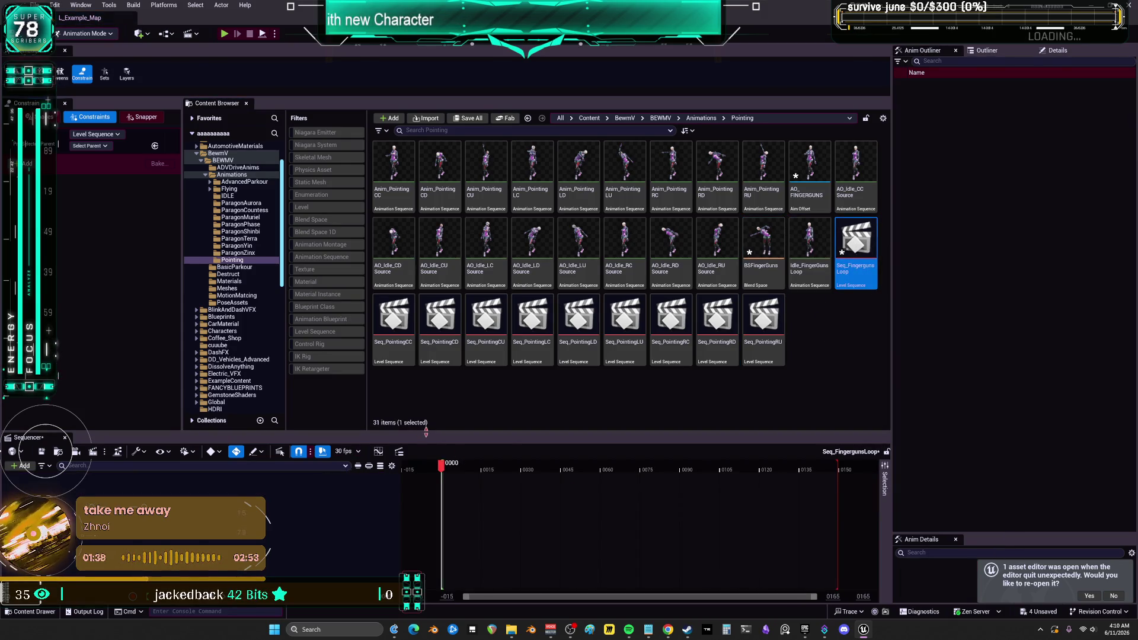
left_click_drag(425, 433, 426, 309)
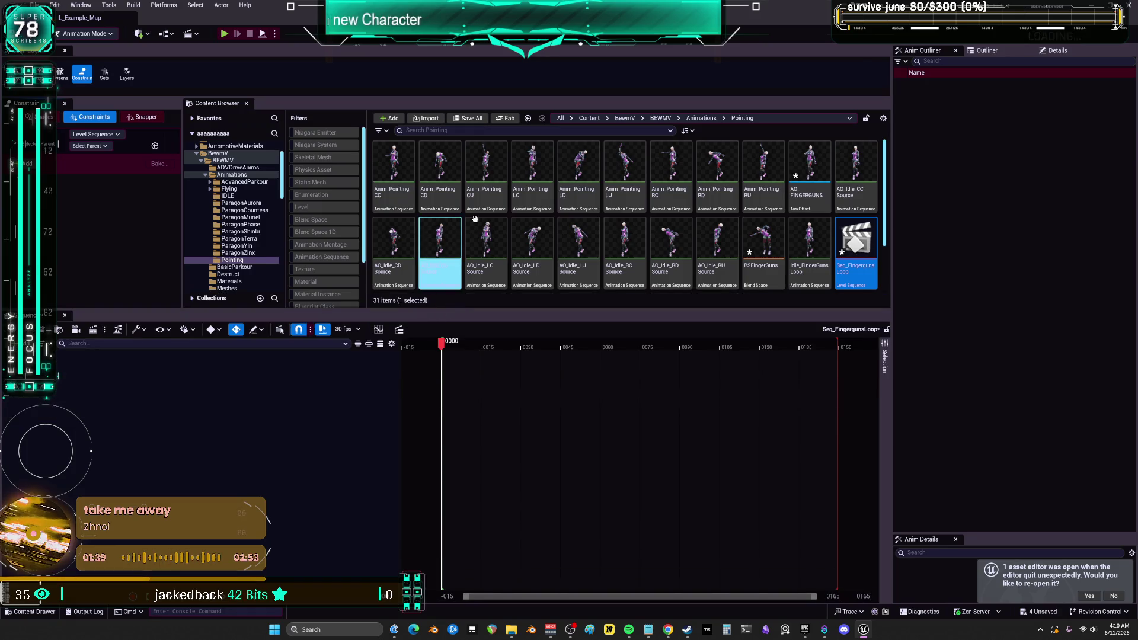
Add SKM_BewmV from the Outliner and set its animation track to Idle_FingerGunsLoop.
left_click(972, 49)
left_click(959, 65)
type("dir")
type("bew")
mouse_move(952, 98)
left_mouse_down()
mouse_move(321, 357)
mouse_move(275, 396)
left_mouse_up()
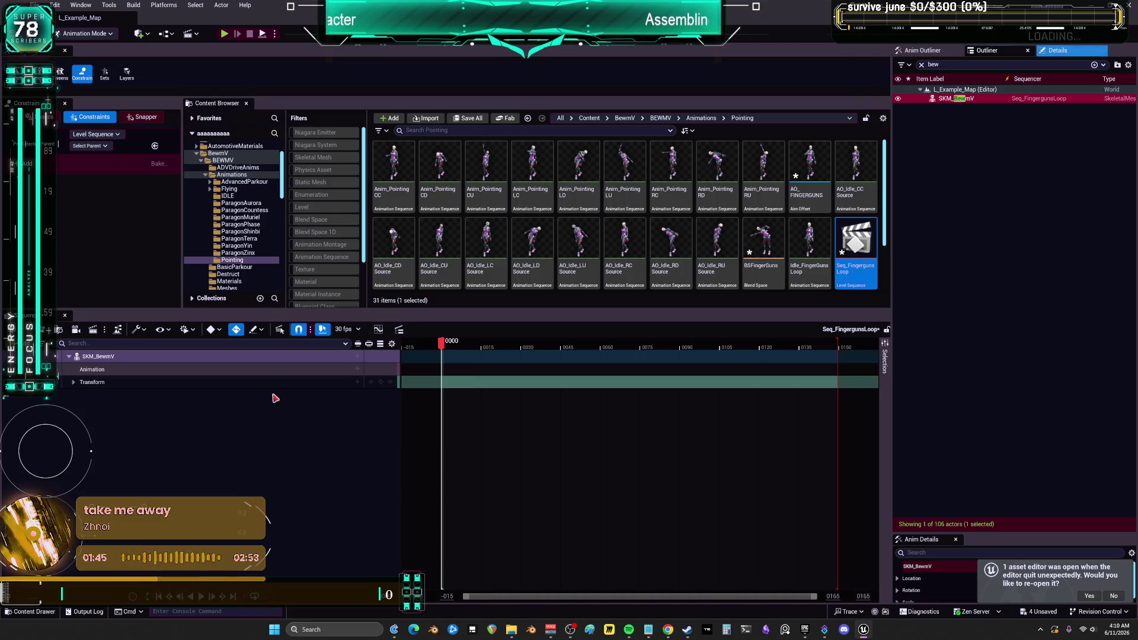
left_click(357, 369)
type("finger")
left_click(382, 448)
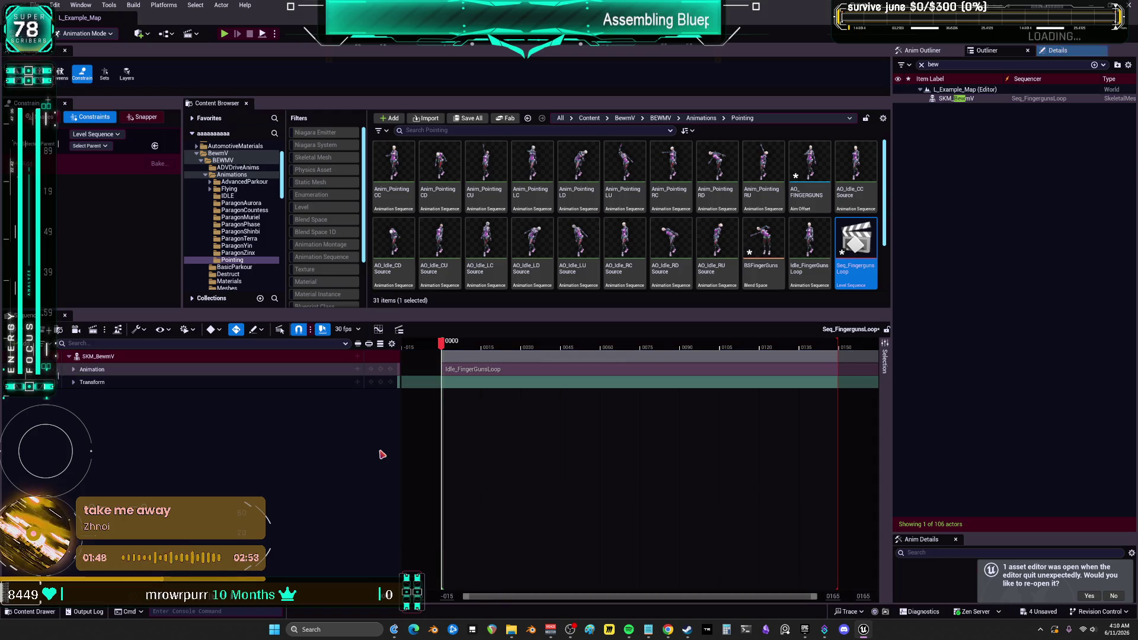
right_click(101, 357)
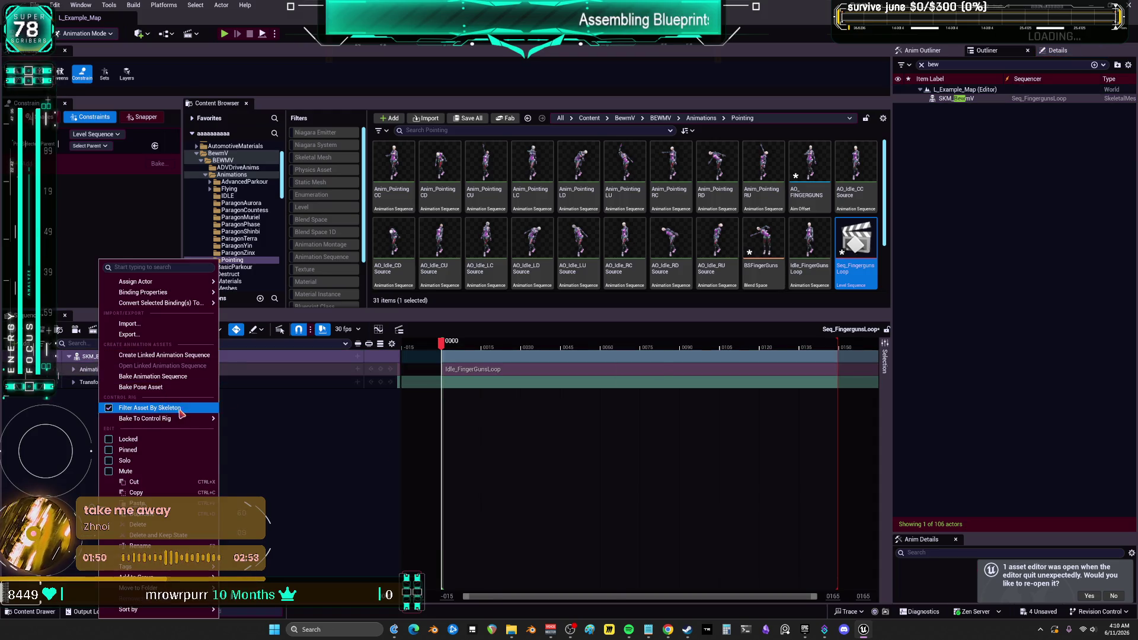
mouse_move(178, 422)
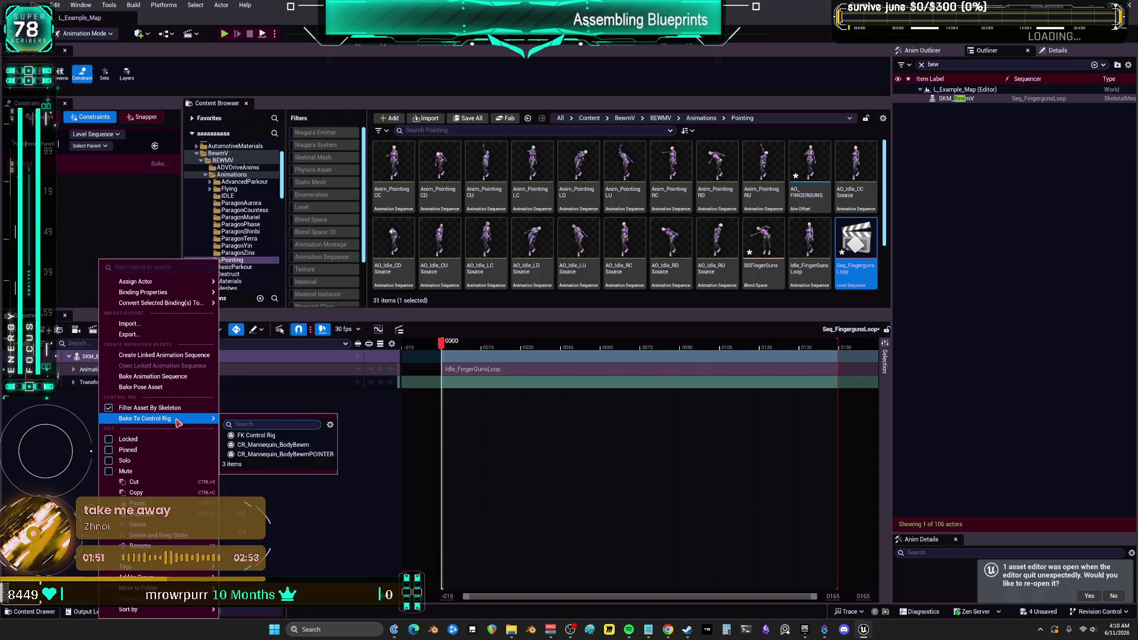
left_click(315, 454)
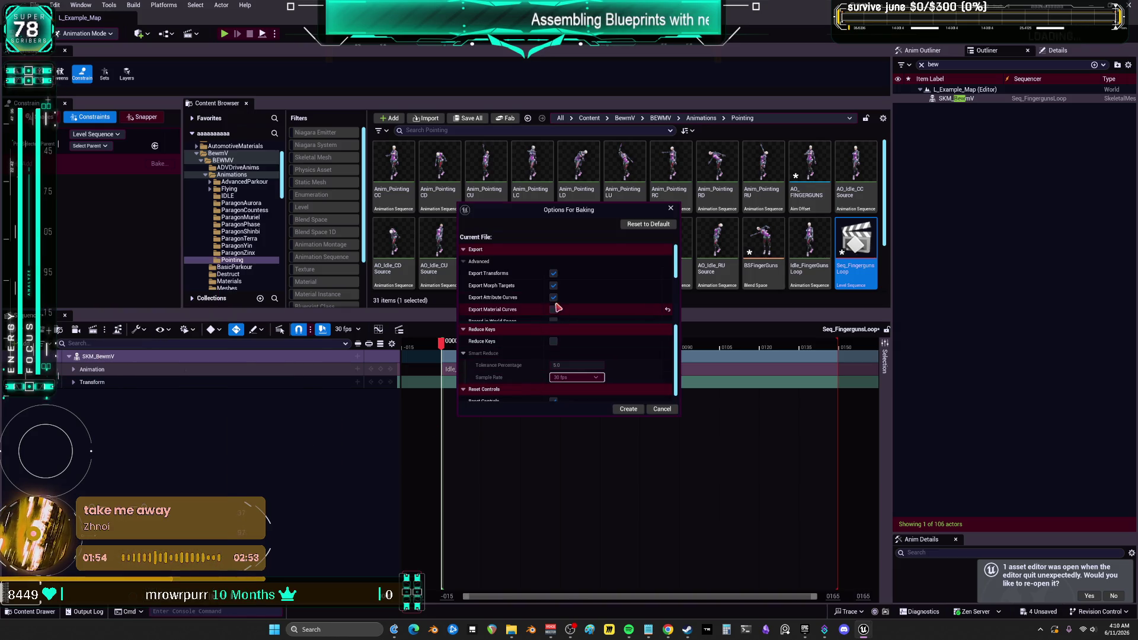
left_click(630, 409)
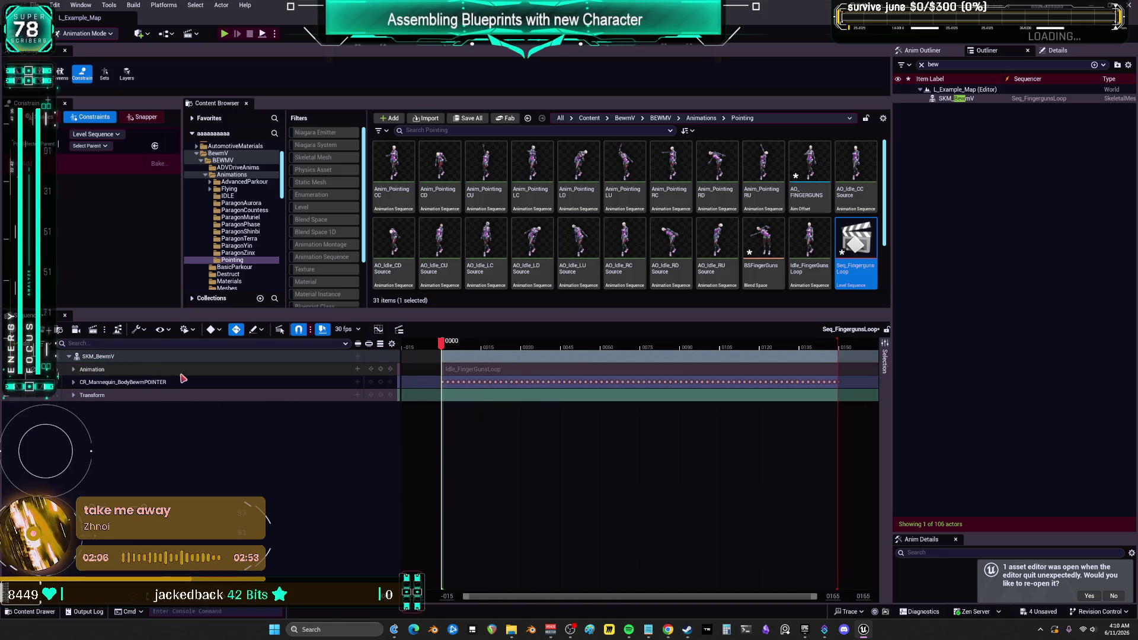
key("ctrl+z")
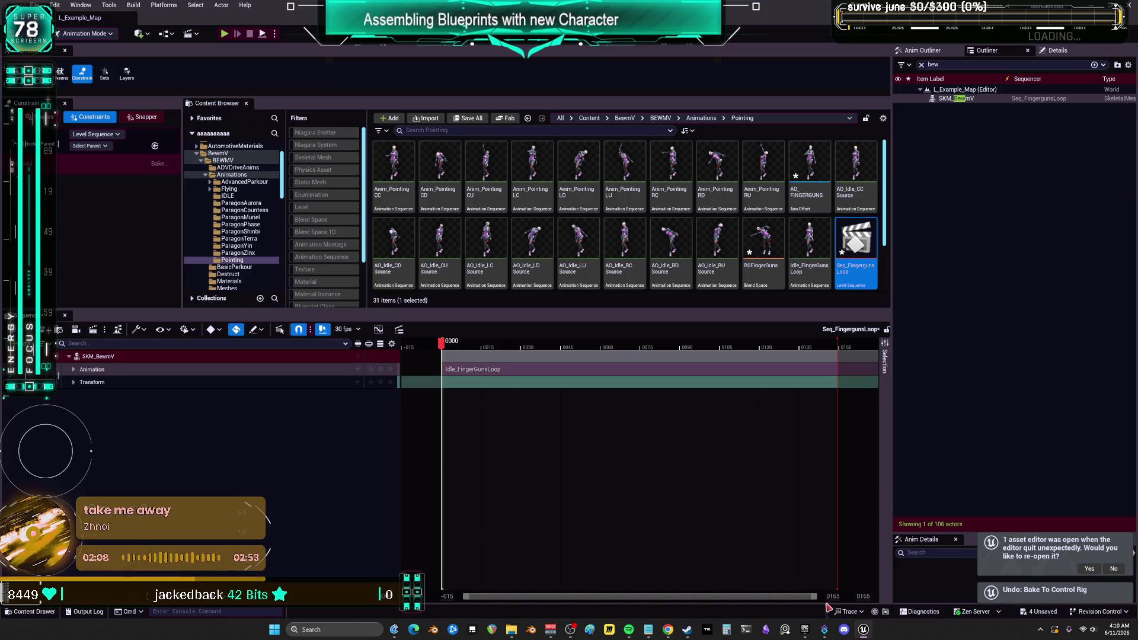
left_click_drag(877, 599, 913, 599)
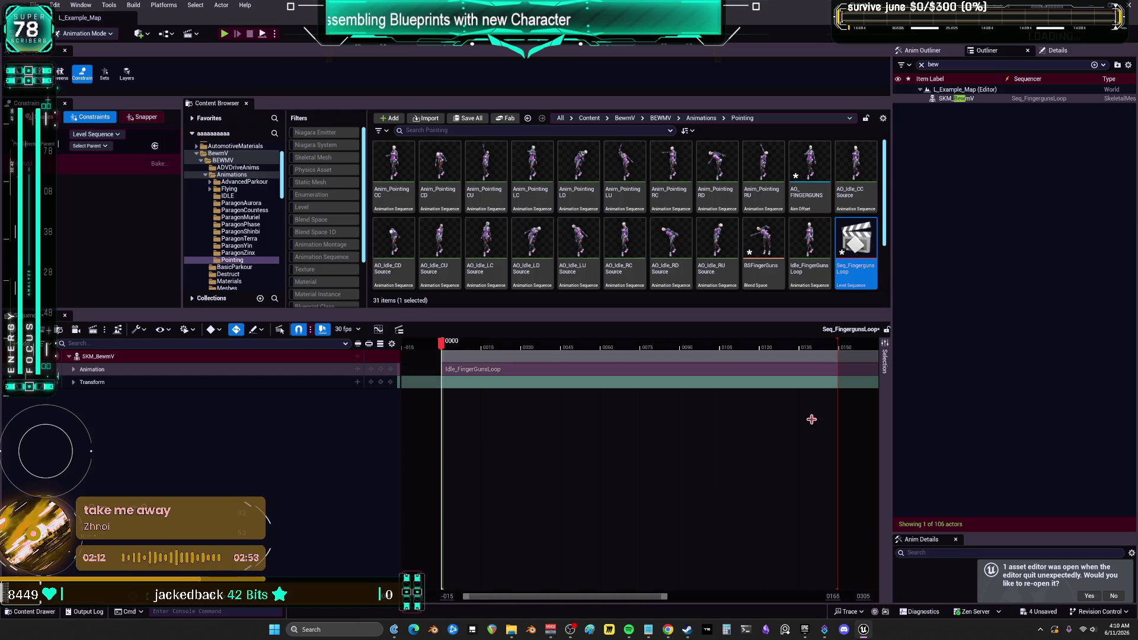
Move the playback-end marker to frame 0304 so the whole Idle_FingerGunsLoop clip plays.
left_click_drag(666, 597, 817, 597)
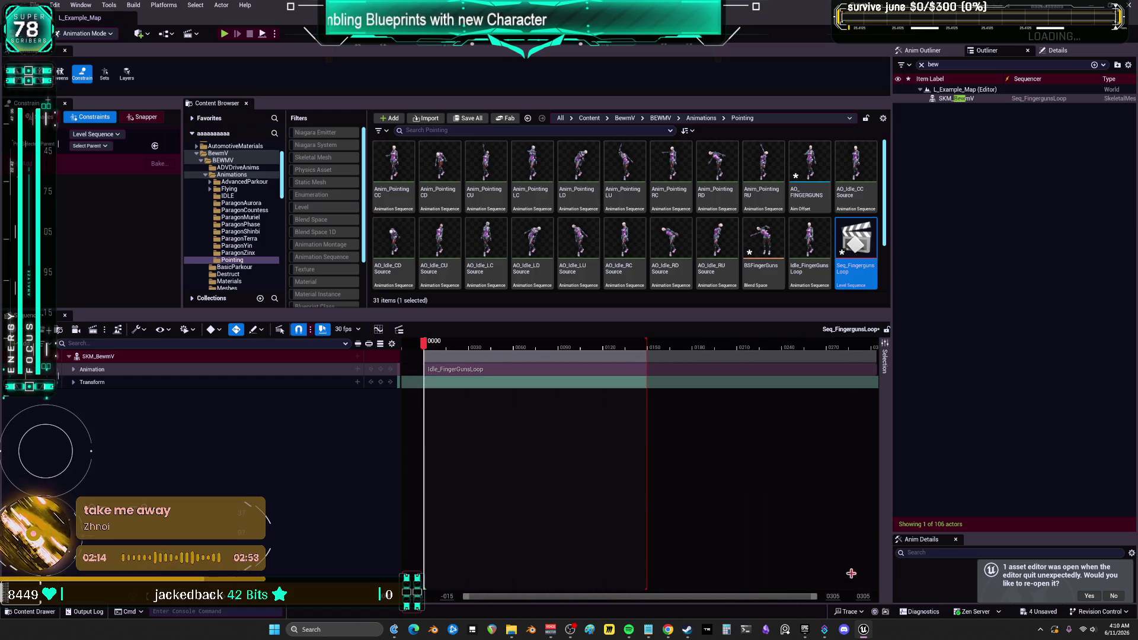
left_click_drag(646, 392, 884, 393)
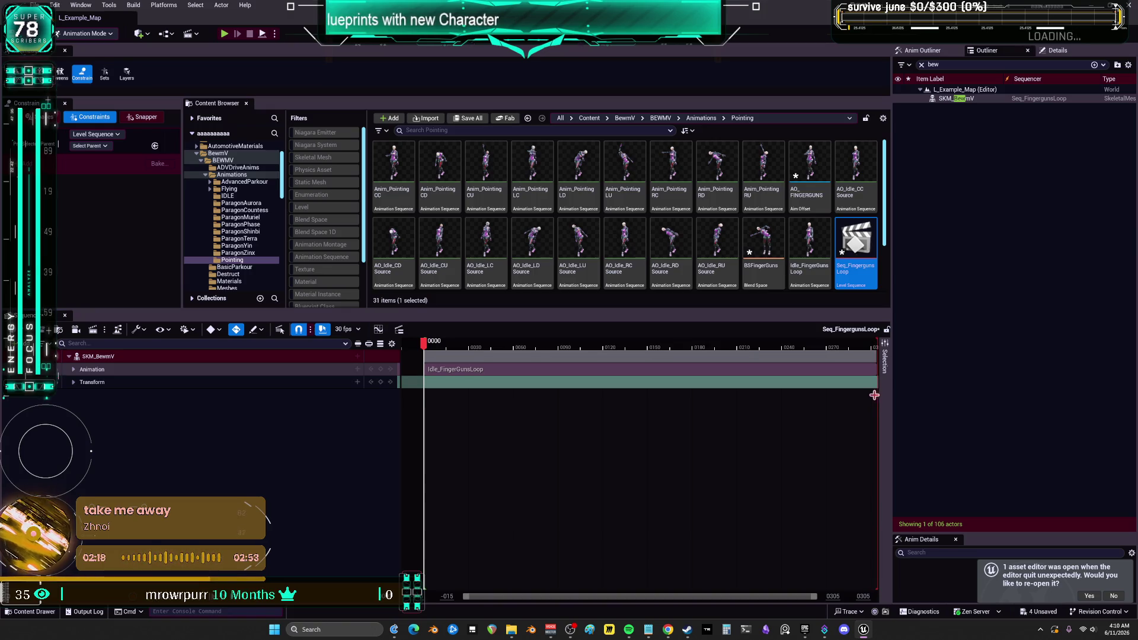
left_click_drag(466, 598, 795, 598)
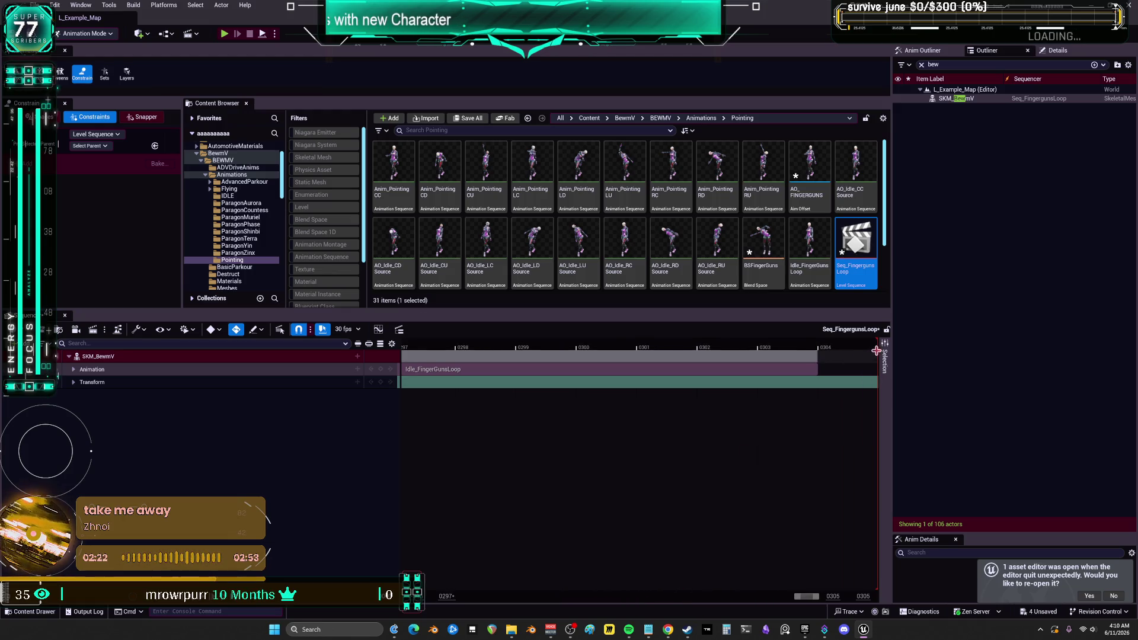
left_click_drag(878, 351, 829, 351)
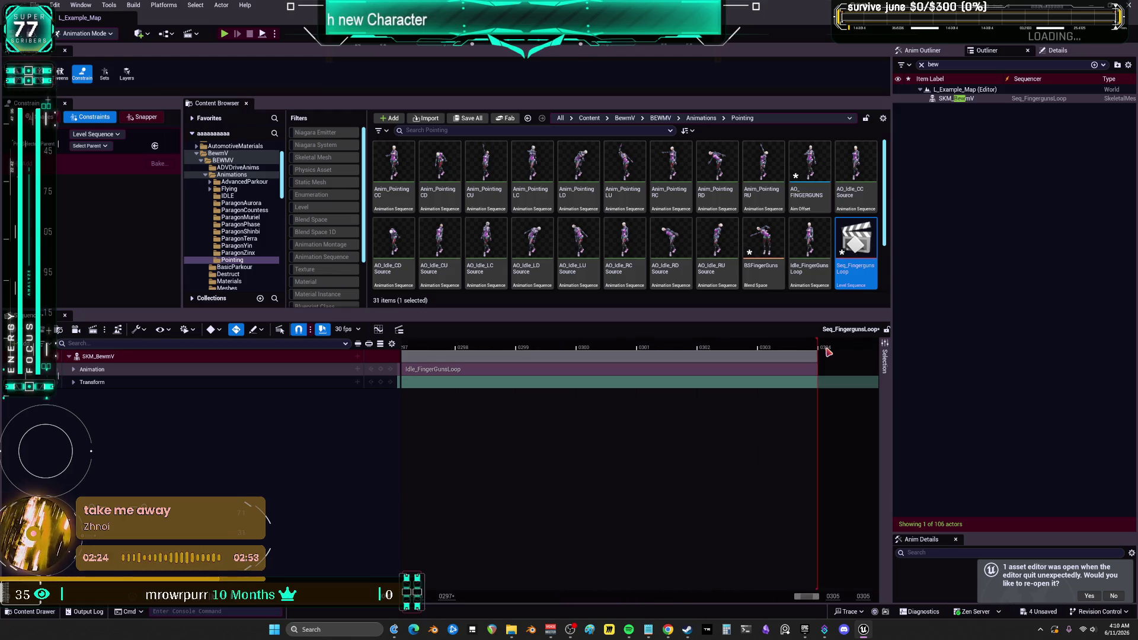
left_click_drag(786, 600, 731, 596)
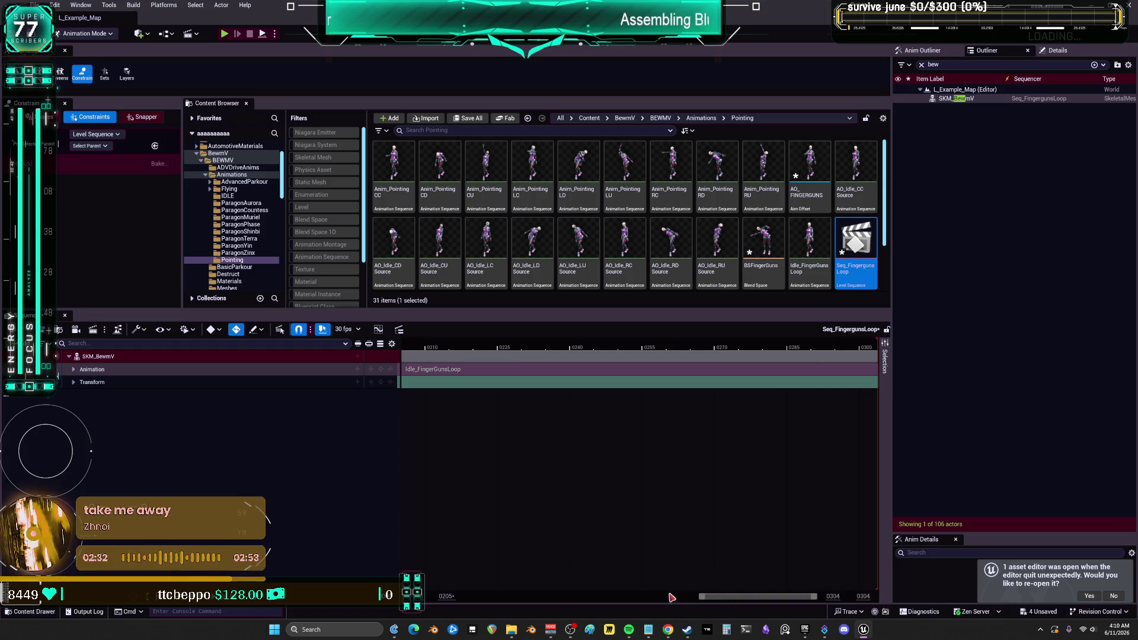
left_click_drag(703, 597, 464, 597)
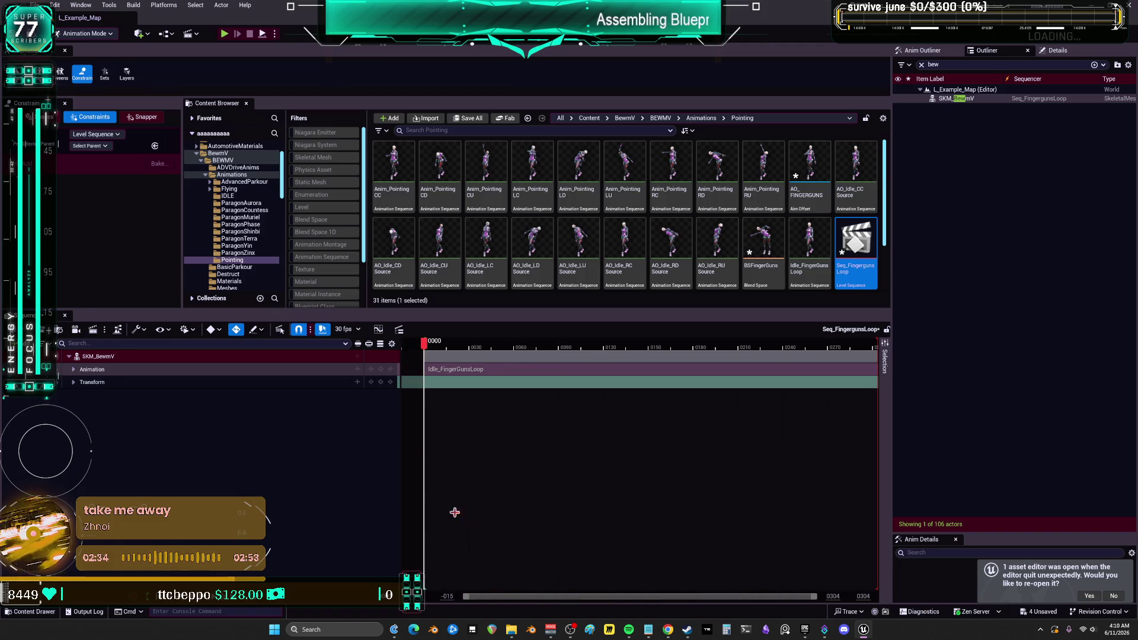
Bake SKM_BewmV onto CR_Mannequin_BodyBewmPOINTER without exporting material curves, attribute curves or morph targets.
right_click(100, 372)
left_click(267, 356)
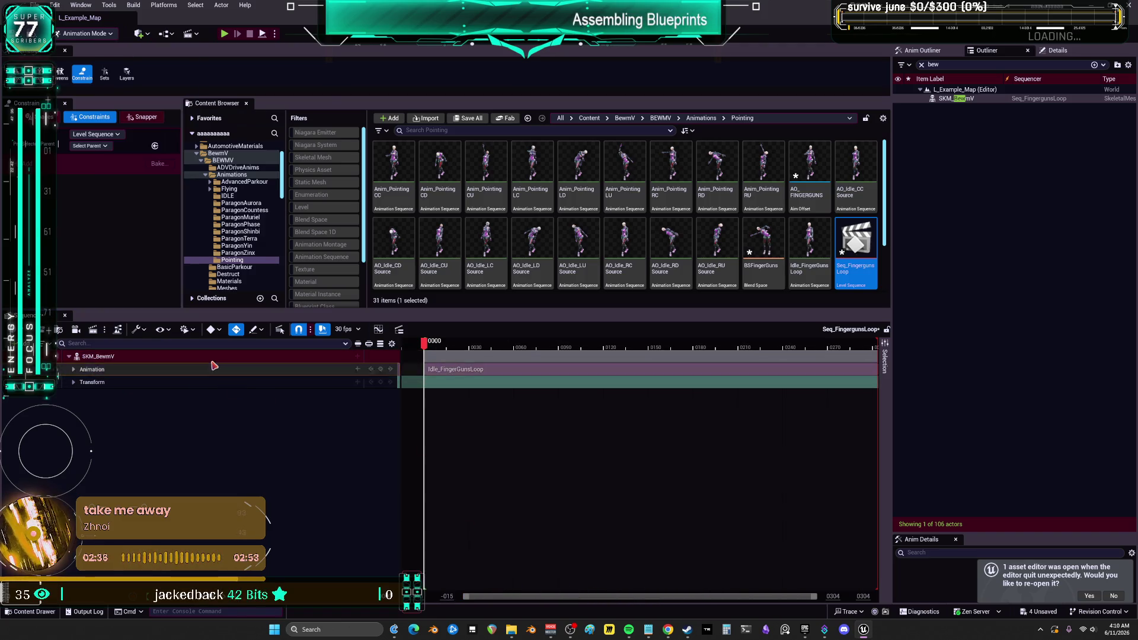
right_click(215, 358)
mouse_move(279, 162)
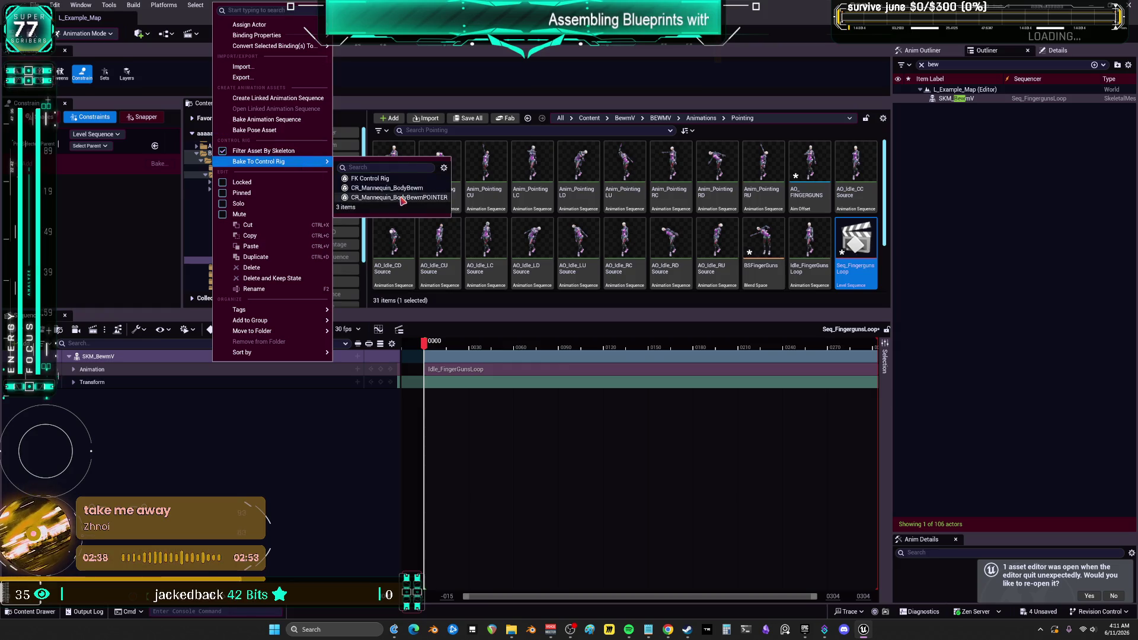
left_click(380, 199)
left_click(553, 309)
left_click(554, 297)
left_click(553, 285)
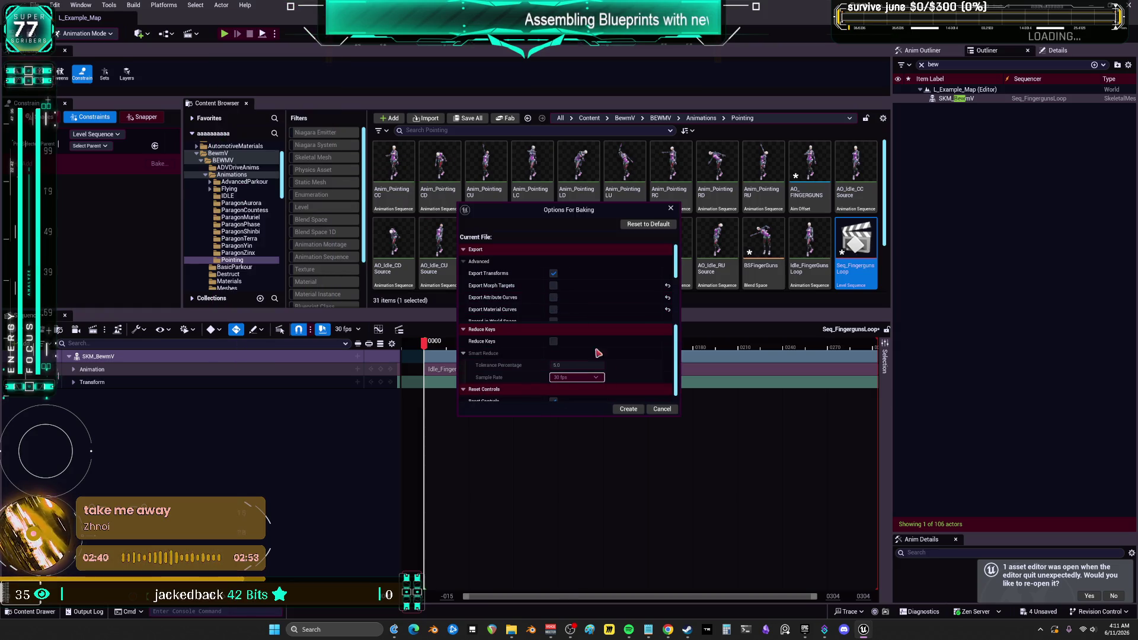
left_click(629, 410)
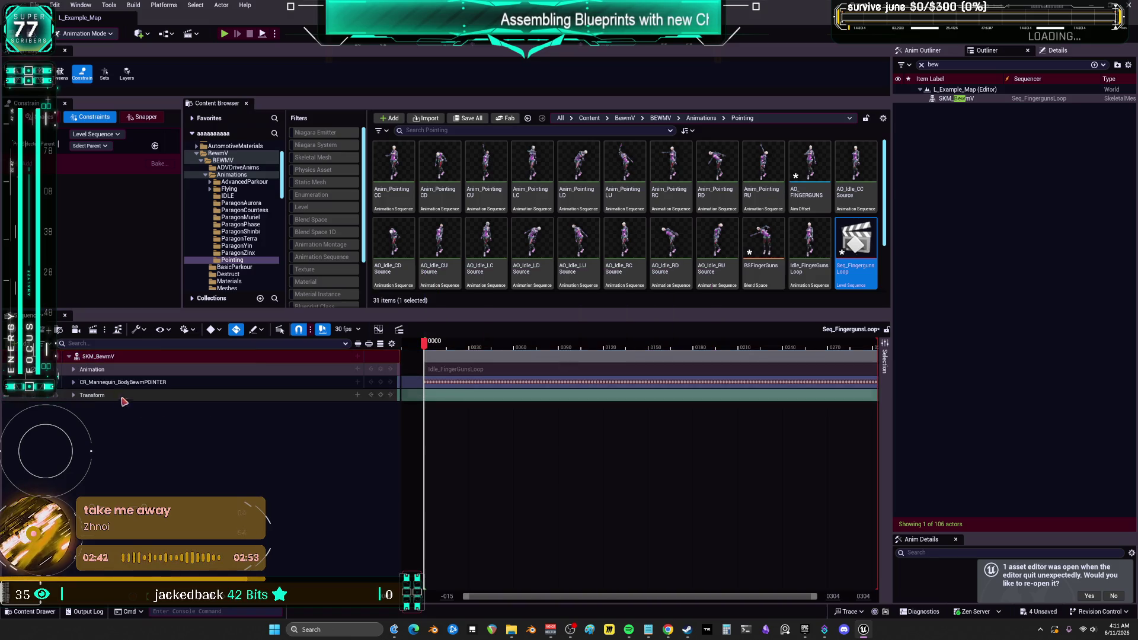
Key the control rig at frame 0, add an Override section, and delete the original Animation track.
left_click(380, 382)
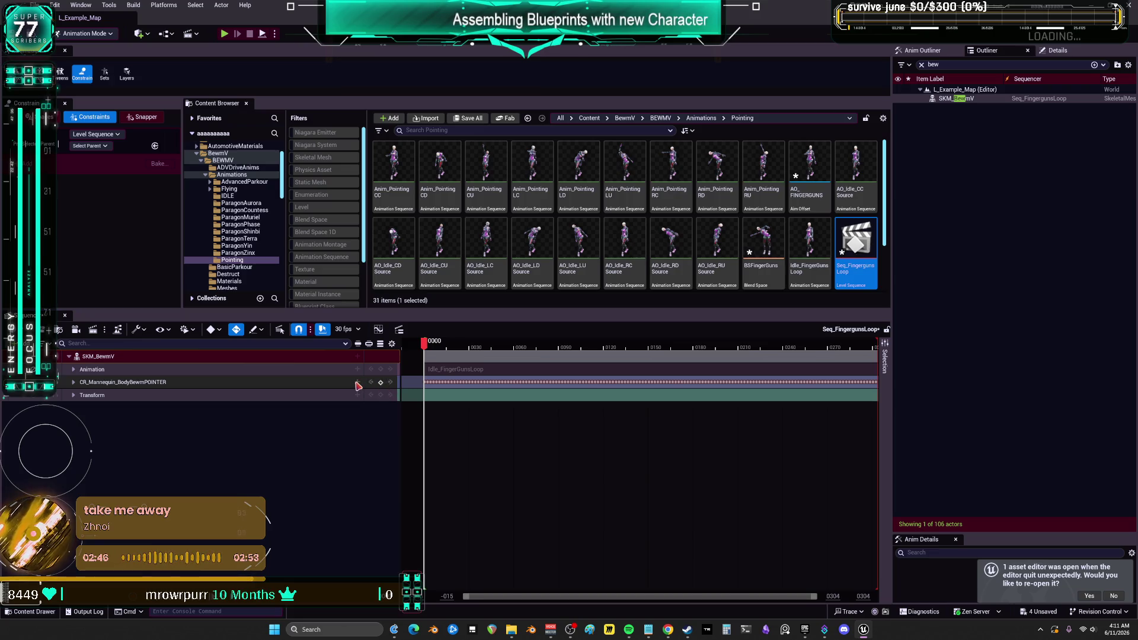
left_click(358, 383)
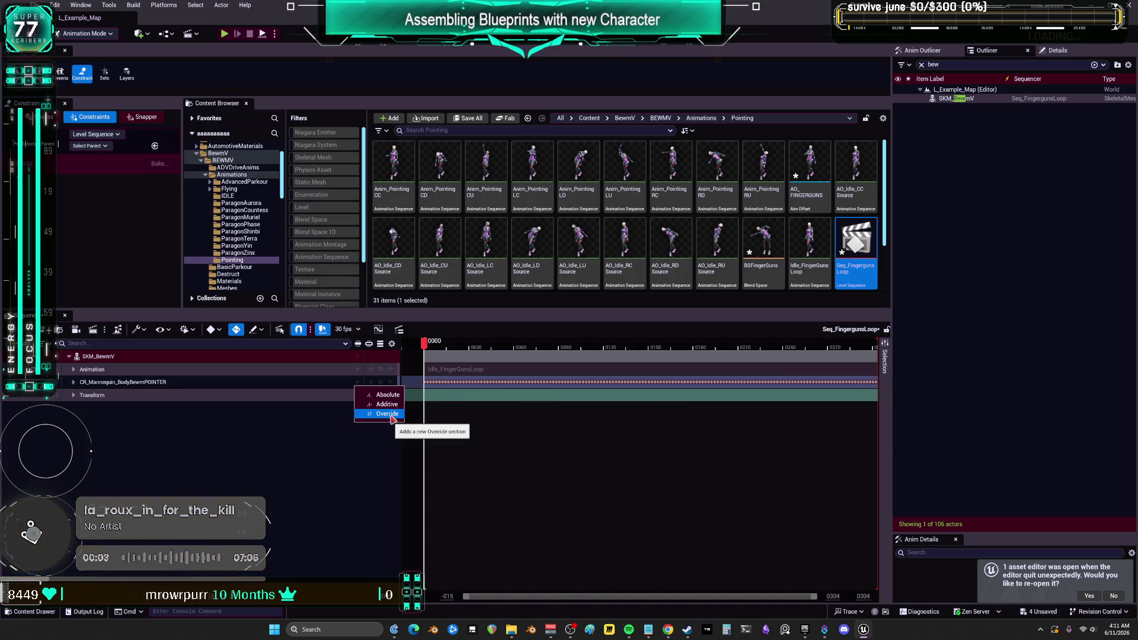
left_click(388, 414)
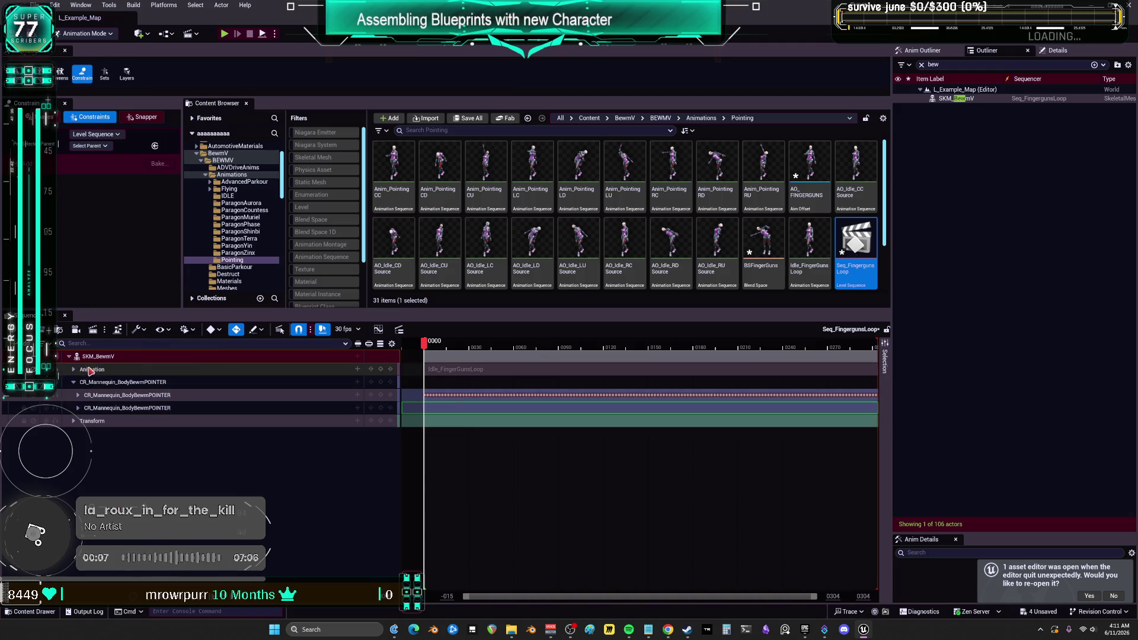
left_click(114, 371)
key("Delete")
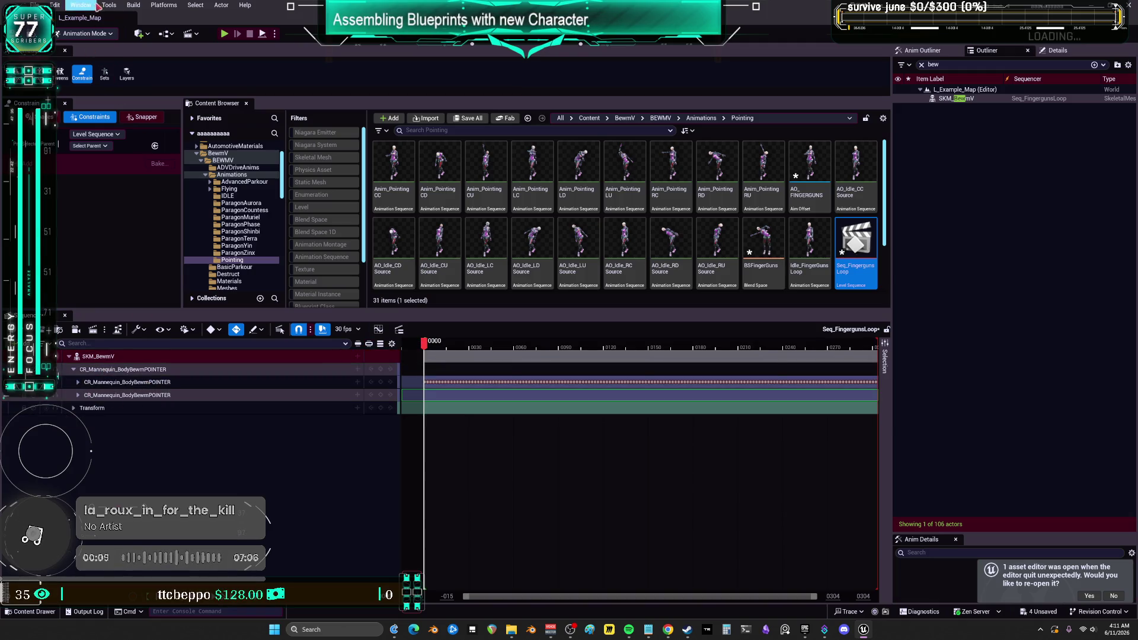
Open a floating viewport to preview the character.
left_click(82, 4)
mouse_move(142, 114)
left_click(219, 106)
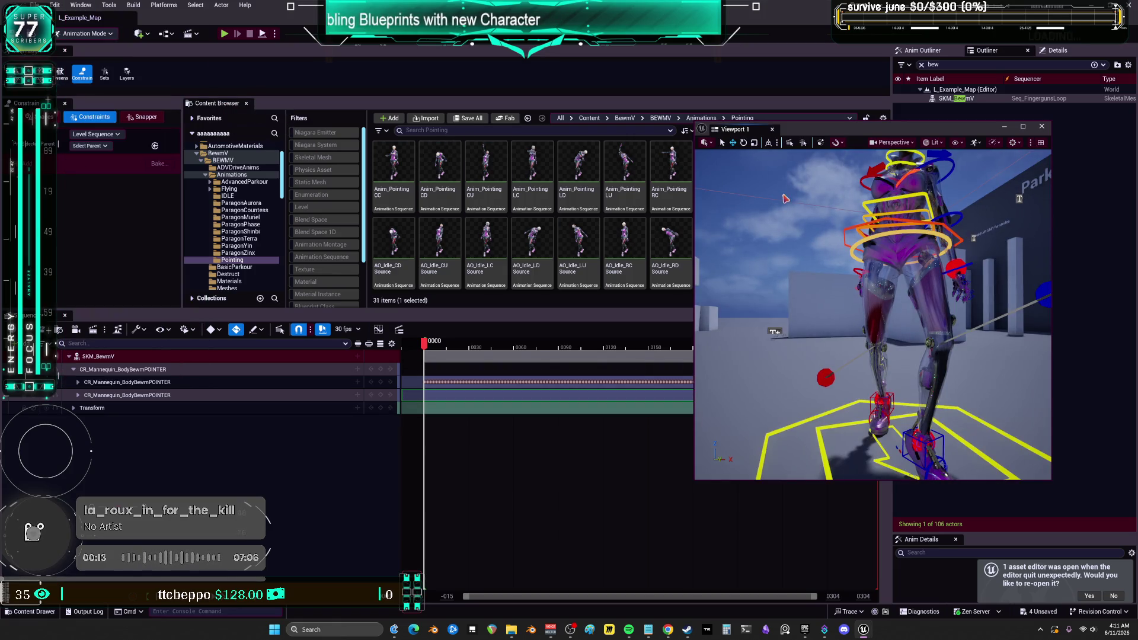
Delete the extra CR_Mannequin section, preview the motion, and expand the control rig's controls.
left_click(584, 345)
left_click(172, 396)
key("Delete")
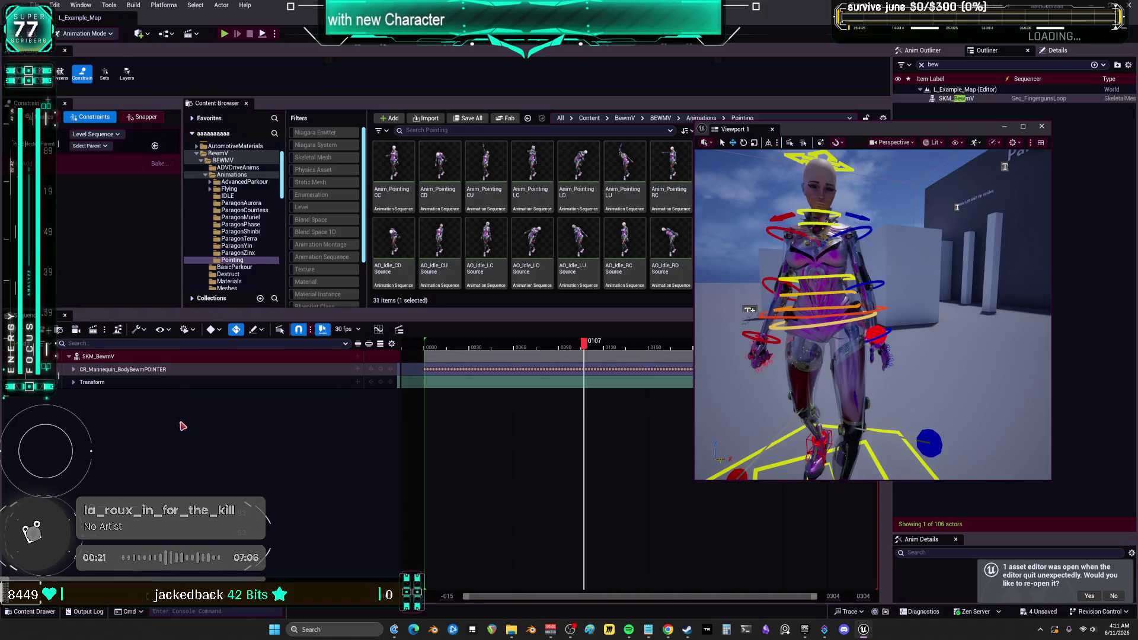
key("space")
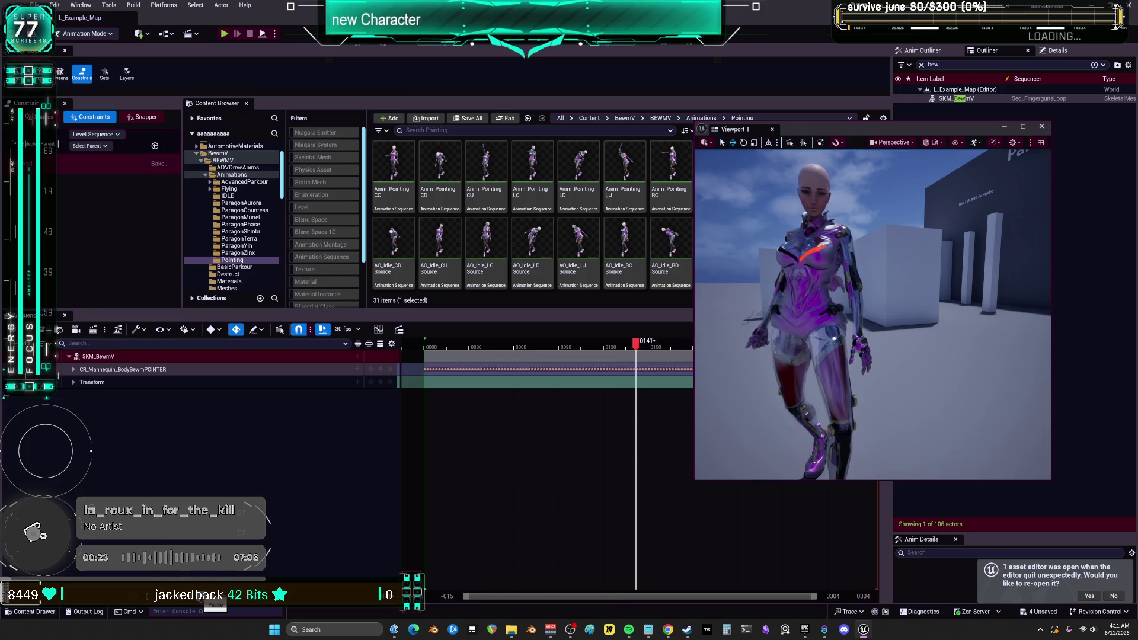
key("space")
left_click(73, 370)
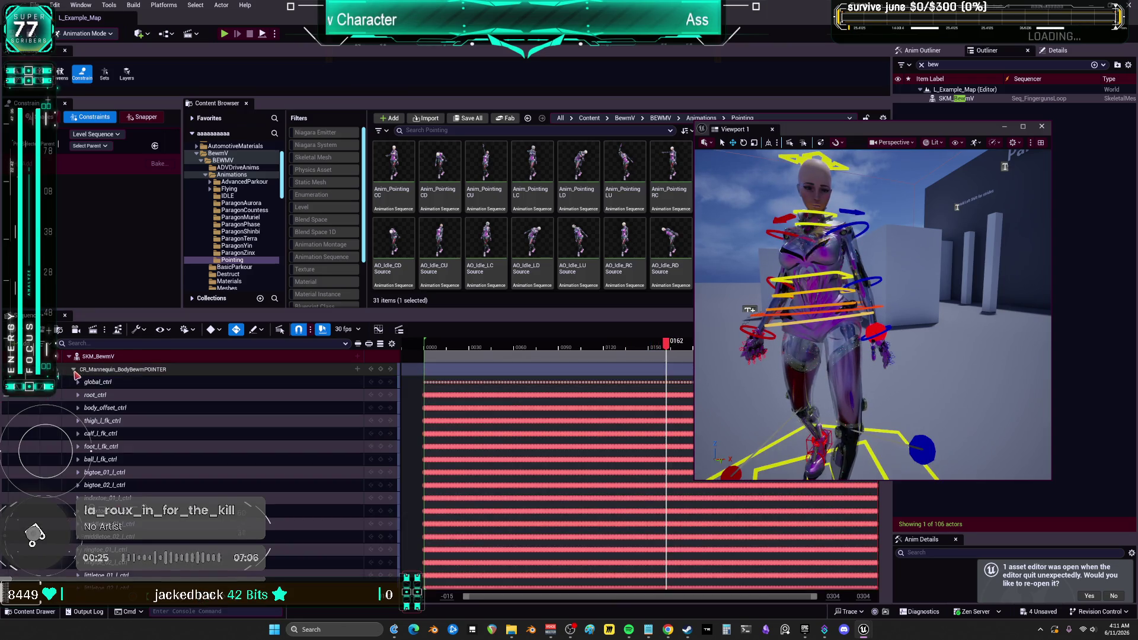
Frame the character in the floating viewport, check poses at frames 0007 and 0229, and enlarge the Sequencer.
left_click_drag(735, 128, 715, 91)
left_click_drag(853, 356, 797, 252)
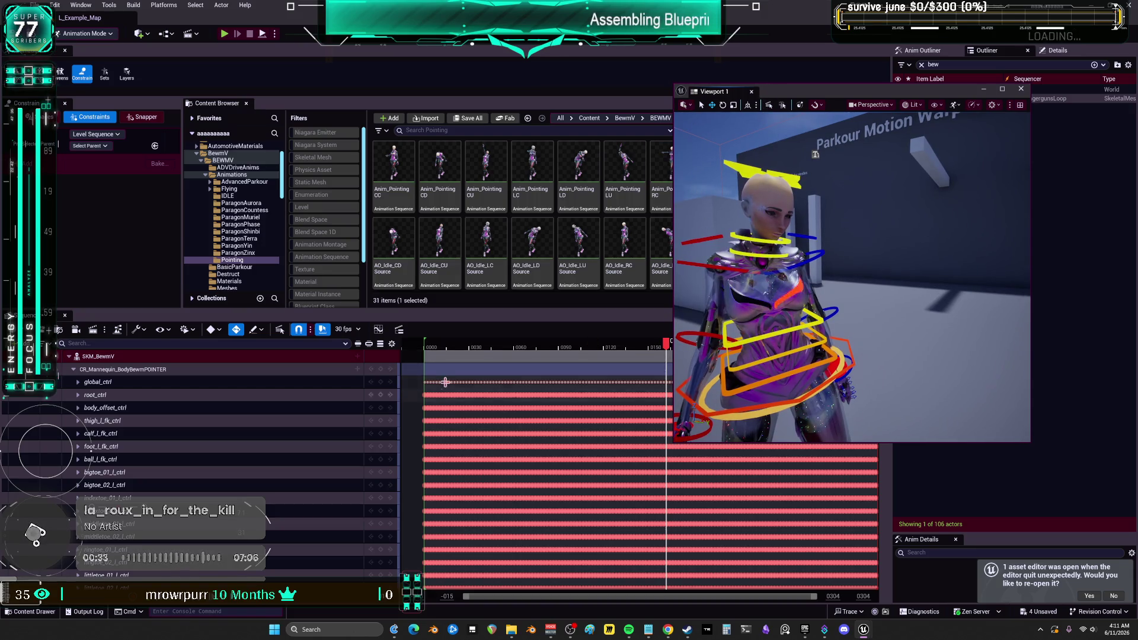
left_click_drag(445, 310, 445, 503)
left_click_drag(597, 540, 414, 537)
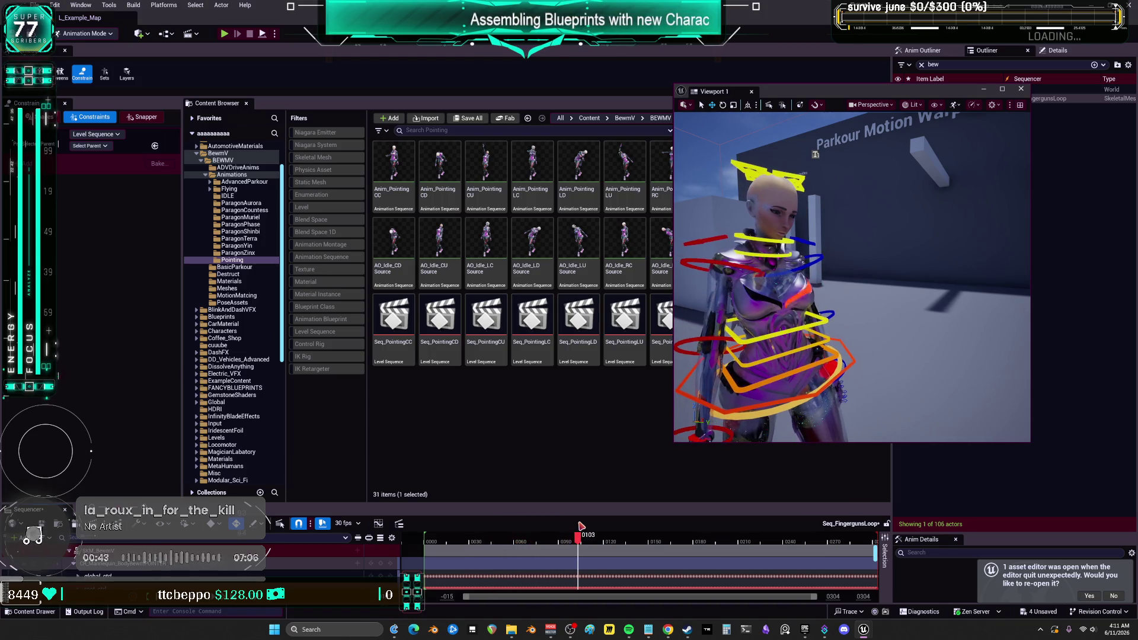
mouse_move(633, 524)
left_mouse_down()
mouse_move(771, 532)
mouse_move(434, 539)
mouse_move(495, 551)
left_mouse_up()
mouse_move(853, 297)
left_mouse_down()
mouse_move(901, 276)
mouse_move(849, 294)
left_mouse_up()
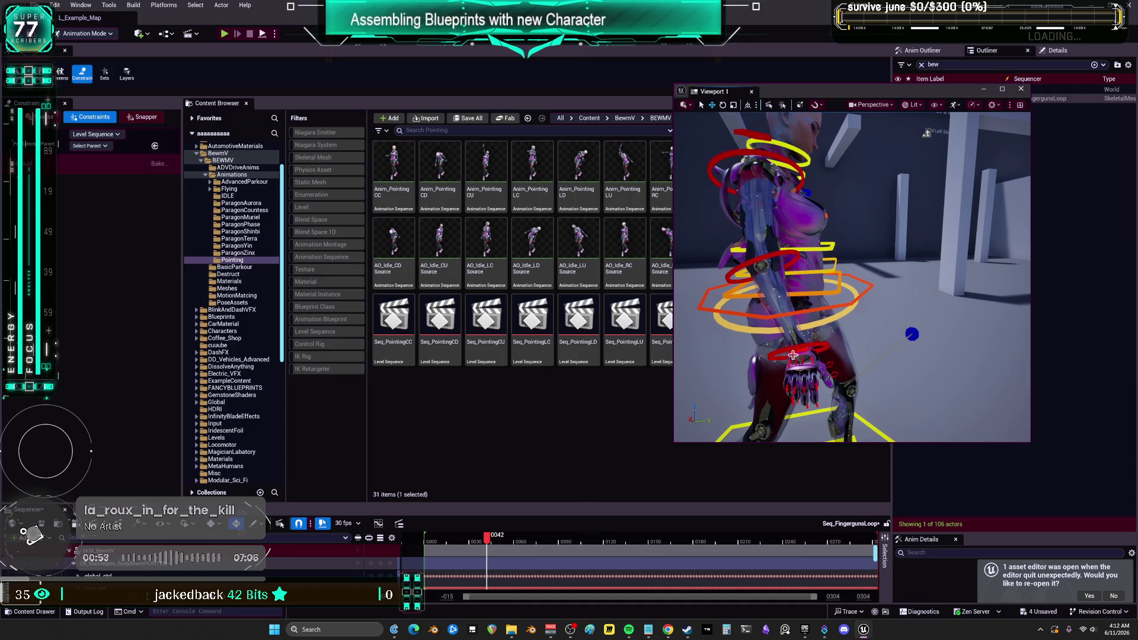
key("f")
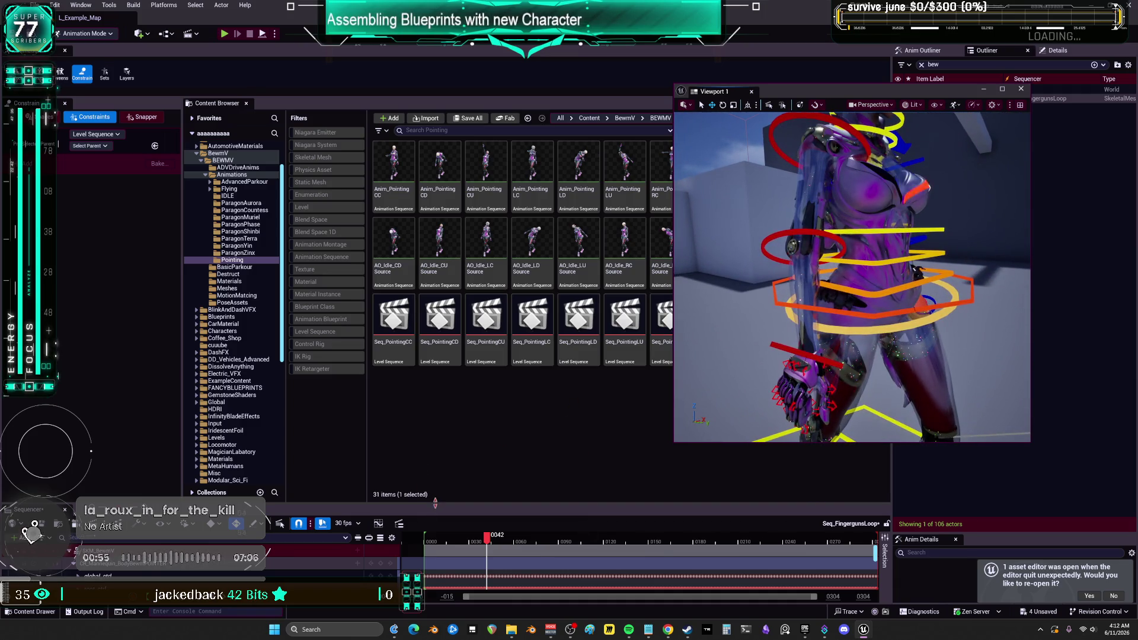
left_click_drag(435, 503, 435, 249)
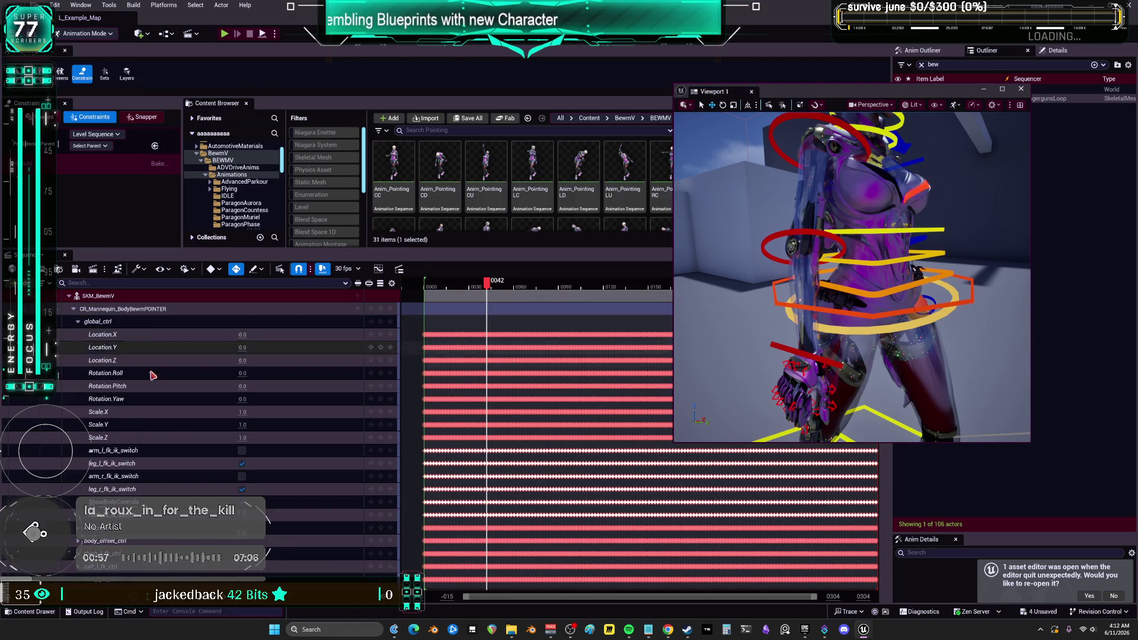
Switch both the left and right arm FK/IK switches to IK and close the floating viewport.
left_click(242, 476)
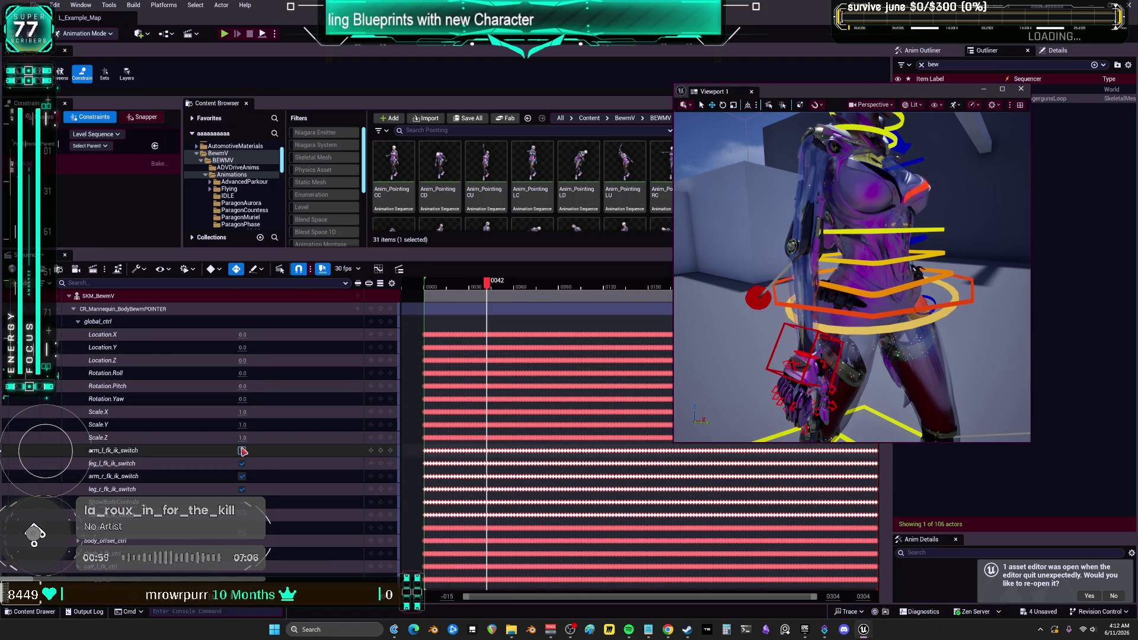
left_click(242, 451)
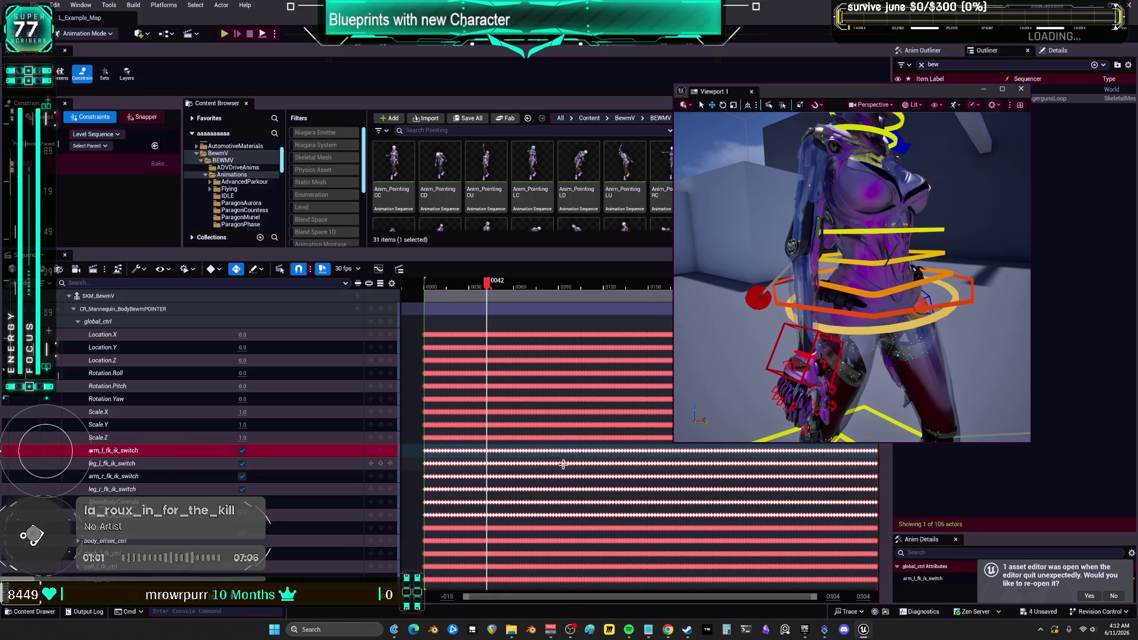
scroll(561, 464, "down", 1)
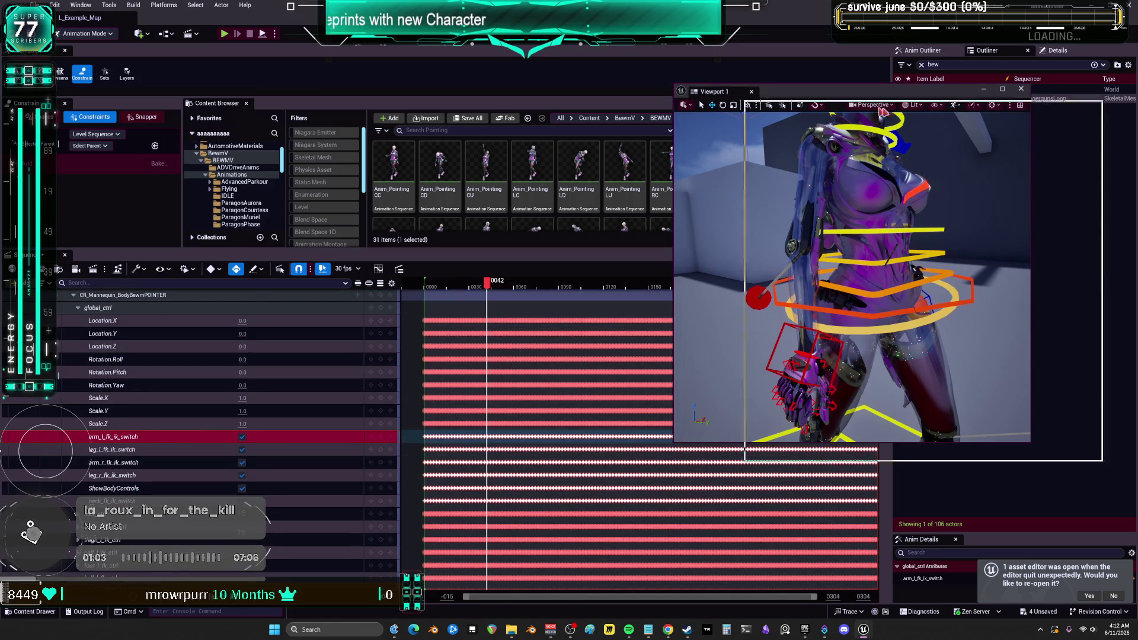
left_click(534, 457)
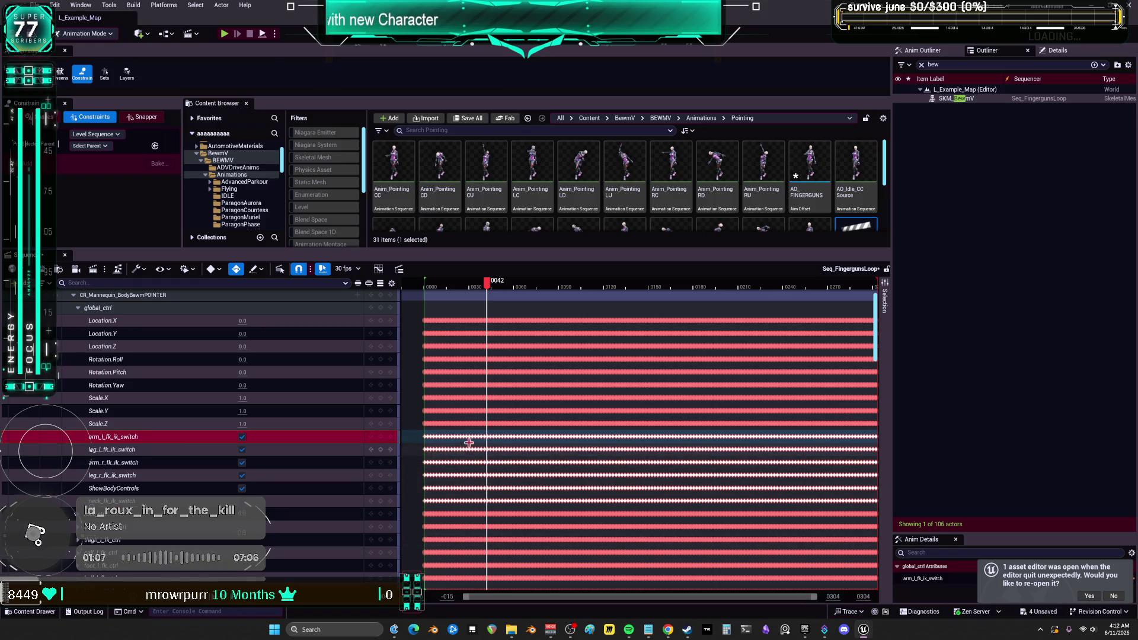
Delete the extra keys on the FK/IK switch rows, leaving only the opening keys.
left_click(508, 460)
mouse_move(428, 435)
left_mouse_down()
mouse_move(875, 524)
mouse_move(862, 505)
left_mouse_up()
key("Delete")
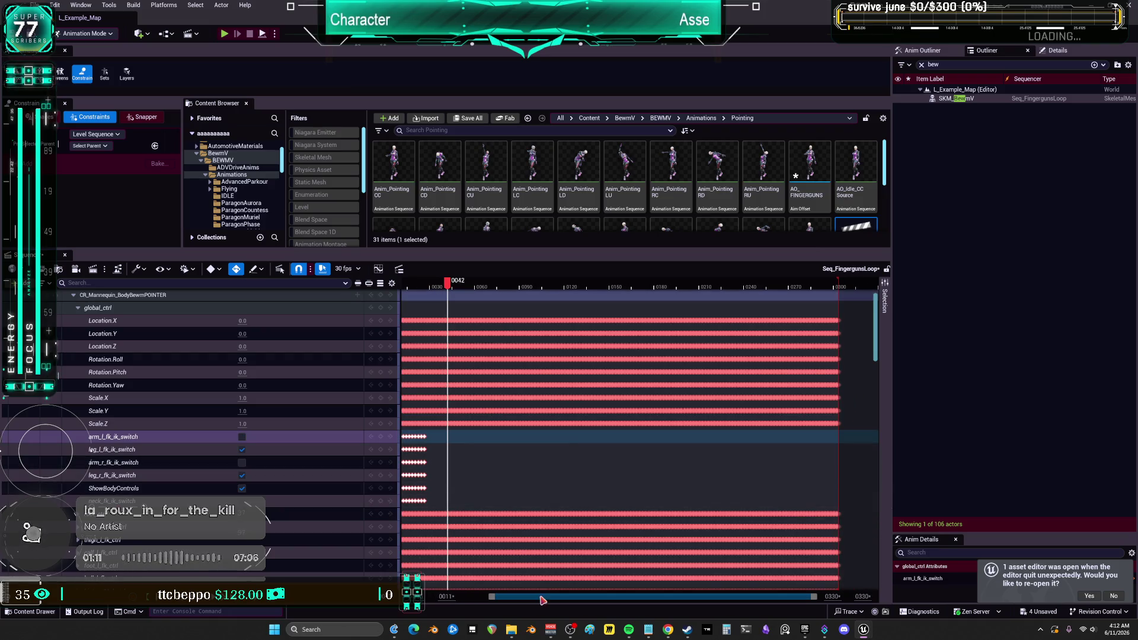
mouse_move(472, 505)
left_mouse_down()
mouse_move(459, 449)
mouse_move(428, 433)
left_mouse_up()
key("Delete")
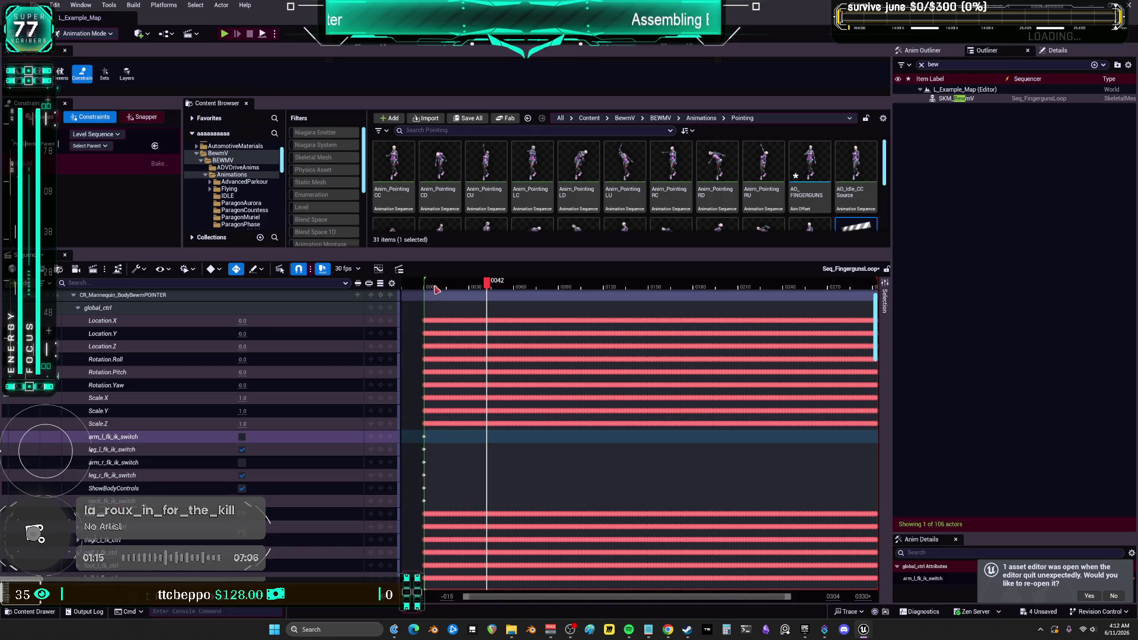
Set the playback start to frame 0 and replay the sequence from frame 1 to check the fix.
left_click_drag(425, 283, 422, 281)
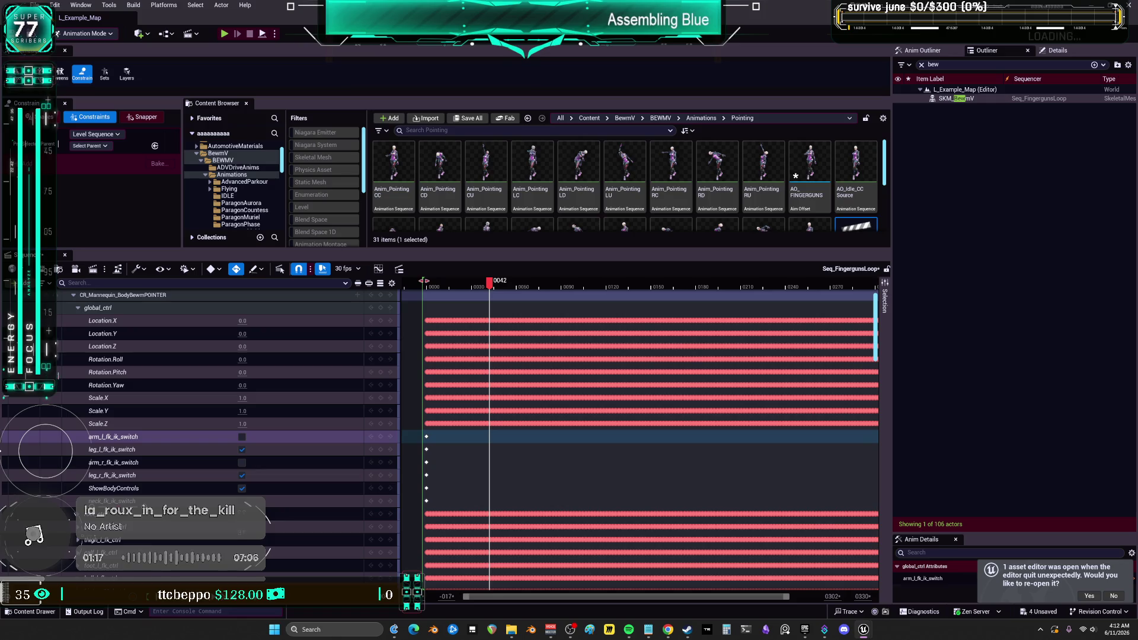
left_click(432, 285)
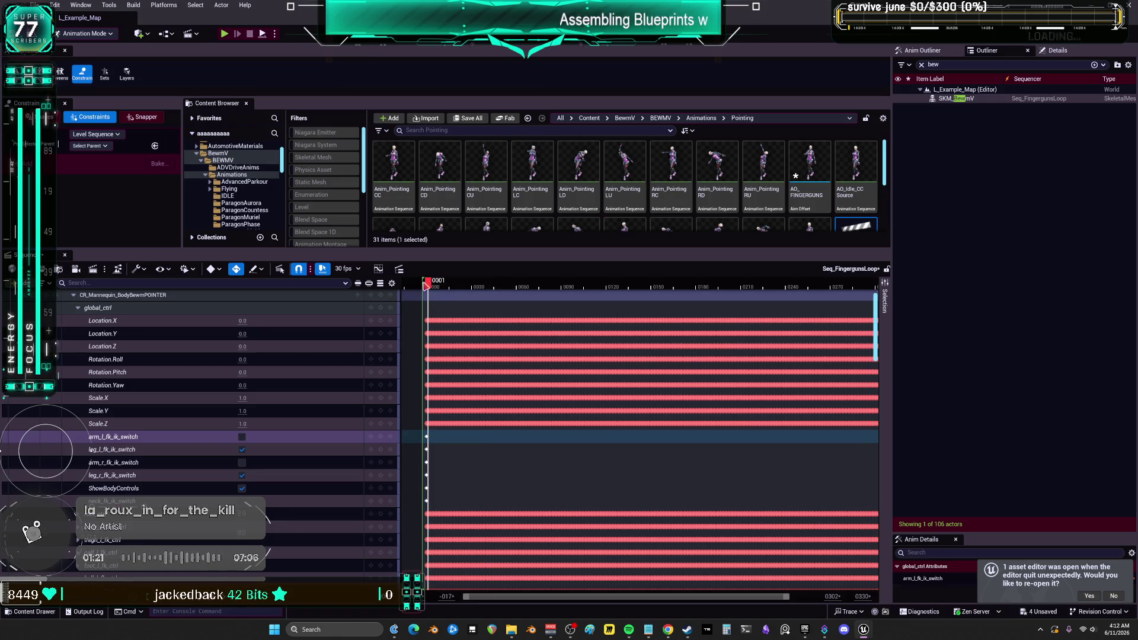
key("space")
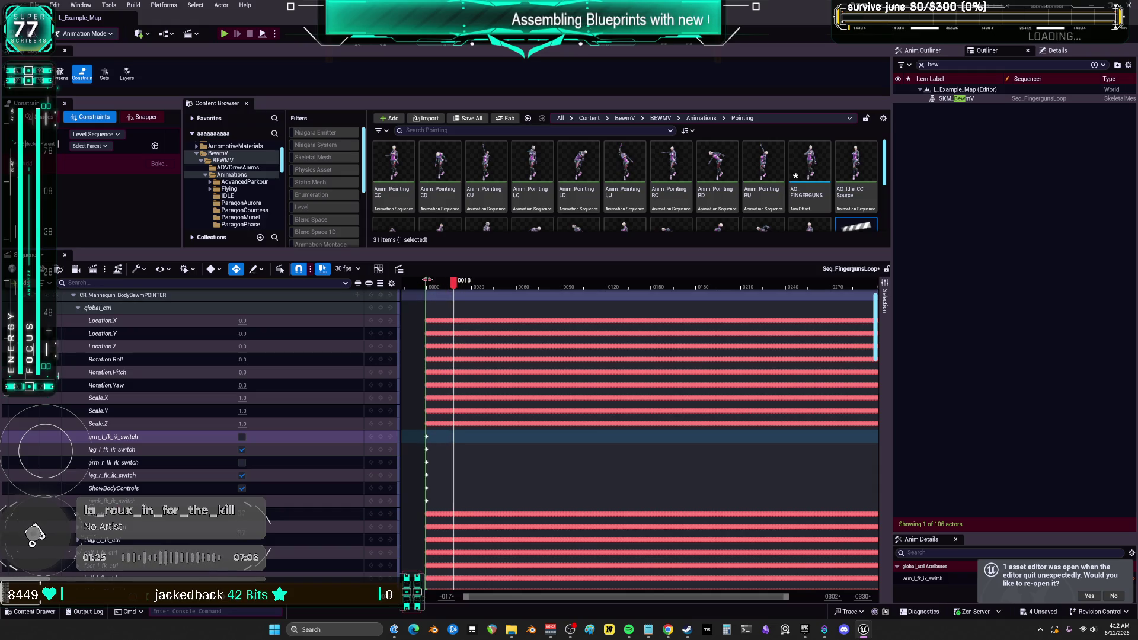
left_click(429, 284)
left_click_drag(784, 598, 516, 598)
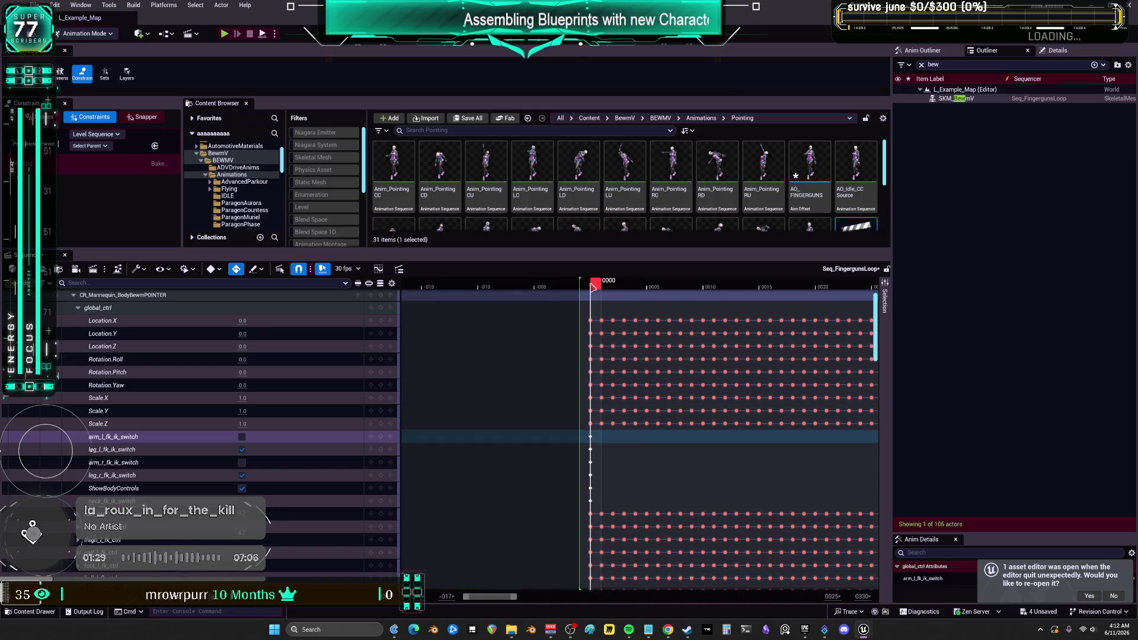
Set both arm switches back to IK, then select the ShowBodyControls and leg_l_fk_ik_switch tracks.
left_click(242, 437)
left_click(242, 462)
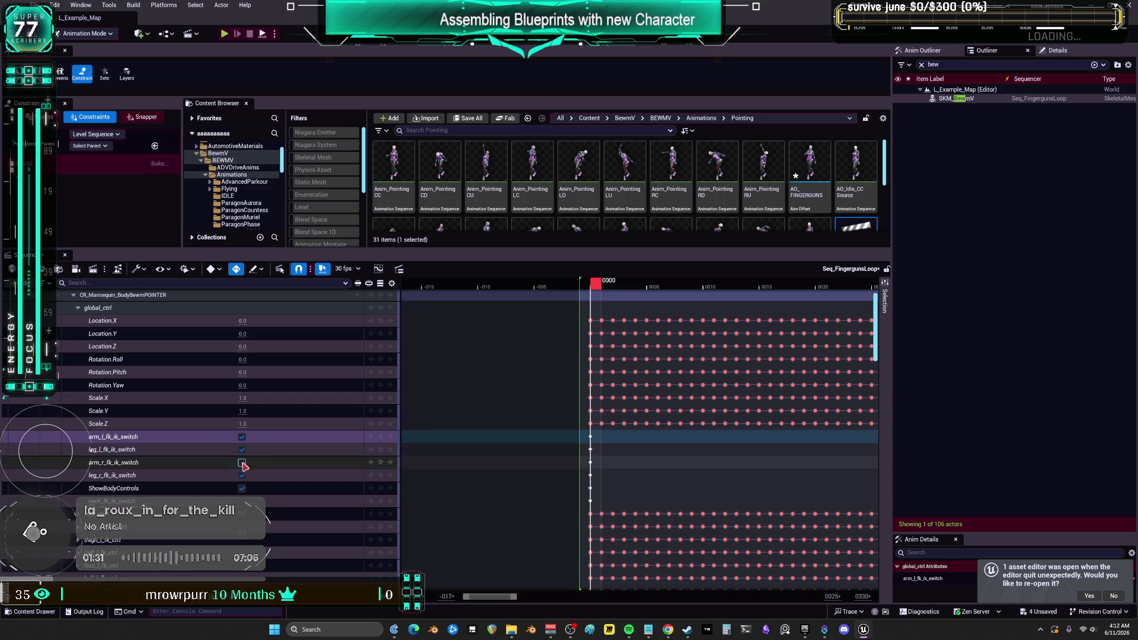
left_click(386, 490)
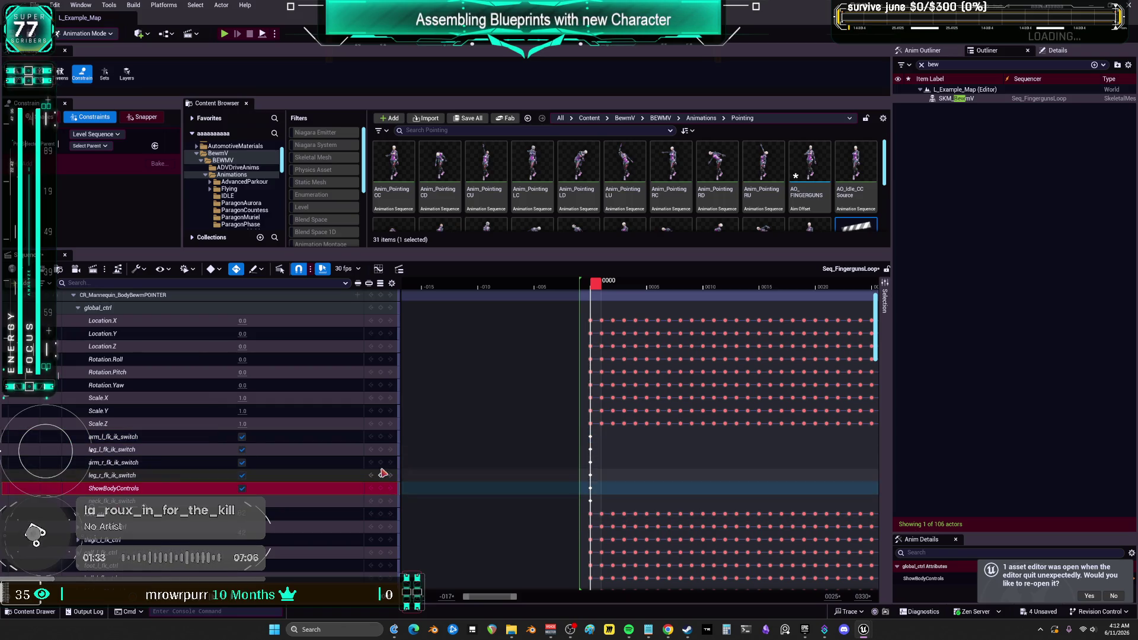
left_click(381, 449)
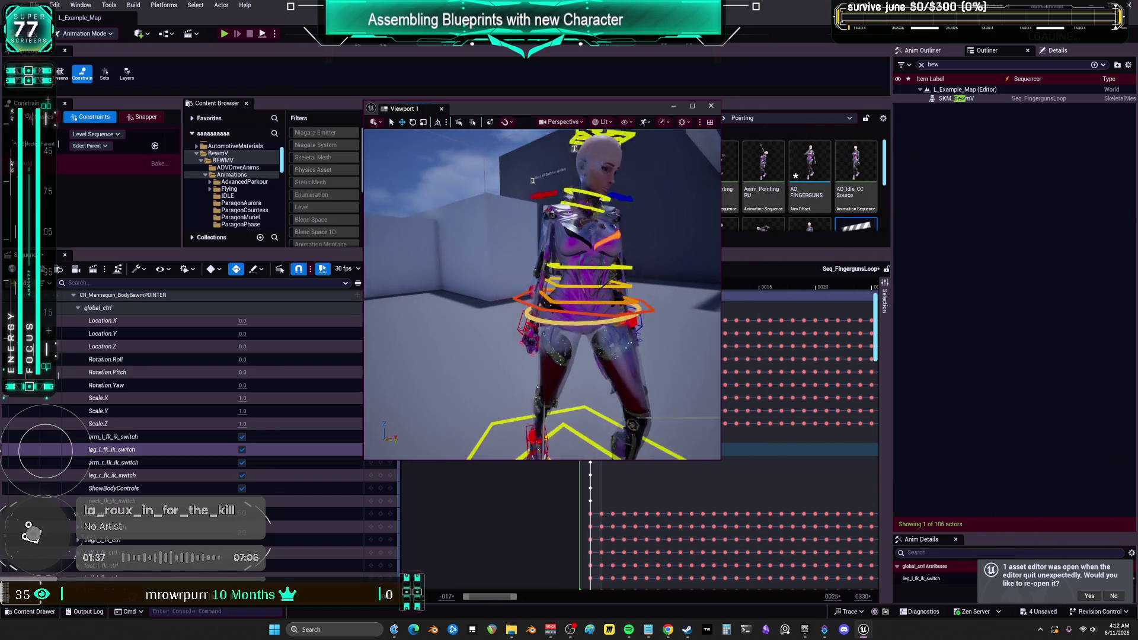
Review the corrected rig animation from the side and front while scrubbing the timeline.
left_click_drag(445, 283, 326, 284)
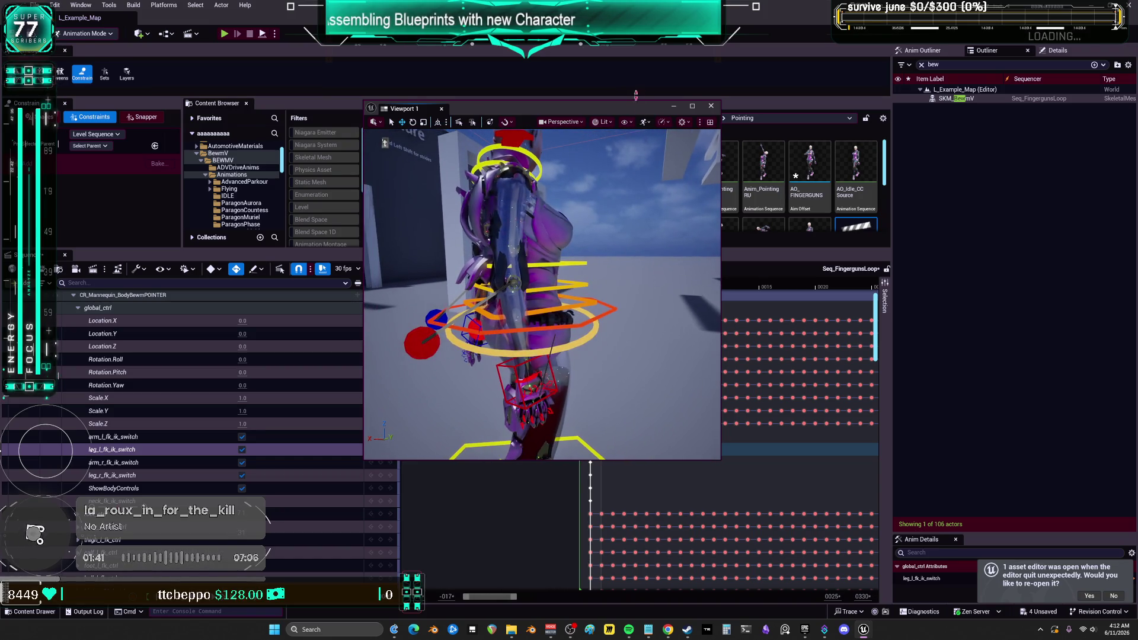
left_click_drag(458, 106, 264, 110)
left_click_drag(598, 284, 810, 290)
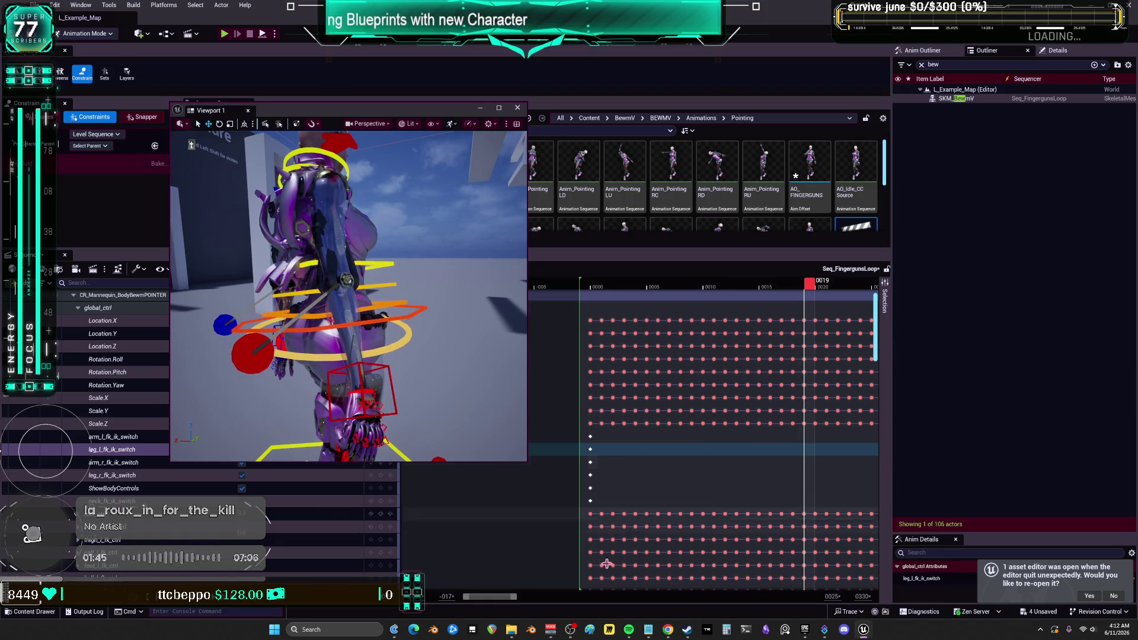
mouse_move(505, 602)
left_mouse_down()
mouse_move(527, 606)
mouse_move(516, 608)
left_mouse_up()
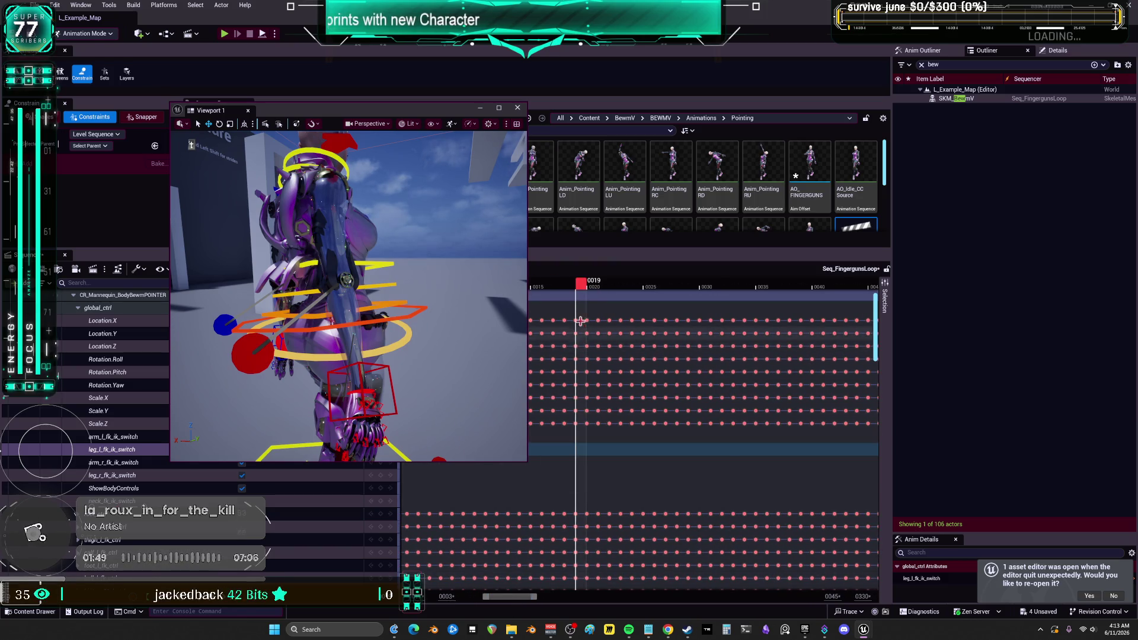
left_click_drag(355, 267, 504, 267)
Select Anim_Pointing CC in the Content Browser and drop it into the level beside the rig.
left_click(700, 171)
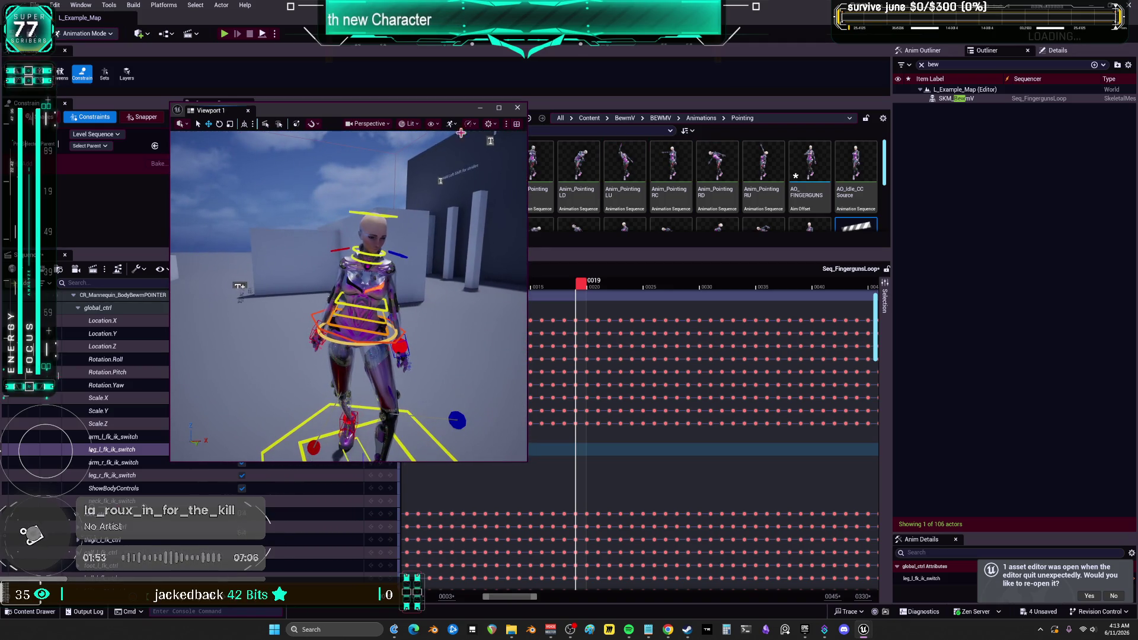
left_click(717, 168)
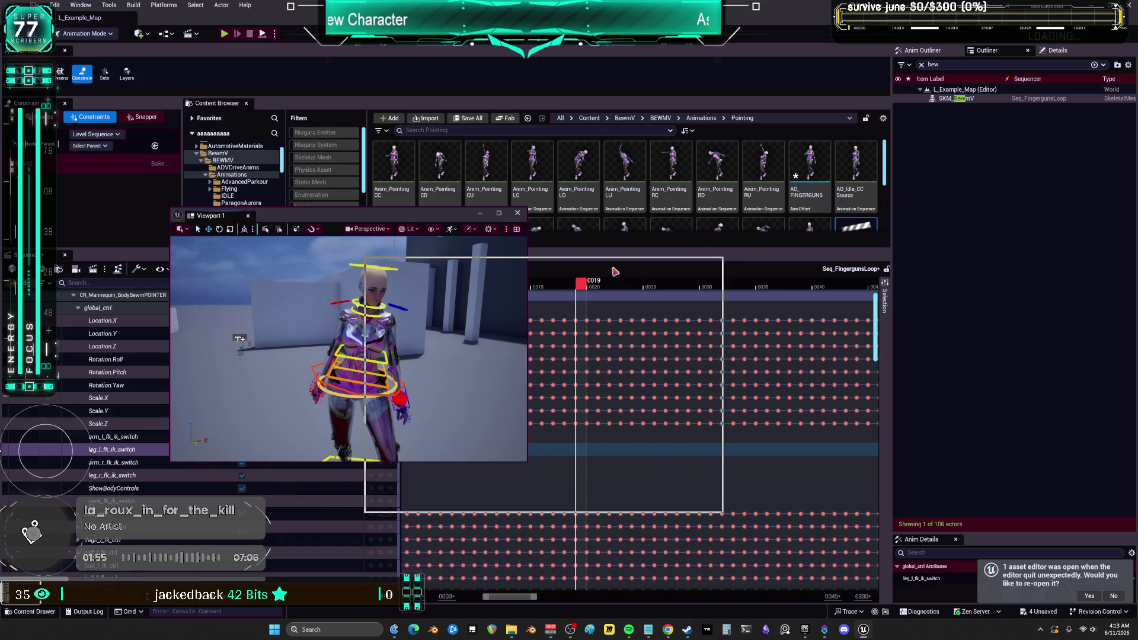
left_click_drag(614, 271, 614, 271)
left_click(399, 212)
mouse_move(393, 174)
left_mouse_down()
mouse_move(587, 442)
mouse_move(647, 443)
left_mouse_up()
left_click_drag(671, 371, 652, 366)
scroll(611, 354, "down", 5)
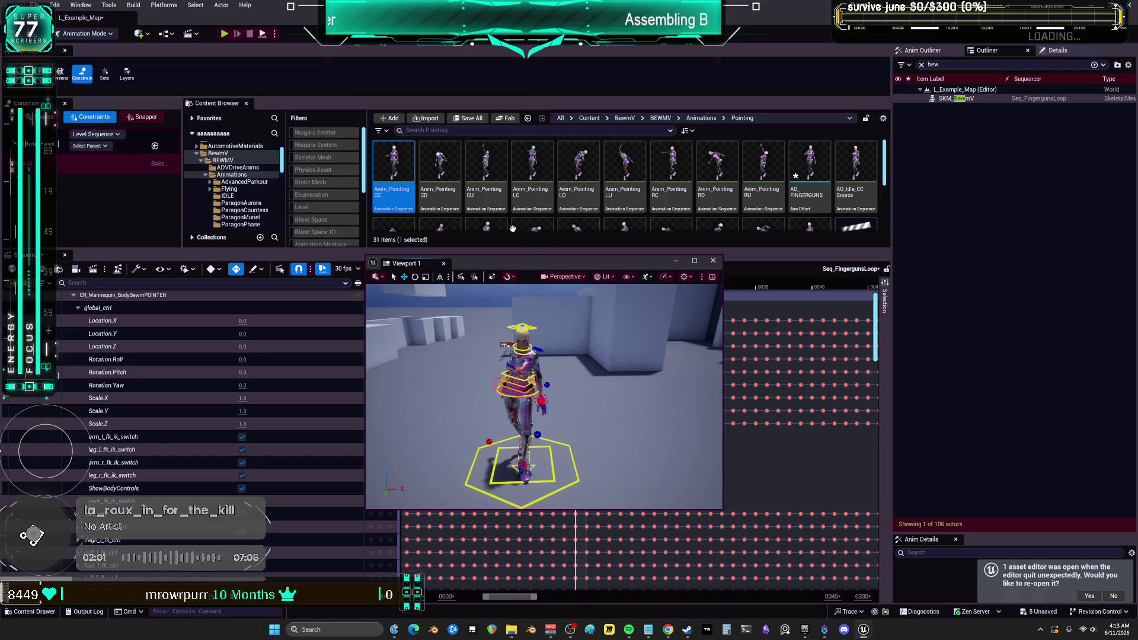
Place Anim_Pointing CC as a second character and inspect its arm in the viewport.
left_click_drag(387, 187, 561, 453)
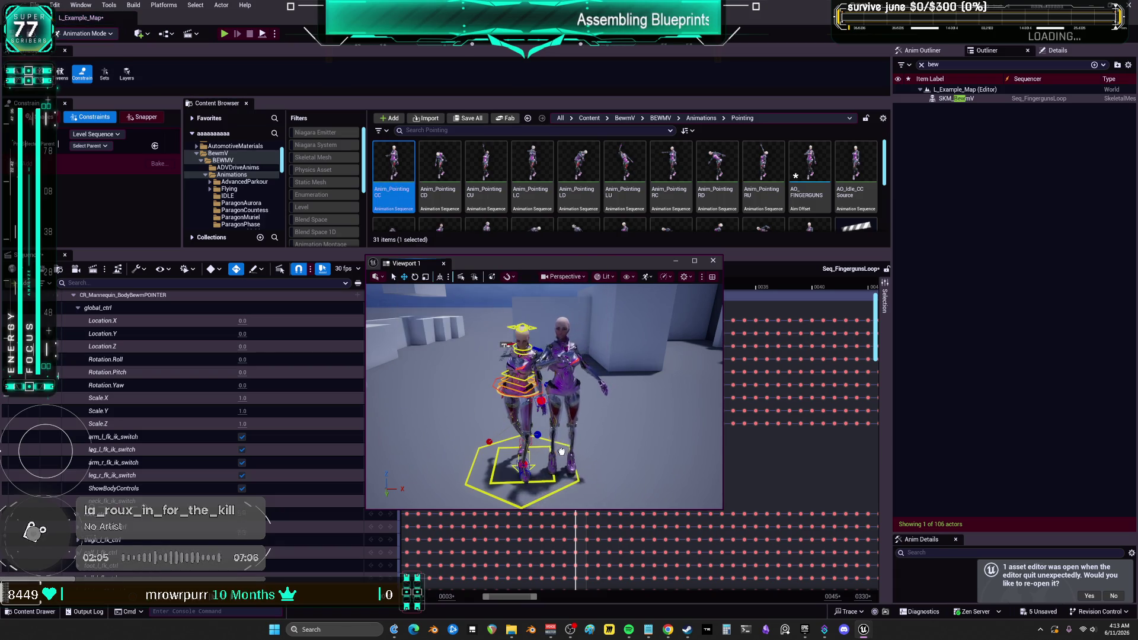
double_click(614, 266)
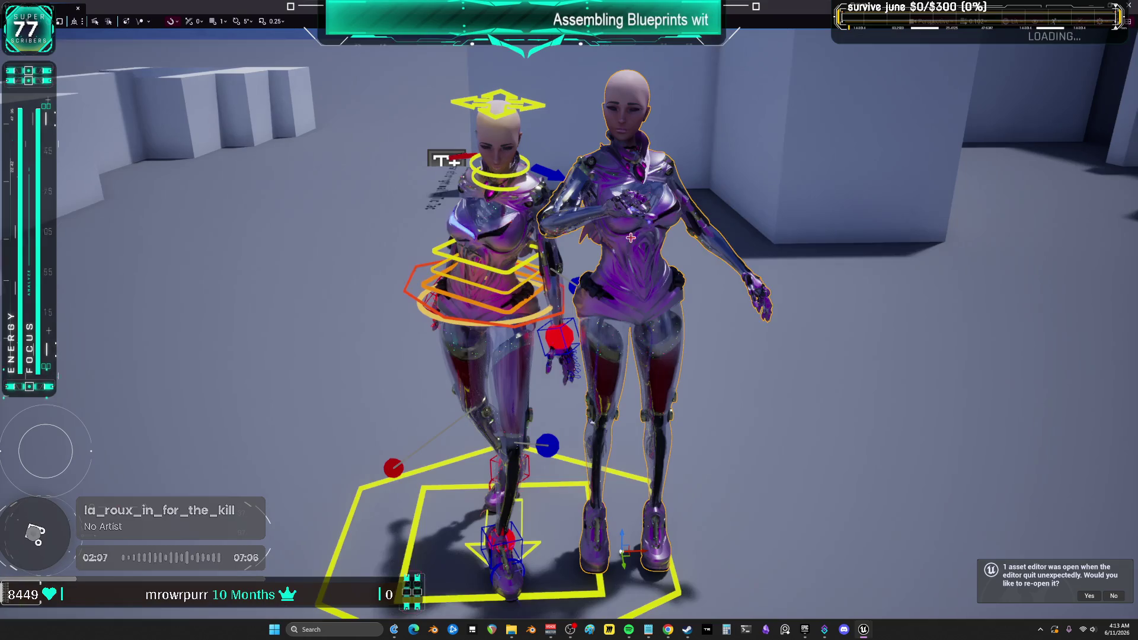
scroll(570, 320, "up", 3)
mouse_move(569, 356)
left_mouse_down()
mouse_move(628, 332)
mouse_move(670, 284)
mouse_move(593, 355)
mouse_move(557, 332)
mouse_move(544, 230)
mouse_move(638, 190)
left_mouse_up()
left_click_drag(581, 6, 581, 202)
left_click_drag(516, 302, 511, 302)
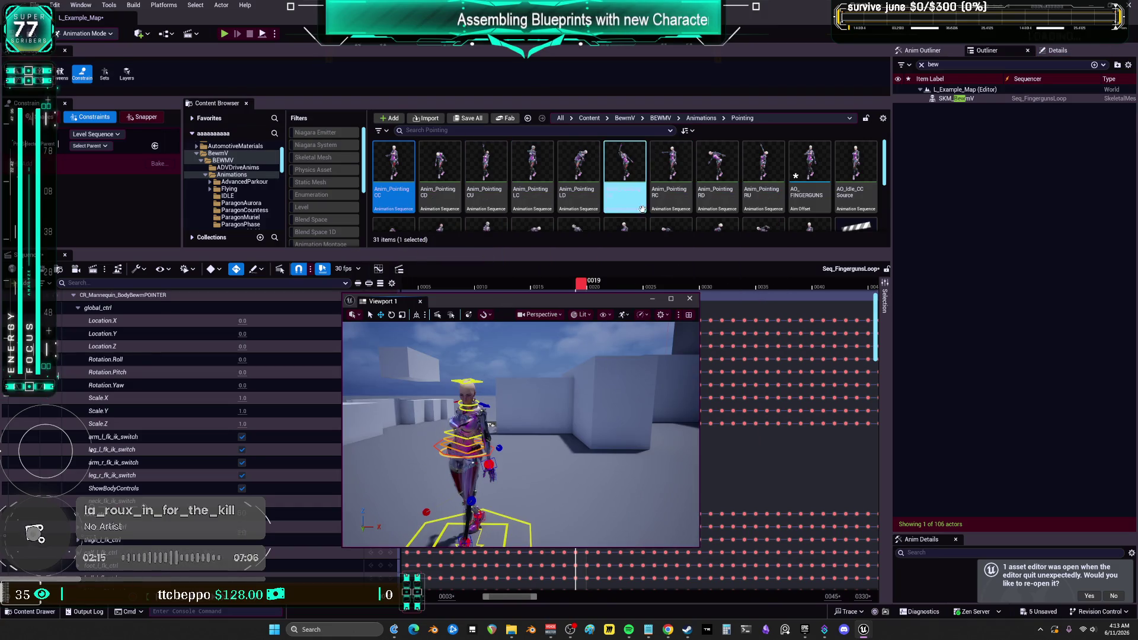
Add an Anim_Pointing CD test character to the level, then delete it.
left_click(439, 172)
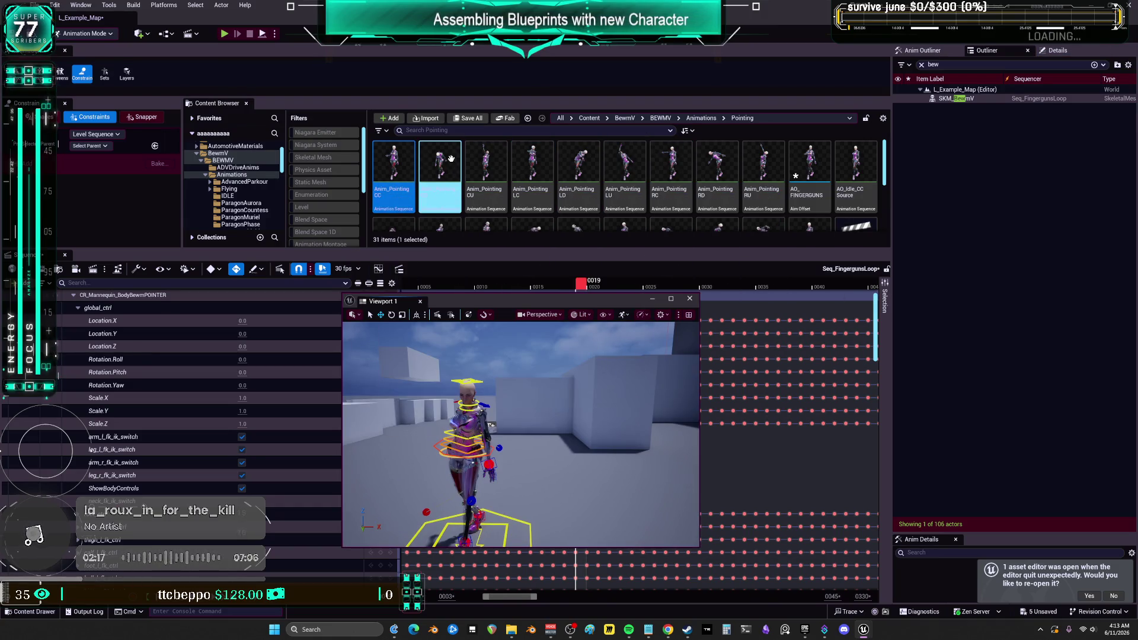
mouse_move(438, 172)
left_mouse_down()
mouse_move(583, 499)
mouse_move(572, 498)
mouse_move(558, 468)
mouse_move(621, 358)
left_mouse_up()
key("Delete")
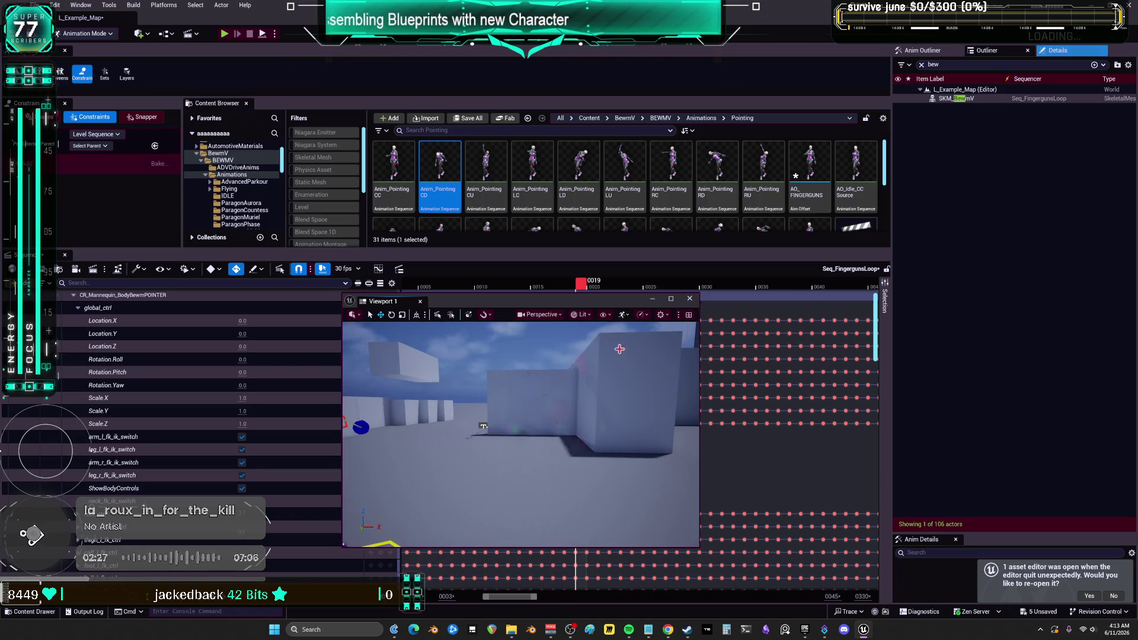
Browse the AO_Idle animations and place an AO_Idle_CC character in the level, viewport full-screen.
left_click(712, 172)
key("Down")
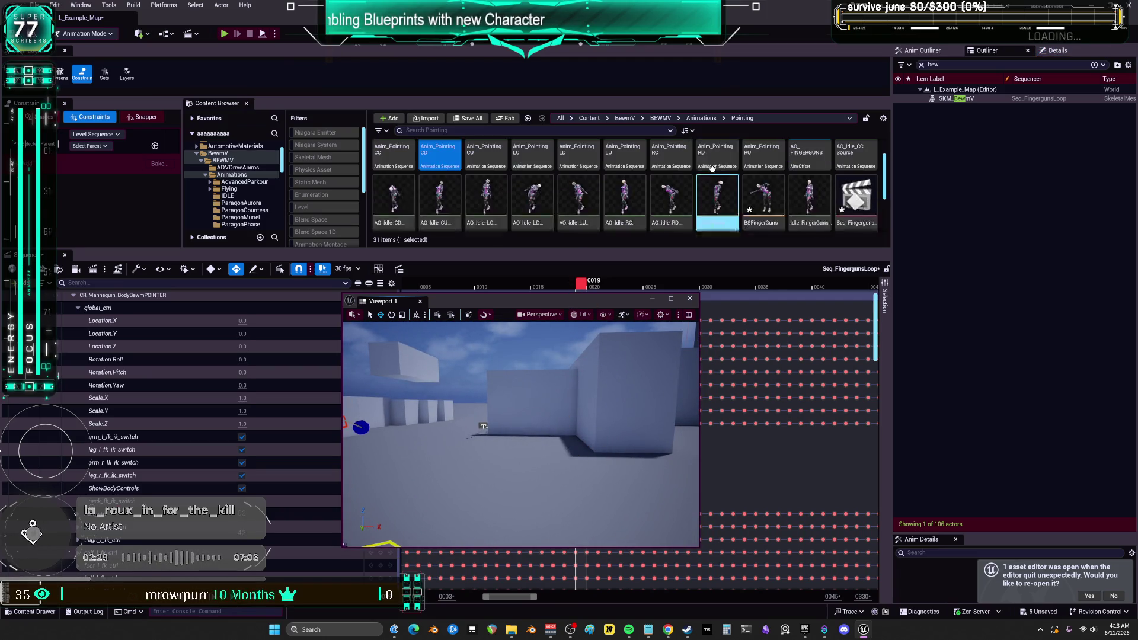
left_click(564, 177)
left_click(803, 184)
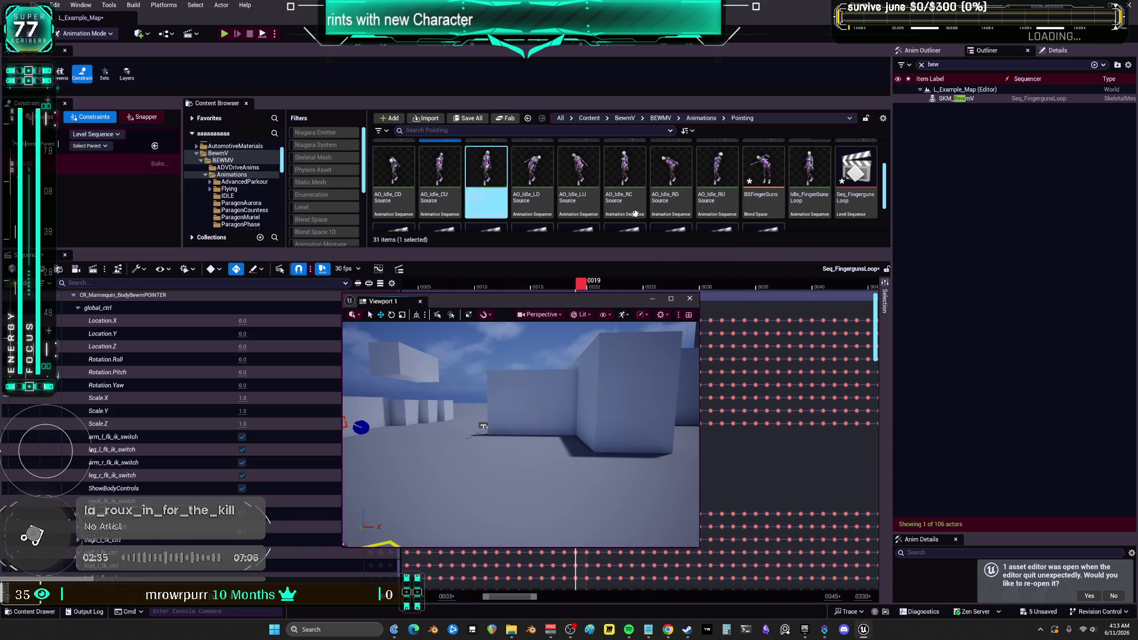
scroll(827, 212, "up", 1)
mouse_move(867, 161)
left_mouse_down()
mouse_move(584, 528)
mouse_move(513, 525)
left_mouse_up()
key("F11")
scroll(605, 304, "down", 5)
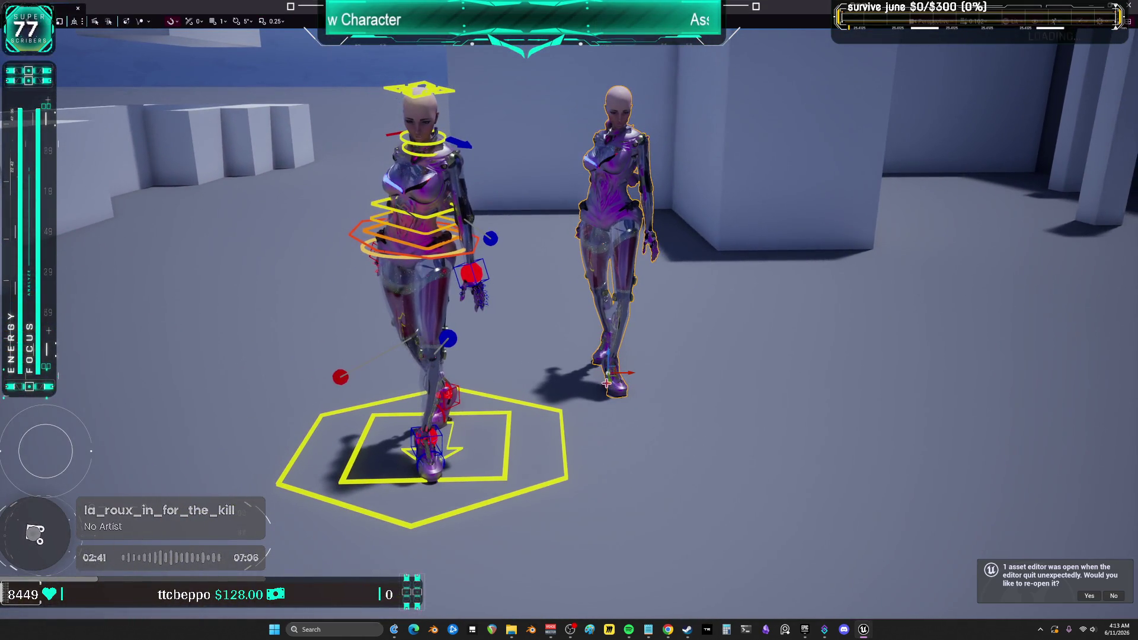
mouse_move(629, 374)
left_mouse_down()
mouse_move(660, 456)
mouse_move(571, 434)
mouse_move(449, 435)
left_mouse_up()
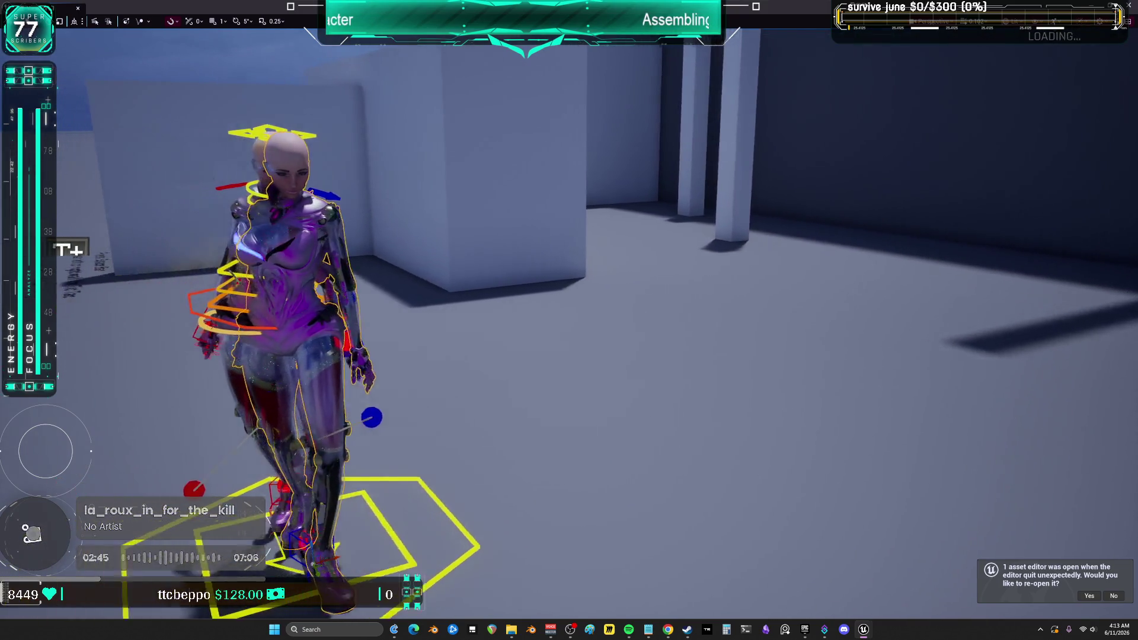
key("f")
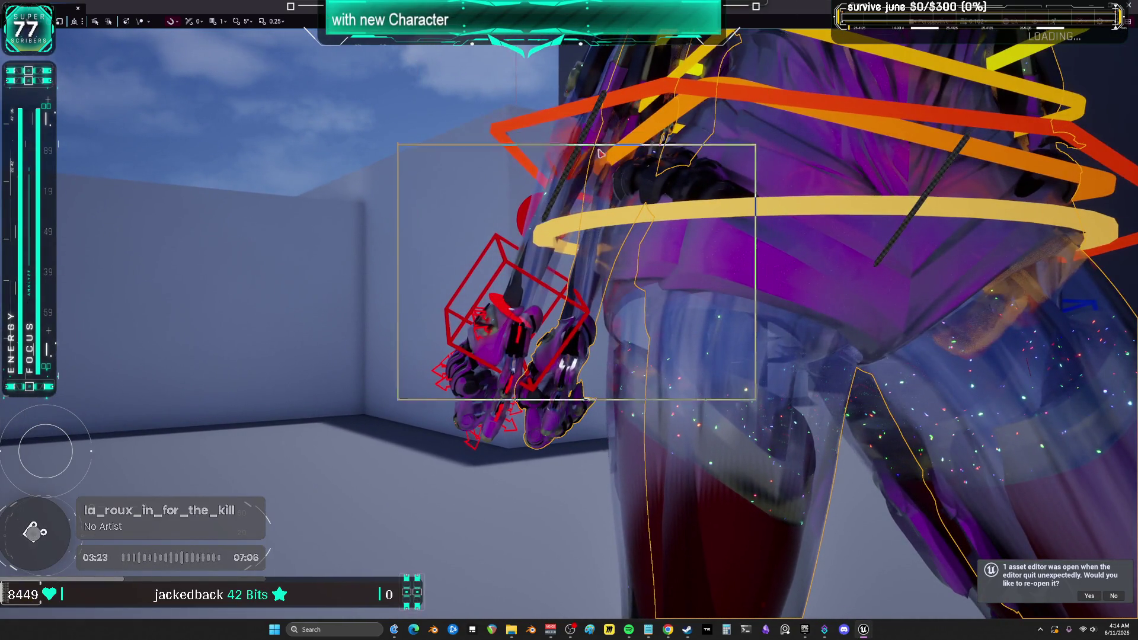
left_click_drag(600, 153, 852, 107)
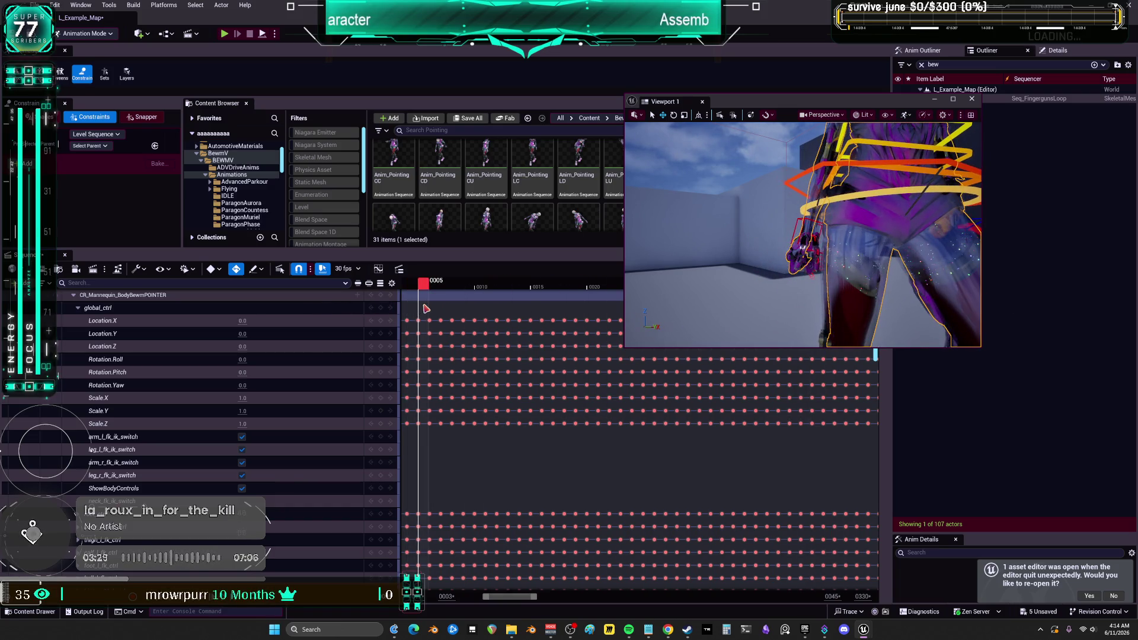
left_click_drag(711, 267, 688, 232)
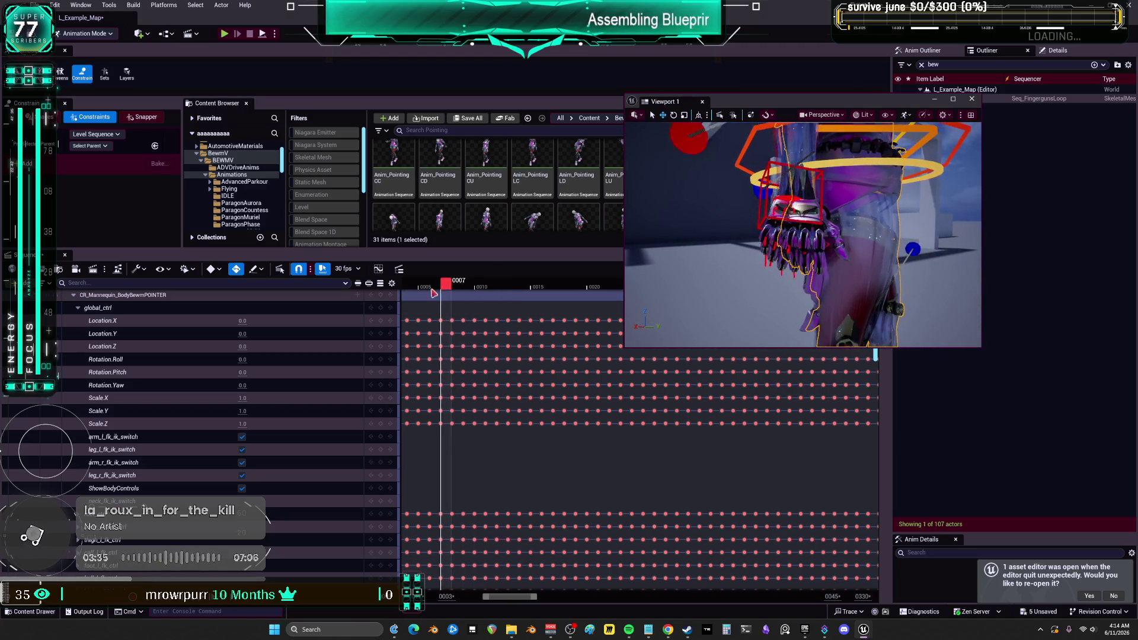
left_click_drag(556, 292, 560, 290)
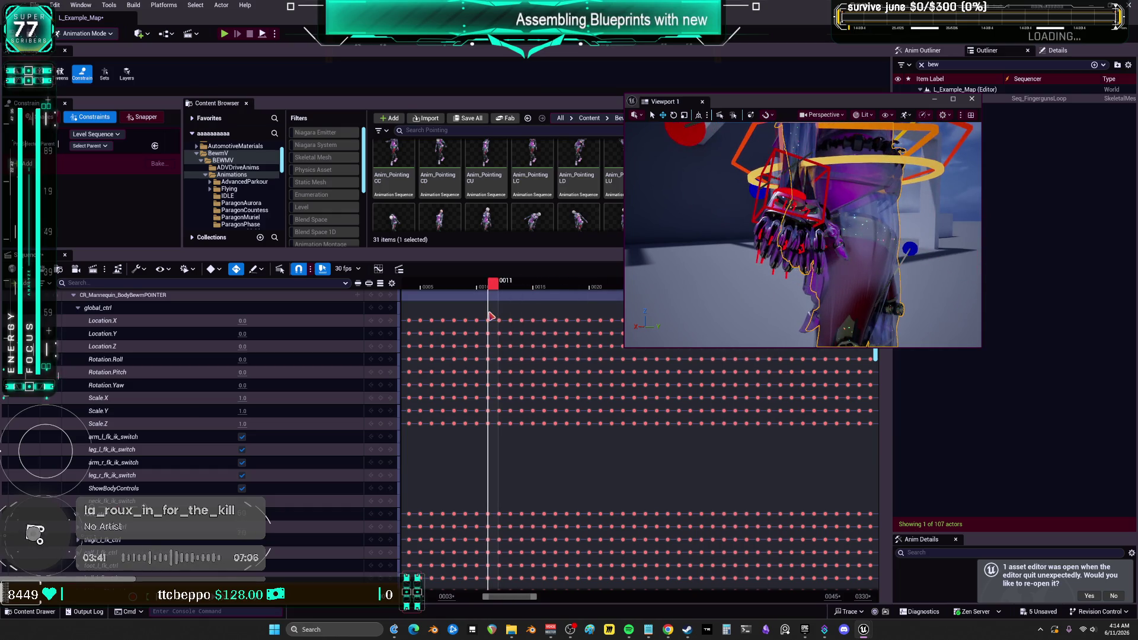
left_click_drag(835, 230, 832, 234)
key("F11")
left_click_drag(847, 109, 846, 109)
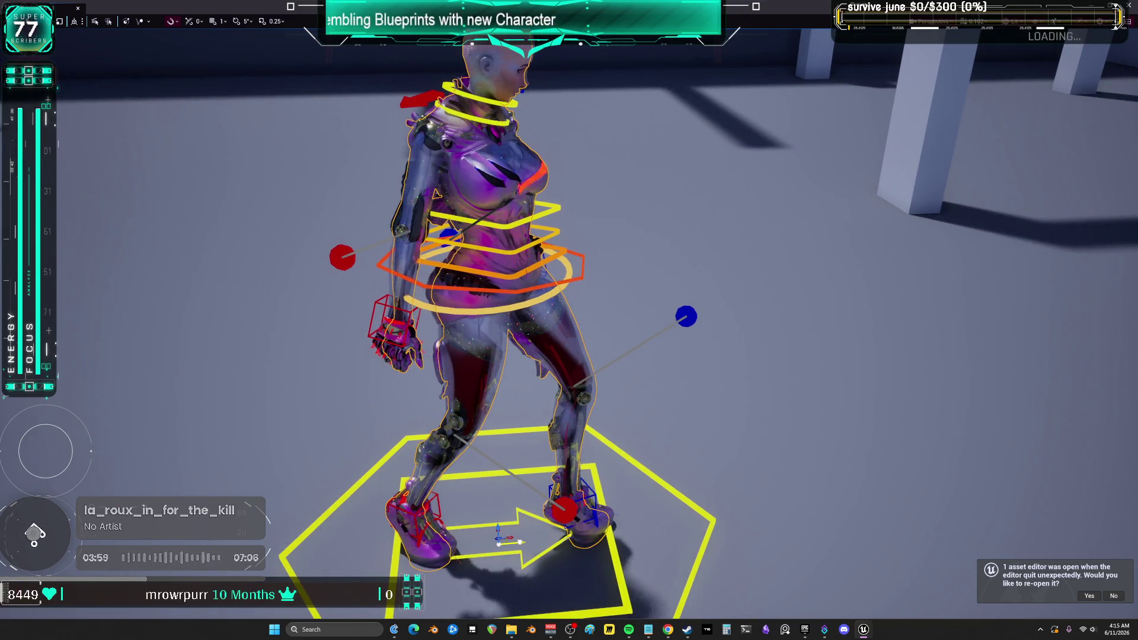
left_click_drag(588, 350, 588, 350)
left_click_drag(502, 391, 502, 390)
left_click_drag(580, 358, 580, 358)
key("F11")
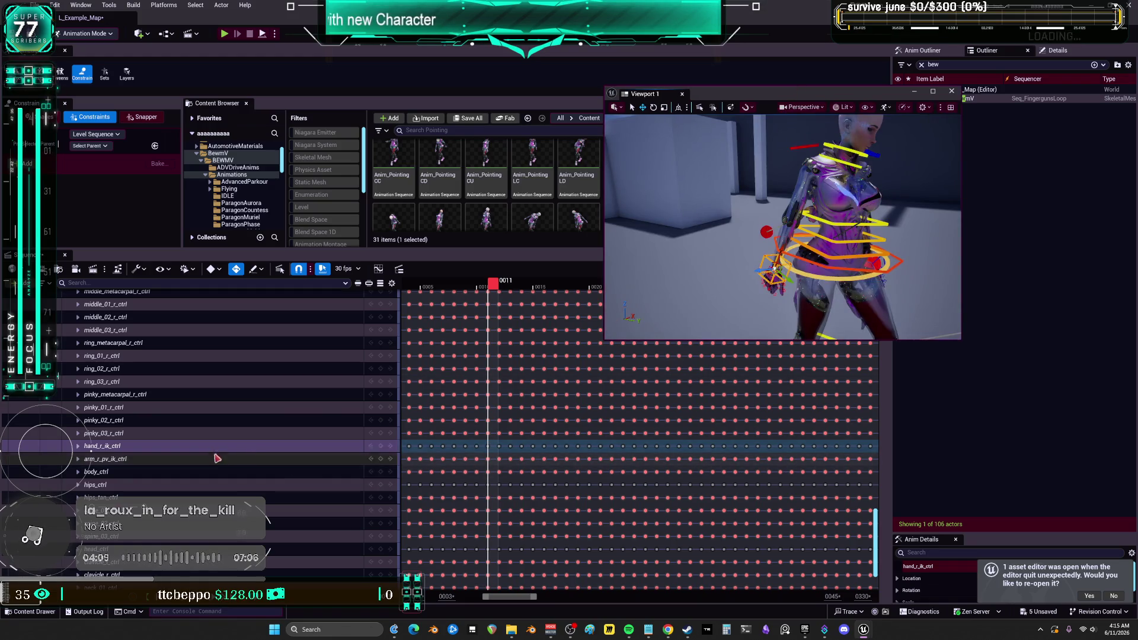
Review the right-hand IK keys by scrubbing and playing the sequence back to frame 12.
scroll(552, 598, "down", 5)
scroll(539, 597, "up", 5)
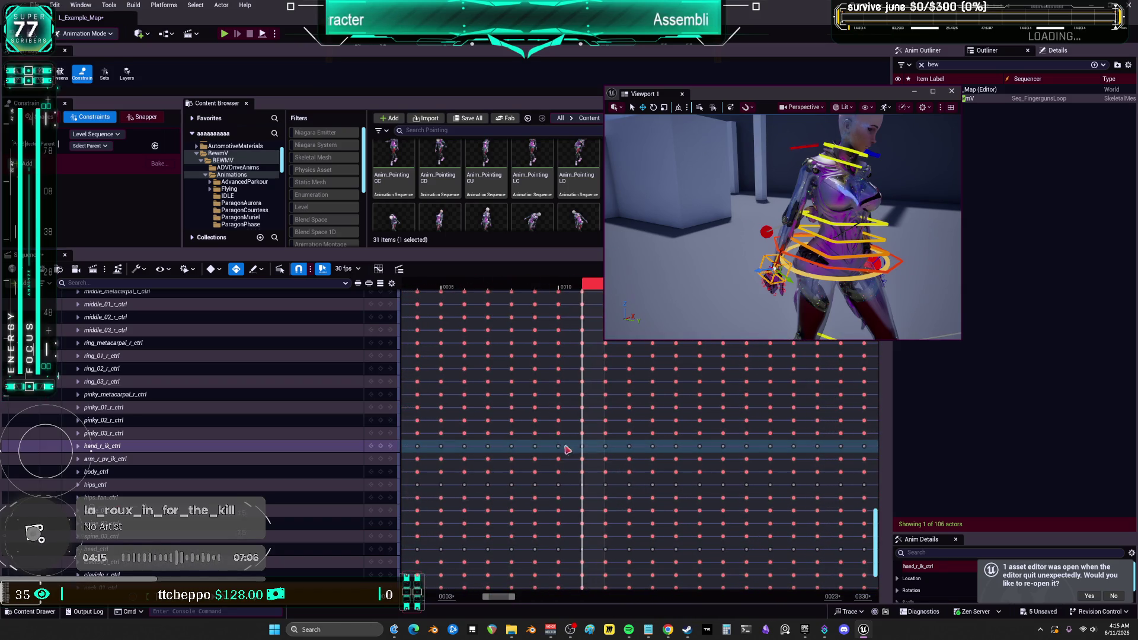
scroll(329, 445, "left", 5)
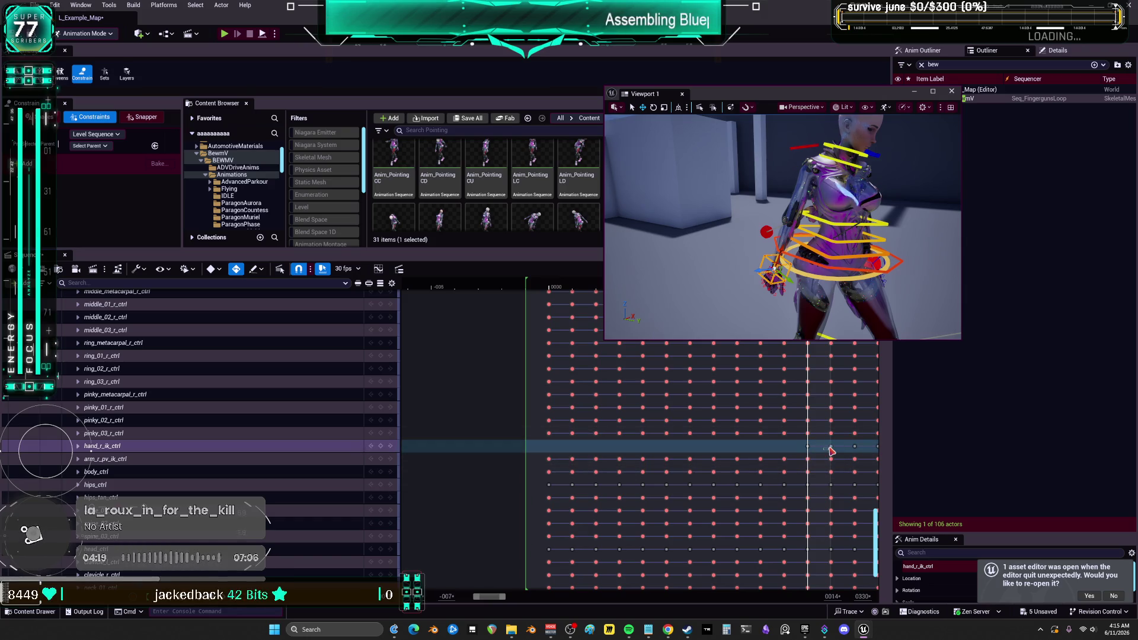
scroll(832, 452, "right", 20)
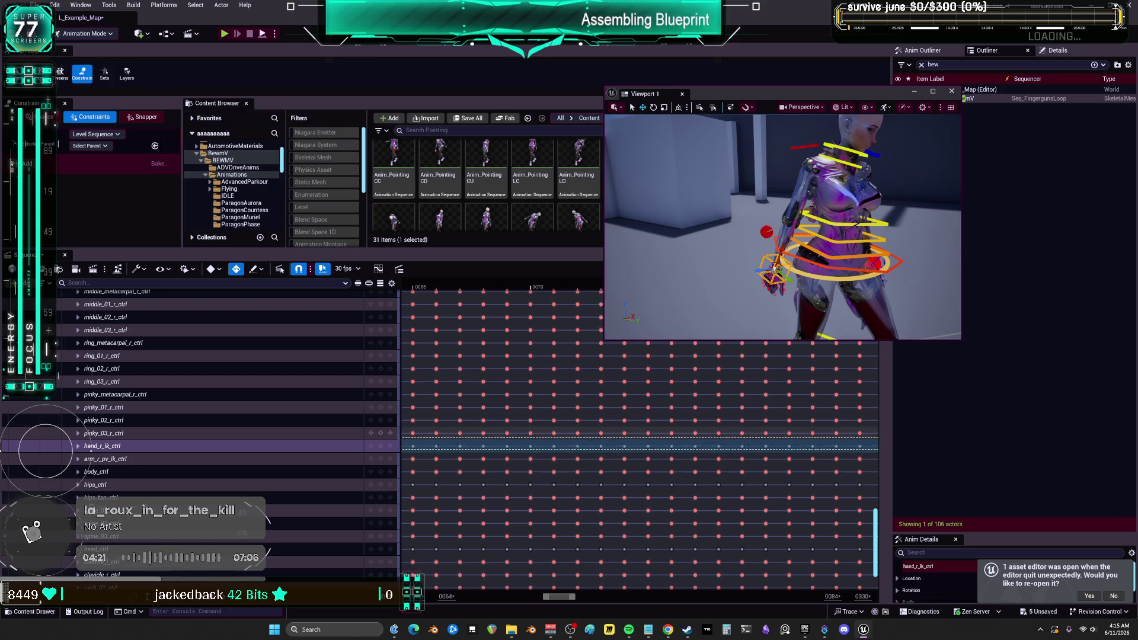
scroll(593, 546, "down", 3)
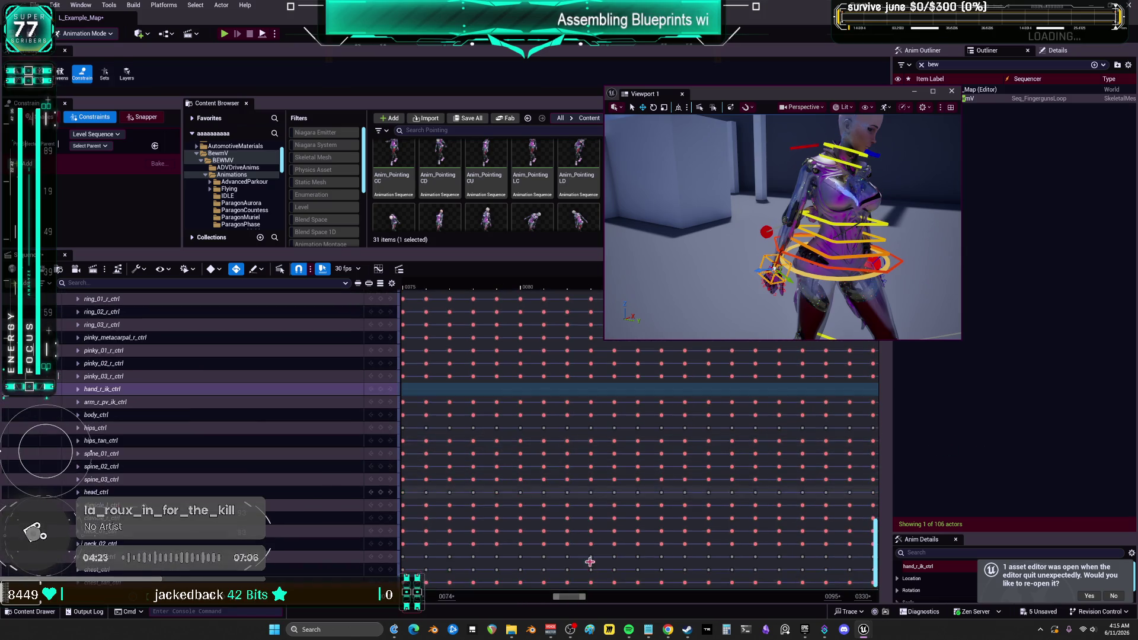
left_click_drag(584, 599, 760, 595)
left_click_drag(567, 384, 447, 383)
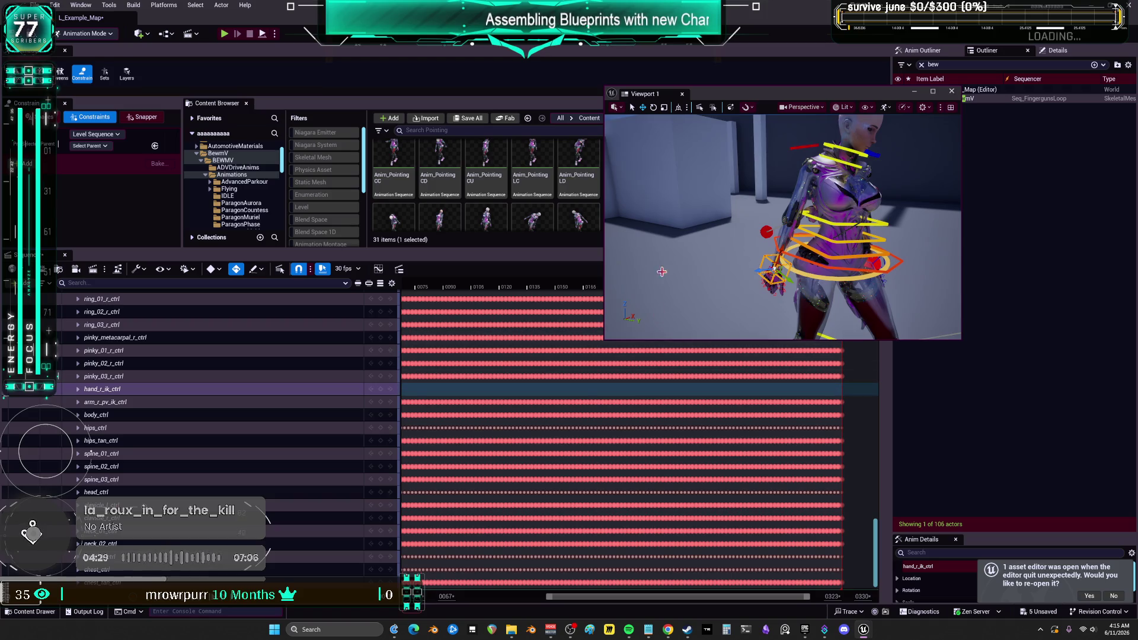
left_click_drag(430, 298, 679, 295)
key("space")
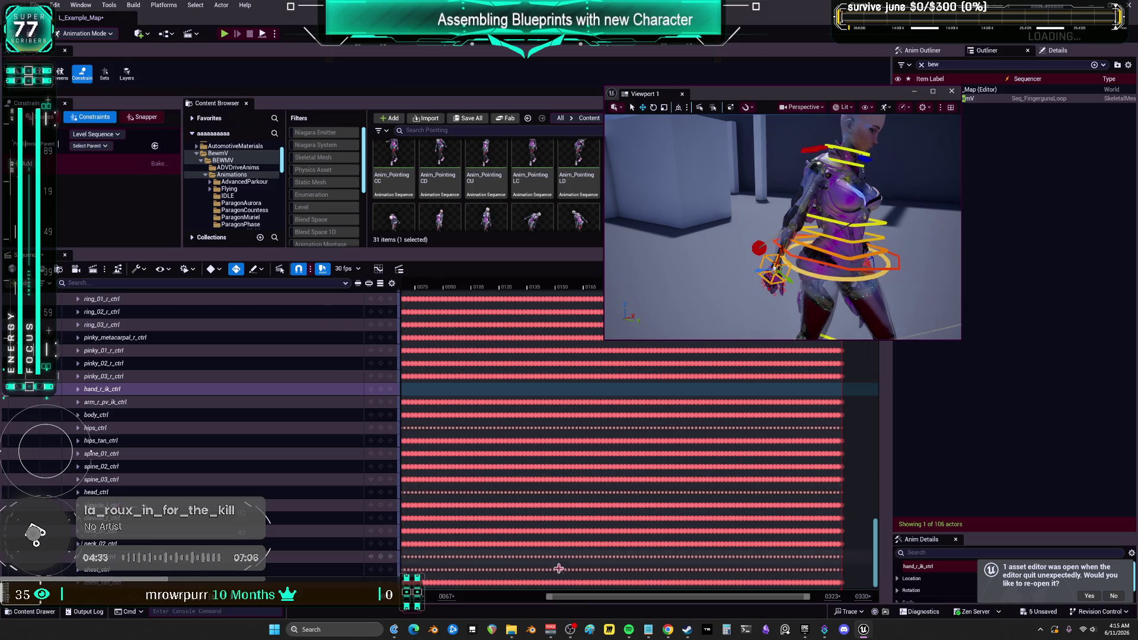
left_click_drag(548, 600, 429, 592)
left_click_drag(468, 287, 443, 294)
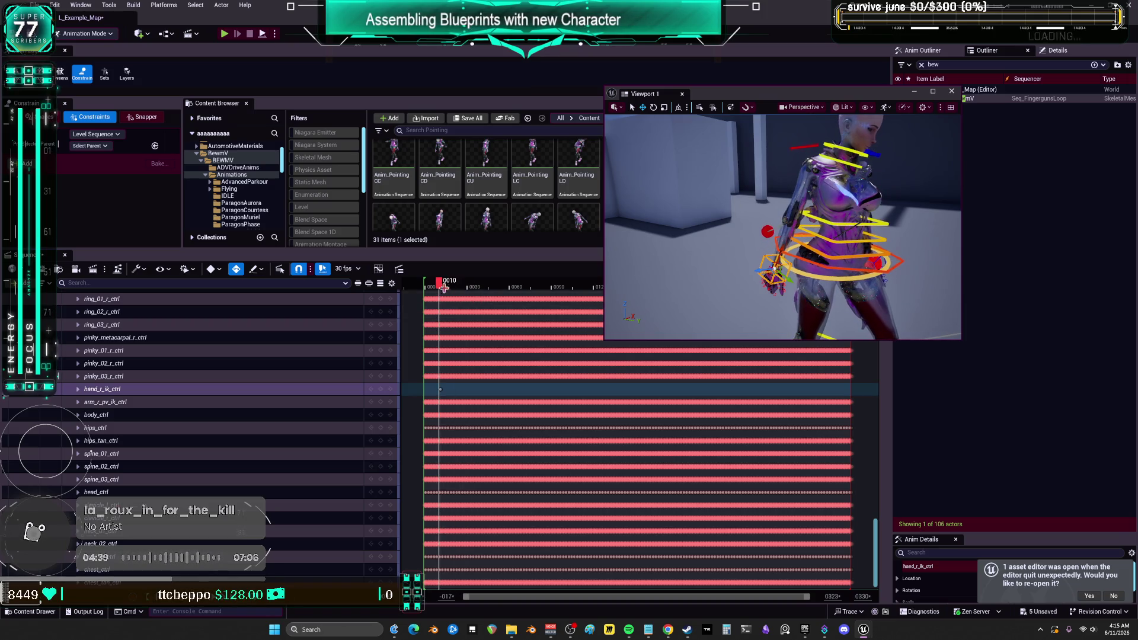
left_click_drag(830, 261, 728, 261)
Delete every arm_r_pv_ik_ctrl key except the first one at the sequence start.
left_click(722, 255)
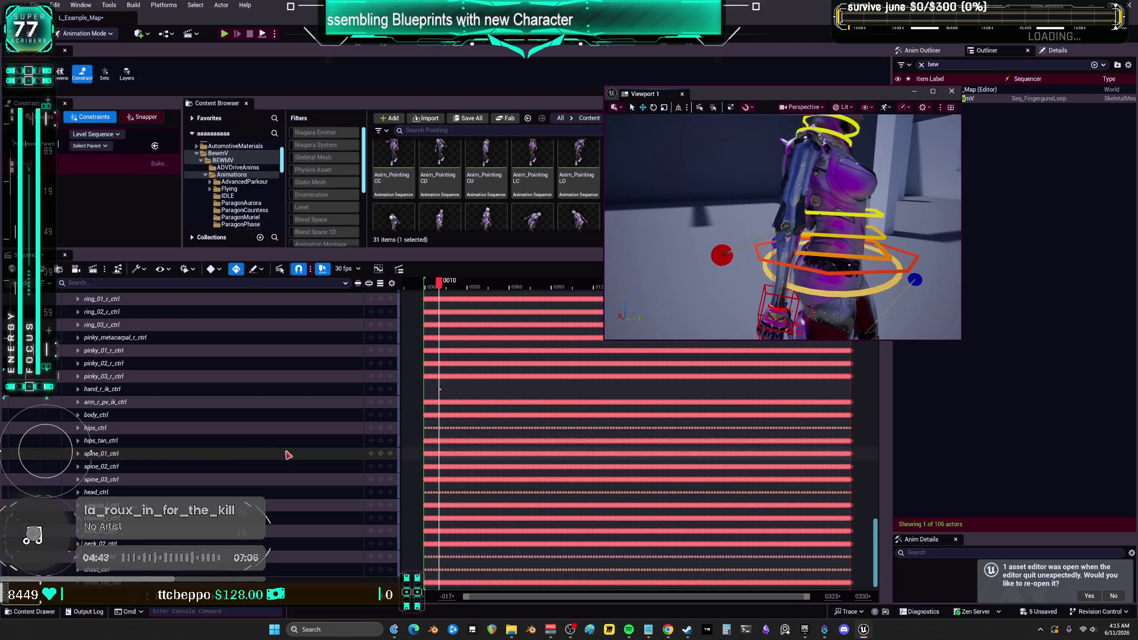
scroll(283, 464, "down", 1)
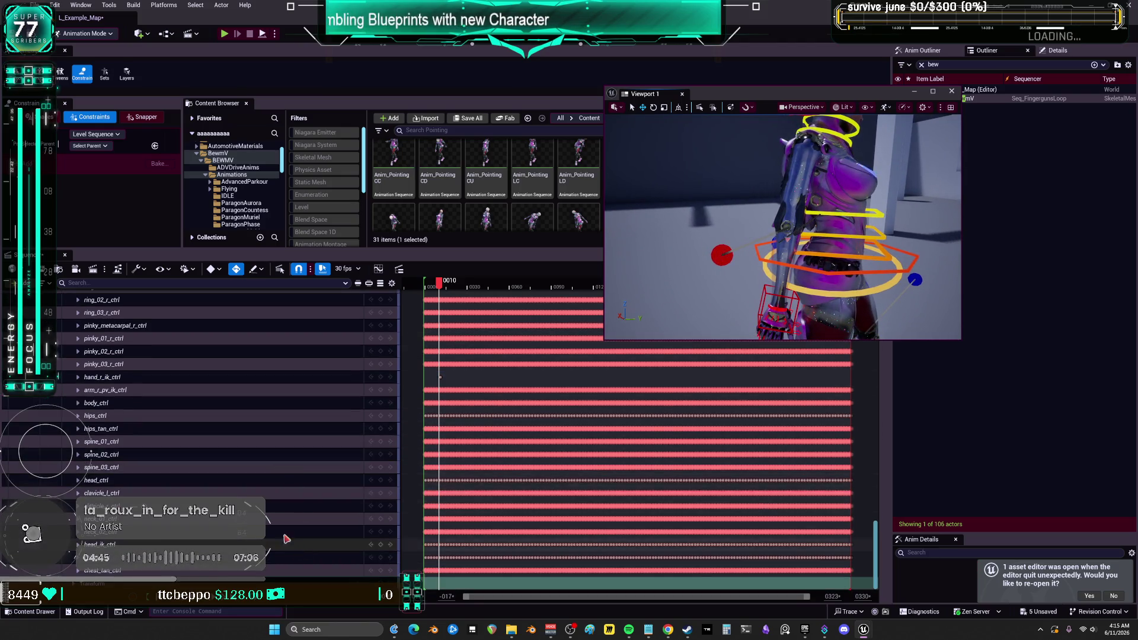
scroll(287, 474, "up", 5)
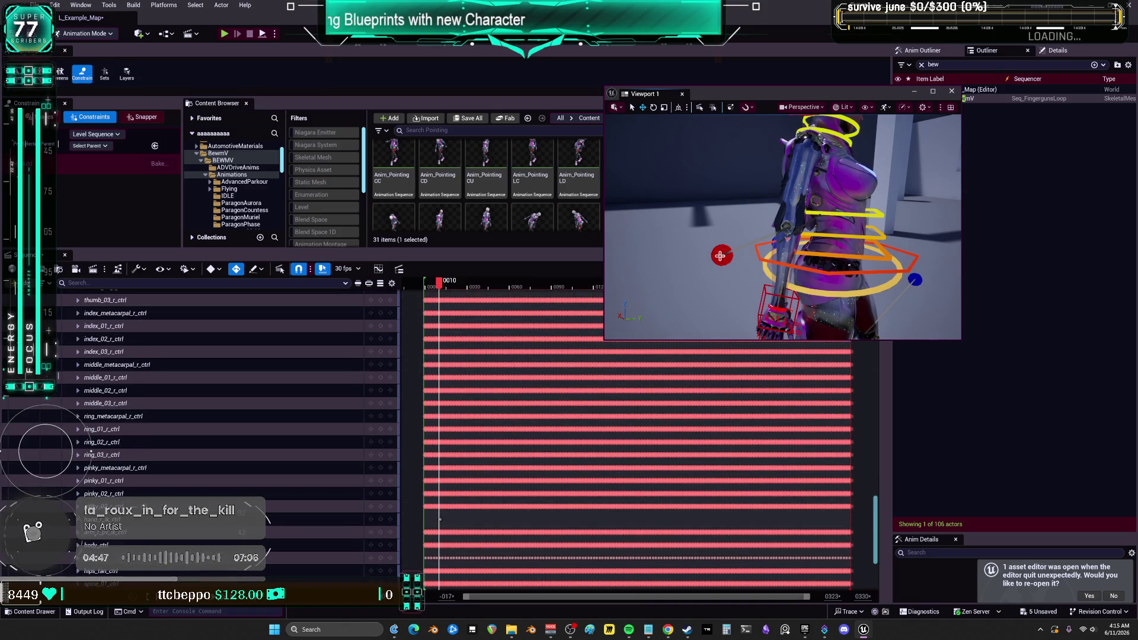
left_click(719, 255)
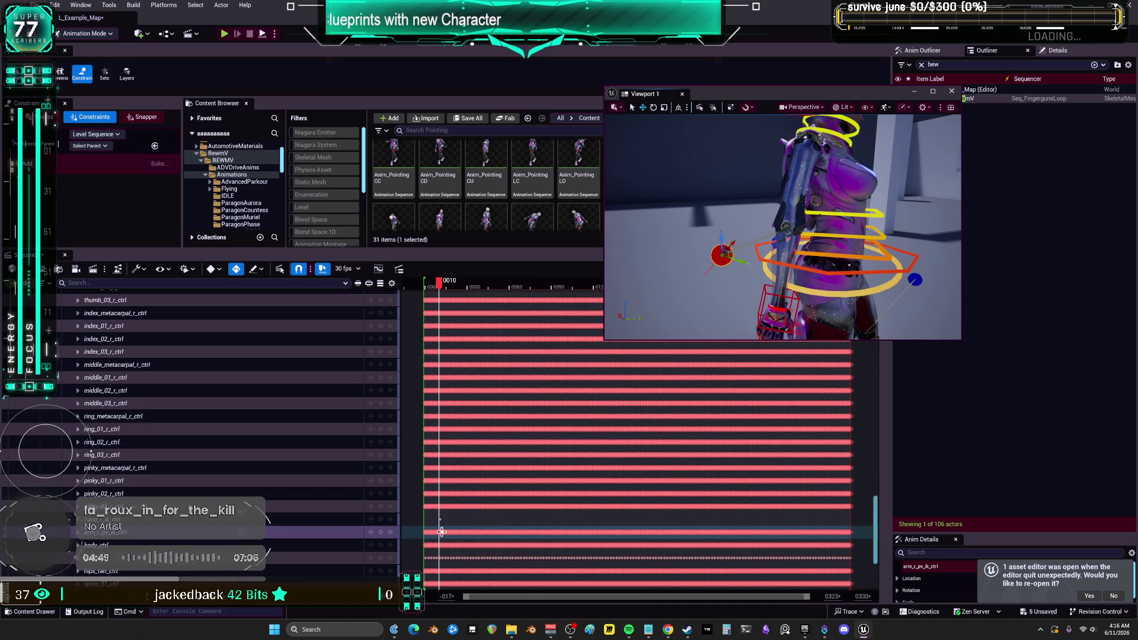
left_click_drag(419, 526, 432, 537)
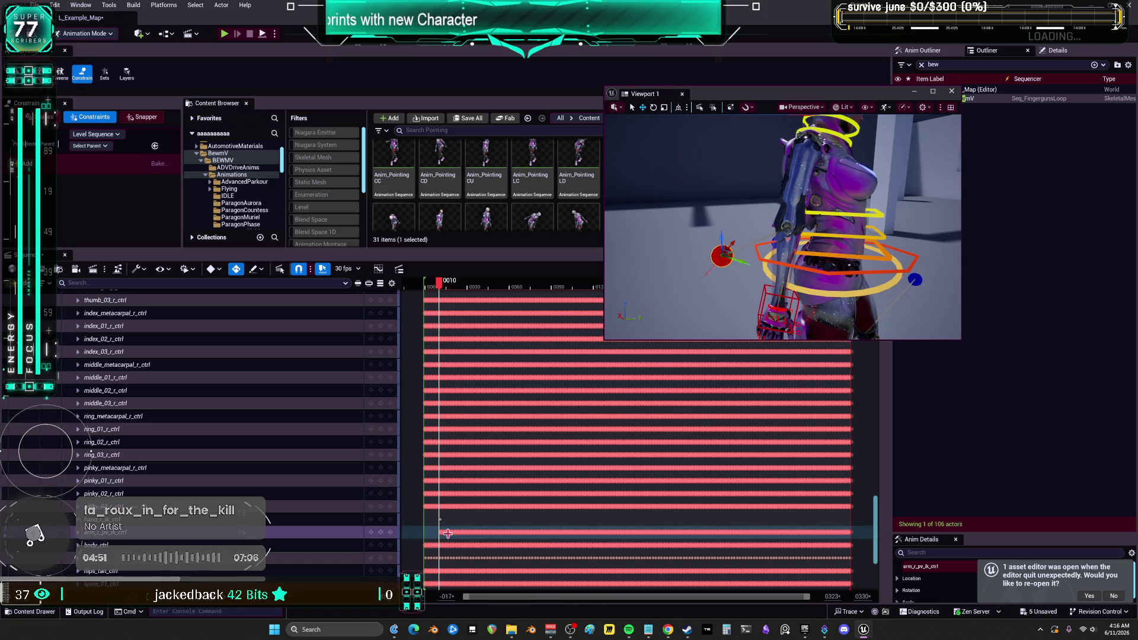
left_click_drag(529, 529, 868, 536)
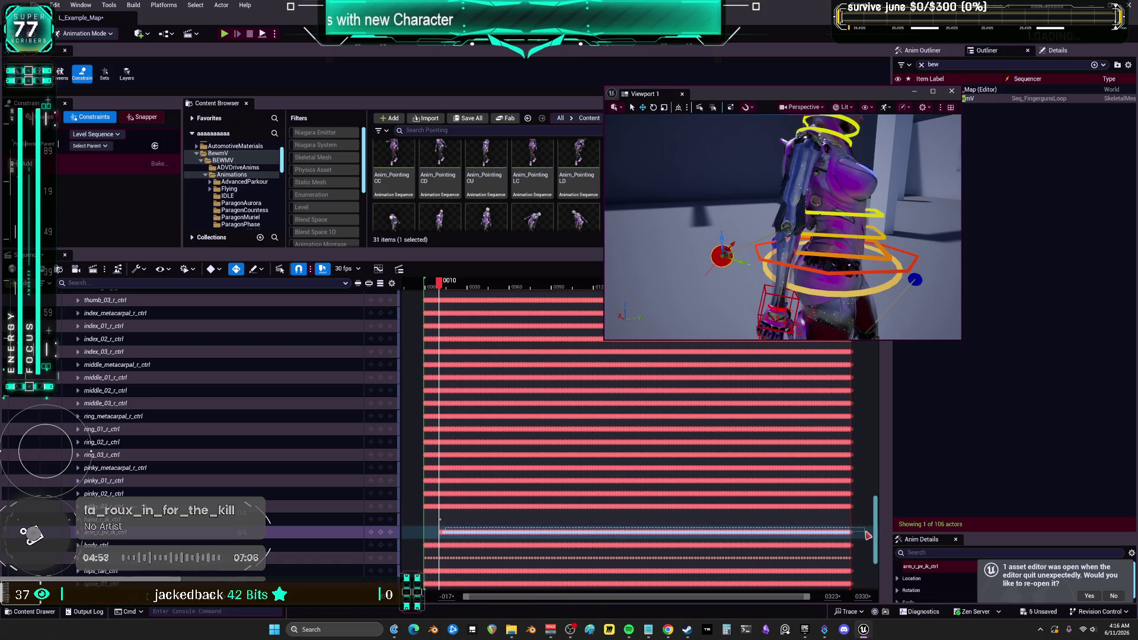
key("Delete")
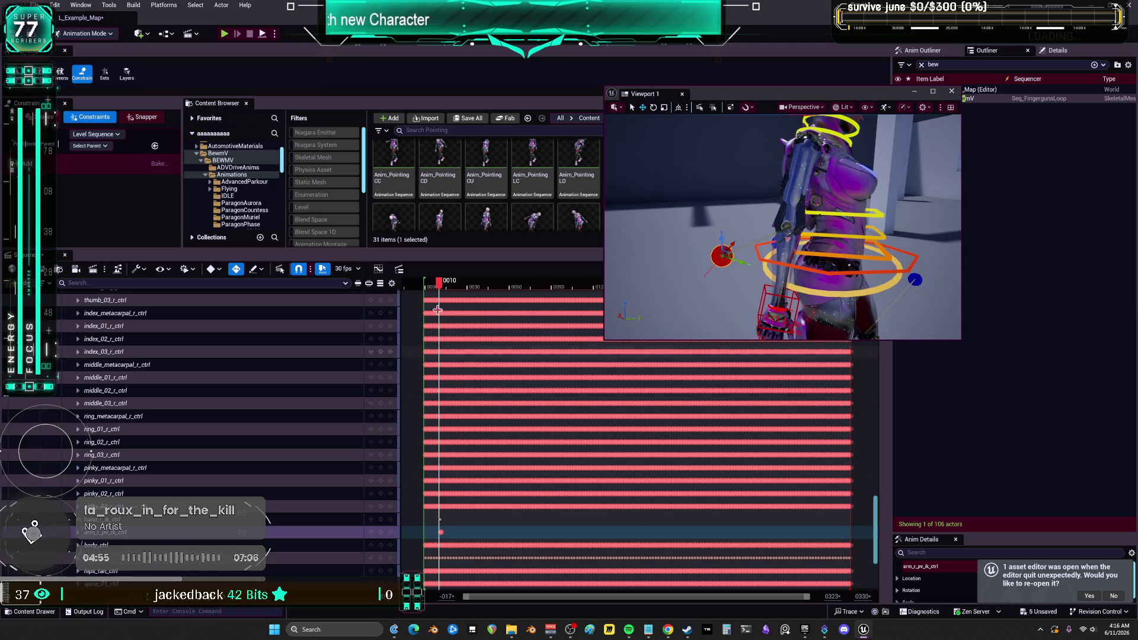
left_click_drag(809, 596, 627, 603)
left_click(625, 533)
key("Delete")
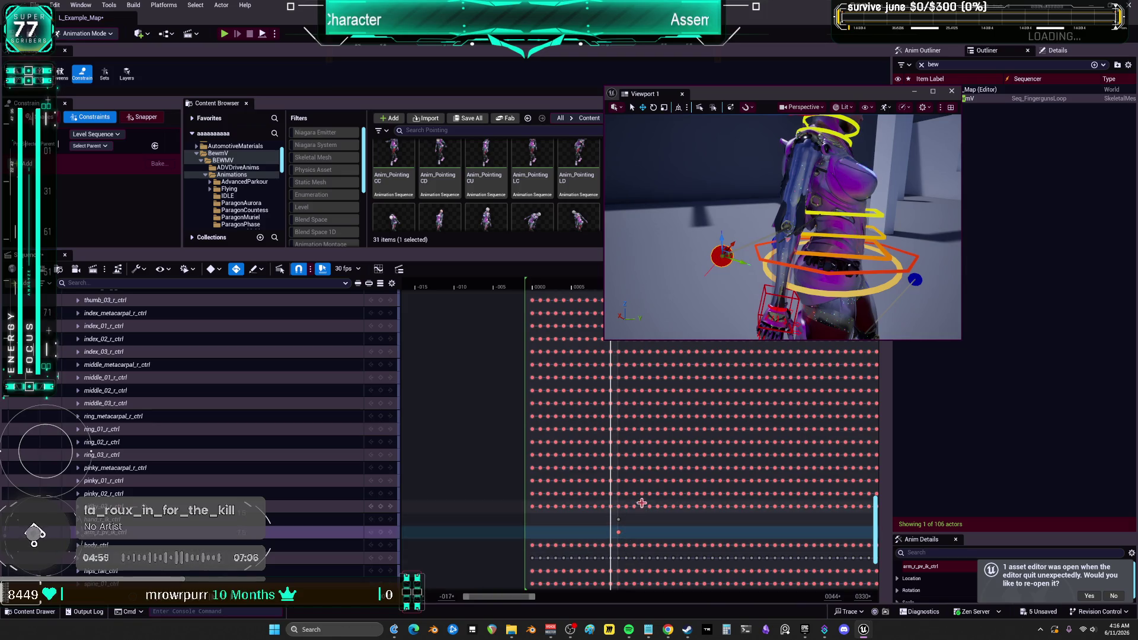
mouse_move(767, 256)
left_mouse_down()
mouse_move(741, 243)
mouse_move(803, 121)
mouse_move(612, 118)
mouse_move(652, 154)
mouse_move(828, 246)
mouse_move(842, 274)
mouse_move(913, 277)
left_mouse_up()
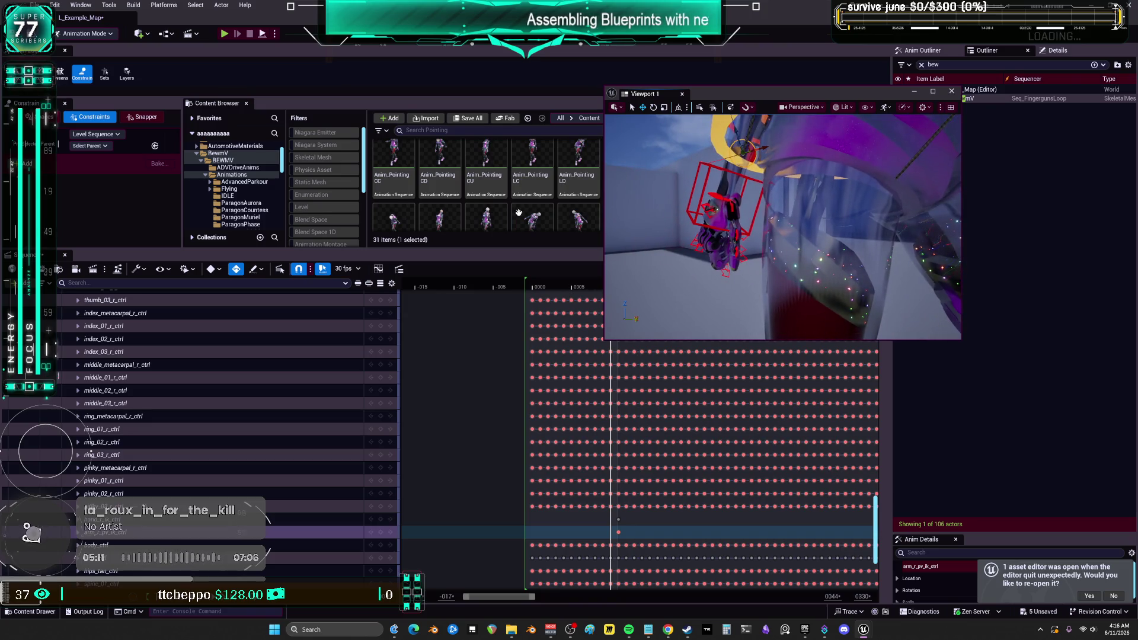
Save All, then select the right-hand finger tracks from pinky_03_r_ctrl up to thumb_01_r_ctrl.
left_click(37, 4)
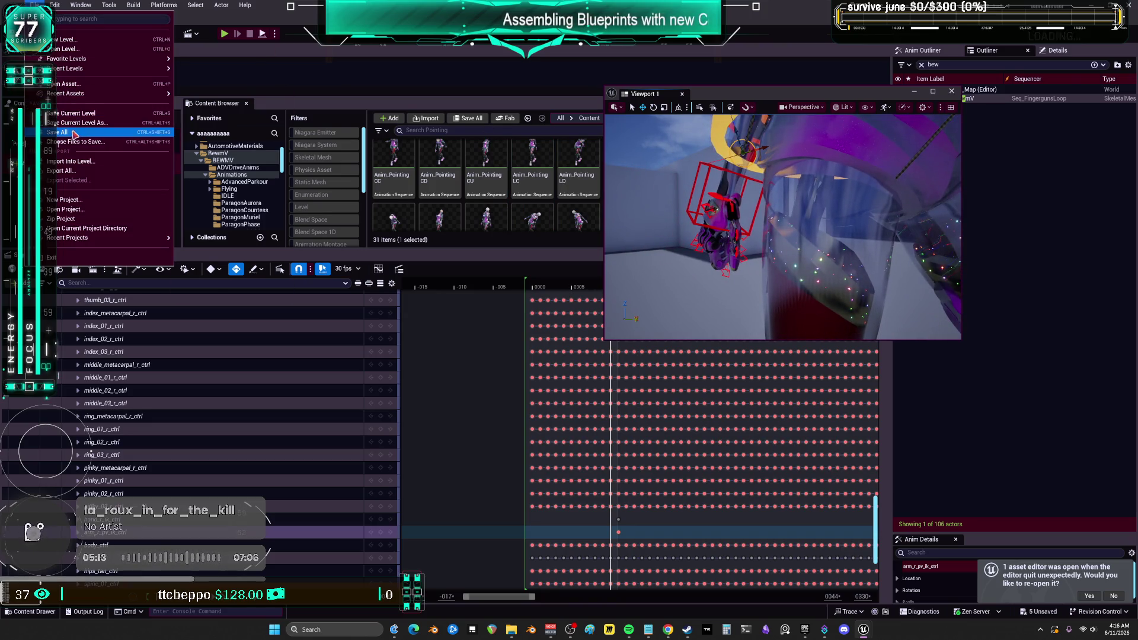
left_click(61, 132)
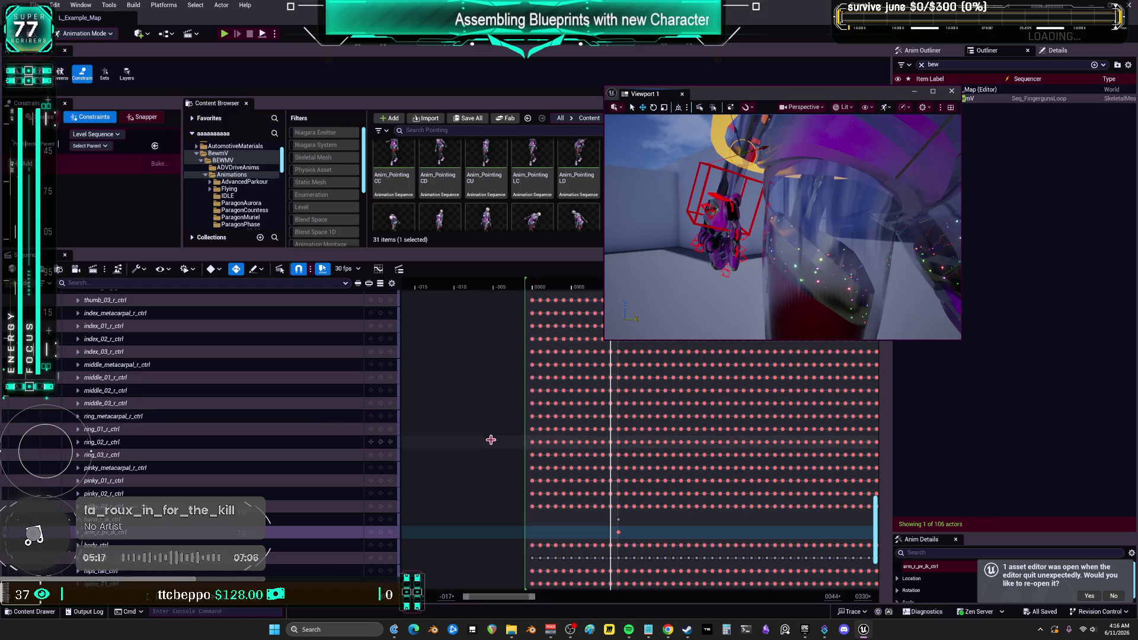
scroll(854, 540, "down", 5)
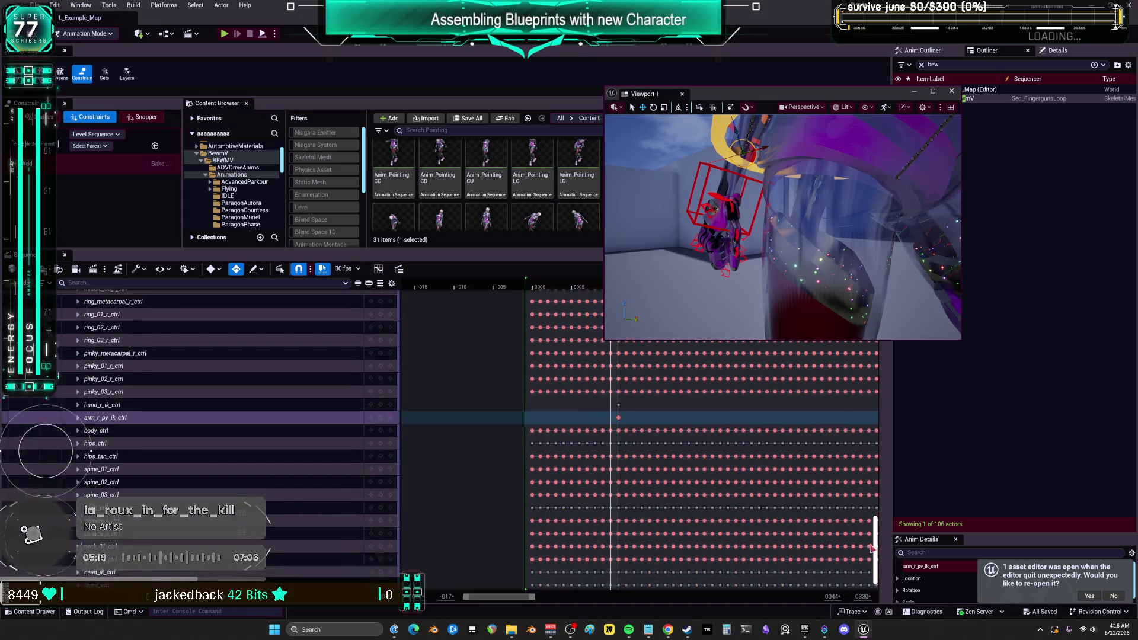
scroll(869, 554, "down", 1)
scroll(861, 543, "up", 4)
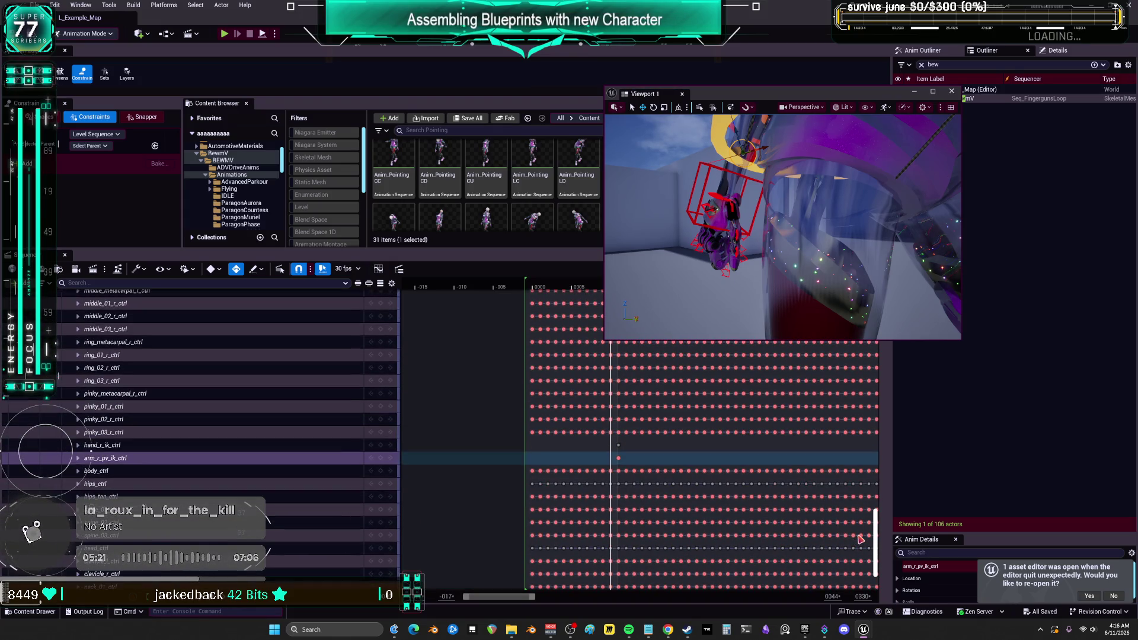
left_click(123, 434)
scroll(119, 392, "up", 5)
scroll(118, 392, "up", 3)
left_click(105, 357, "shift")
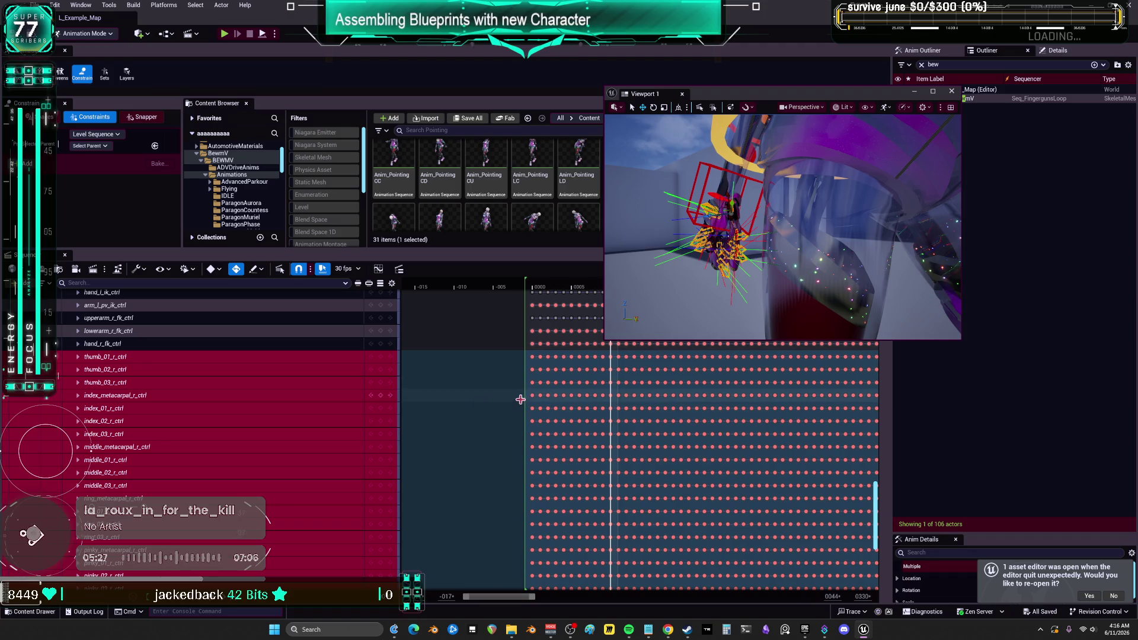
Delete the finger keys over the first 17 frames, then all remaining finger key sections.
left_click_drag(531, 356, 613, 507)
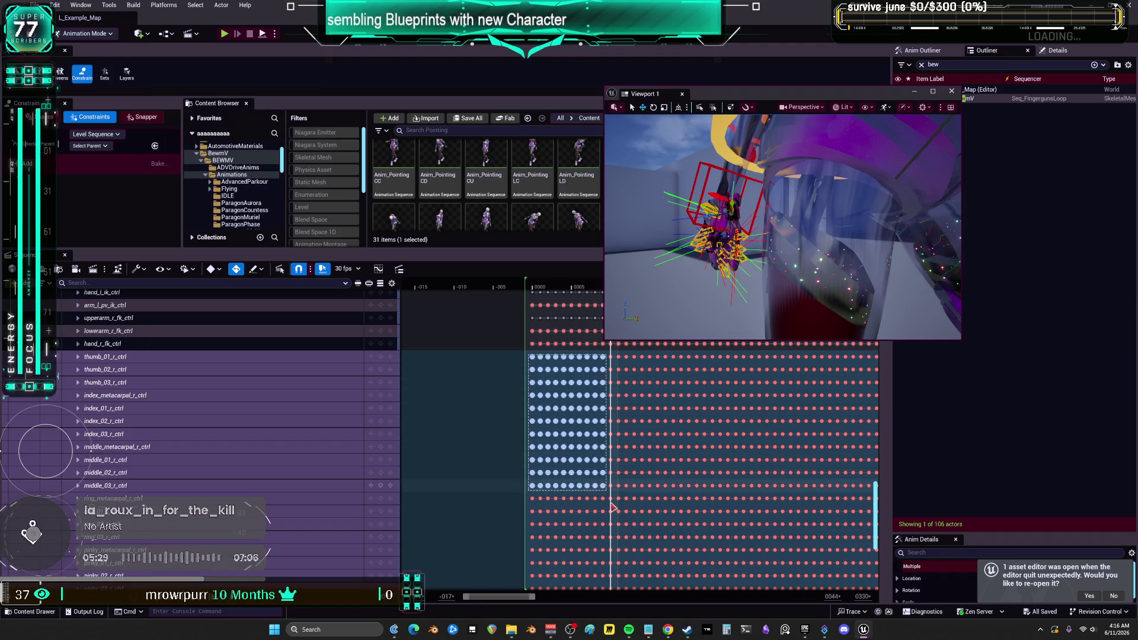
mouse_move(617, 622)
left_mouse_down()
mouse_move(600, 575)
mouse_move(613, 558)
mouse_move(779, 564)
left_mouse_up()
key("Delete")
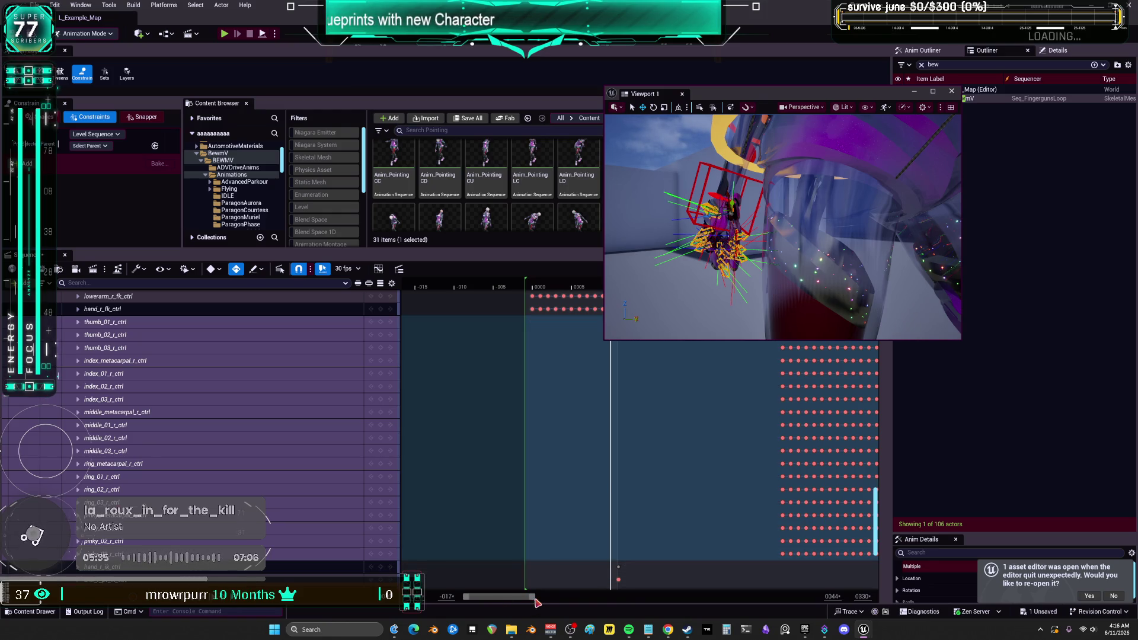
left_click_drag(538, 599, 817, 598)
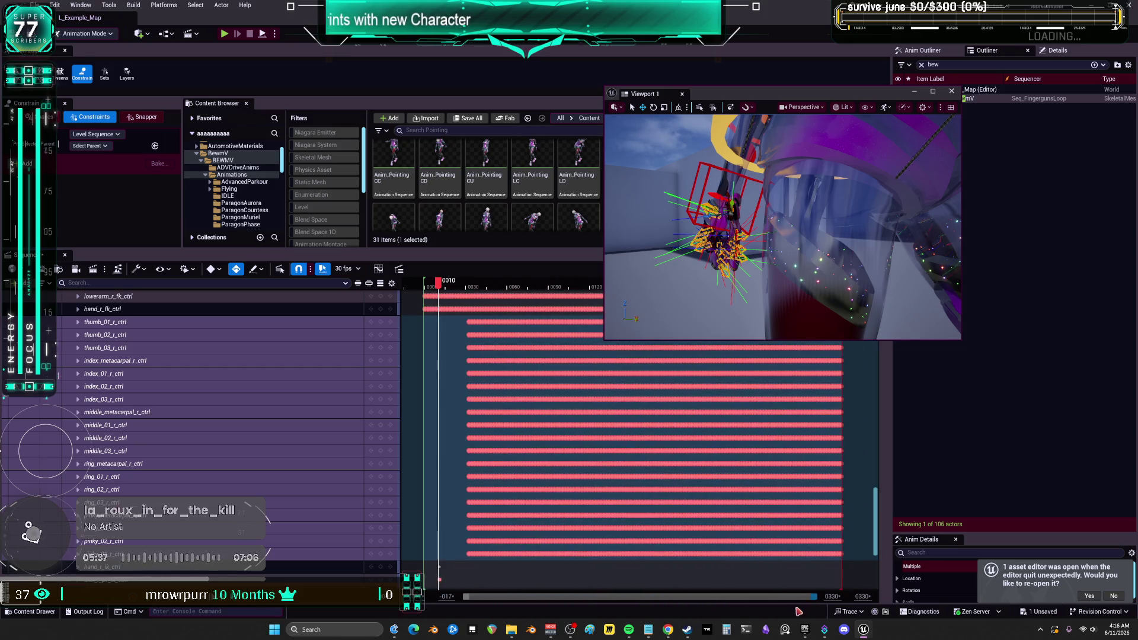
mouse_move(784, 523)
left_mouse_down()
mouse_move(473, 412)
mouse_move(432, 319)
left_mouse_up()
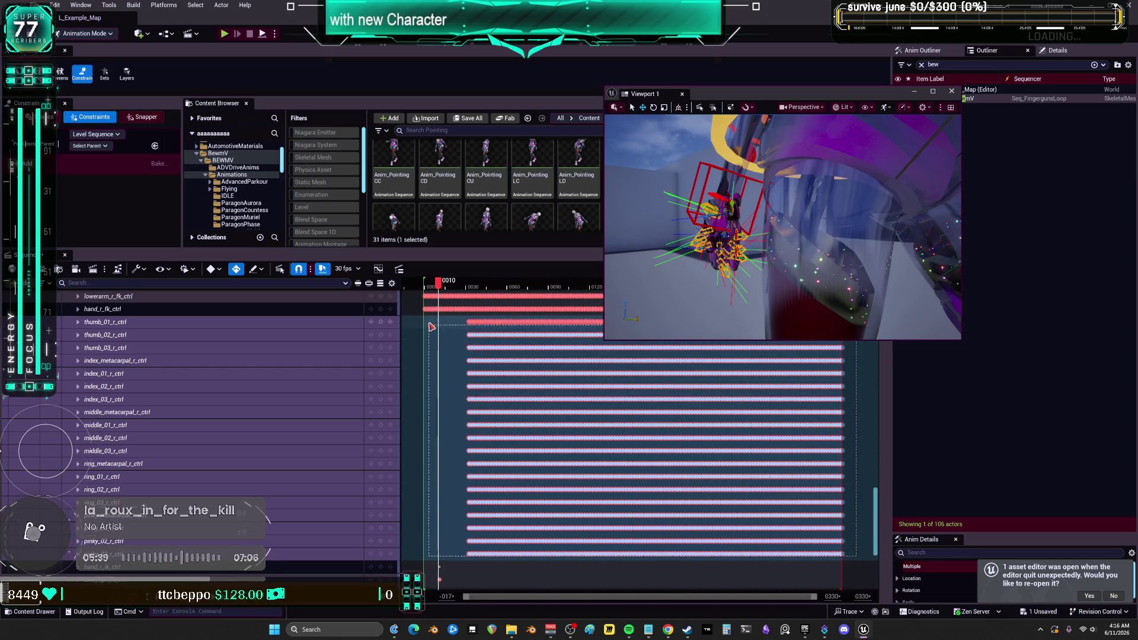
key("Delete")
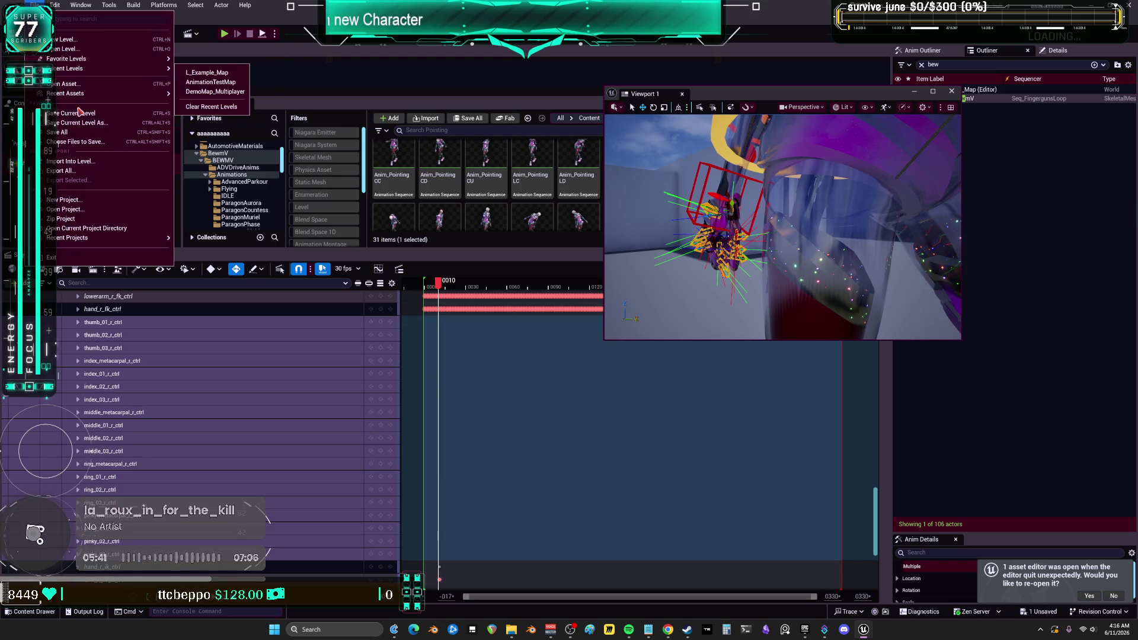
left_click_drag(742, 98, 837, 278)
scroll(658, 228, "down", 1)
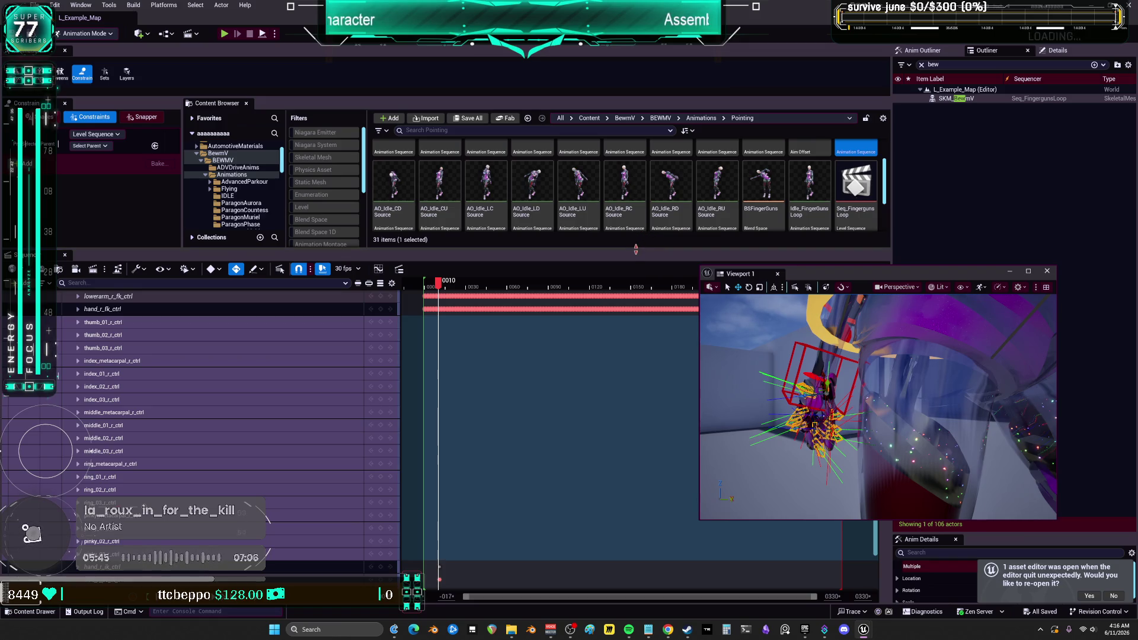
Open the Seq_PointingCC sequence and orbit the viewport in close on the character's hand.
left_click_drag(636, 250, 597, 428)
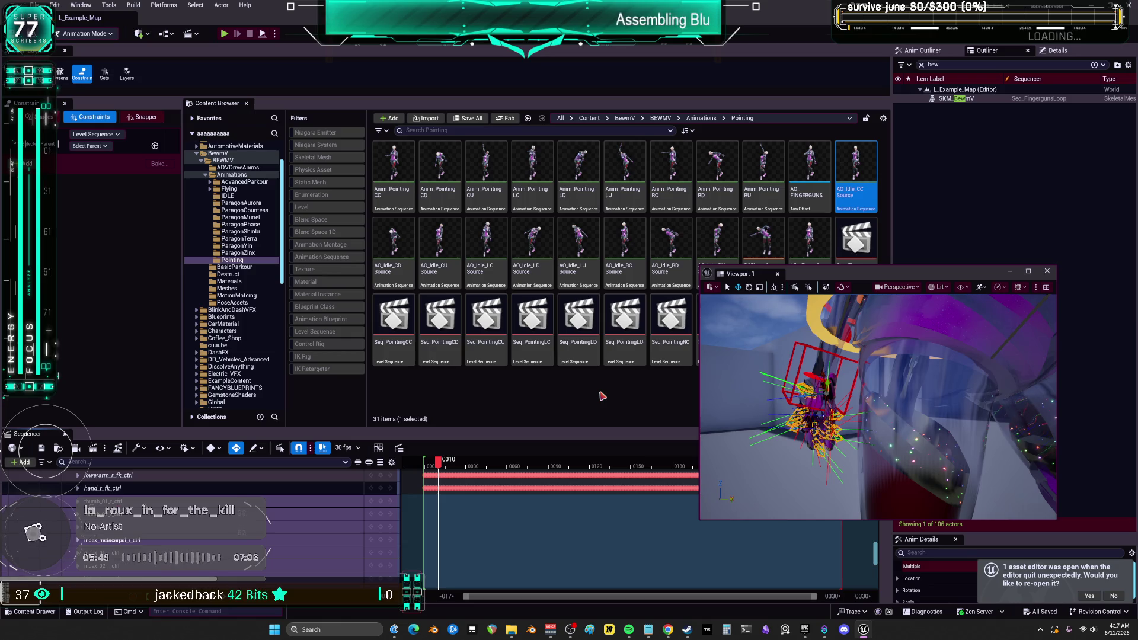
double_click(394, 320)
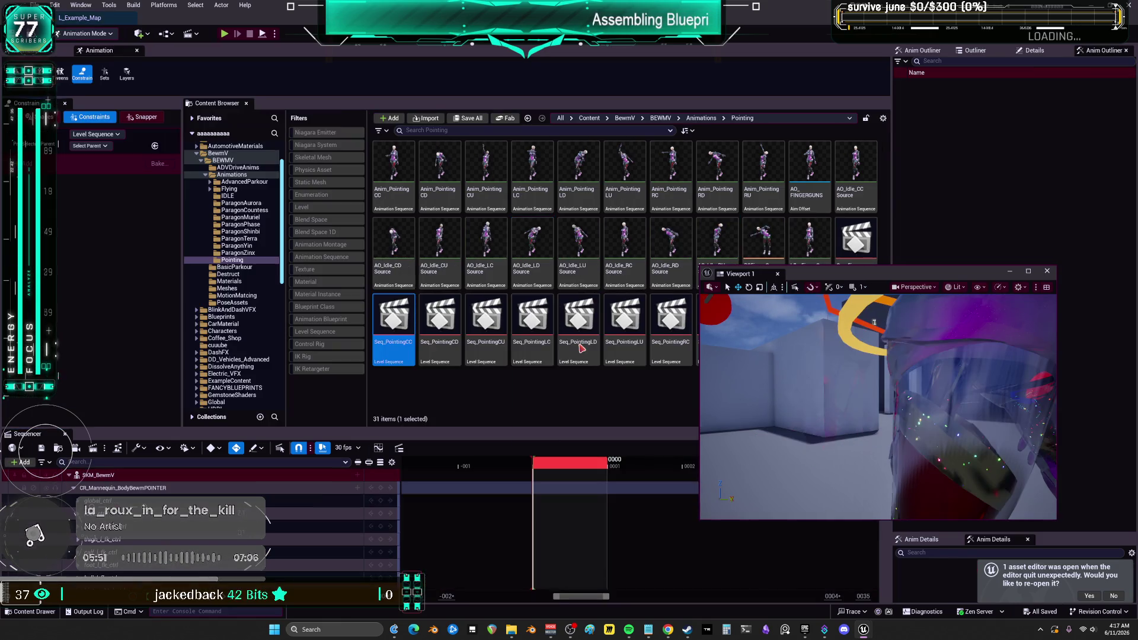
left_click_drag(841, 281, 807, 185)
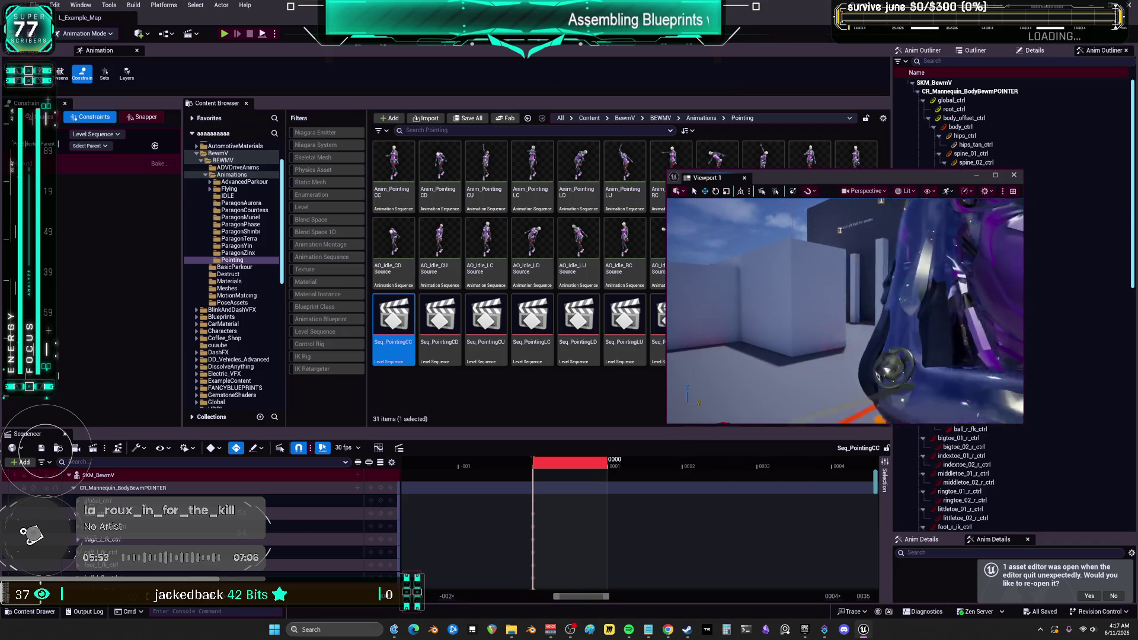
left_click_drag(842, 297, 811, 259)
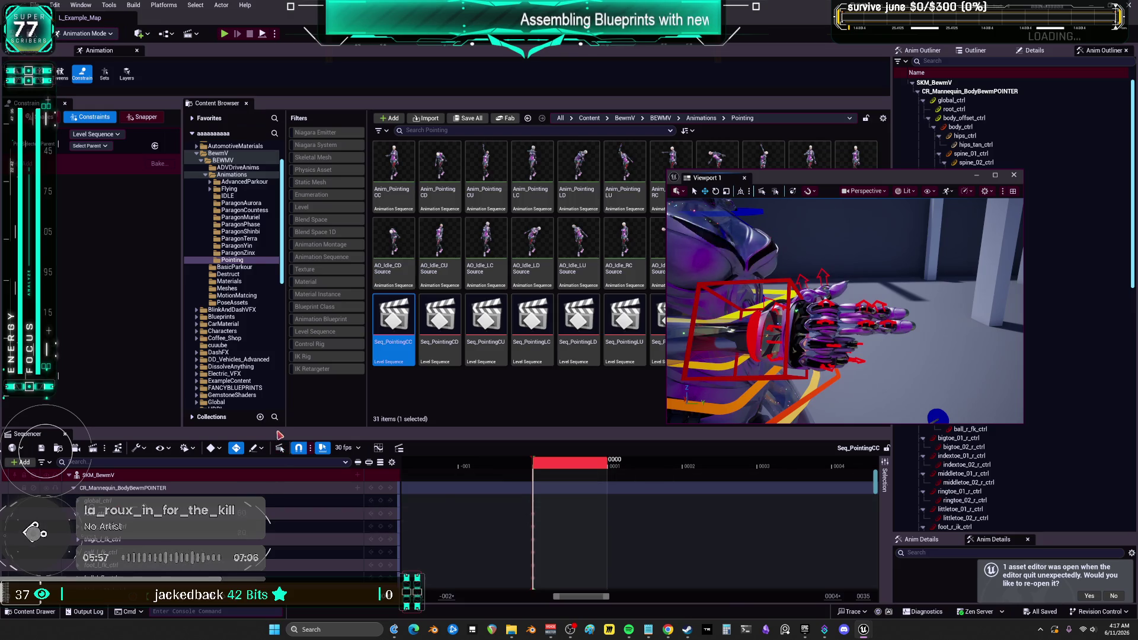
Select the right-hand finger controls from thumb_01_r_ctrl through pinky_03_r_ctrl.
left_click_drag(278, 428, 279, 297)
scroll(243, 485, "down", 10)
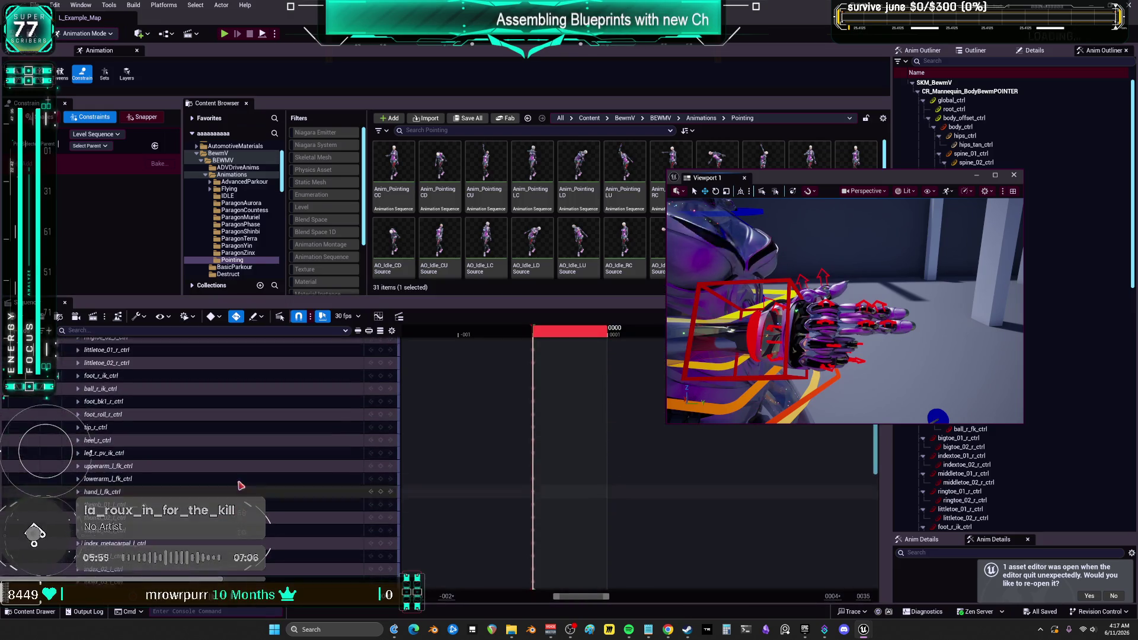
scroll(242, 485, "down", 10)
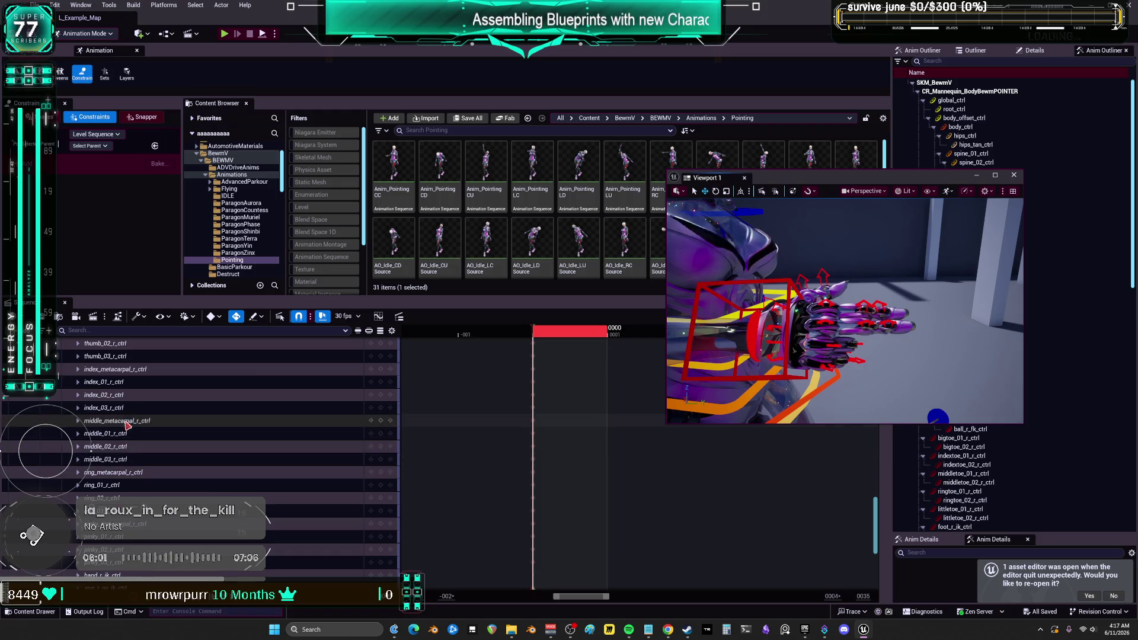
scroll(126, 428, "up", 3)
left_click(127, 396)
scroll(224, 469, "down", 4)
scroll(224, 469, "down", 4)
left_click(134, 434, "shift")
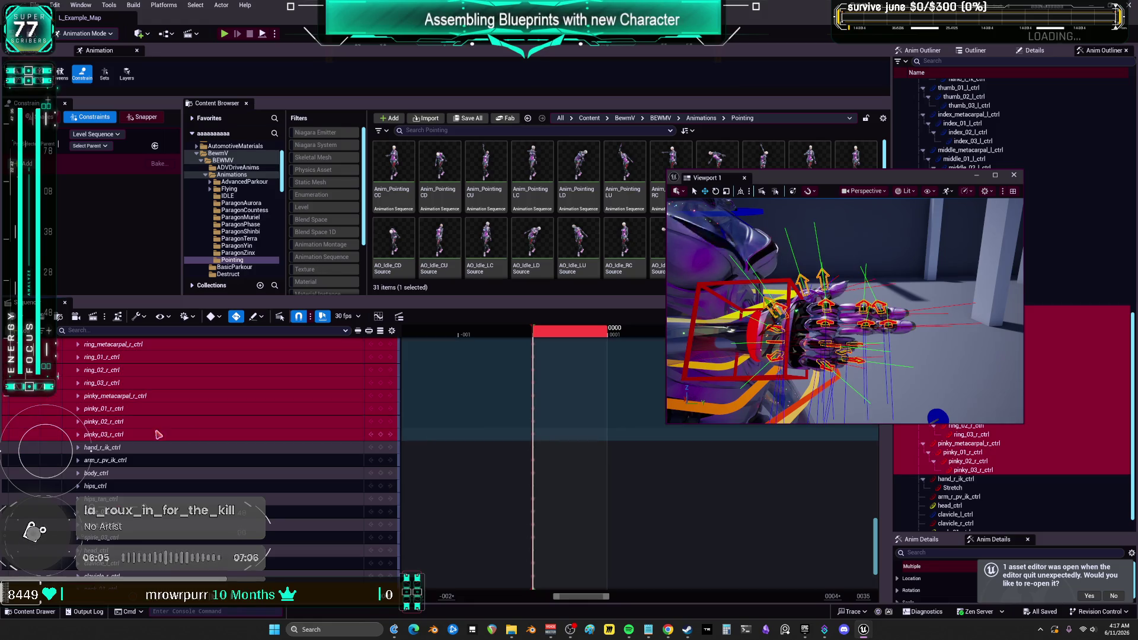
mouse_move(552, 437)
left_mouse_down()
mouse_move(549, 421)
mouse_move(522, 491)
left_mouse_up()
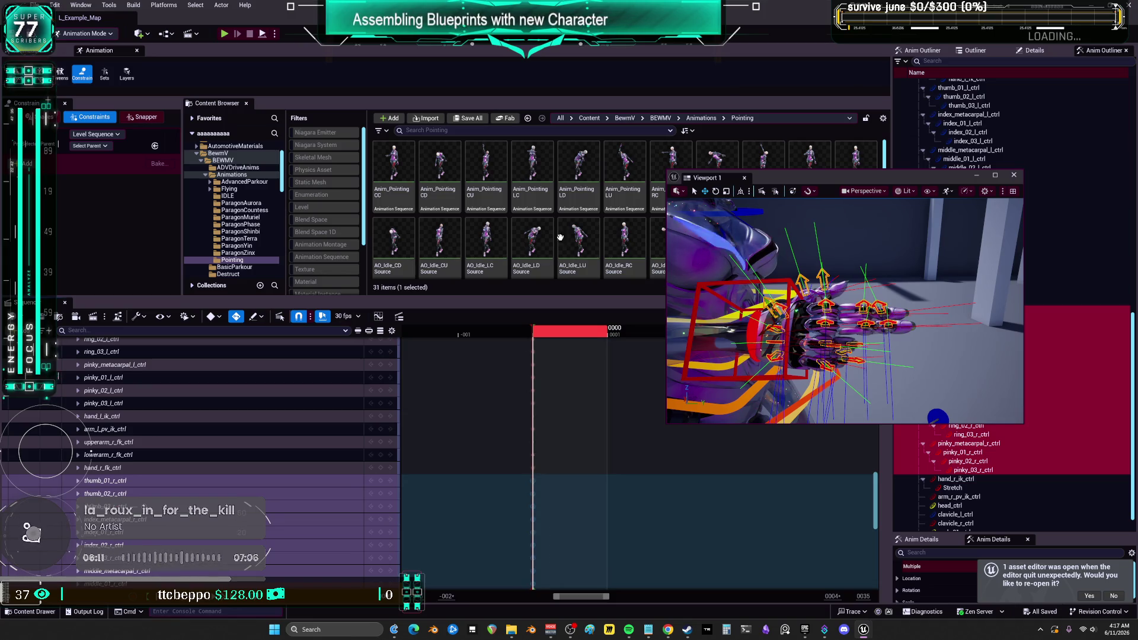
scroll(558, 268, "down", 2)
left_click_drag(818, 185, 769, 346)
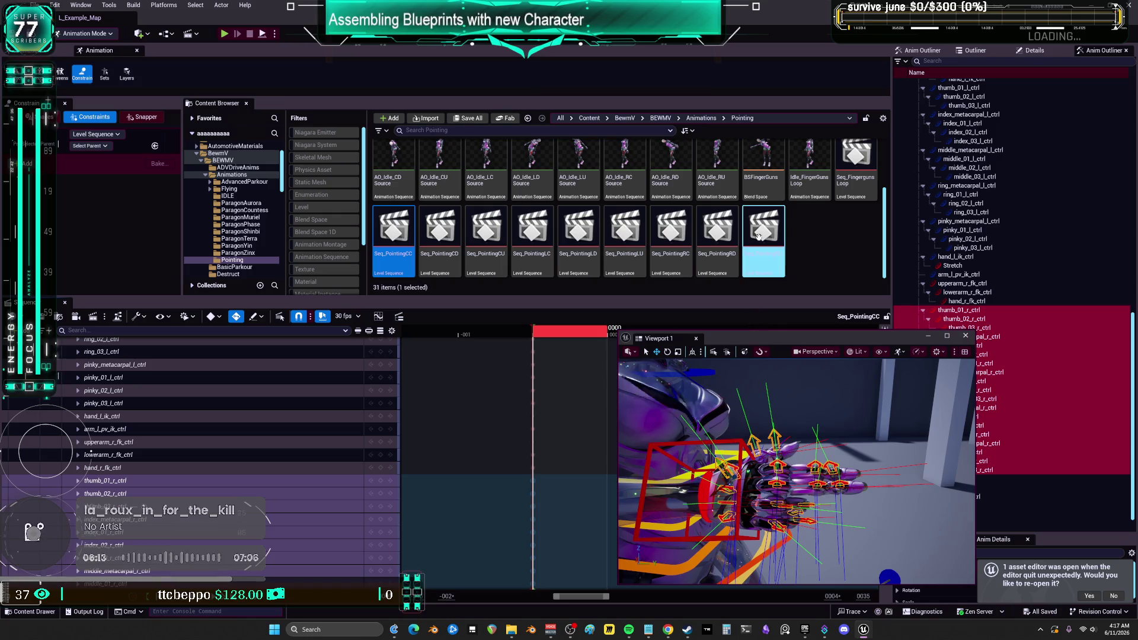
Open the Seq_FingergunsLoop sequence and select all of its tracks and keys.
double_click(854, 170)
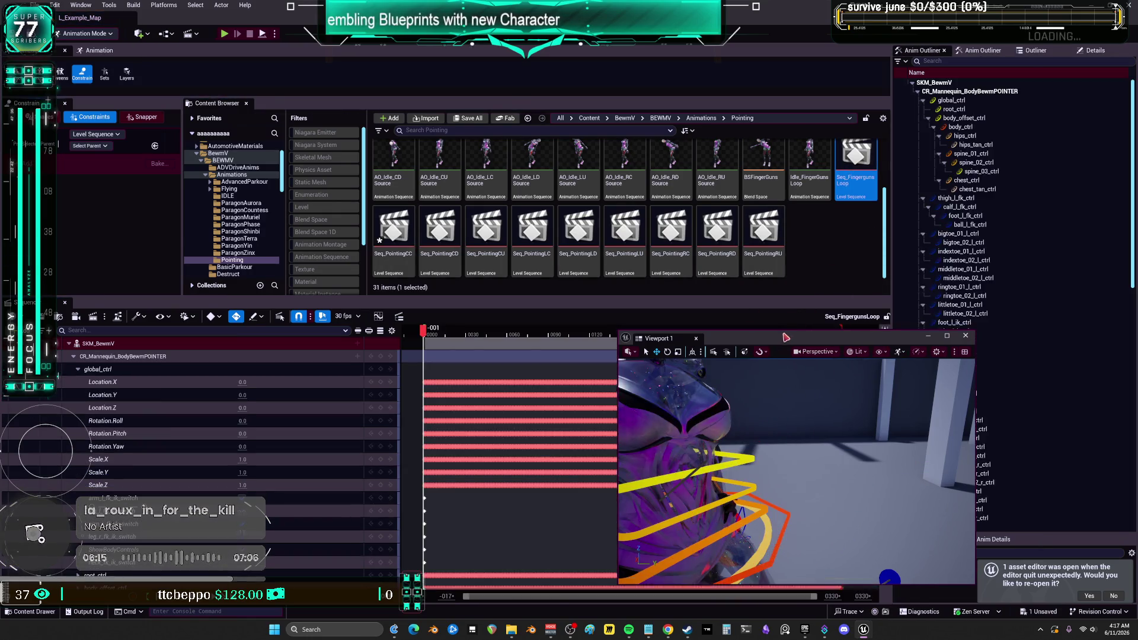
left_click_drag(741, 338, 807, 144)
scroll(300, 531, "down", 15)
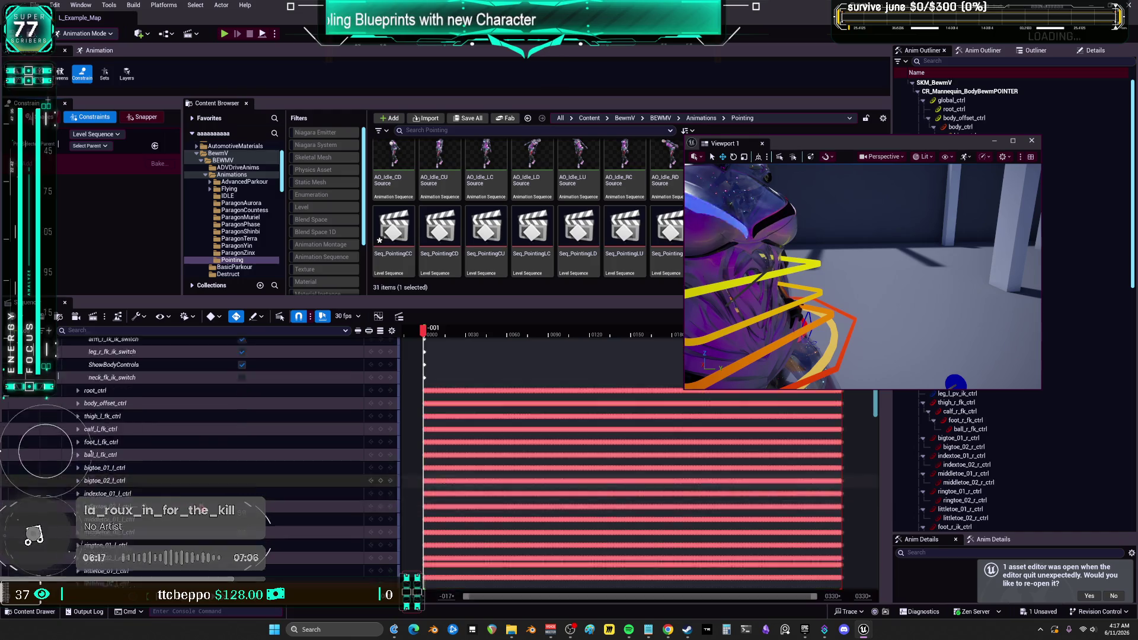
scroll(223, 484, "down", 10)
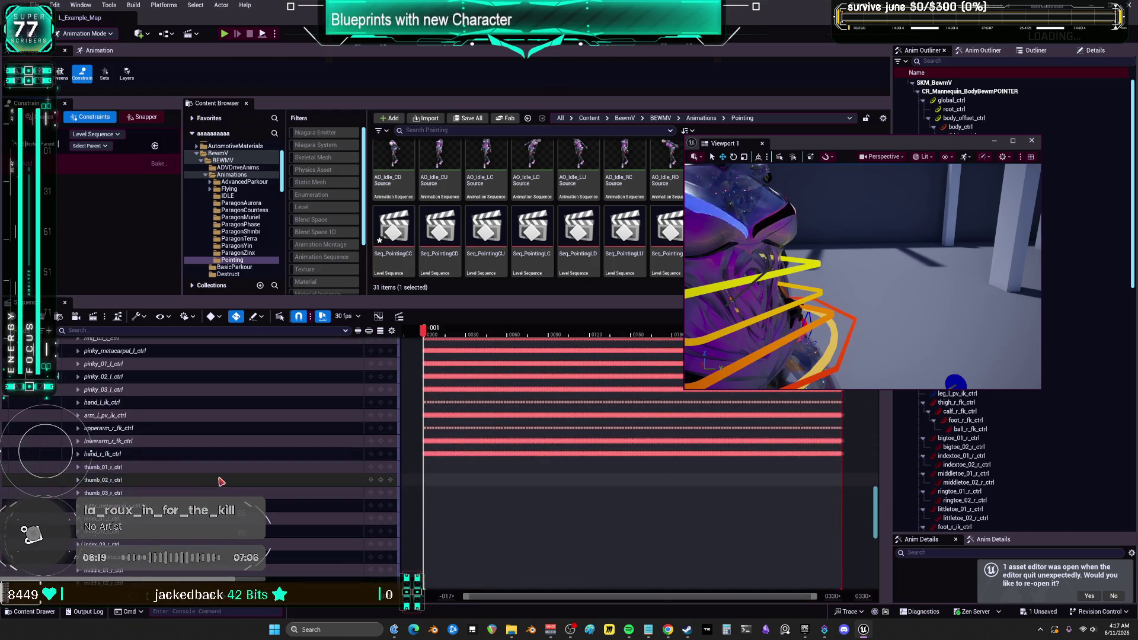
scroll(121, 411, "down", 5)
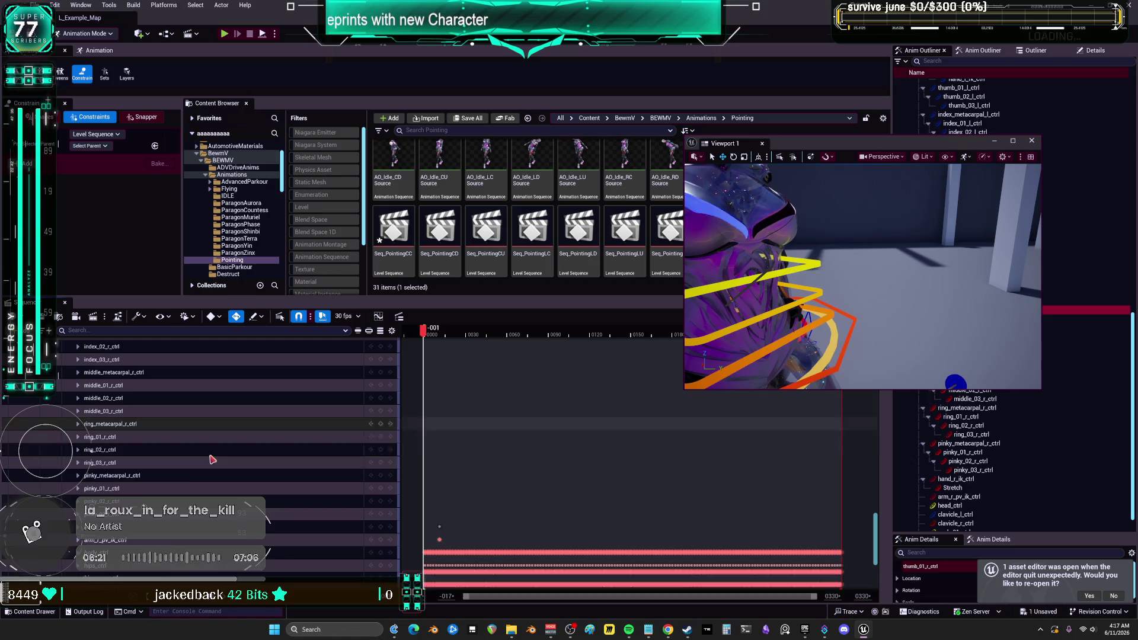
key("ctrl+a")
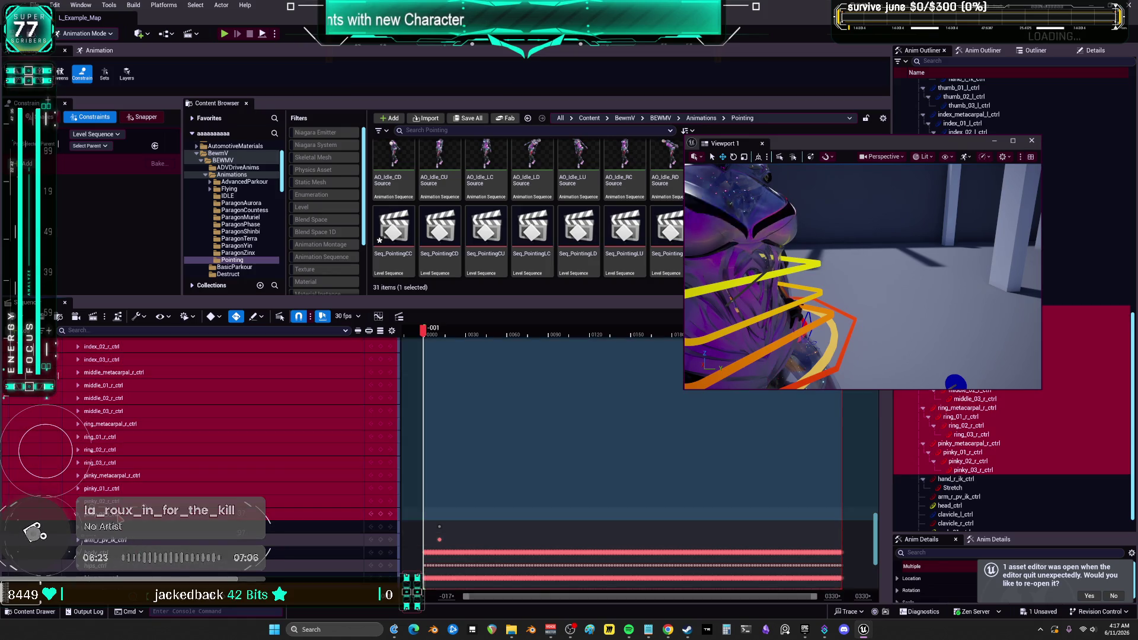
Scrub the animation from frame 5 to 167, checking poses and selecting clavicle_r_ctrl.
left_click_drag(431, 336, 437, 359)
mouse_move(860, 273)
left_mouse_down()
mouse_move(756, 282)
mouse_move(785, 255)
mouse_move(796, 318)
left_mouse_up()
left_click_drag(474, 337, 500, 334)
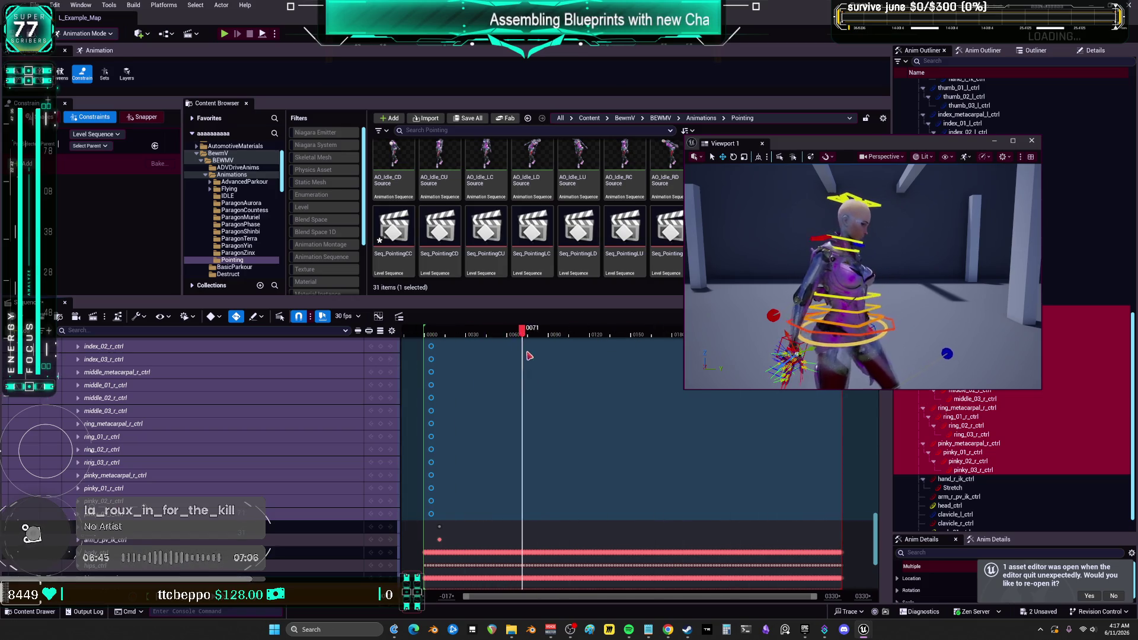
left_click_drag(454, 367, 618, 360)
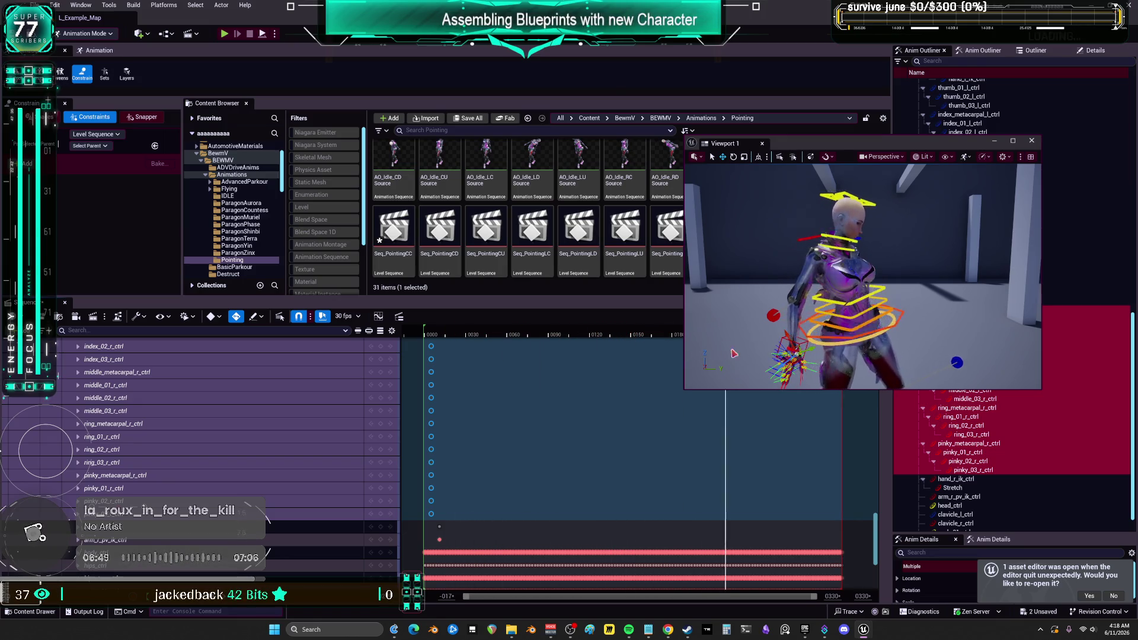
left_click_drag(782, 361, 704, 359)
left_click(798, 241)
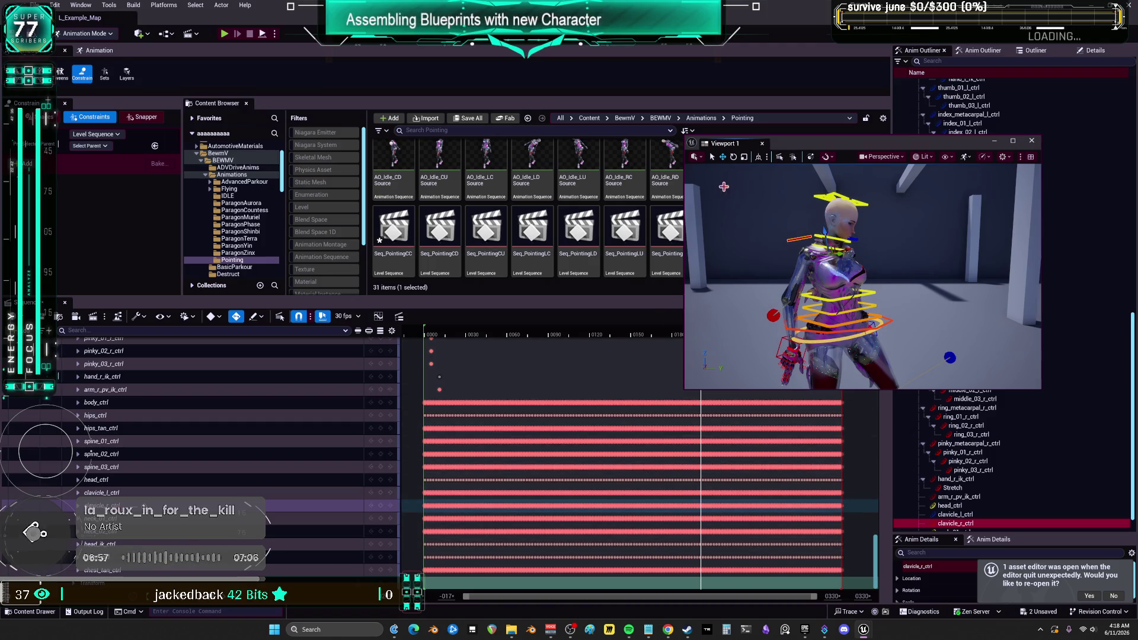
left_click_drag(860, 143, 931, 135)
left_click_drag(701, 335, 444, 374)
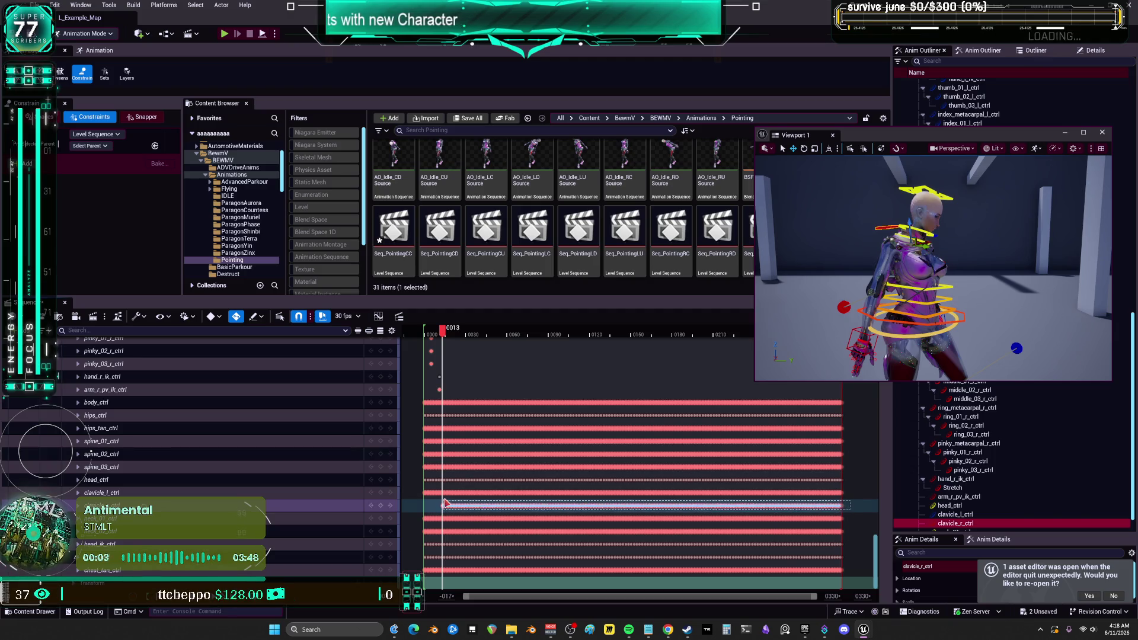
Box-select and delete the clavicle_r_ctrl keys, then check the pose at frame 88.
key("Delete")
key("ctrl+z")
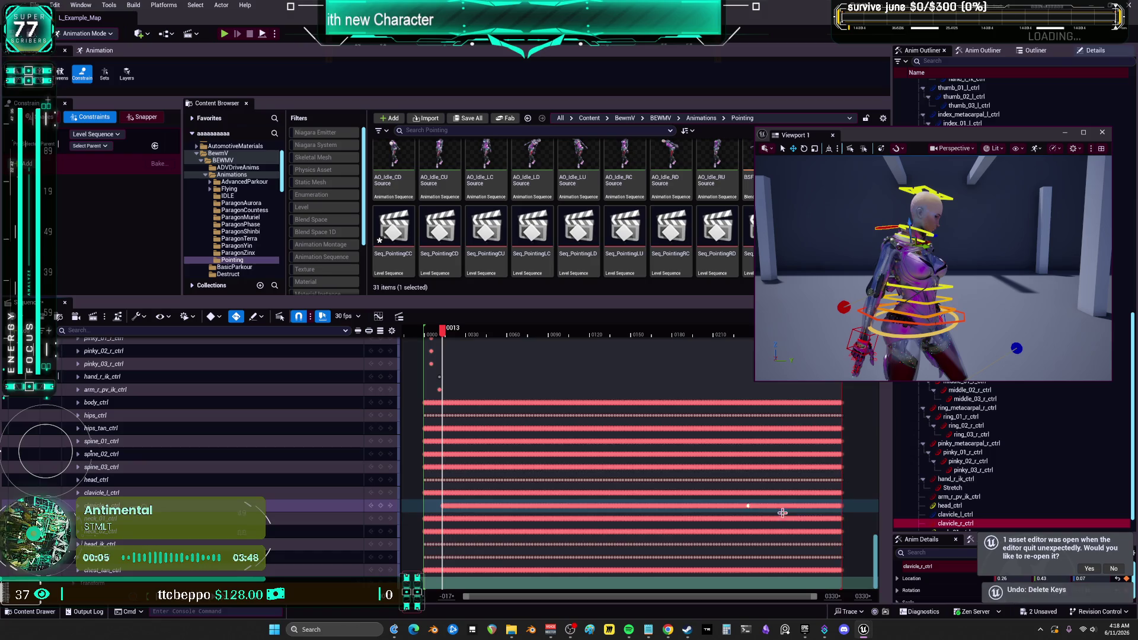
left_click_drag(860, 508, 447, 503)
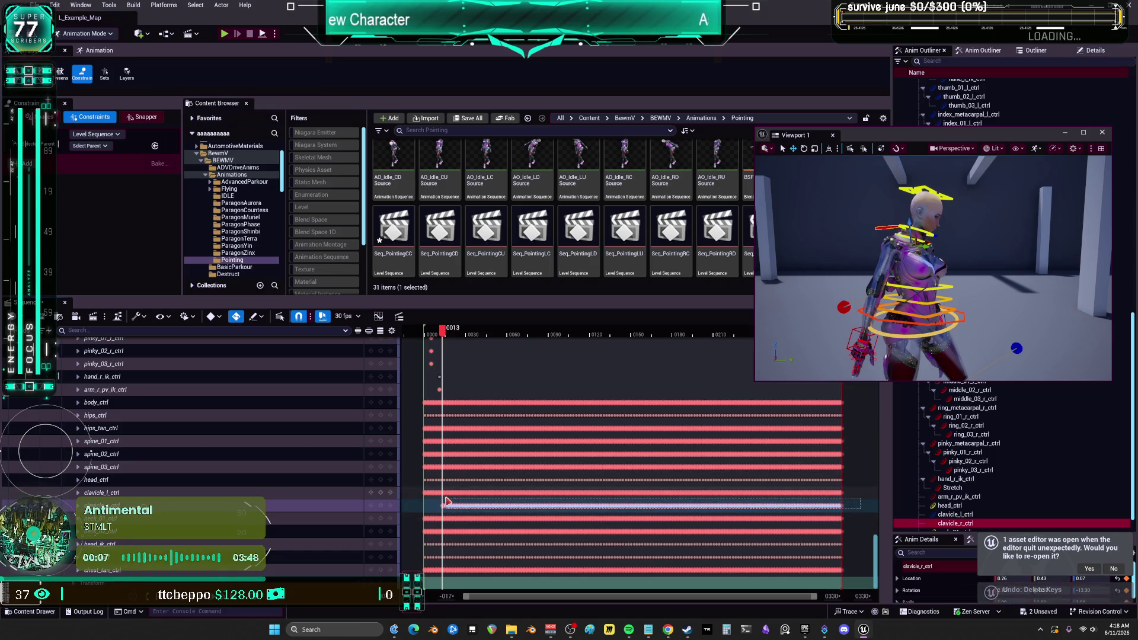
key("Delete")
mouse_move(446, 332)
left_mouse_down()
mouse_move(837, 385)
mouse_move(421, 402)
left_mouse_up()
Select the hand_r_ik_ctrl control and scroll the track list to its rows.
left_click(853, 331)
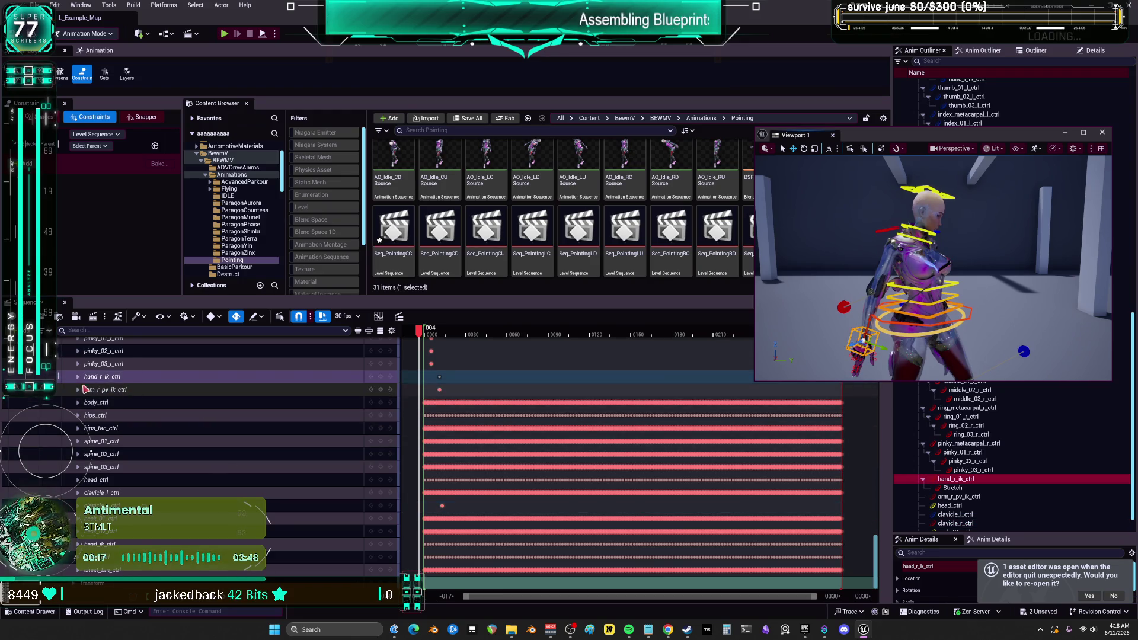
scroll(242, 415, "up", 3)
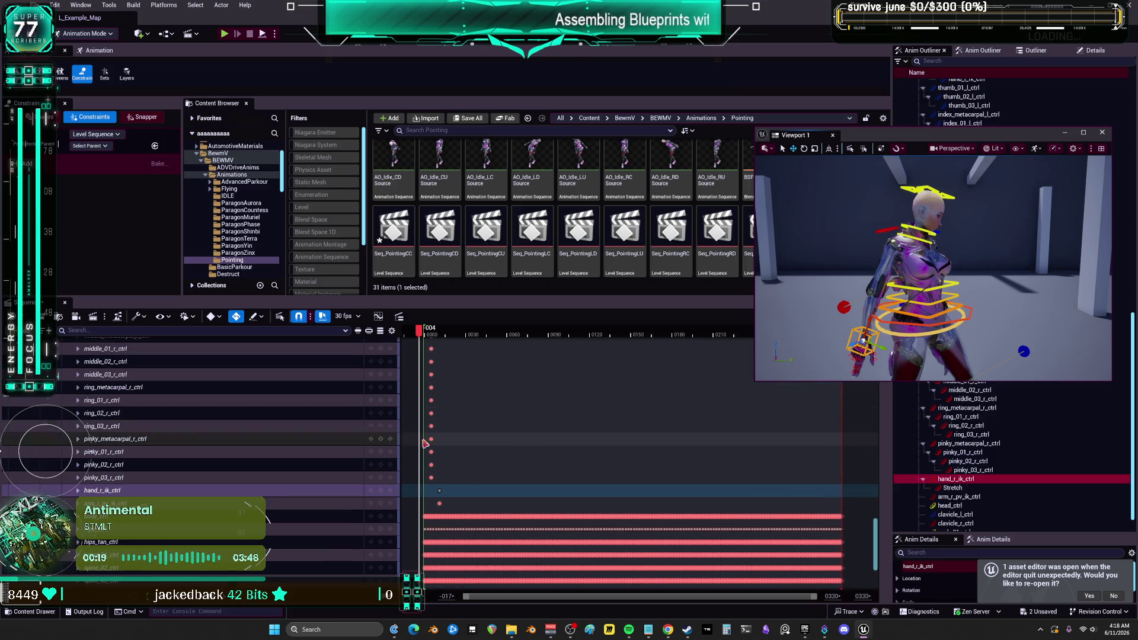
left_click_drag(878, 537, 866, 393)
scroll(215, 447, "up", 2)
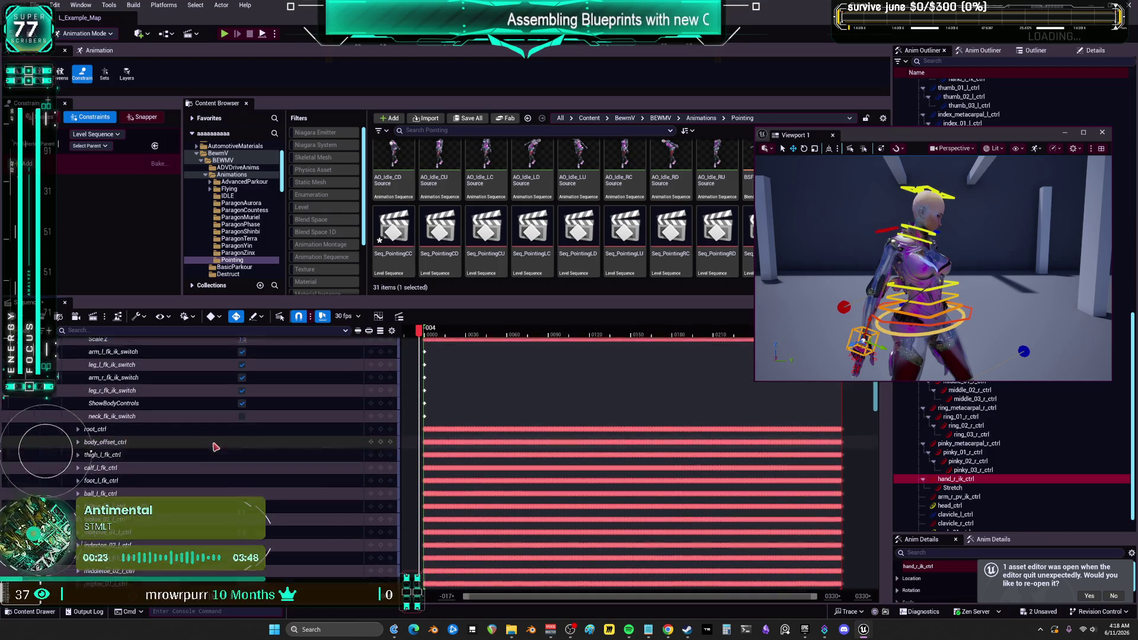
Uncheck arm_r_fk_ik_switch, delete its frame-0 key, and scrub from frame 19 to 129.
scroll(216, 433, "up", 1)
left_click(242, 407)
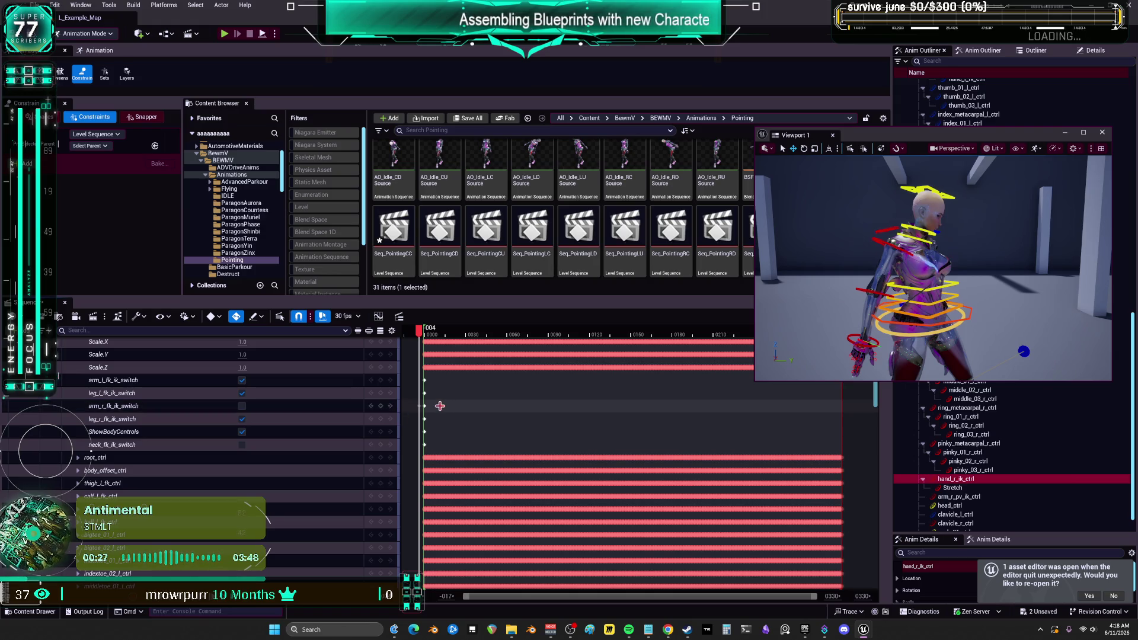
key("Delete")
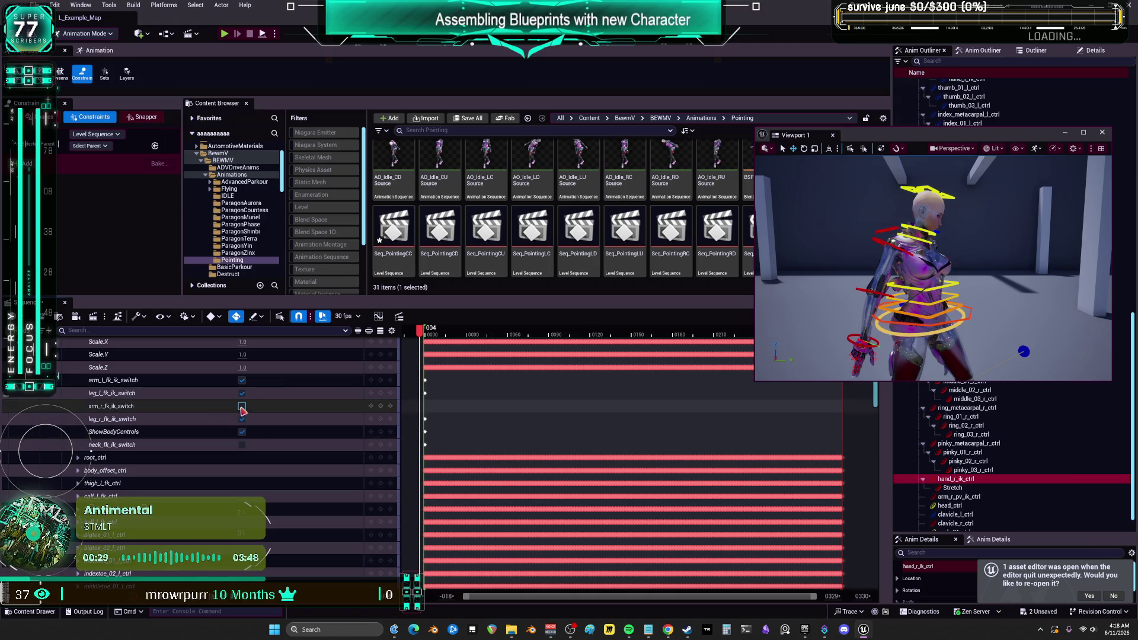
left_click(452, 336)
mouse_move(456, 336)
left_mouse_down()
mouse_move(605, 341)
mouse_move(426, 343)
mouse_move(454, 356)
mouse_move(442, 364)
mouse_move(473, 366)
mouse_move(457, 338)
mouse_move(444, 345)
left_mouse_up()
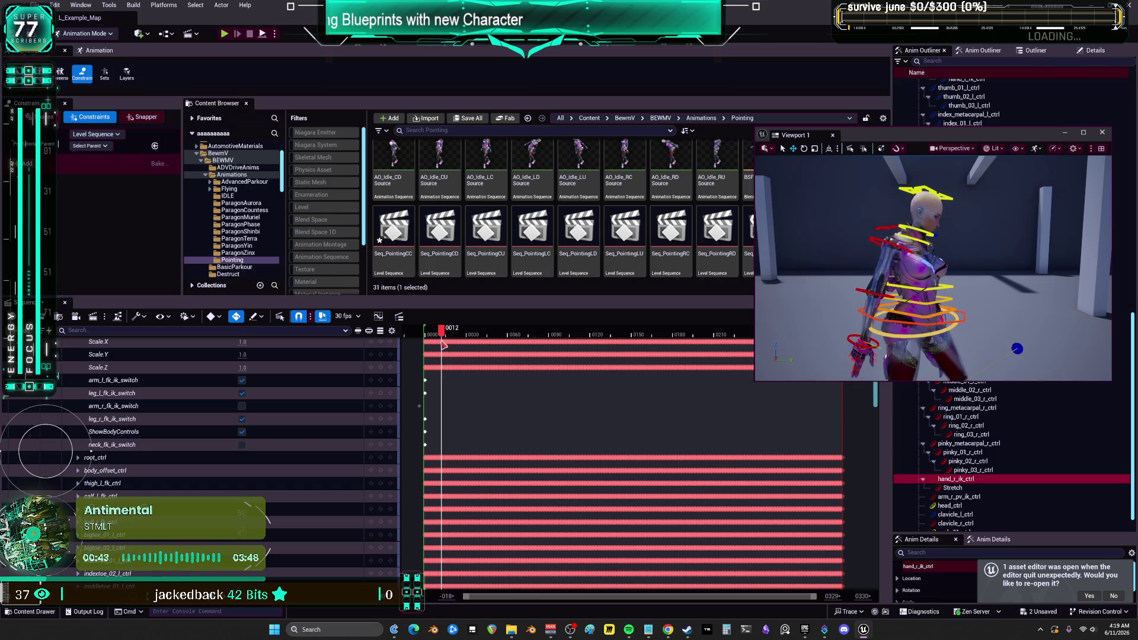
Select hand_r_fk_ctrl and box-select its keys, scrolling the timeline right.
left_click(847, 341)
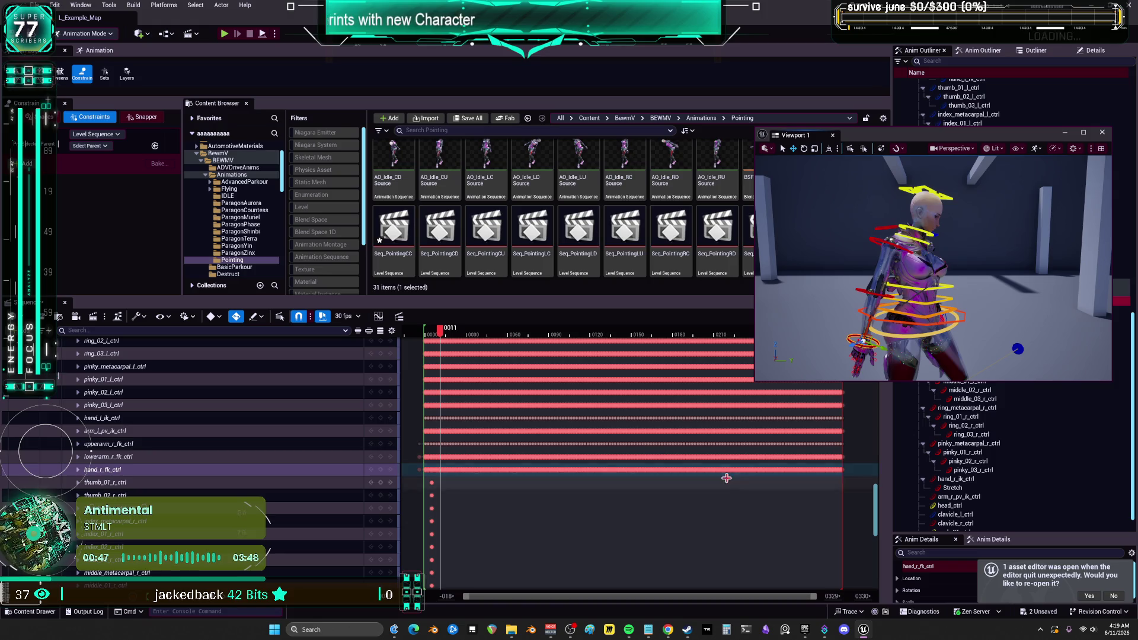
left_click_drag(863, 469, 415, 471)
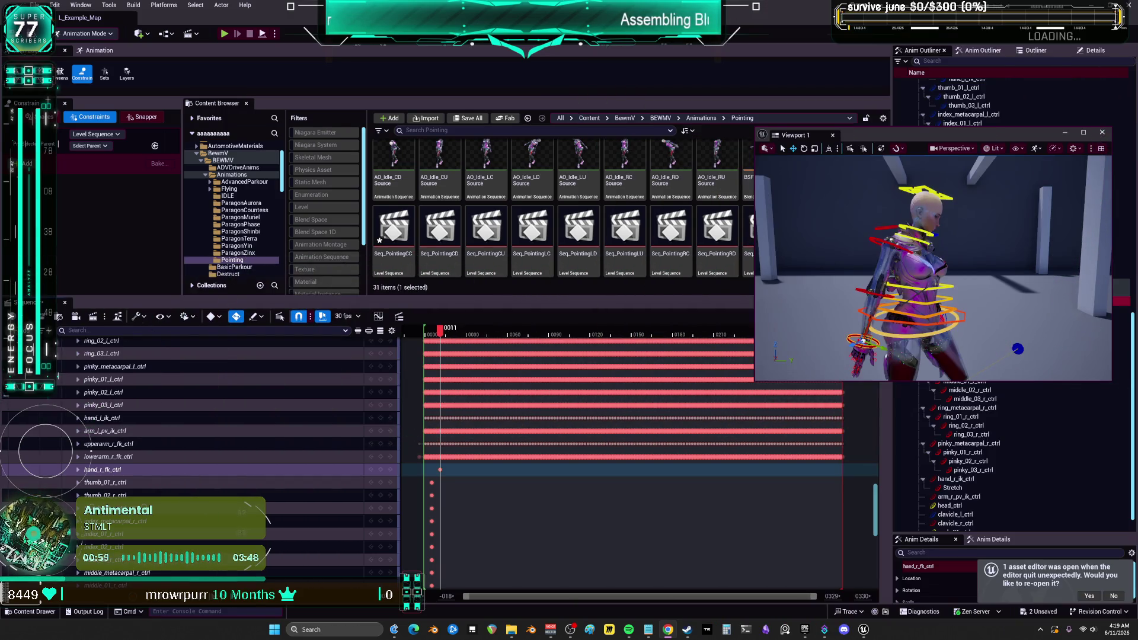
mouse_move(815, 601)
left_mouse_down()
mouse_move(551, 600)
mouse_move(696, 601)
left_mouse_up()
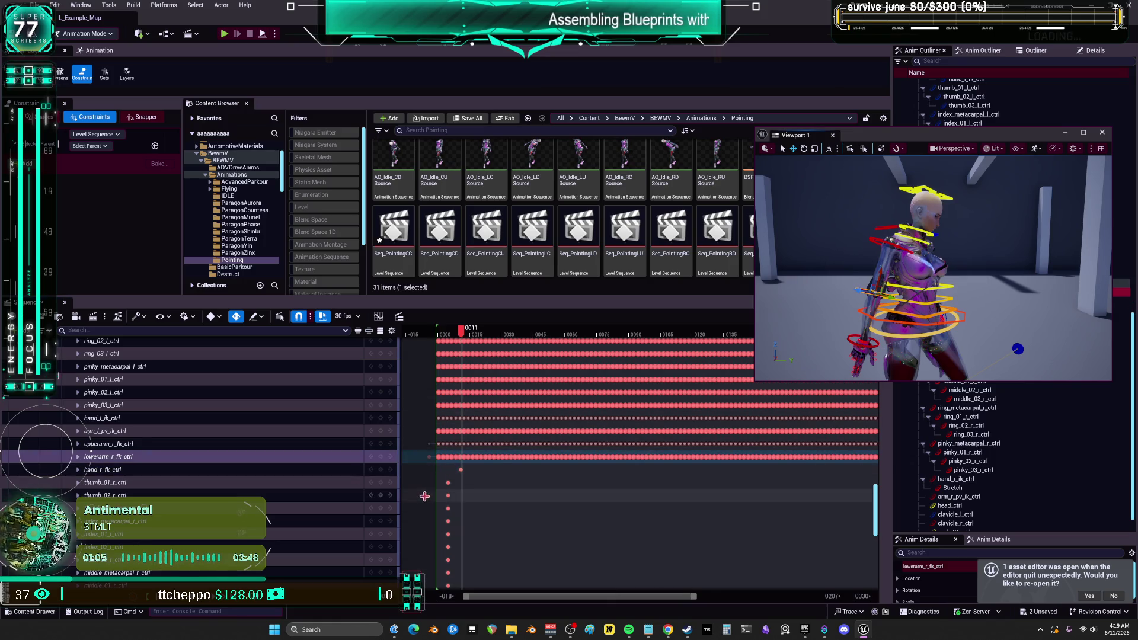
scroll(448, 473, "right", 2)
Delete most of the keys on the lowerarm_r_fk_ctrl track.
left_click_drag(437, 467, 805, 460)
key("Delete")
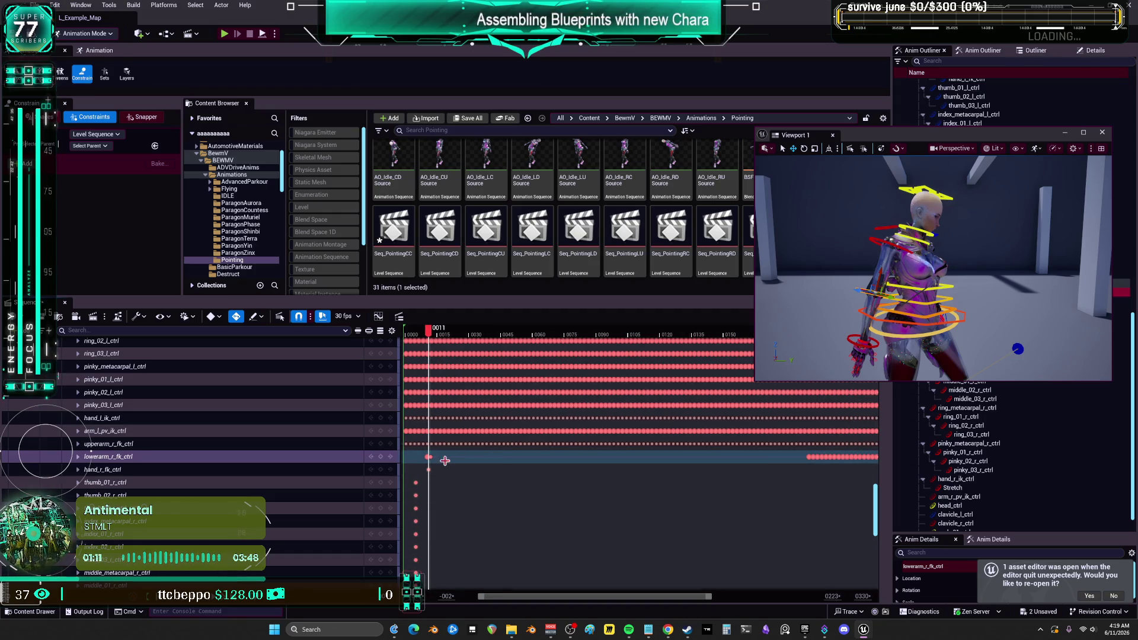
mouse_move(623, 465)
left_mouse_down()
mouse_move(812, 468)
mouse_move(564, 453)
left_mouse_up()
key("Delete")
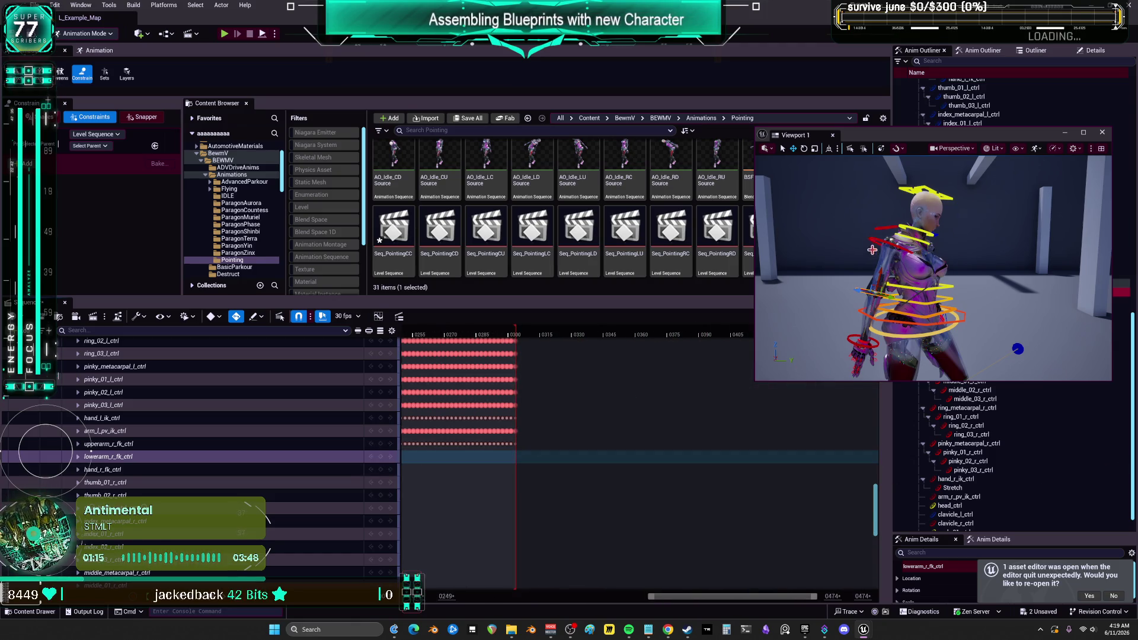
Delete the upperarm_r_fk_ctrl keys and play the sequence back.
key("Up")
left_click_drag(714, 597, 653, 598)
mouse_move(788, 453)
left_mouse_down()
mouse_move(798, 465)
mouse_move(486, 471)
mouse_move(557, 468)
mouse_move(574, 449)
left_mouse_up()
key("Delete")
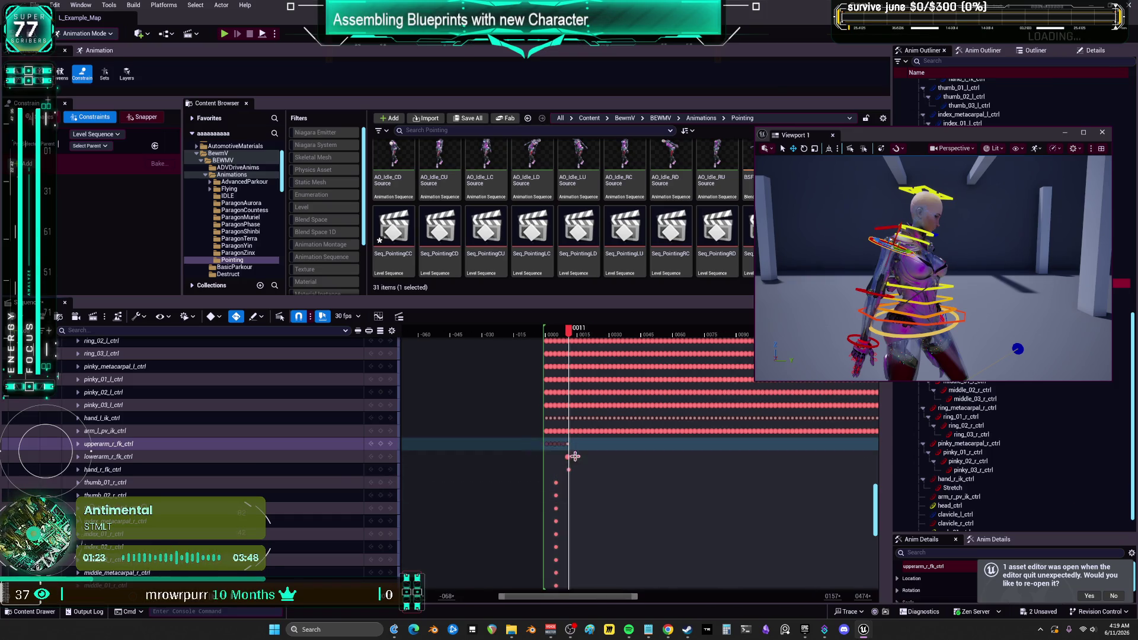
key("space")
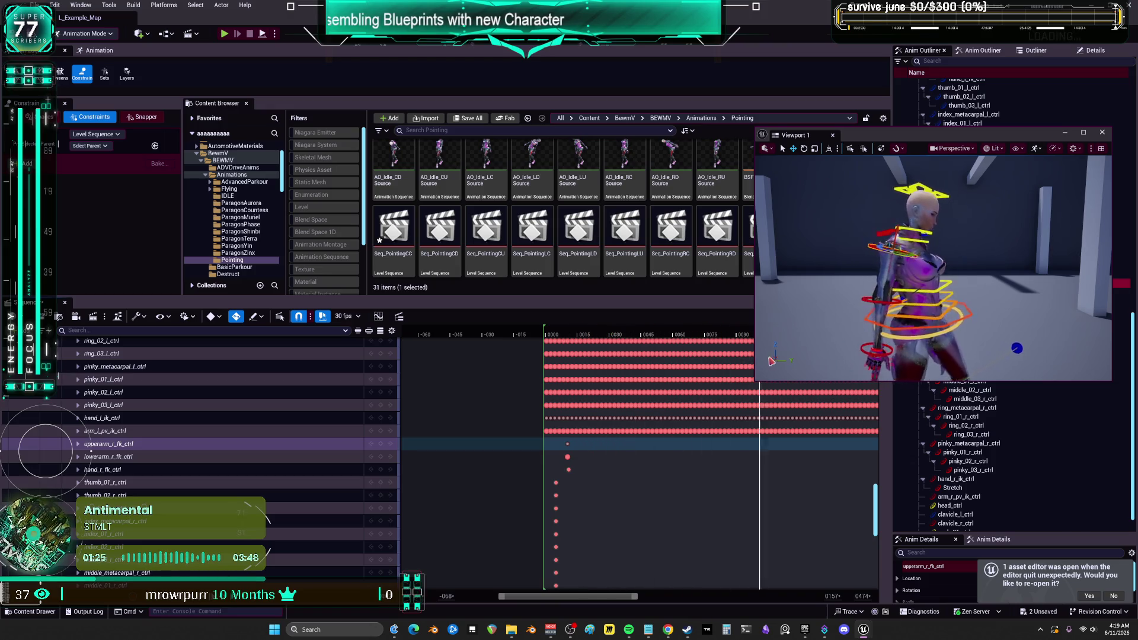
scroll(176, 475, "up", 3)
scroll(176, 476, "up", 10)
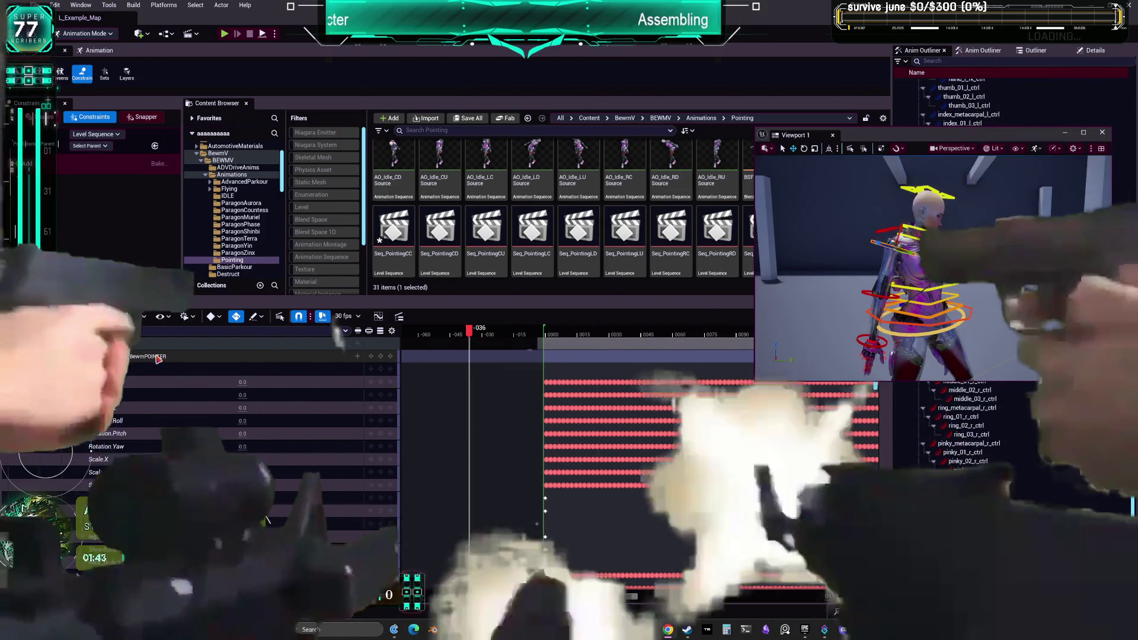
Rename the Idle_FingerGuns Loop animation asset to Idle_FingerGunsLoopSource.
scroll(655, 212, "up", 2)
left_click(659, 221)
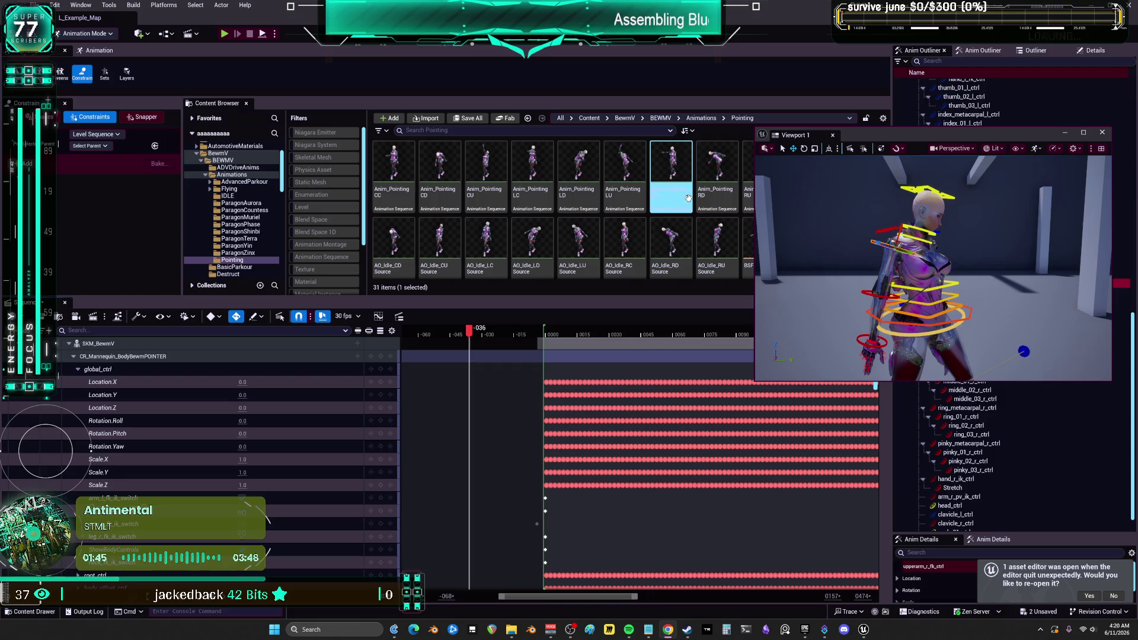
scroll(716, 205, "down", 1)
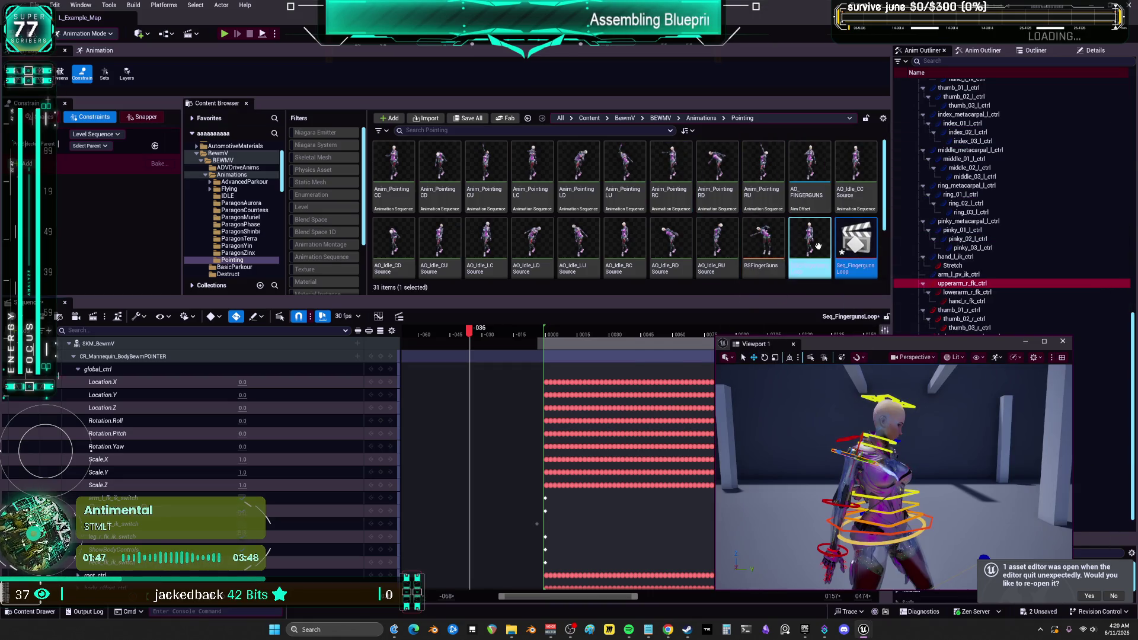
left_click(810, 196)
key("F2")
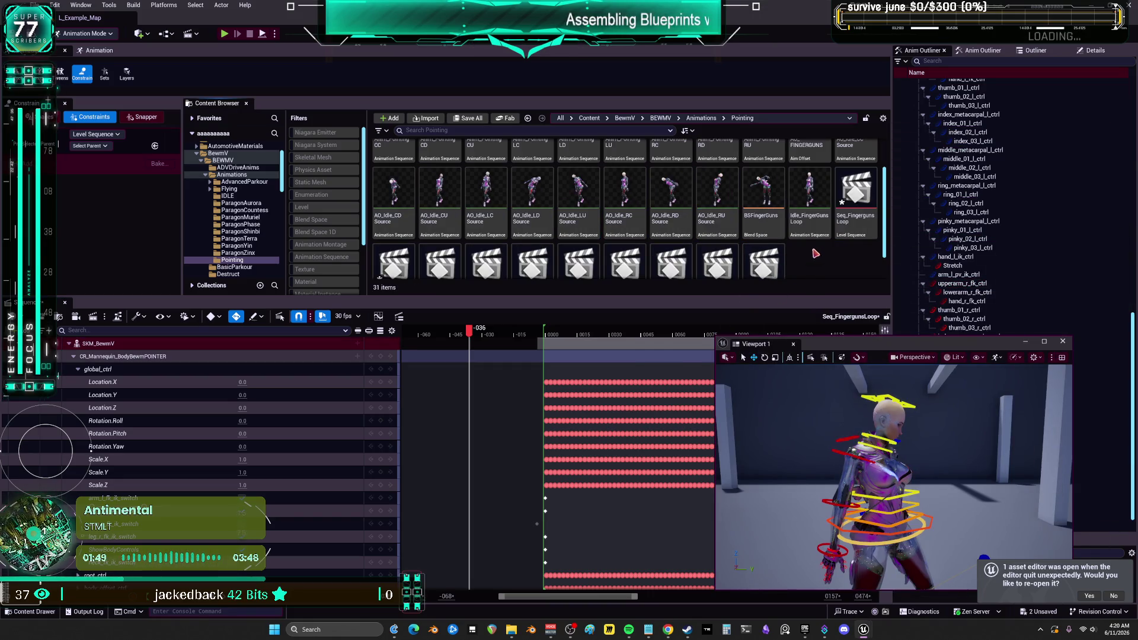
scroll(820, 231, "down", 1)
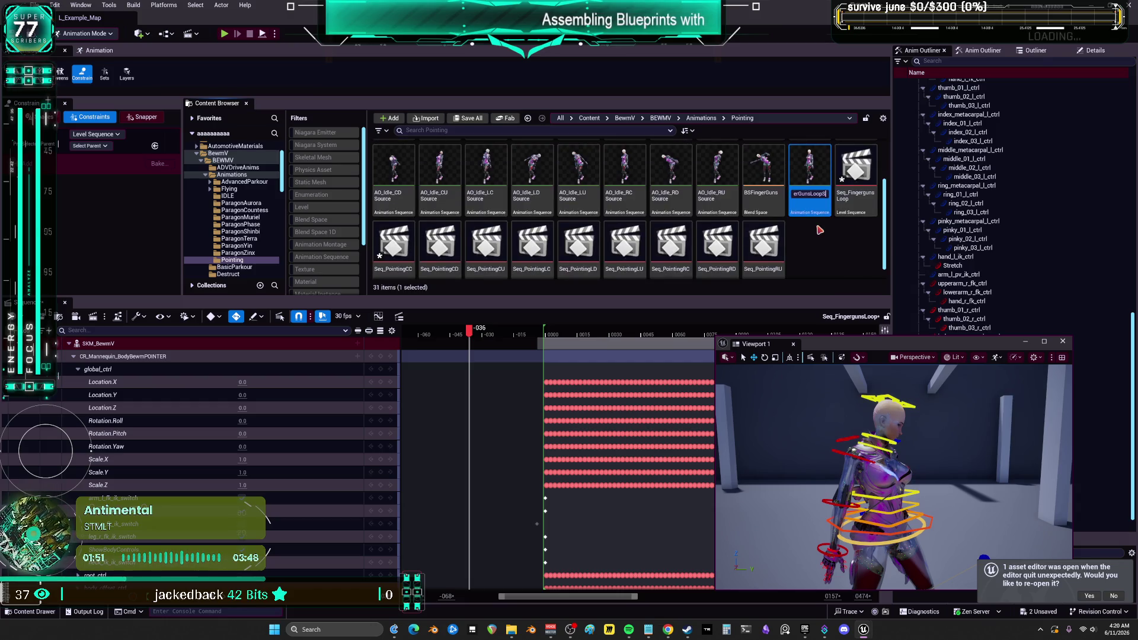
type("Source")
key("Return")
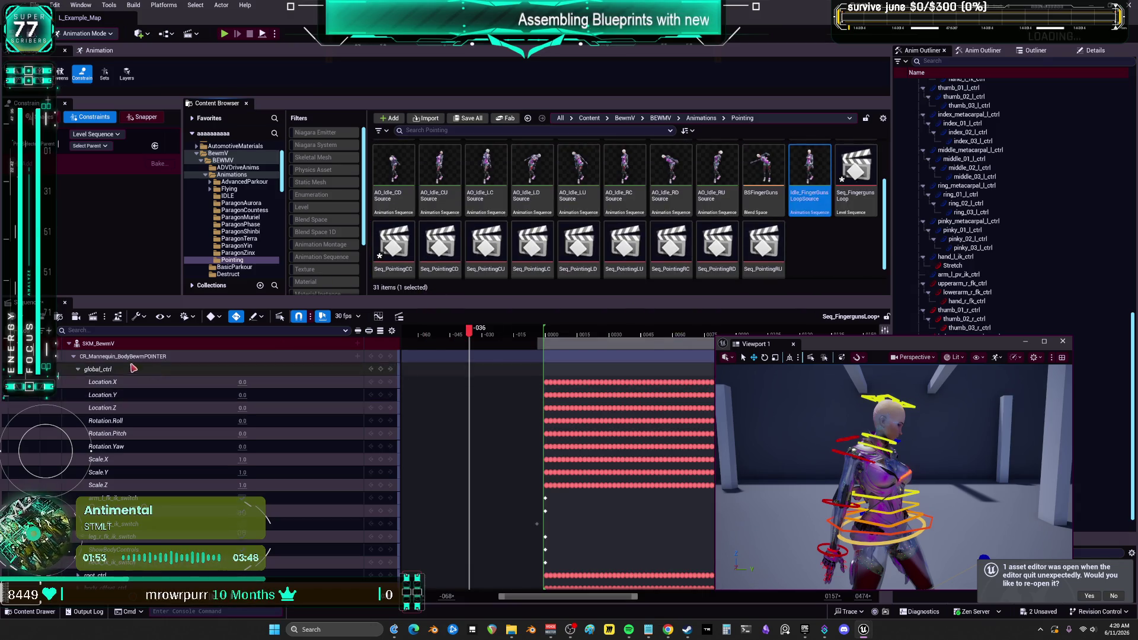
right_click(107, 349)
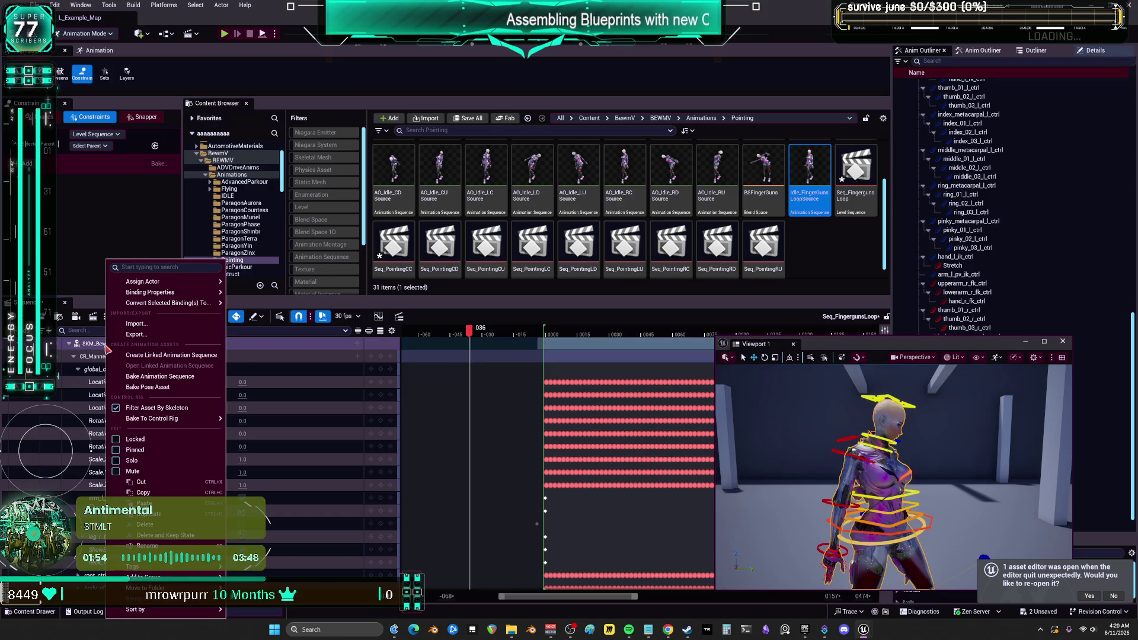
Bake SKM_BewmV into a new Idle_FingerGunsLoop animation in Pointing, export it, and save all.
left_click(183, 382)
left_click(604, 394)
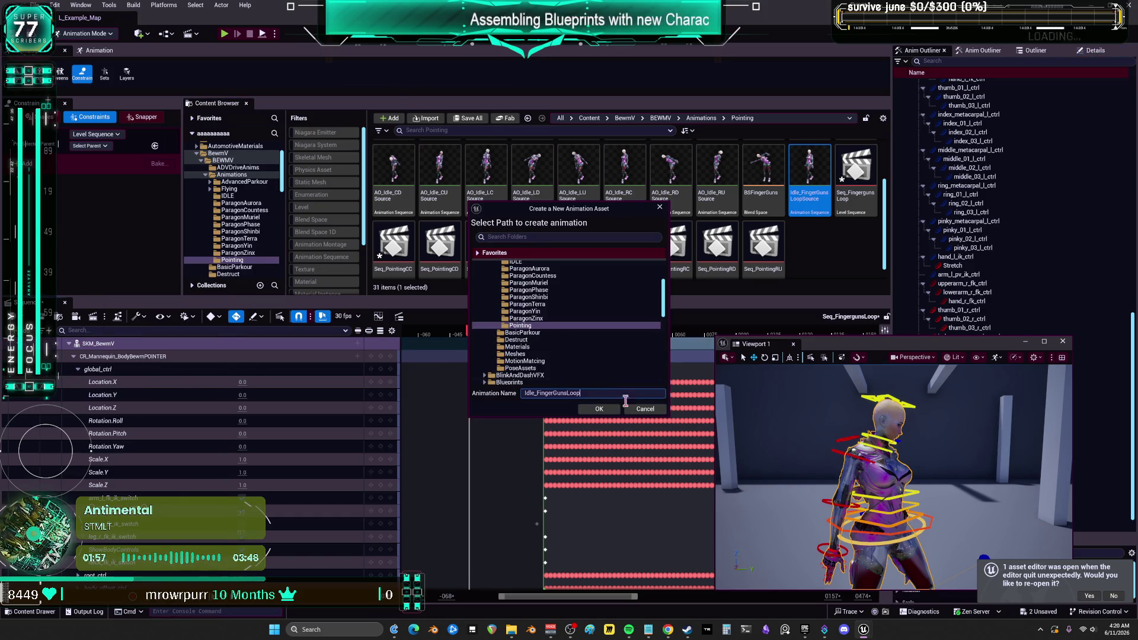
left_click(599, 410)
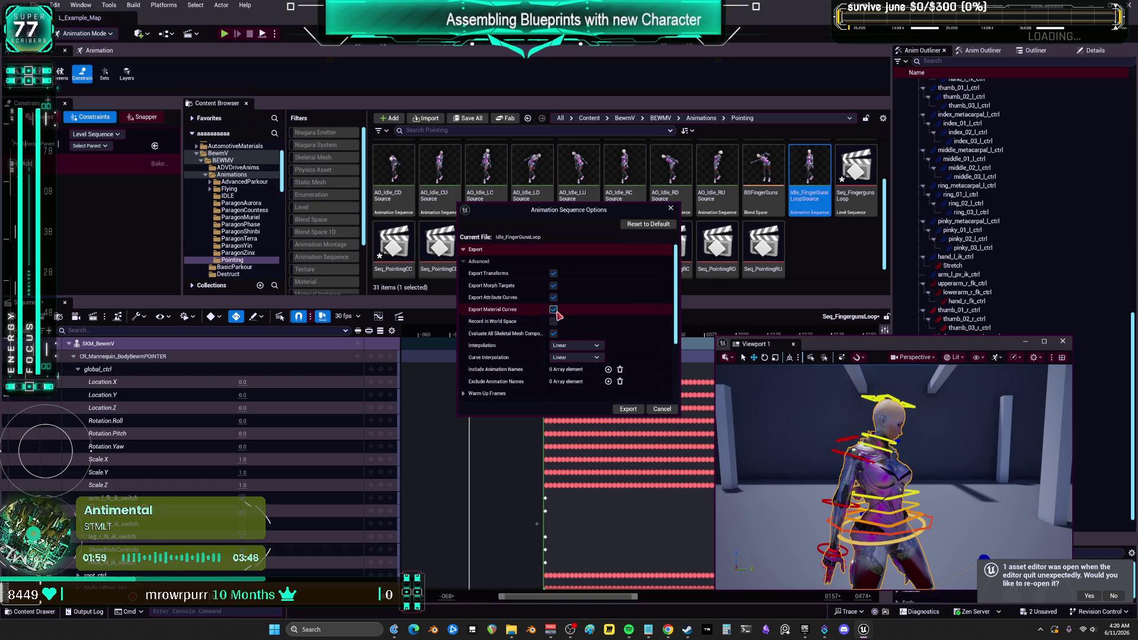
left_click(626, 409)
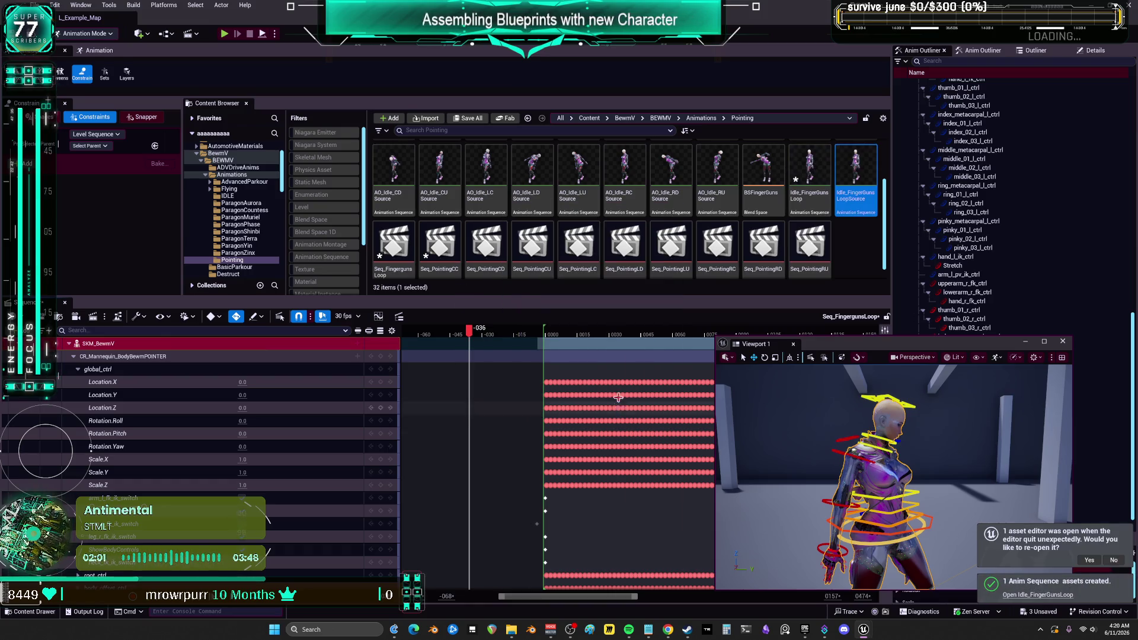
key("ctrl+s")
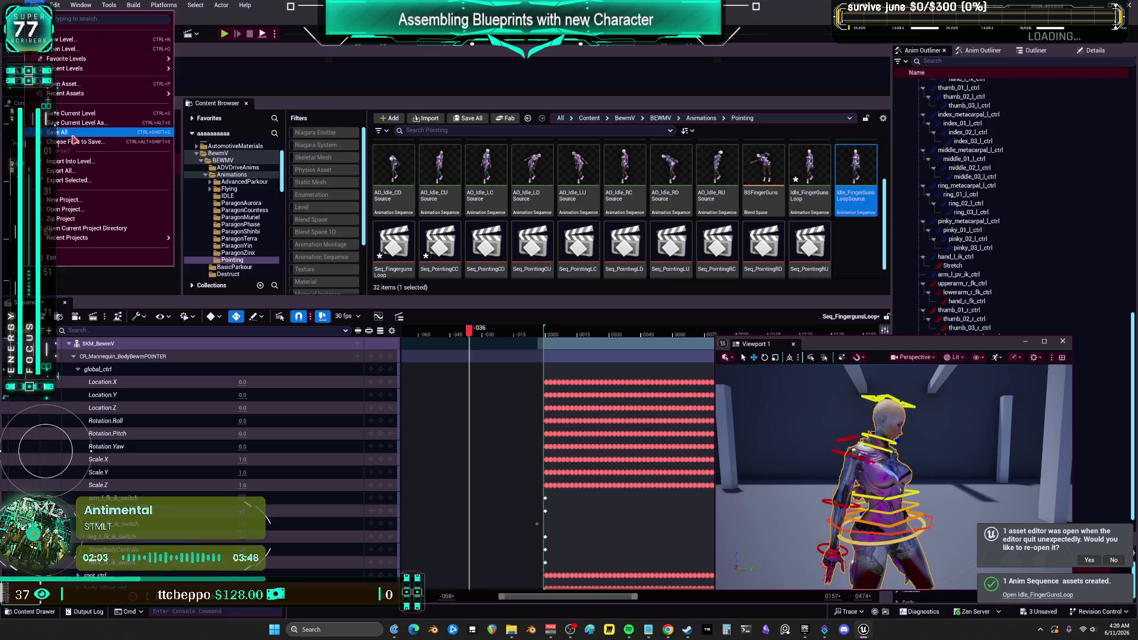
left_click(861, 250)
double_click(860, 198)
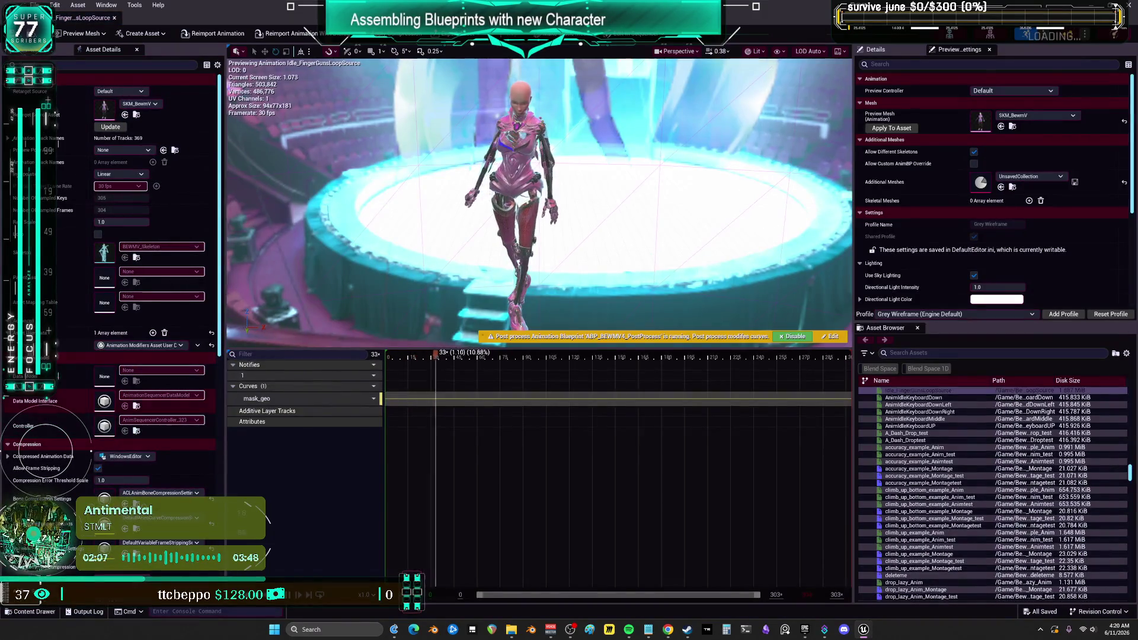
scroll(58, 321, "down", 5)
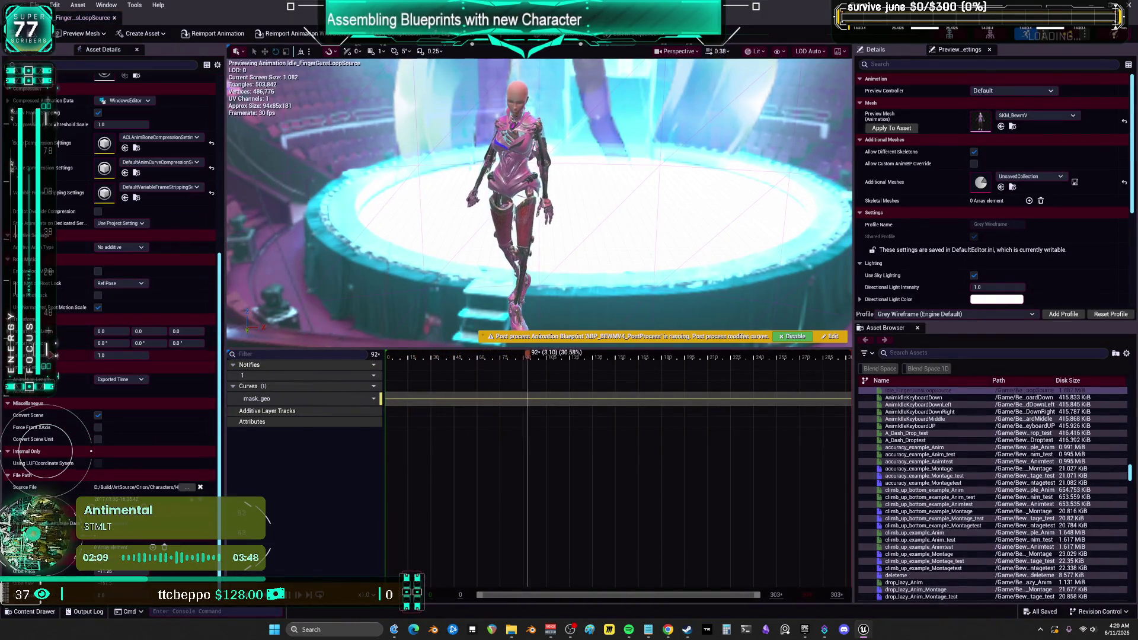
left_click(114, 18)
left_click(808, 209)
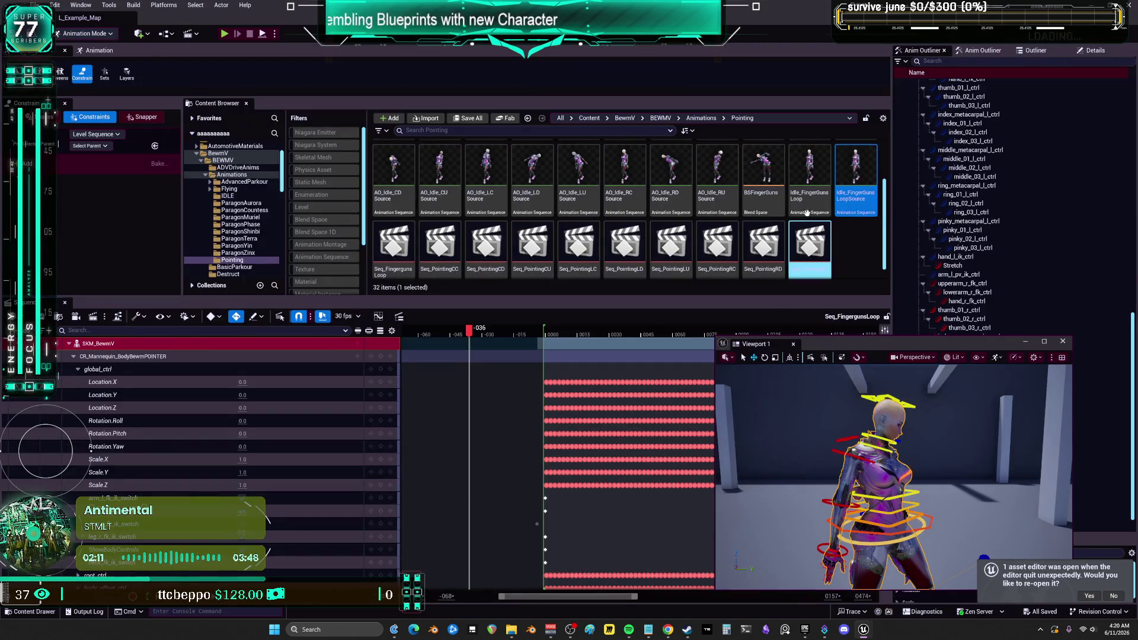
key("F2")
left_click(785, 214)
scroll(785, 214, "up", 1)
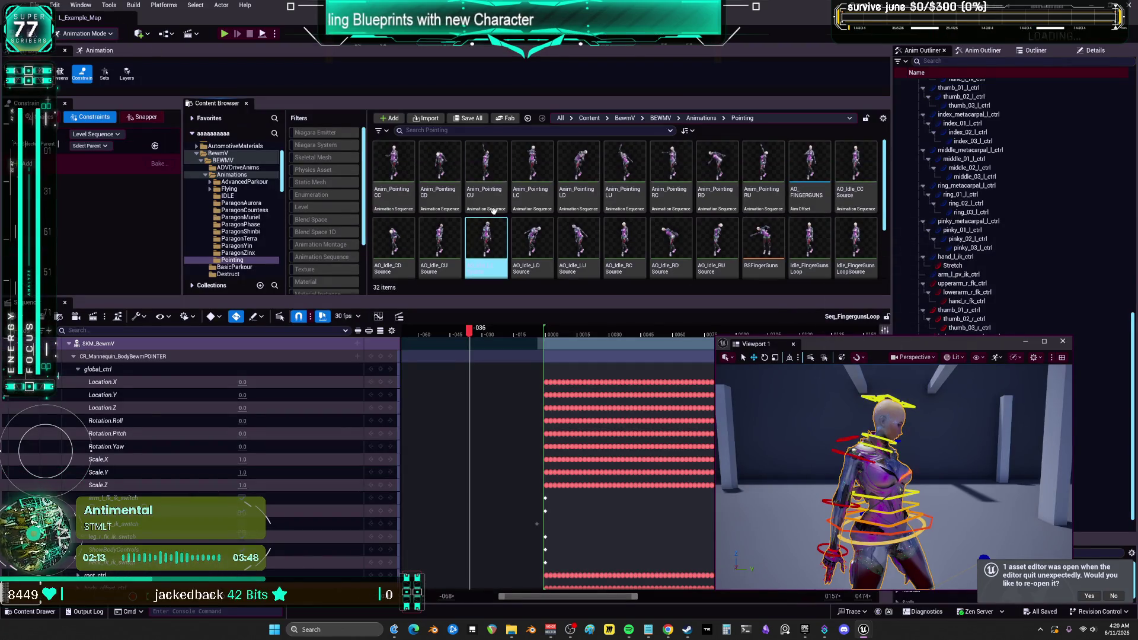
Open AO_FINGERGUNS and set its animation to Idle_FingerGunsLoop.
double_click(808, 166)
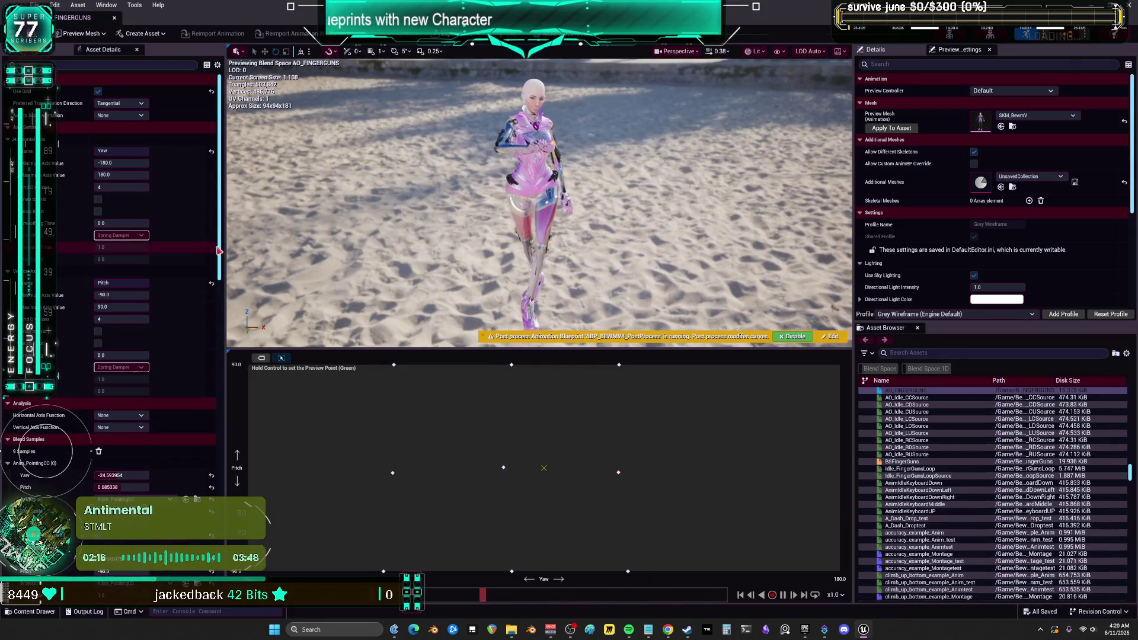
left_click_drag(219, 251, 219, 569)
left_click(170, 516)
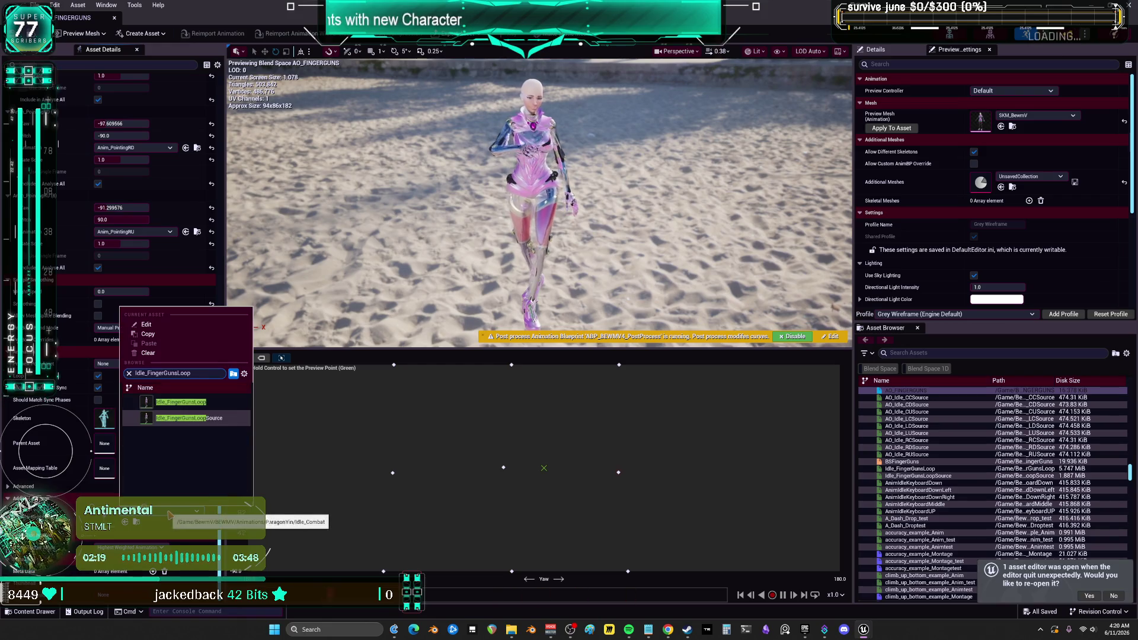
left_click(145, 409)
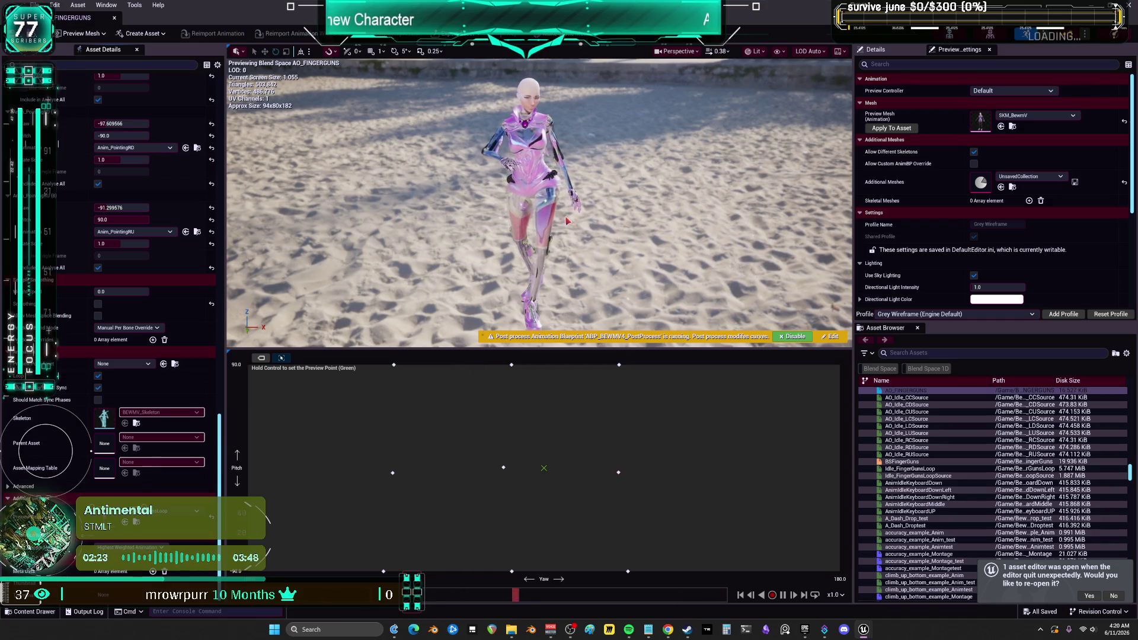
scroll(567, 220, "up", 5)
Preview aim poses at centre, right, top, and low-left (Yaw -79, Pitch -27.7).
key("ctrl")
key("ctrl")
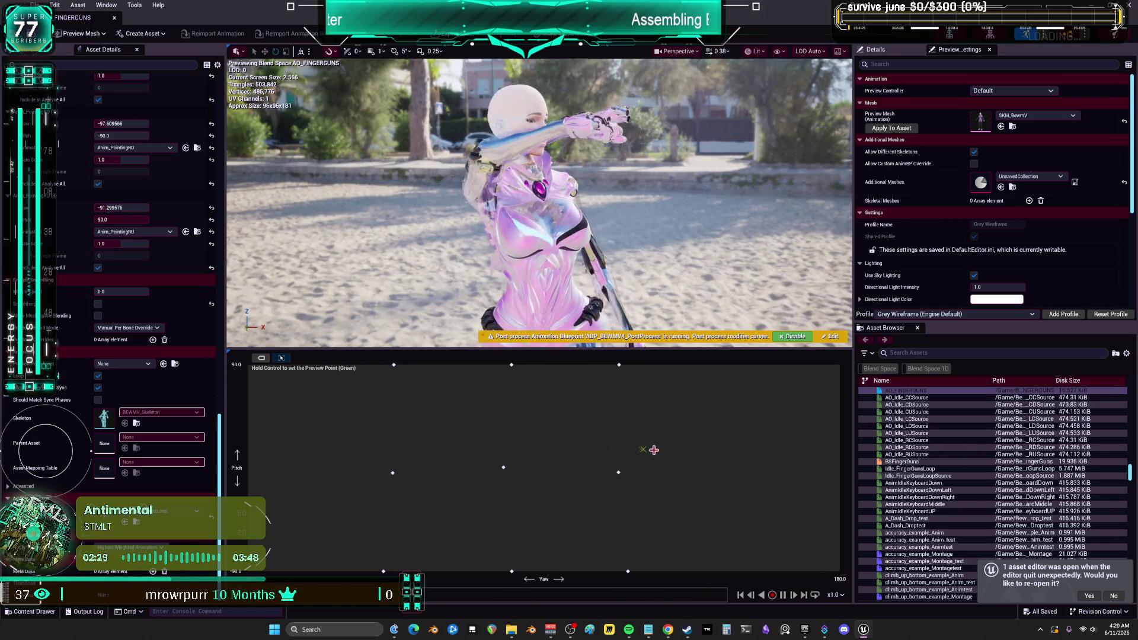
key("ctrl")
key("ctrl")
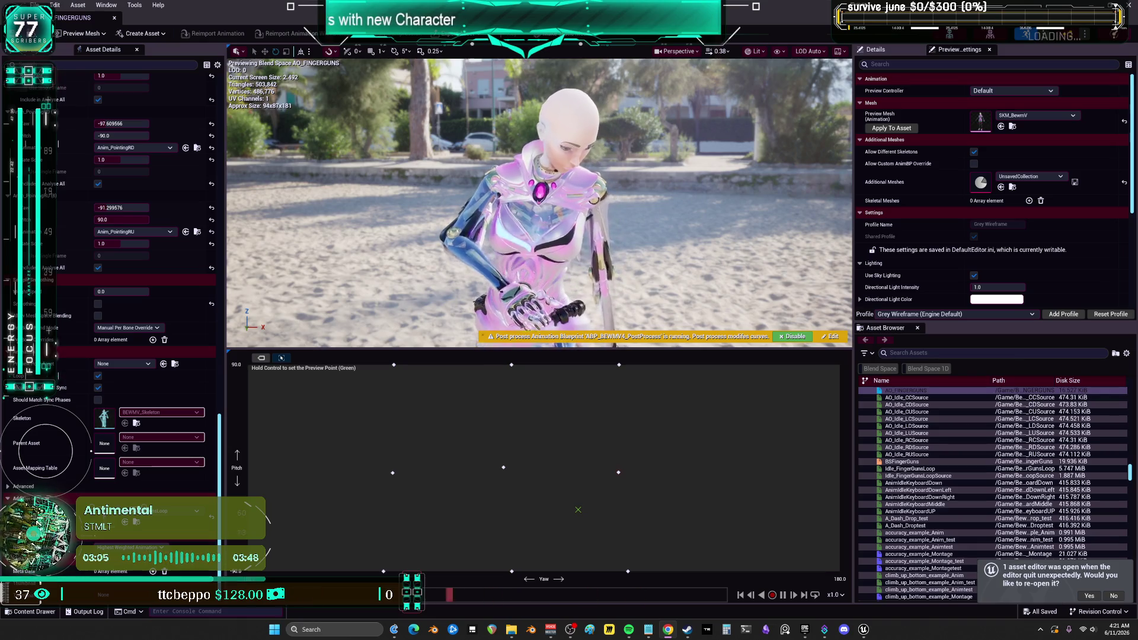
left_click_drag(854, 197, 978, 197)
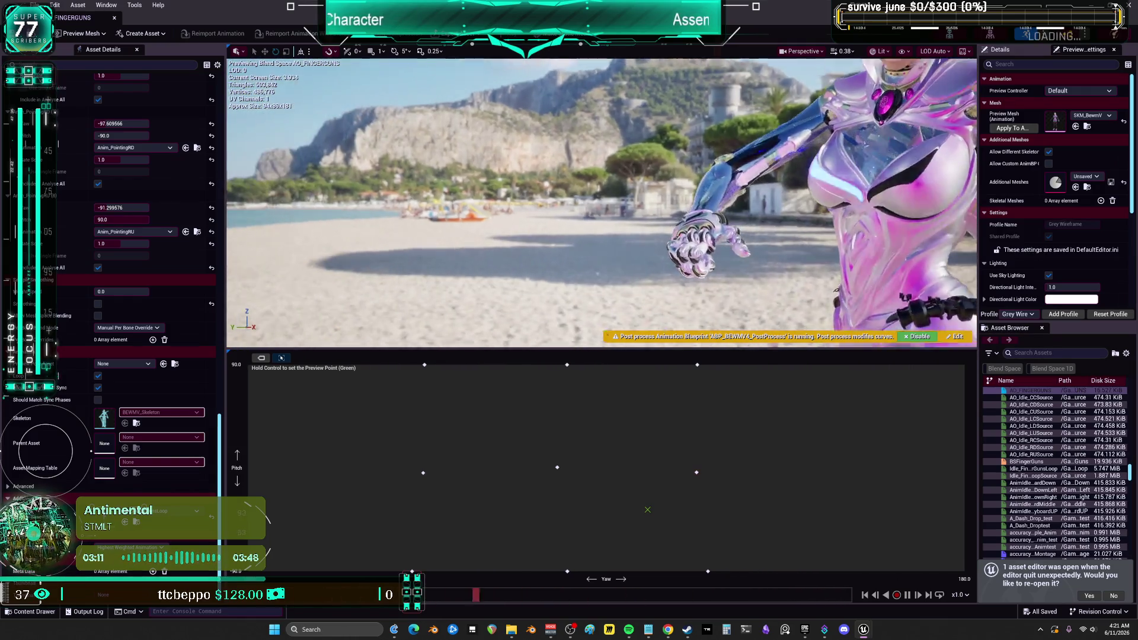
left_click_drag(352, 178, 352, 146)
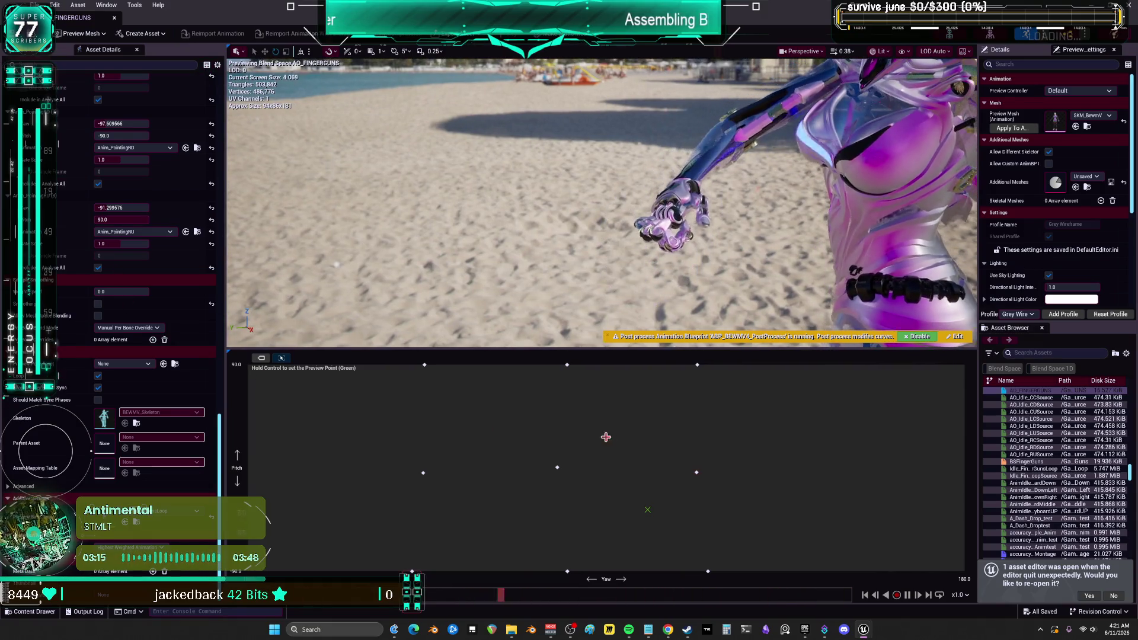
key("ctrl")
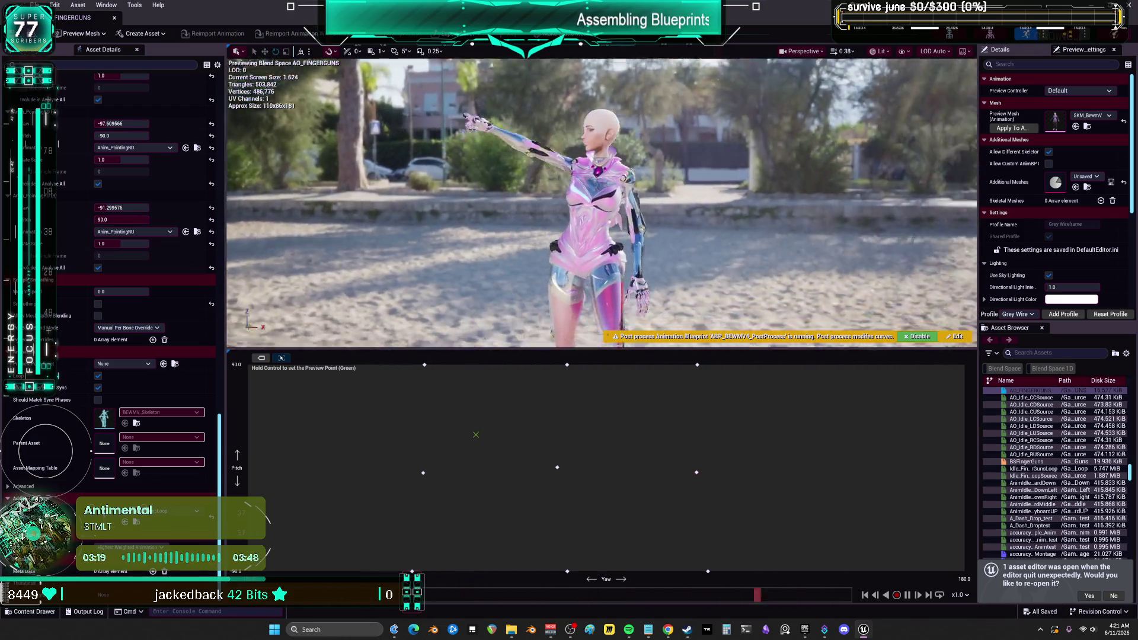
key("ctrl")
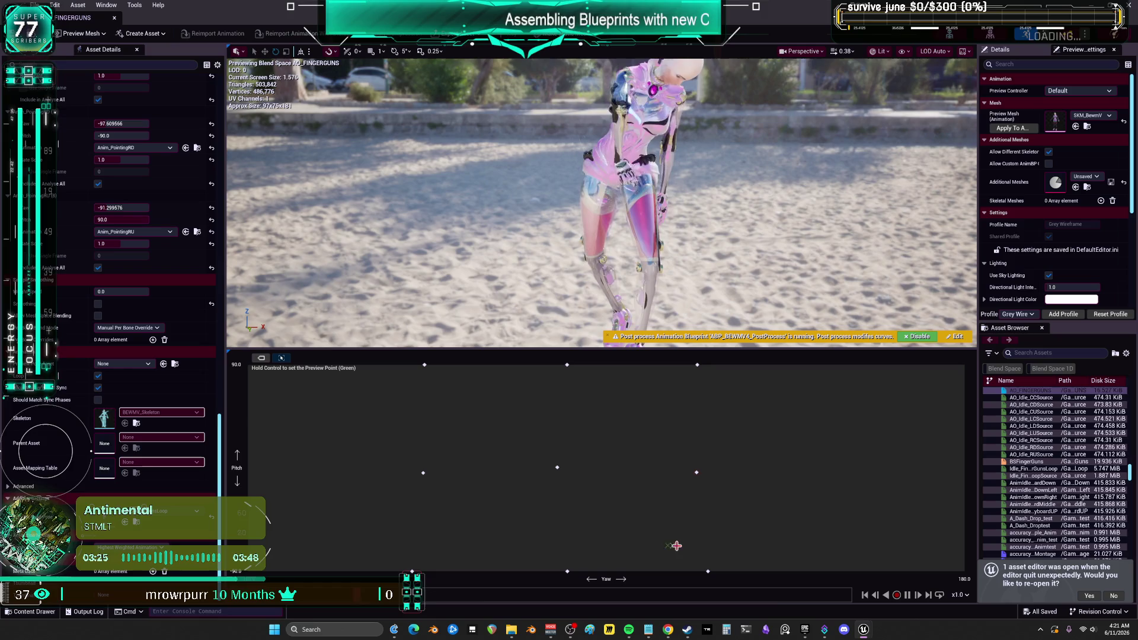
key("ctrl")
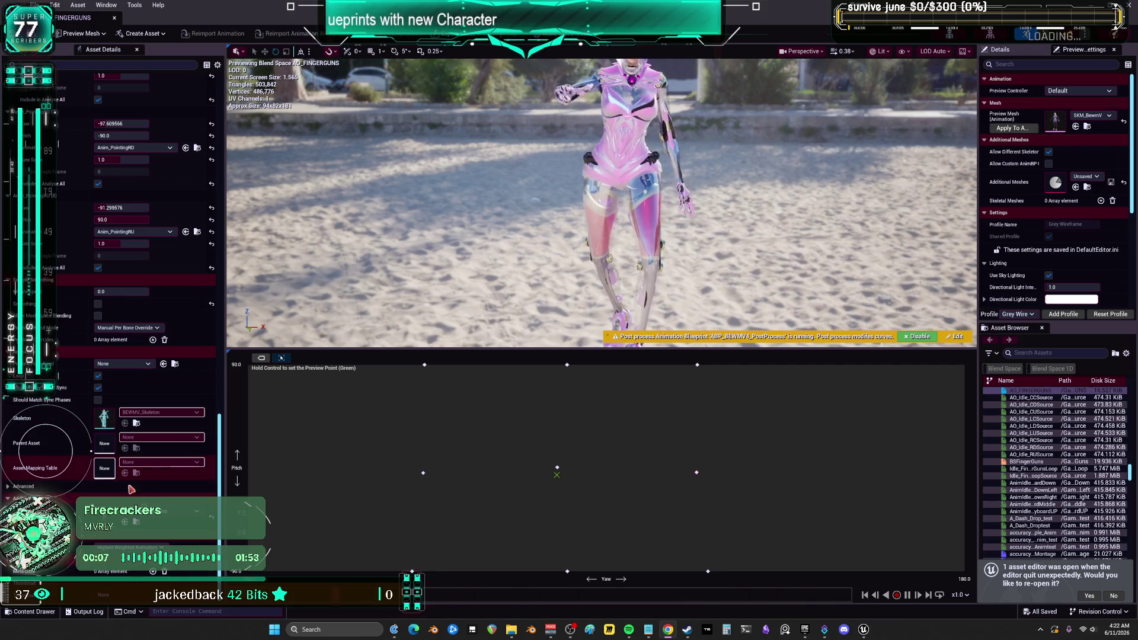
double_click(1033, 469)
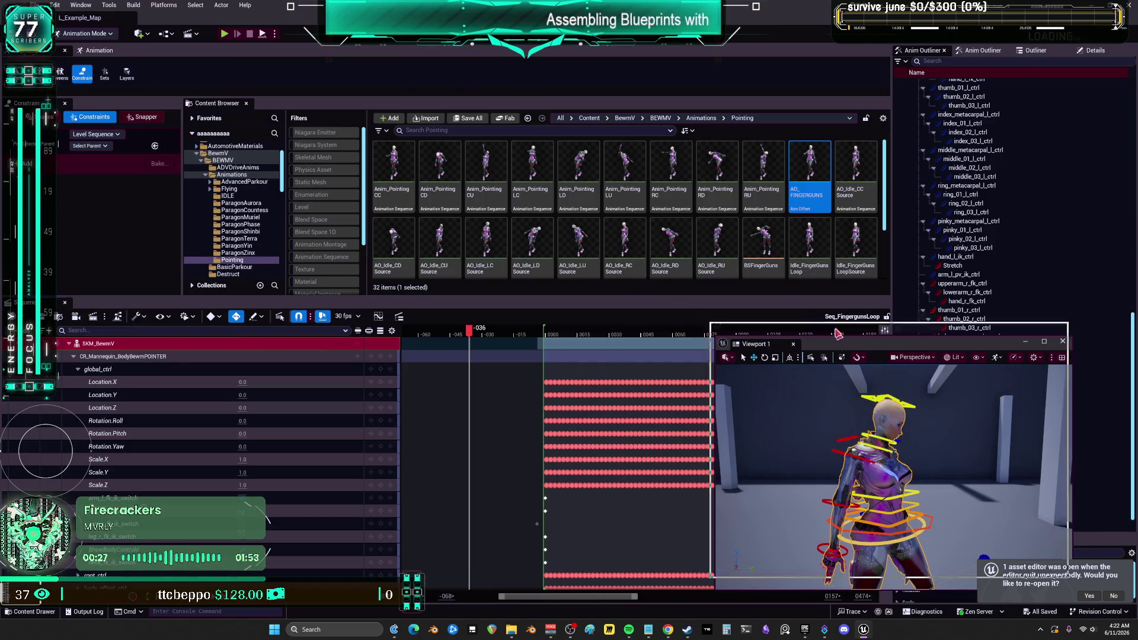
Frame and select neck_01_ctrl, scrubbing back to frame 0021.
left_click_drag(854, 344, 740, 125)
key("f")
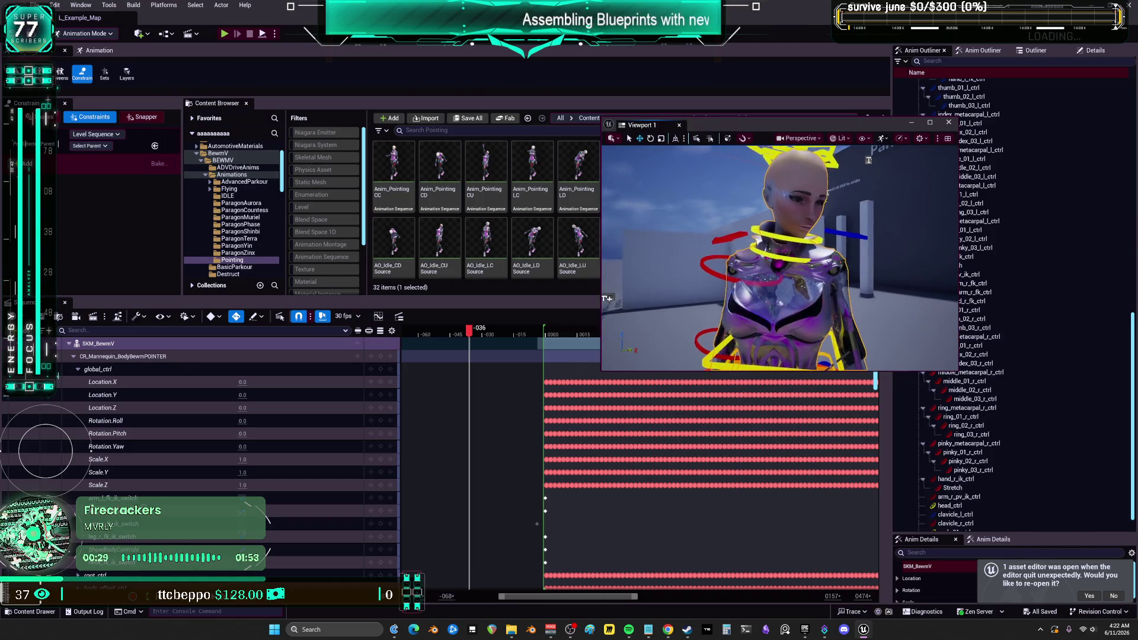
left_click(768, 236)
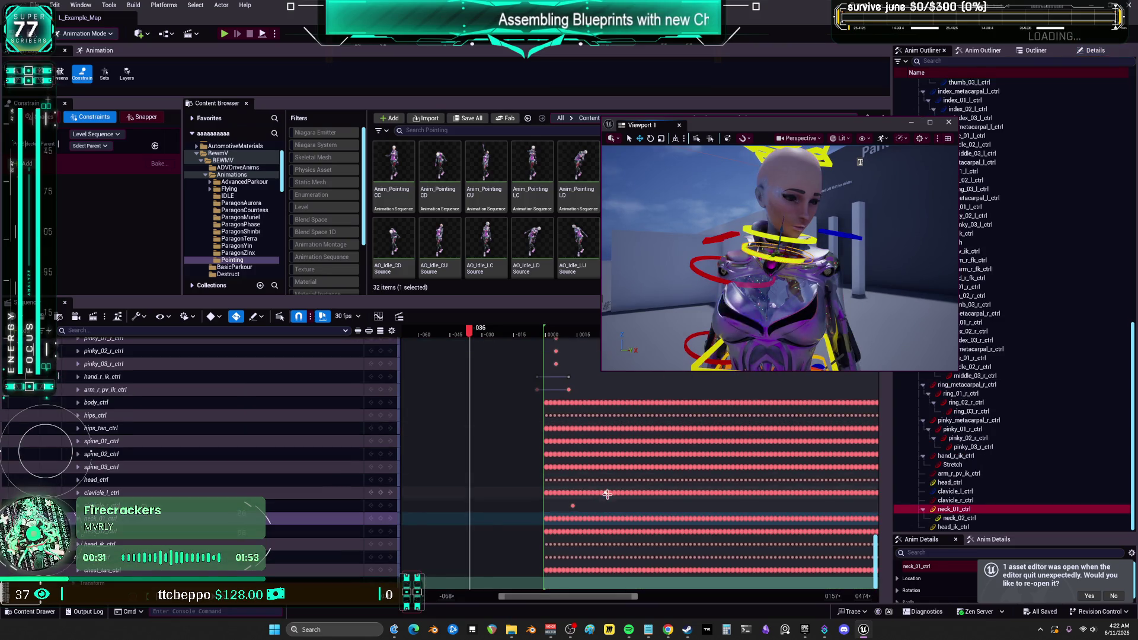
left_click_drag(513, 601, 535, 600)
mouse_move(466, 330)
left_mouse_down()
mouse_move(652, 341)
mouse_move(503, 335)
left_mouse_up()
left_click_drag(771, 267, 709, 233)
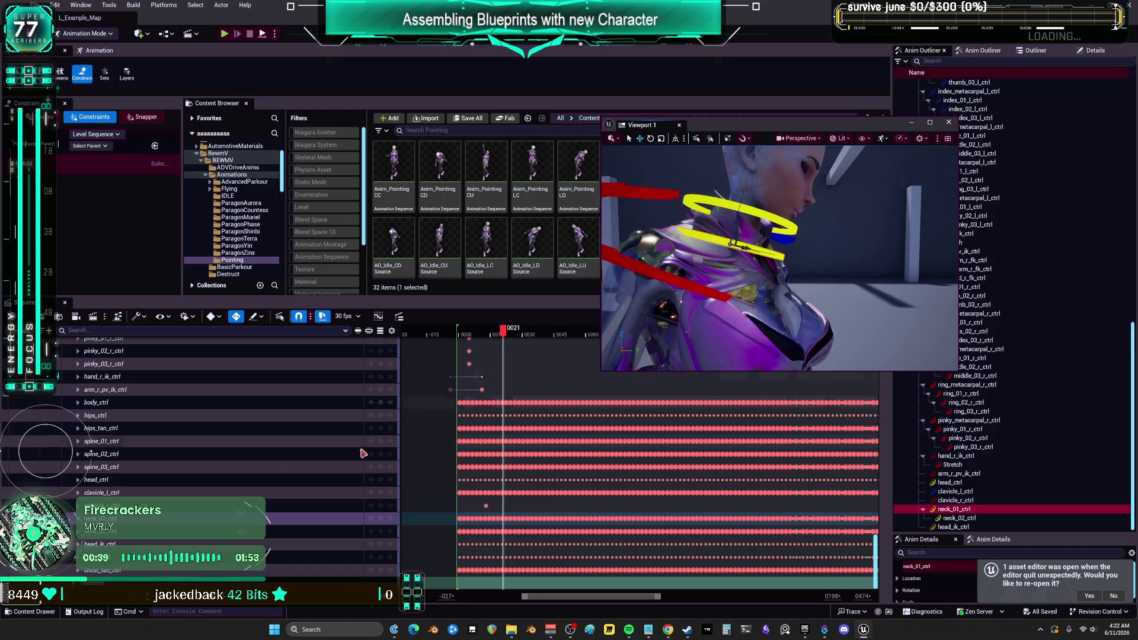
Add neck_02_ctrl to the selection and delete all keys on both neck rows.
left_click(712, 229, "shift")
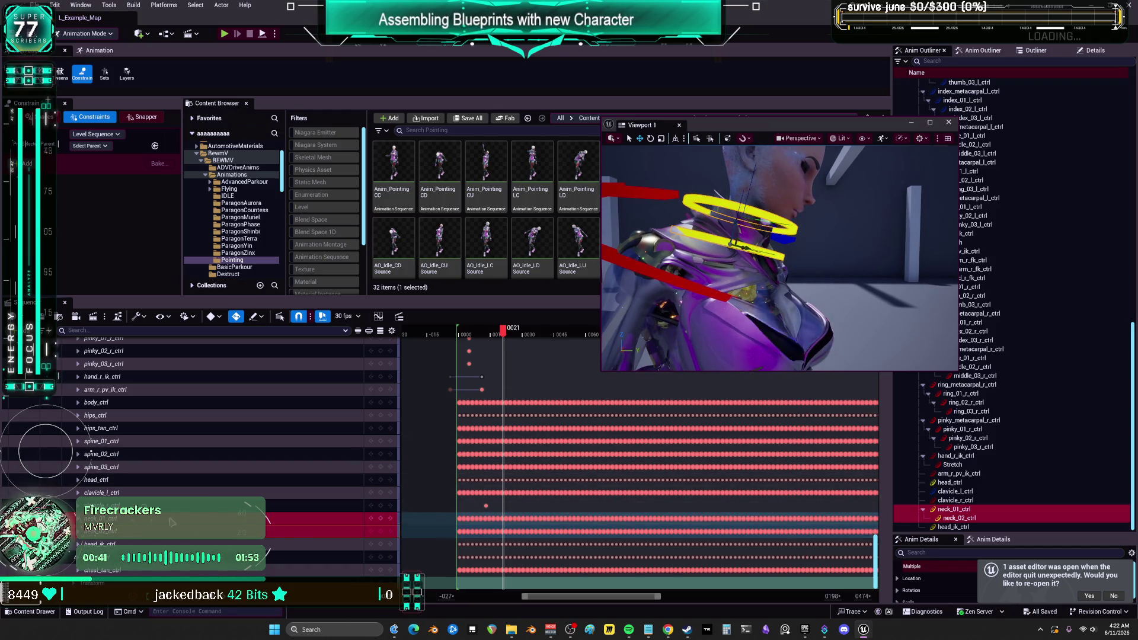
scroll(711, 541, "down", 5)
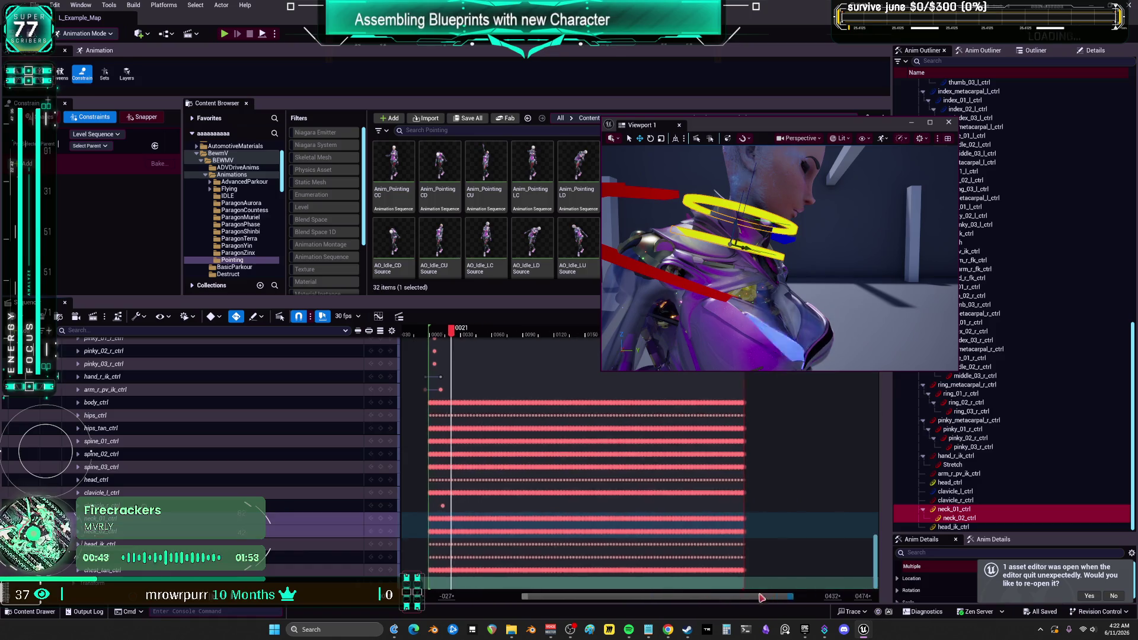
left_click_drag(485, 522, 428, 515)
left_click_drag(739, 533, 446, 520)
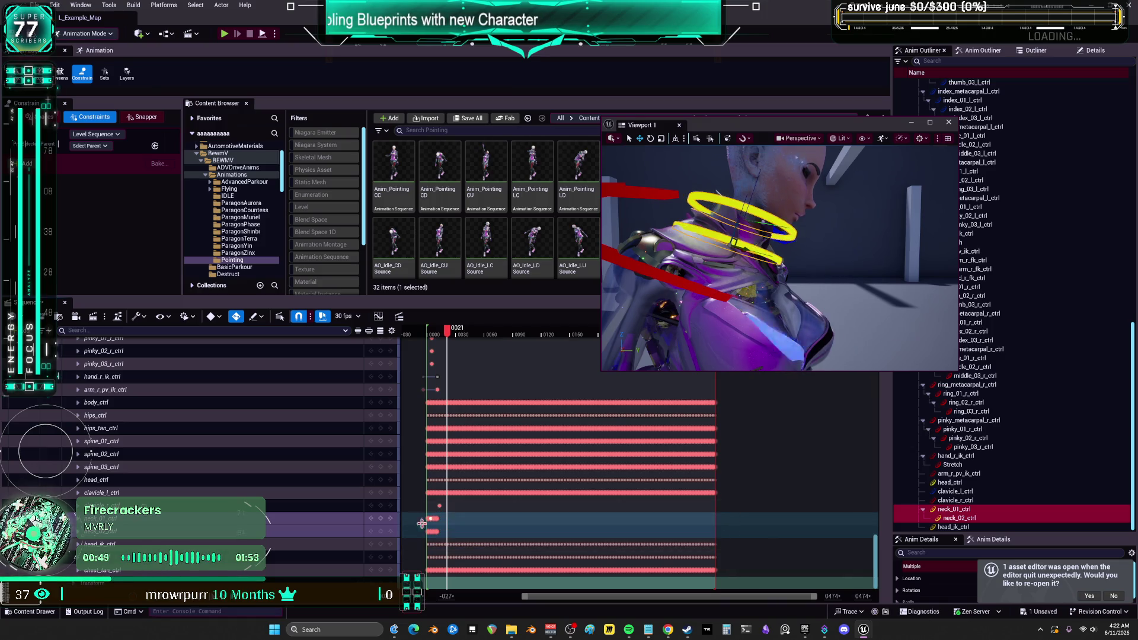
key("Delete")
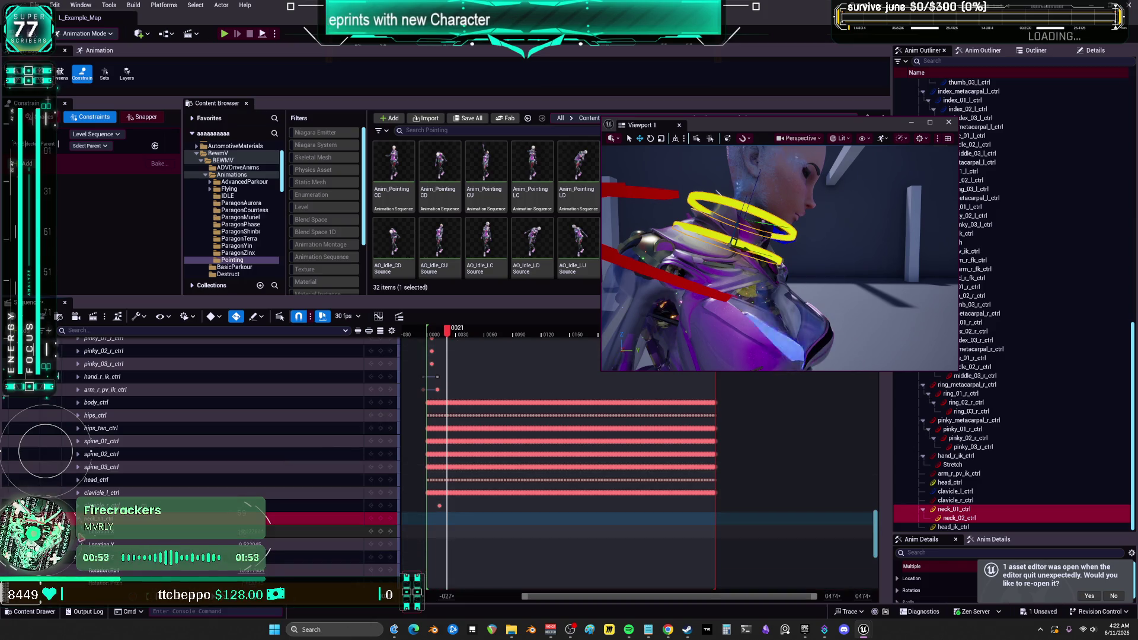
scroll(178, 450, "down", 5)
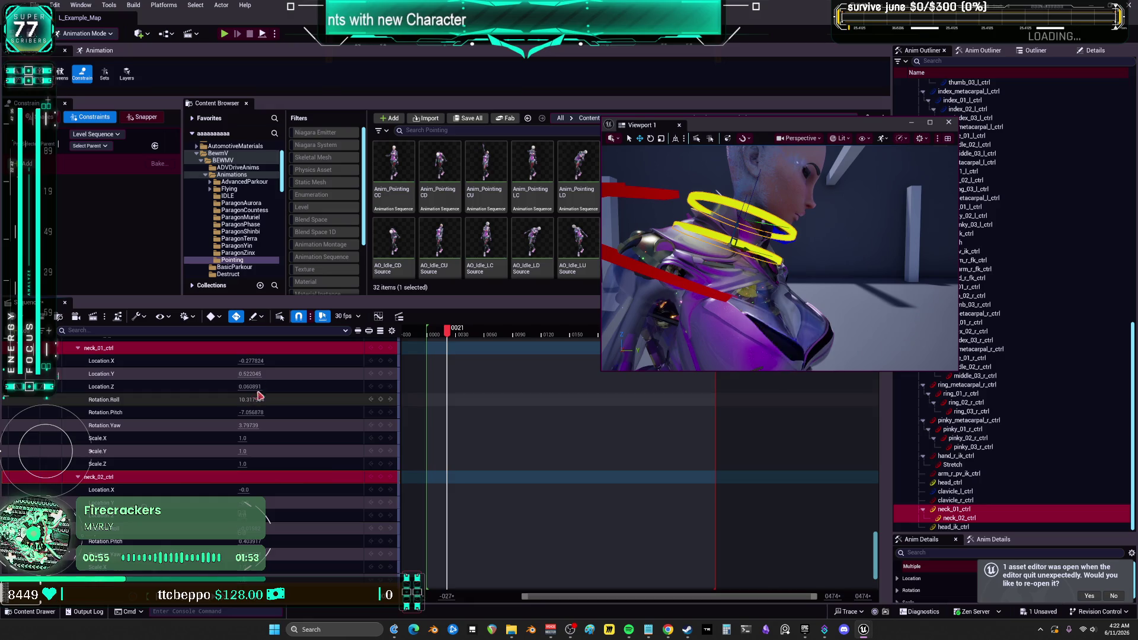
Set neck_01_ctrl's location X/Y/Z and roll, pitch, yaw all to 0.
left_click(242, 360)
type("0\t0\t0\t0\t0")
key("Tab")
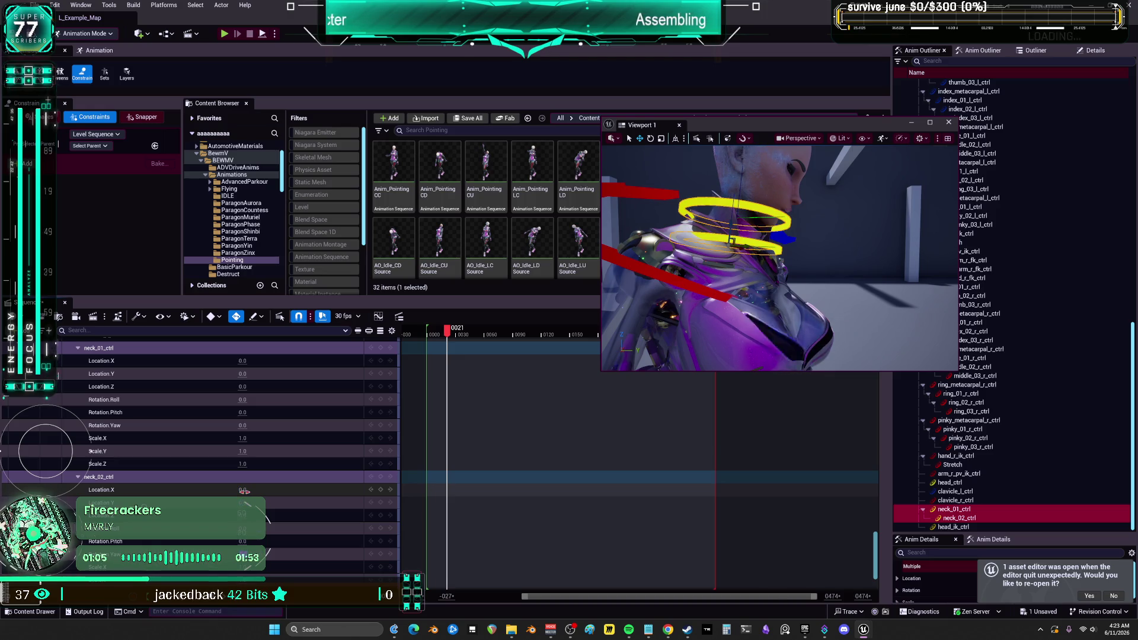
mouse_move(504, 230)
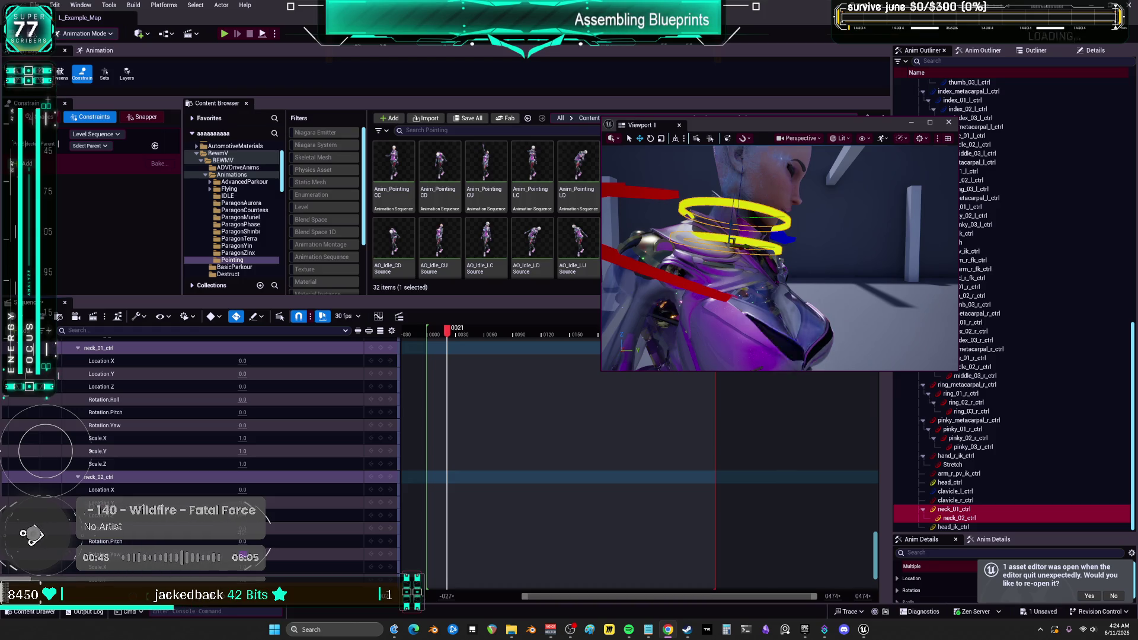
Orbit to face the character and scrub through the animation to check the neck.
left_click_drag(797, 235, 811, 231)
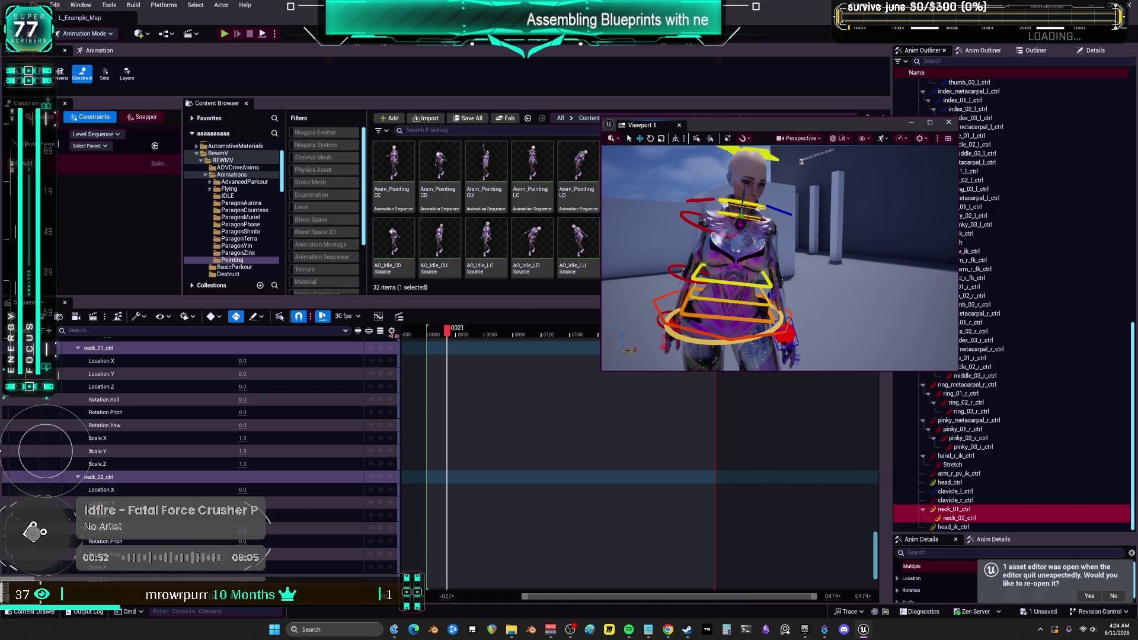
mouse_move(450, 330)
left_mouse_down()
mouse_move(616, 344)
mouse_move(406, 350)
left_mouse_up()
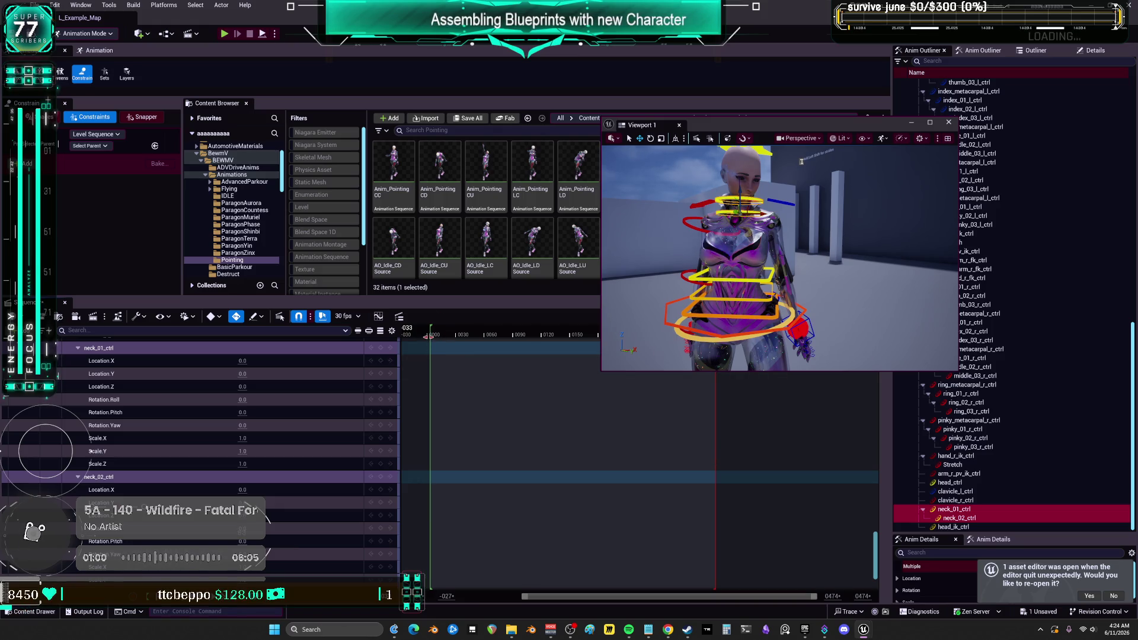
left_click_drag(817, 605, 597, 605)
left_click_drag(537, 335, 516, 335)
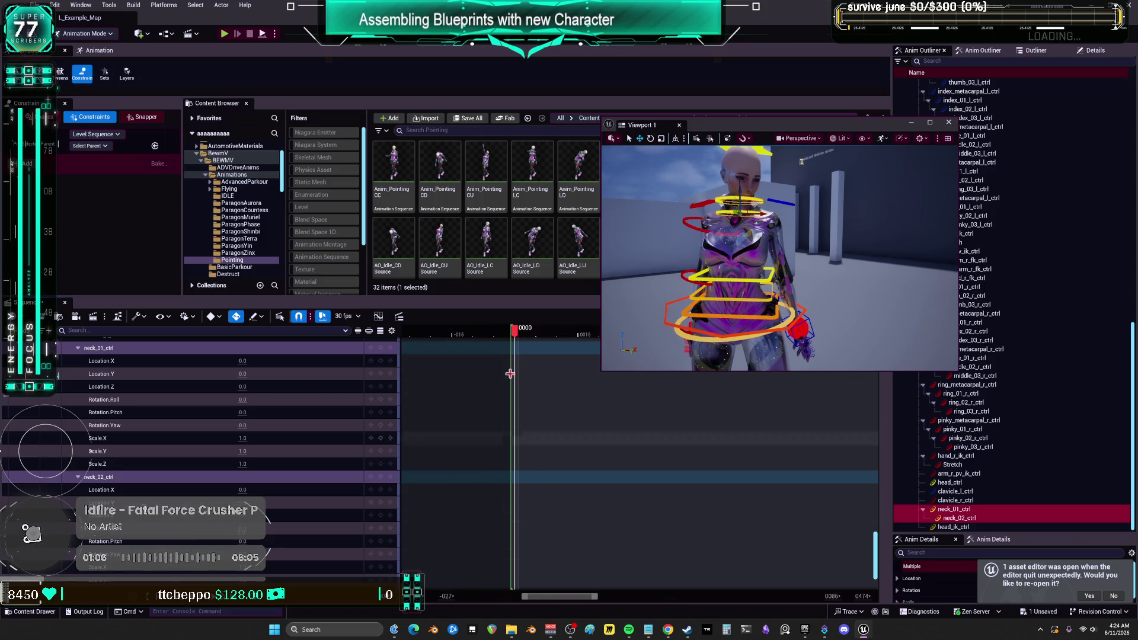
Set the sequence start time to frame 0000.
right_click(516, 335)
left_click(553, 350)
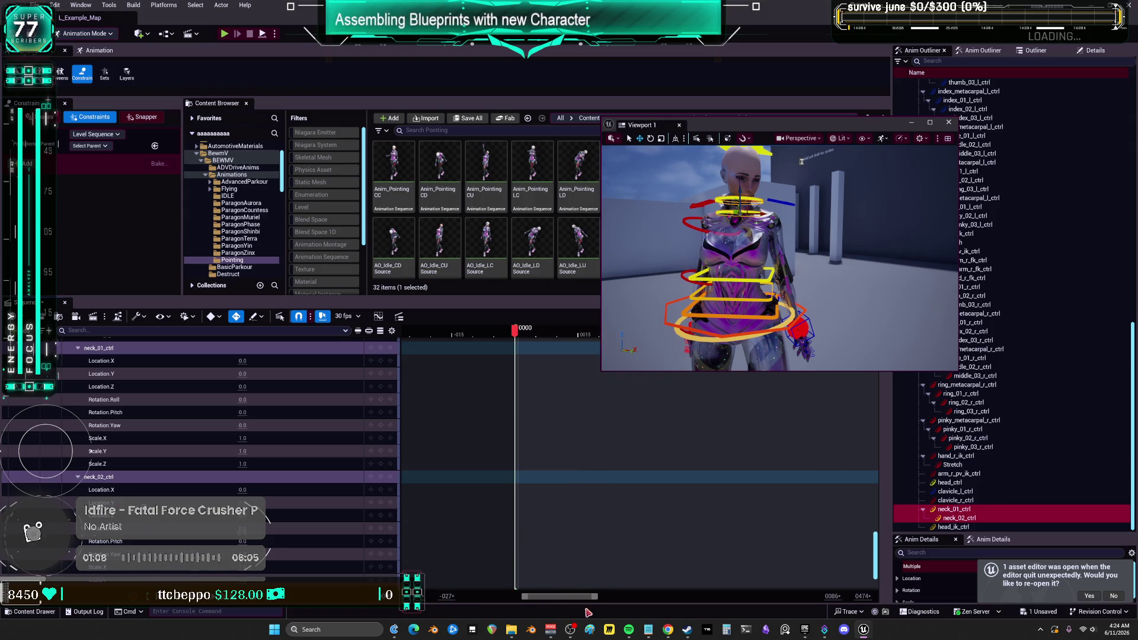
mouse_move(579, 601)
left_mouse_down()
mouse_move(705, 600)
mouse_move(525, 600)
mouse_move(604, 595)
left_mouse_up()
scroll(533, 423, "down", 2)
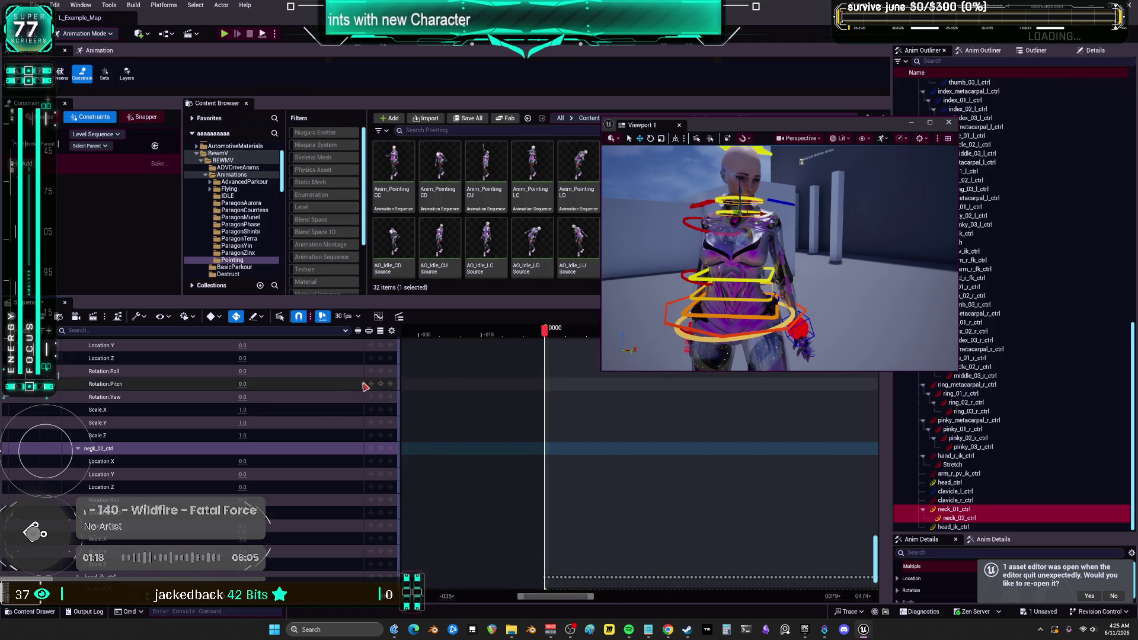
scroll(232, 409, "up", 8)
scroll(231, 409, "up", 10)
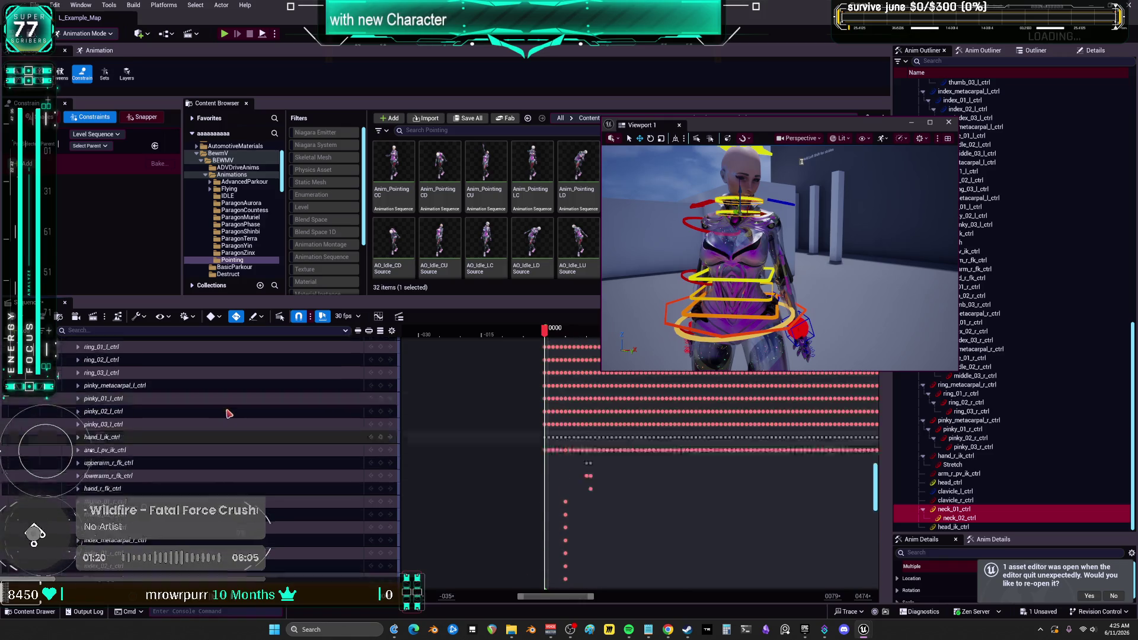
scroll(231, 425, "up", 10)
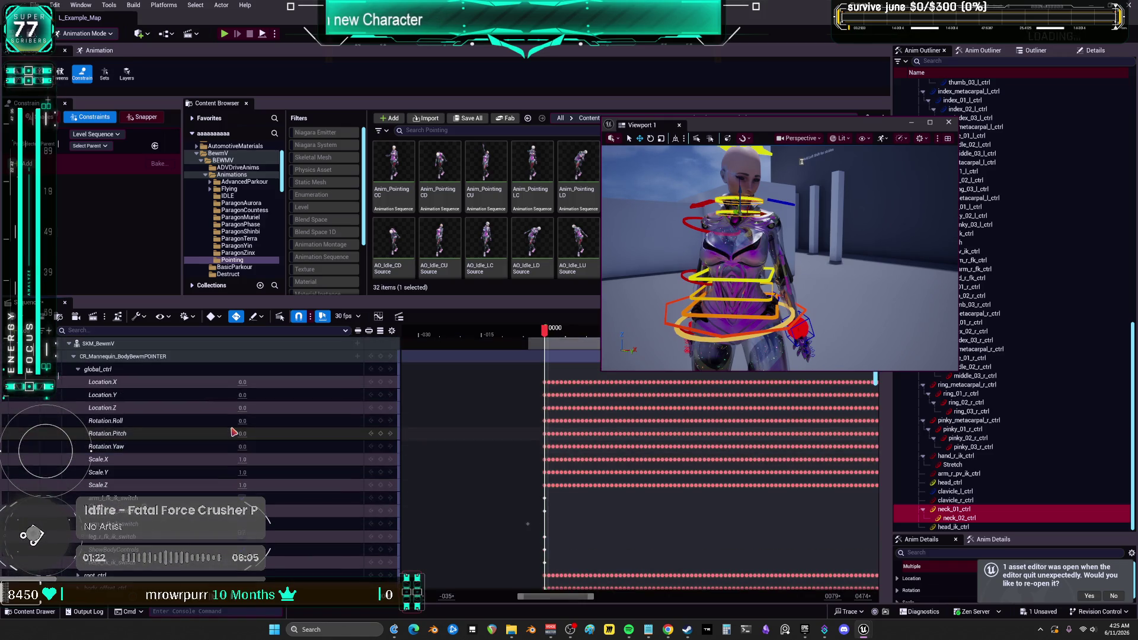
Select the skeletal mesh track and the existing Idle_FingerGunsLoop asset.
left_click(118, 344)
left_click(579, 243)
left_click_drag(743, 126, 817, 273)
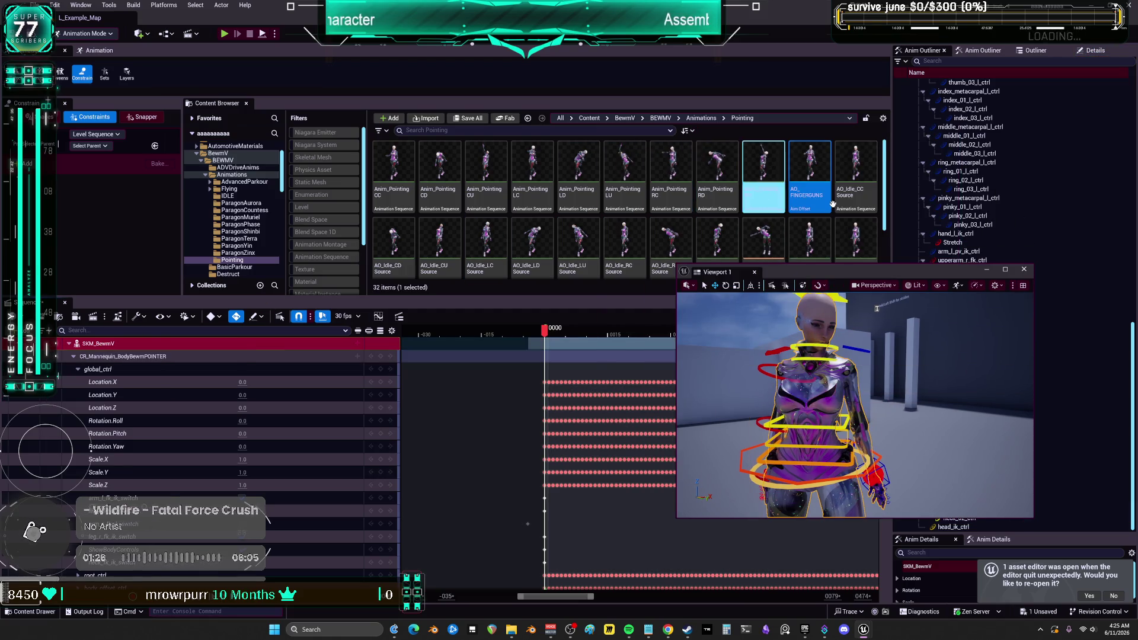
scroll(856, 225, "down", 2)
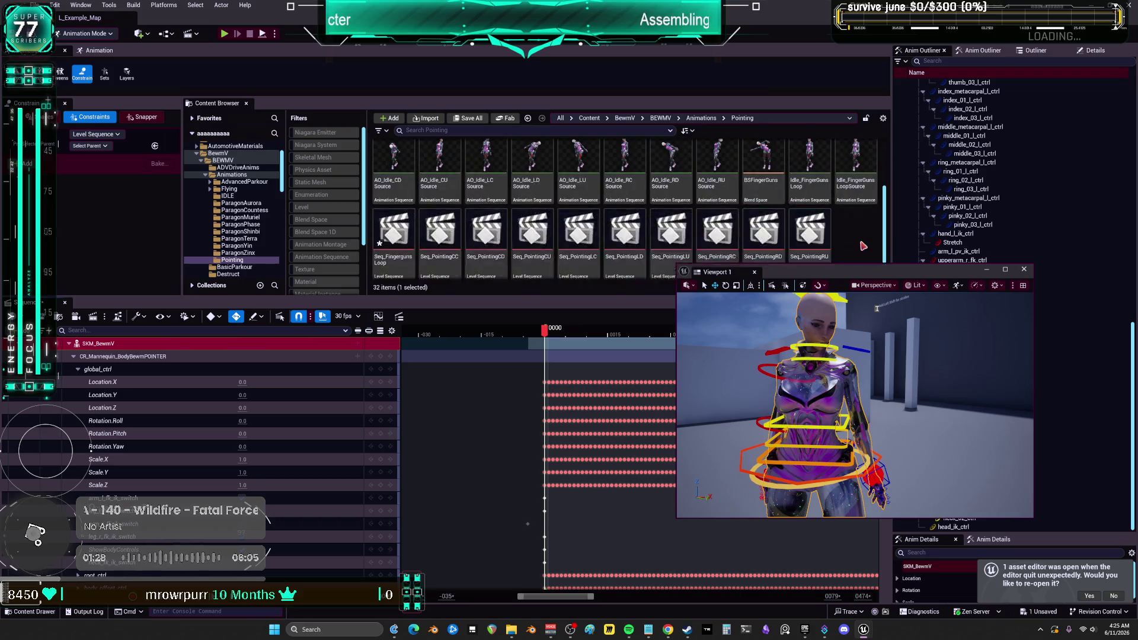
left_click(814, 178)
left_click(821, 191)
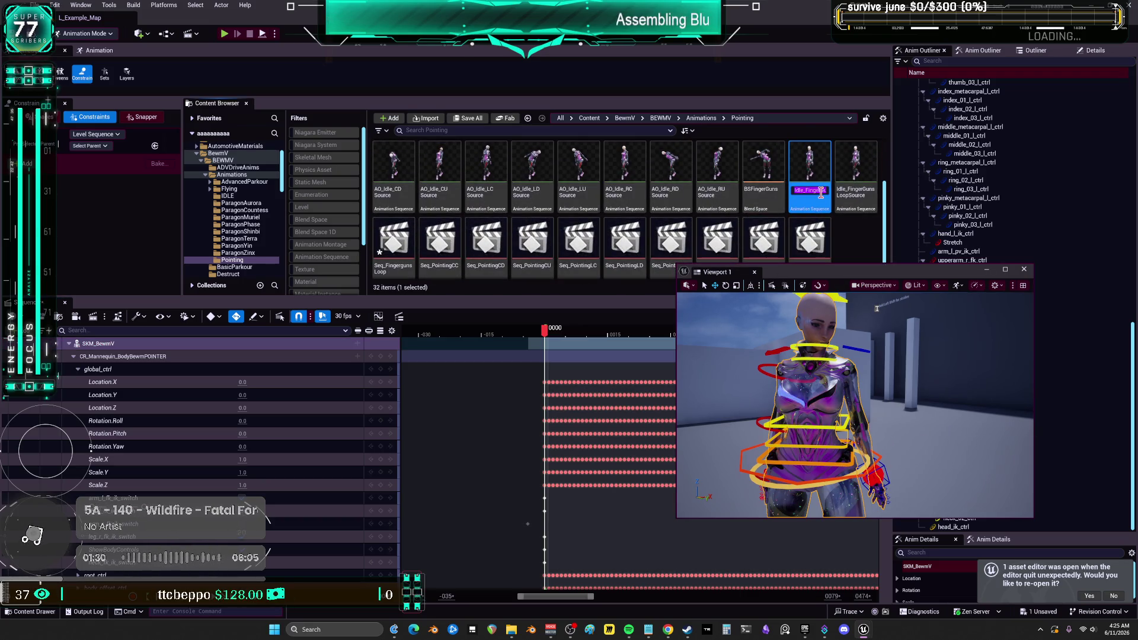
Bake SKM_BewmV into Idle_FingerGunsLoop in the Pointing folder and export it.
right_click(102, 351)
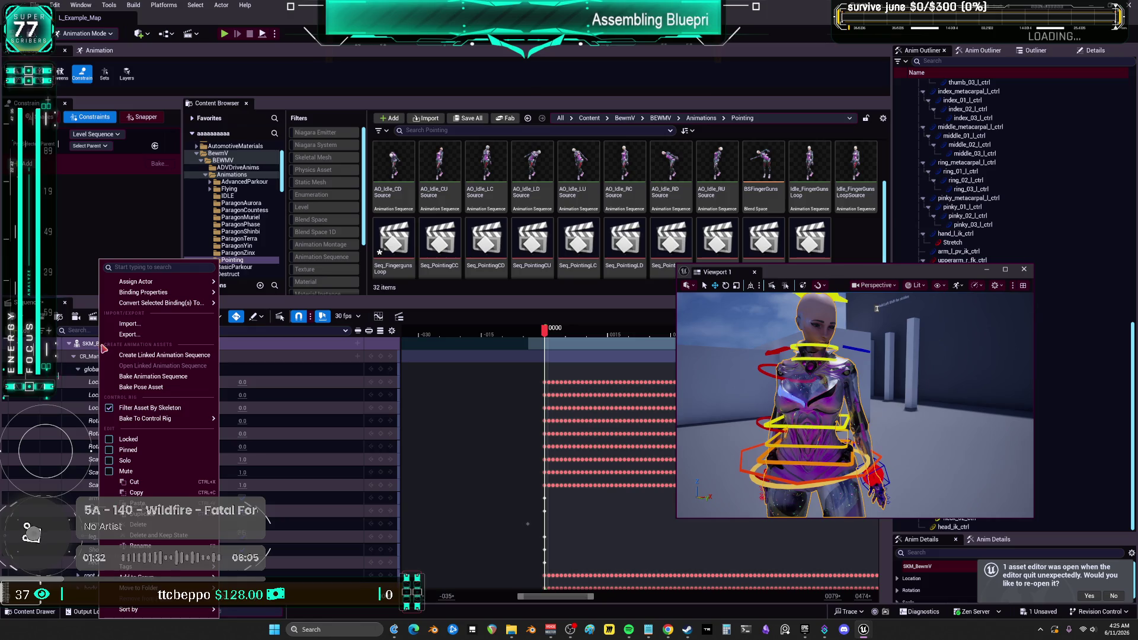
left_click(153, 377)
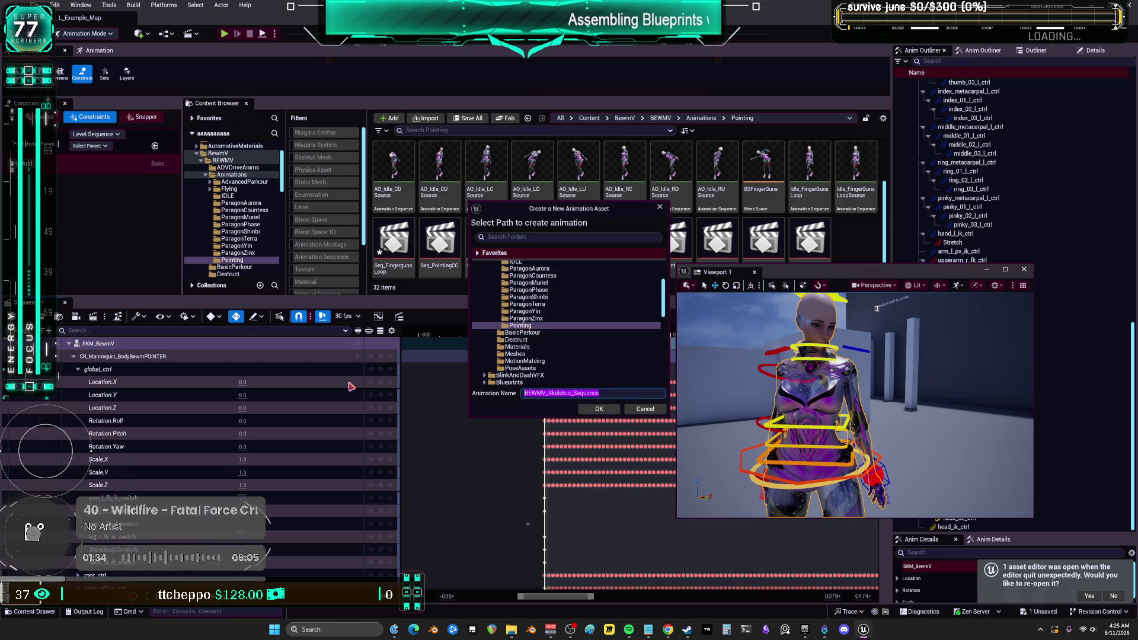
left_click(612, 414)
left_click(635, 338)
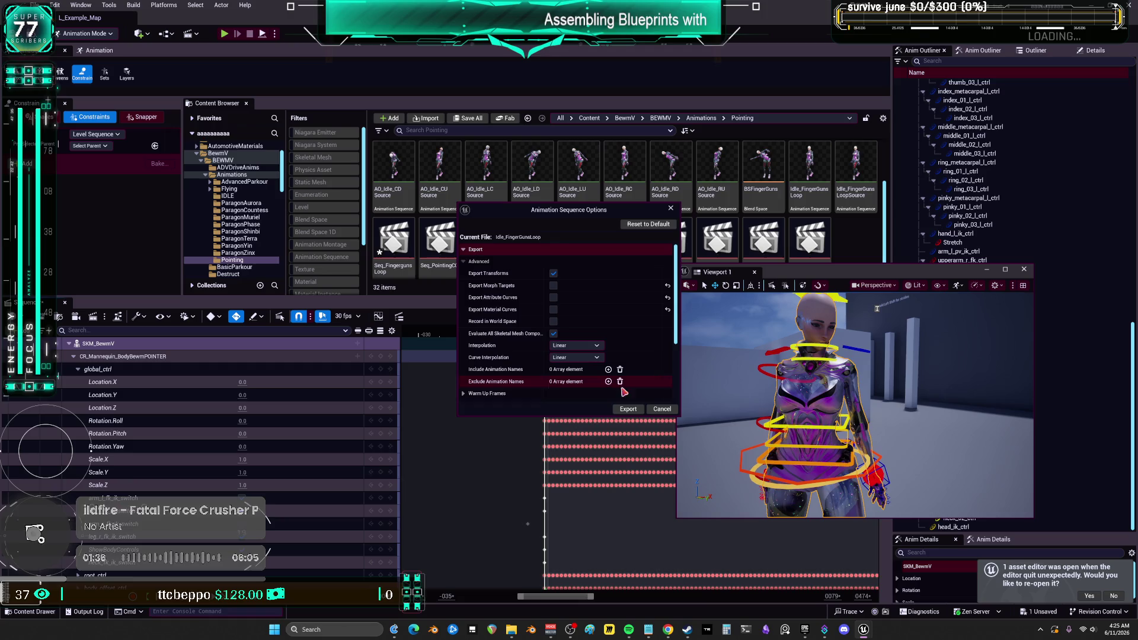
left_click(626, 411)
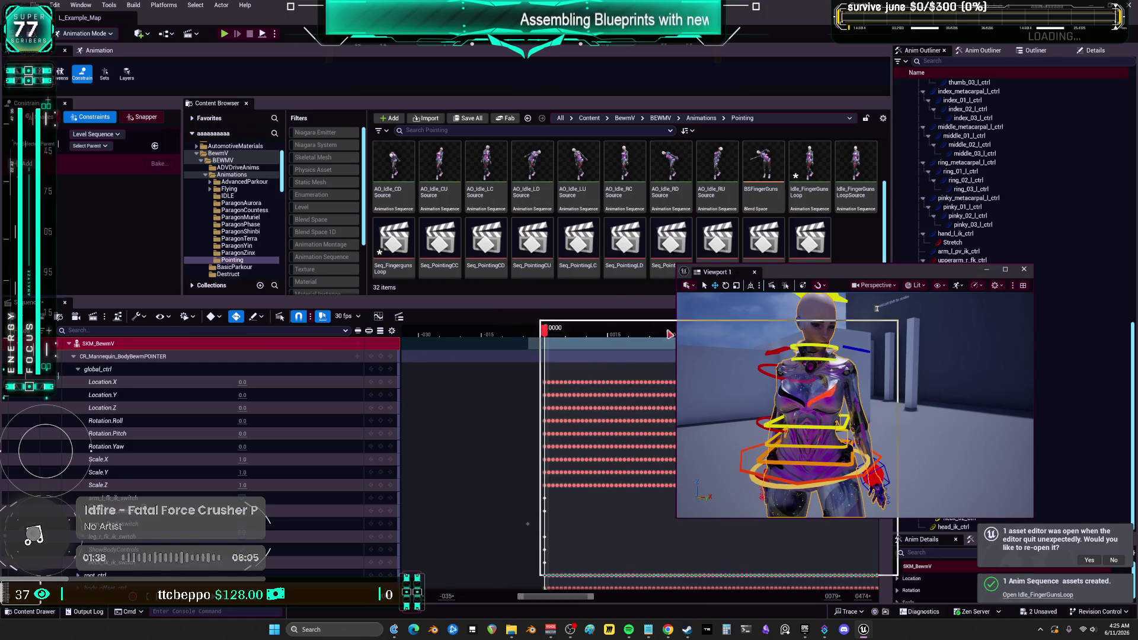
left_click(180, 90)
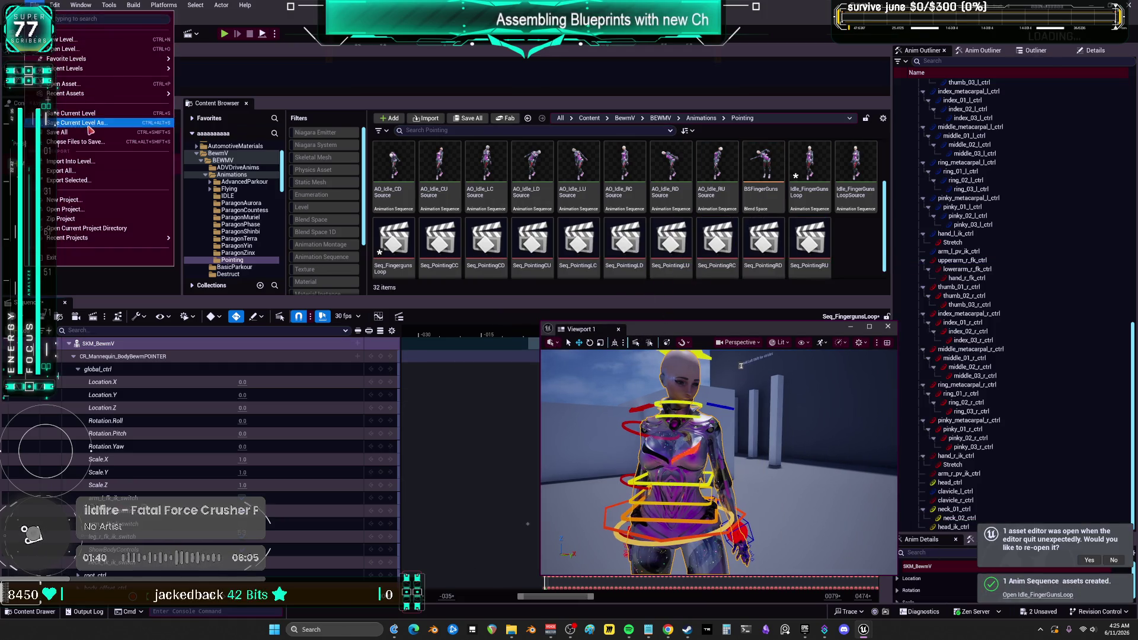
Save all assets, including the re-baked Idle_FingerGunsLoop, and open the AO_FINGERGUNS blend space in Pointing.
key("ctrl+shift+s")
left_click(810, 238)
scroll(810, 237, "up", 2)
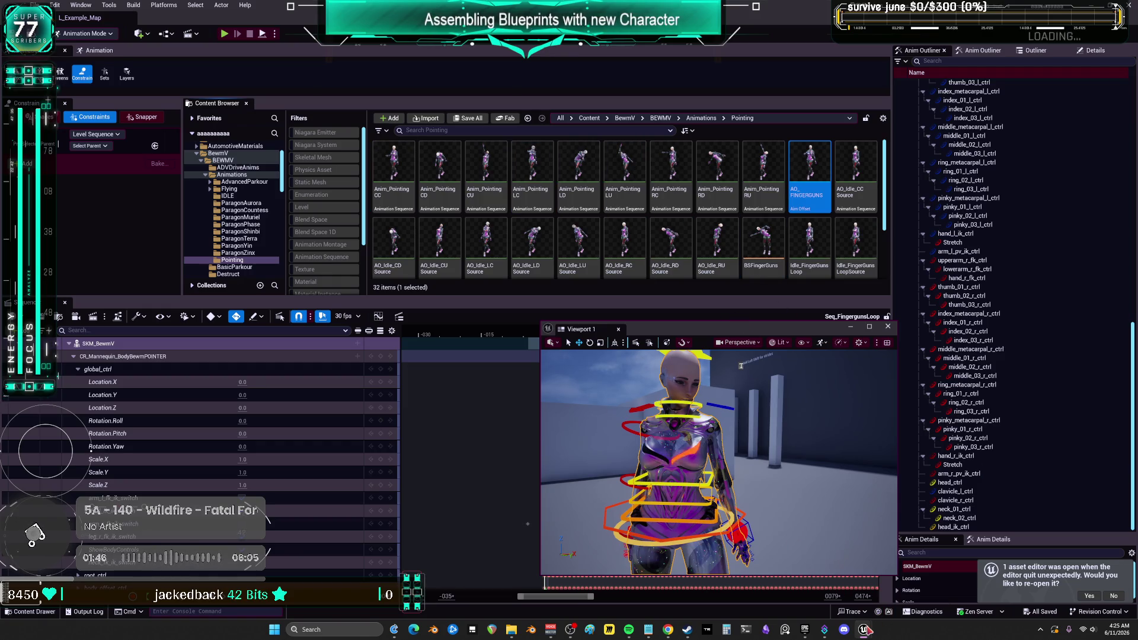
double_click(809, 173)
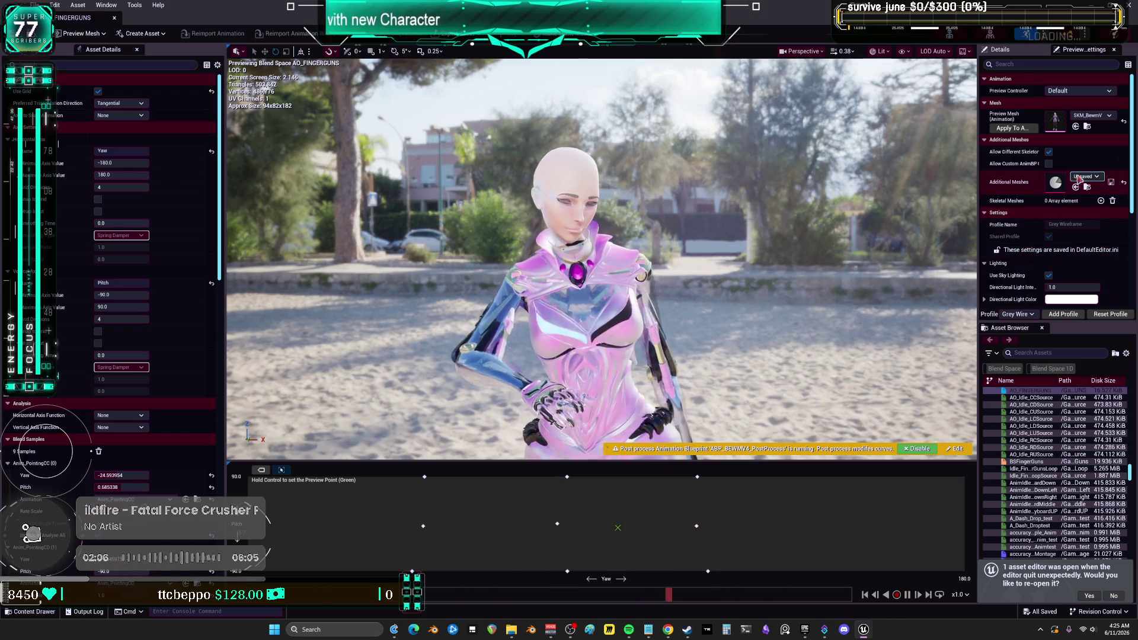
left_click_drag(977, 173, 879, 172)
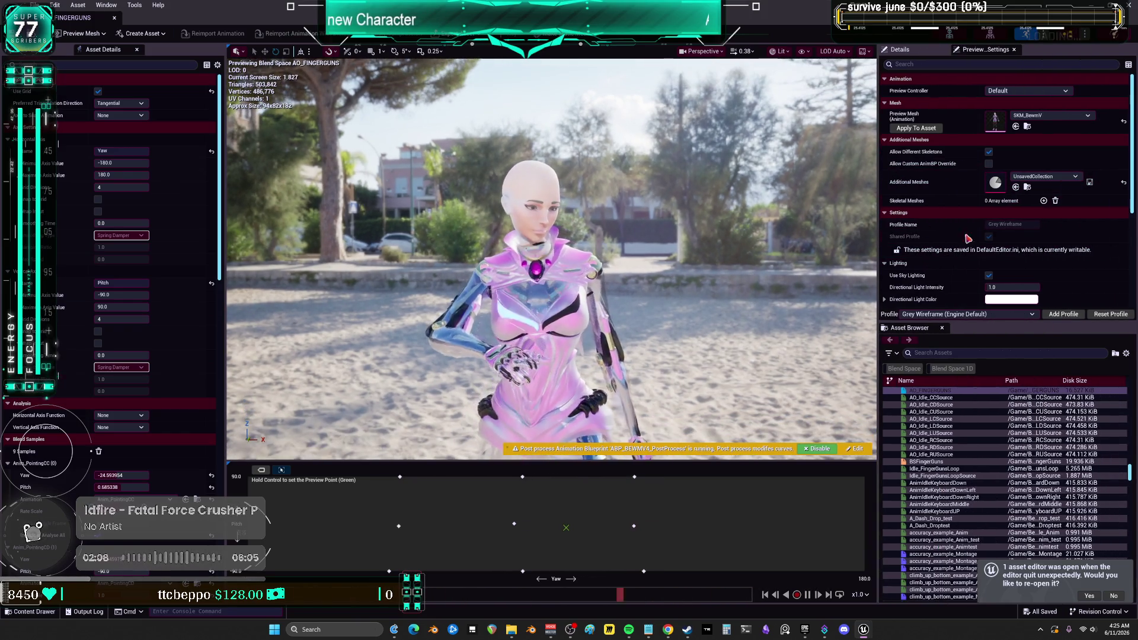
scroll(966, 193, "down", 2)
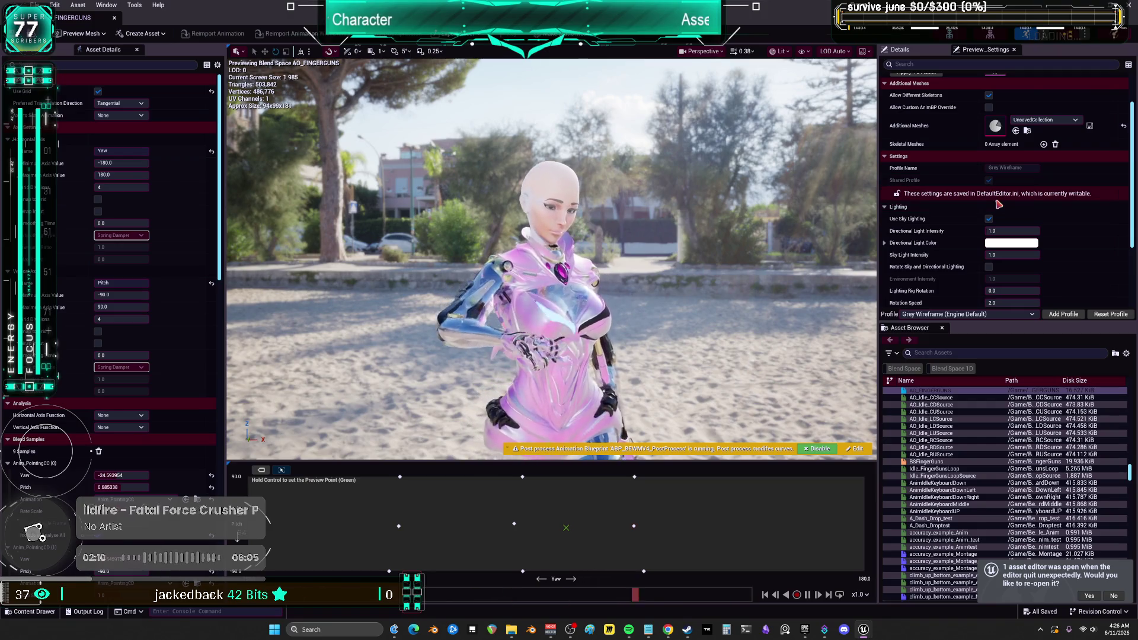
scroll(990, 196, "down", 3)
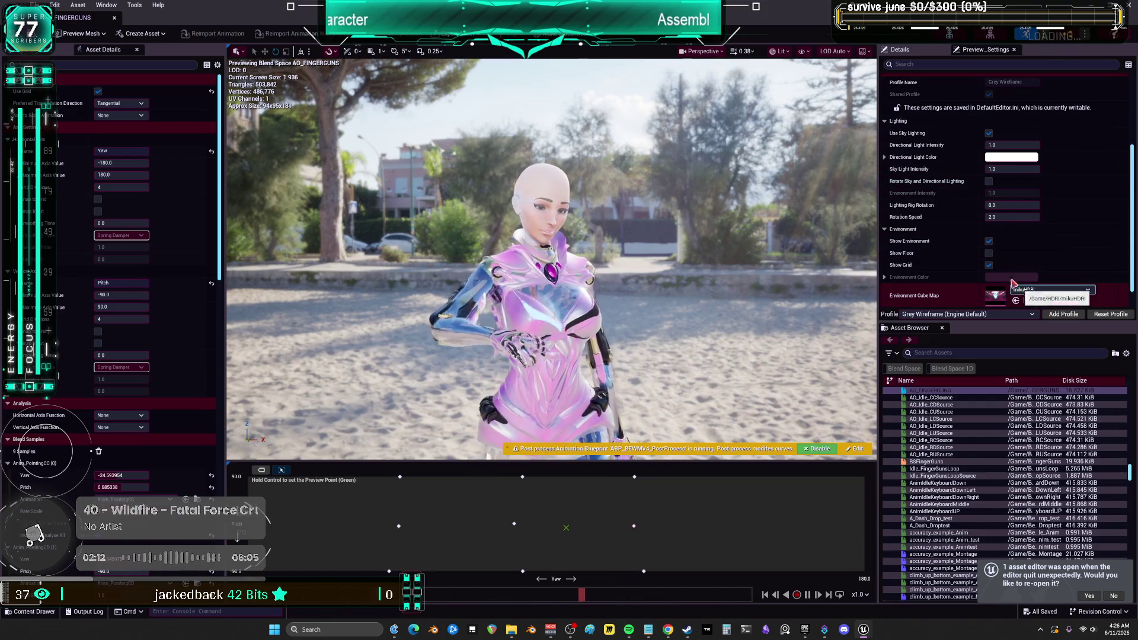
scroll(930, 224, "up", 3)
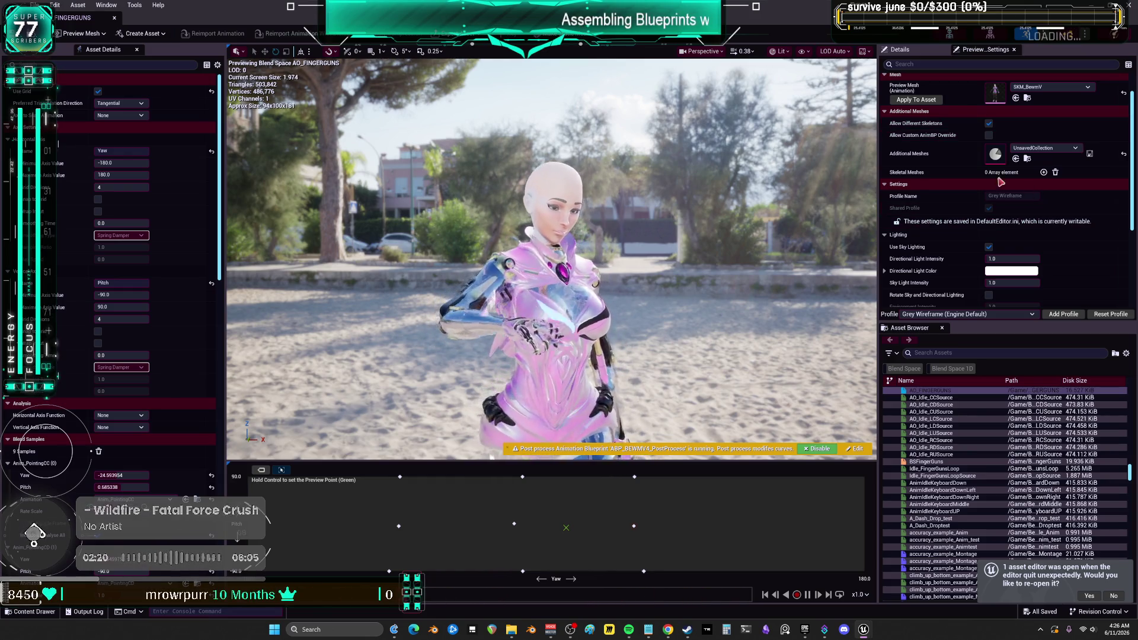
left_click(804, 52)
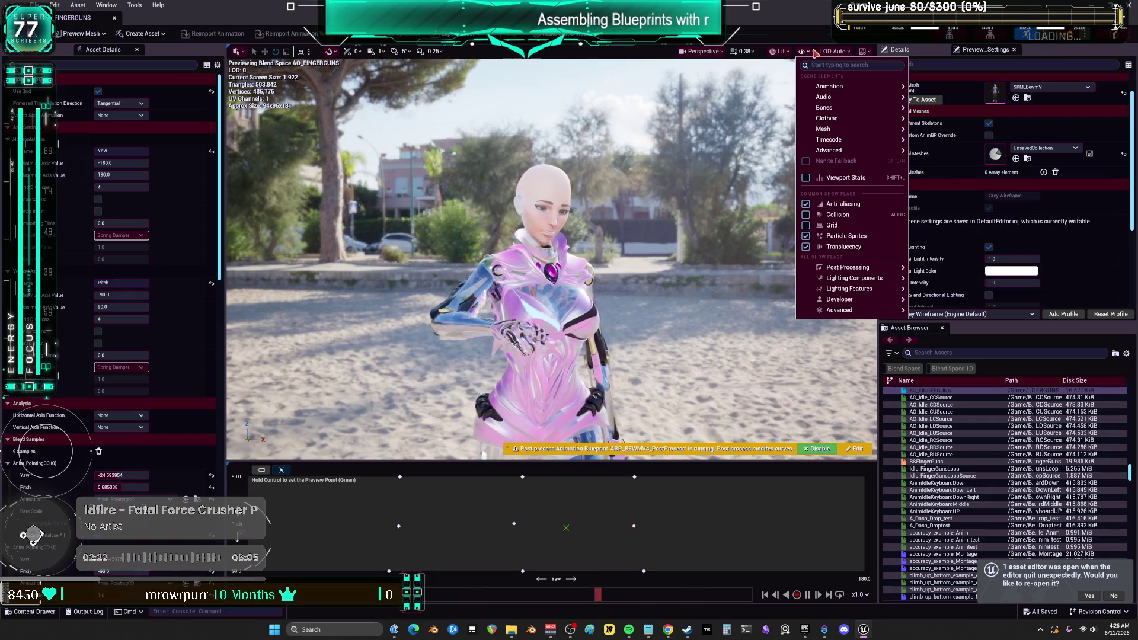
left_click(779, 51)
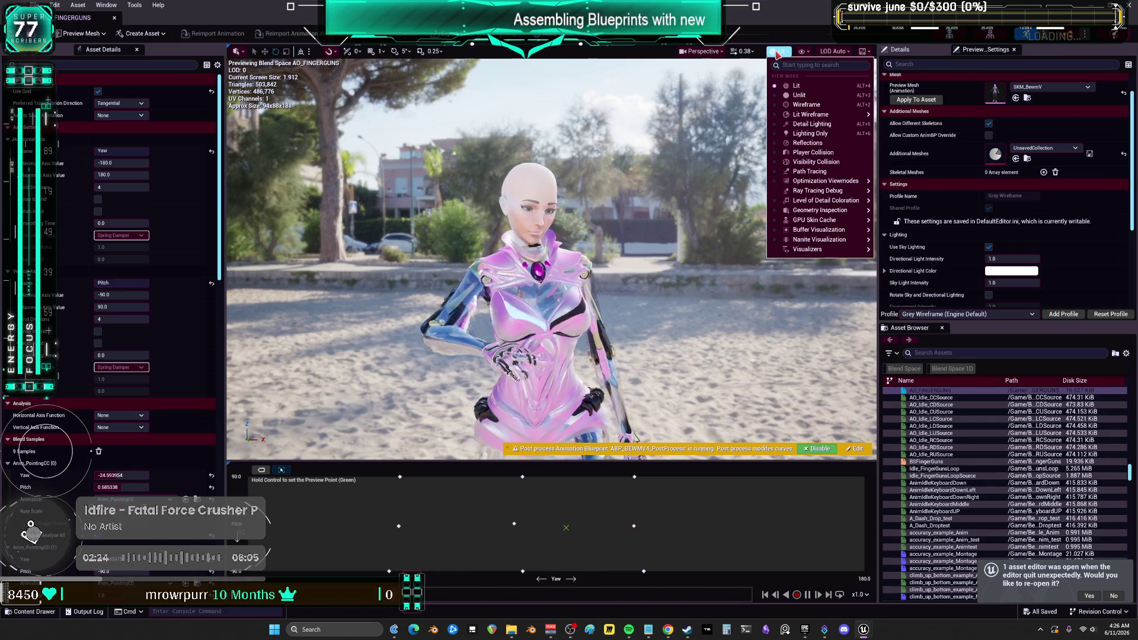
left_click(864, 52)
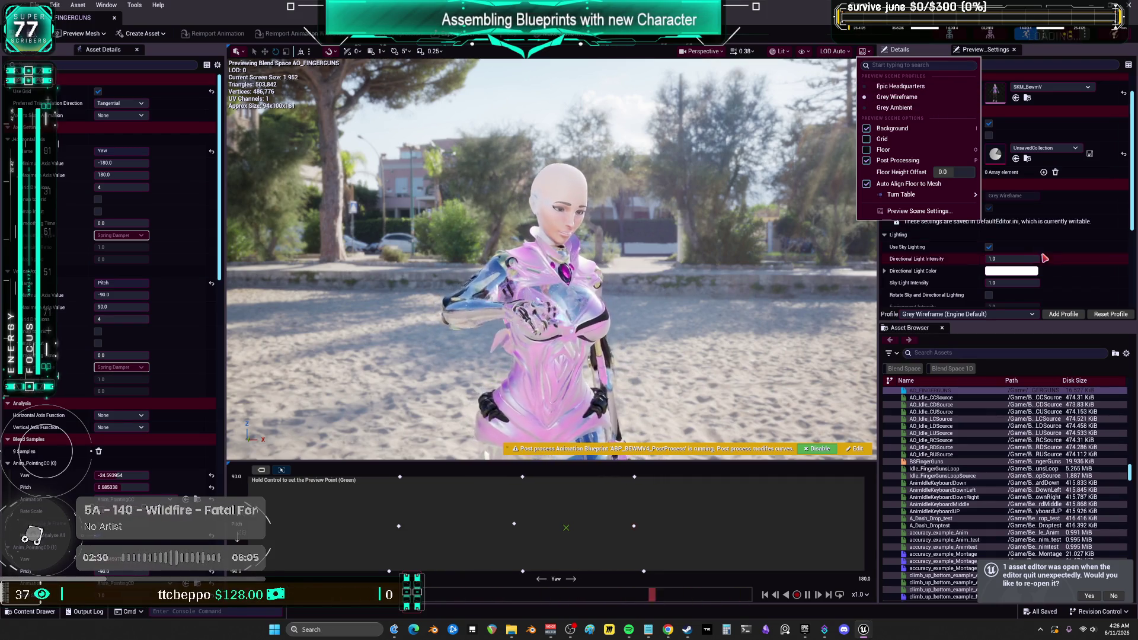
left_click(939, 211)
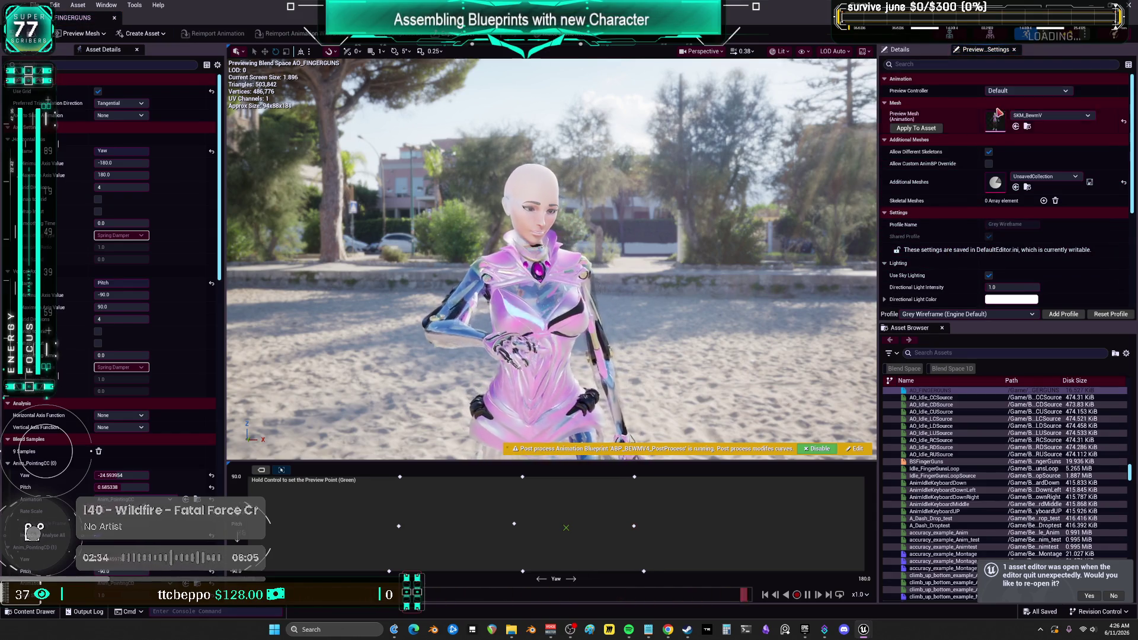
scroll(981, 163, "down", 3)
scroll(977, 167, "down", 4)
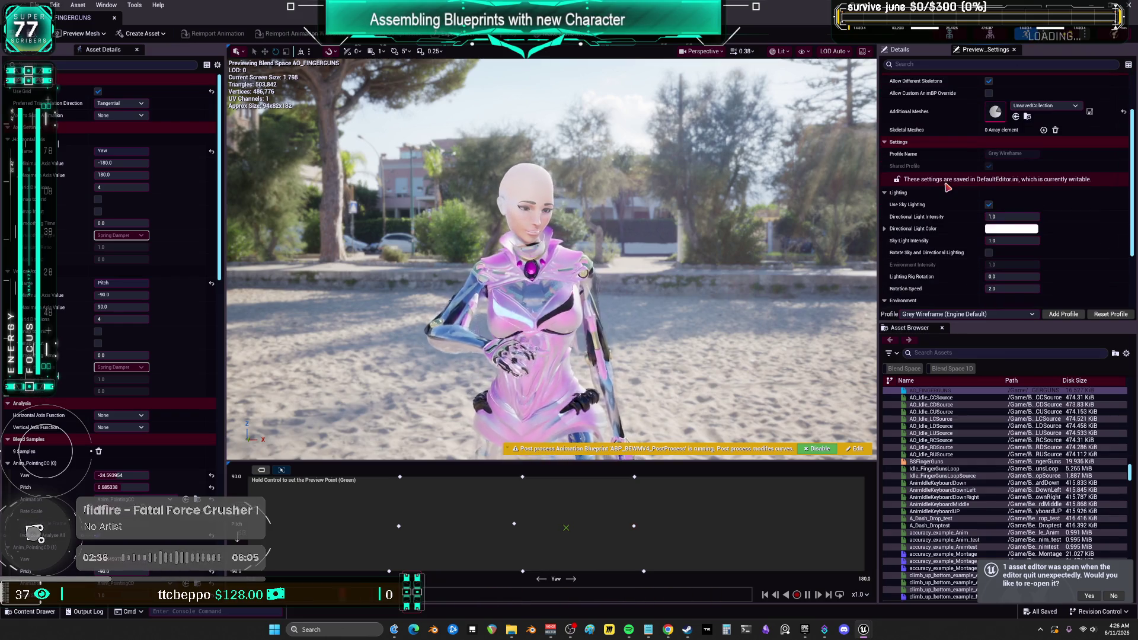